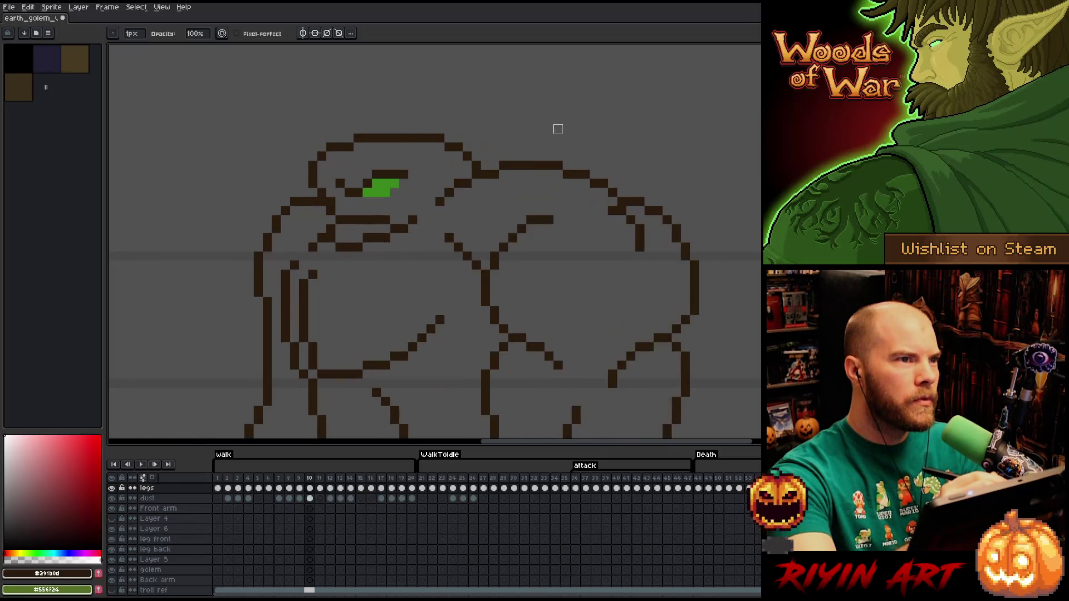
On frame 12, touch up the head outline's top-left, undo a stray pixel, and compare against frame 11
key("Return")
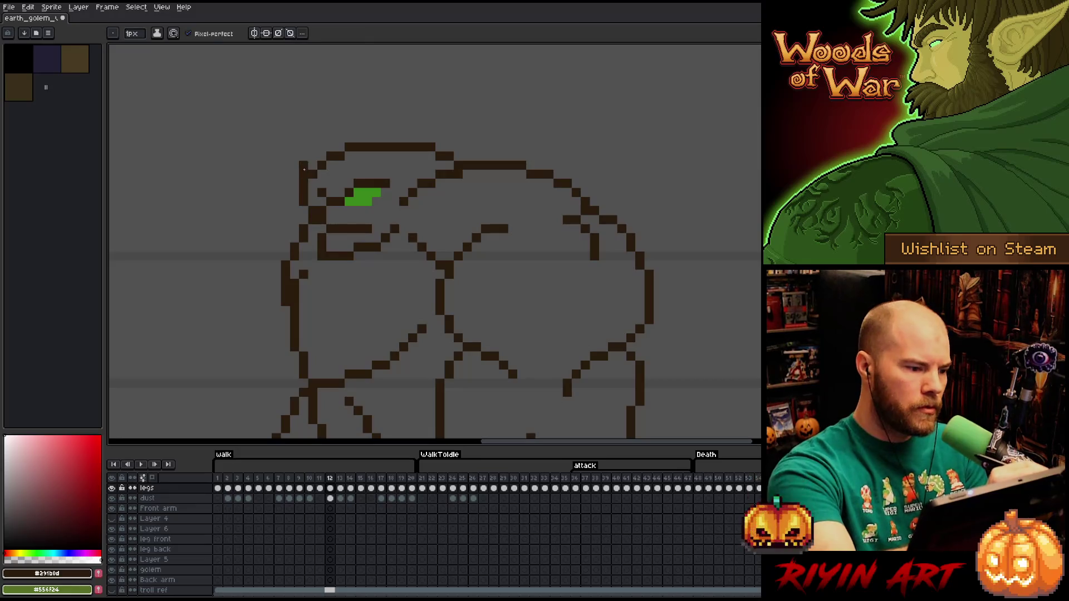
left_click(322, 156)
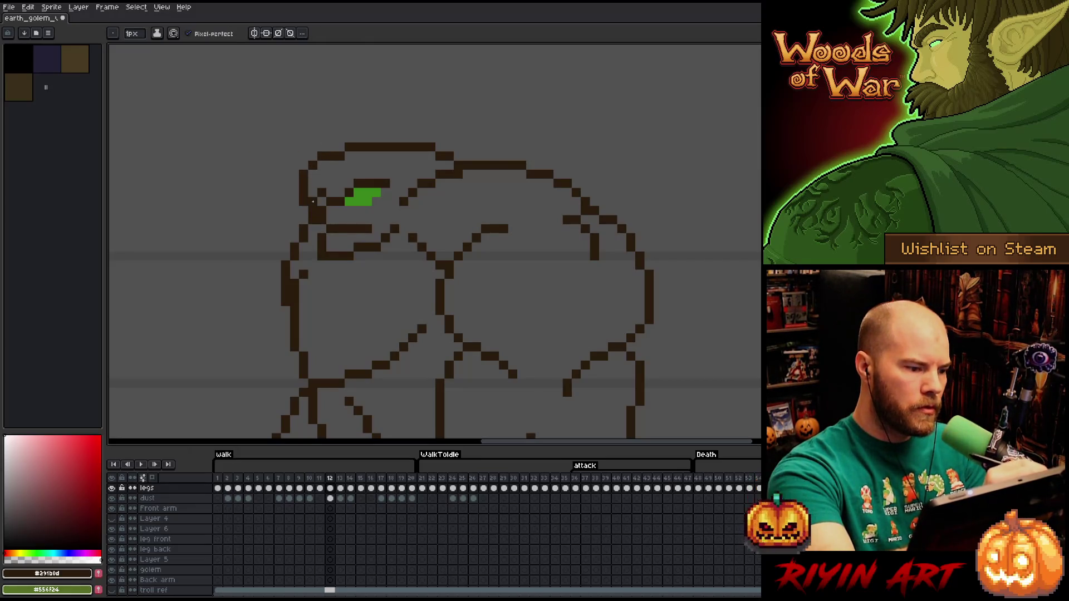
key("ctrl+z")
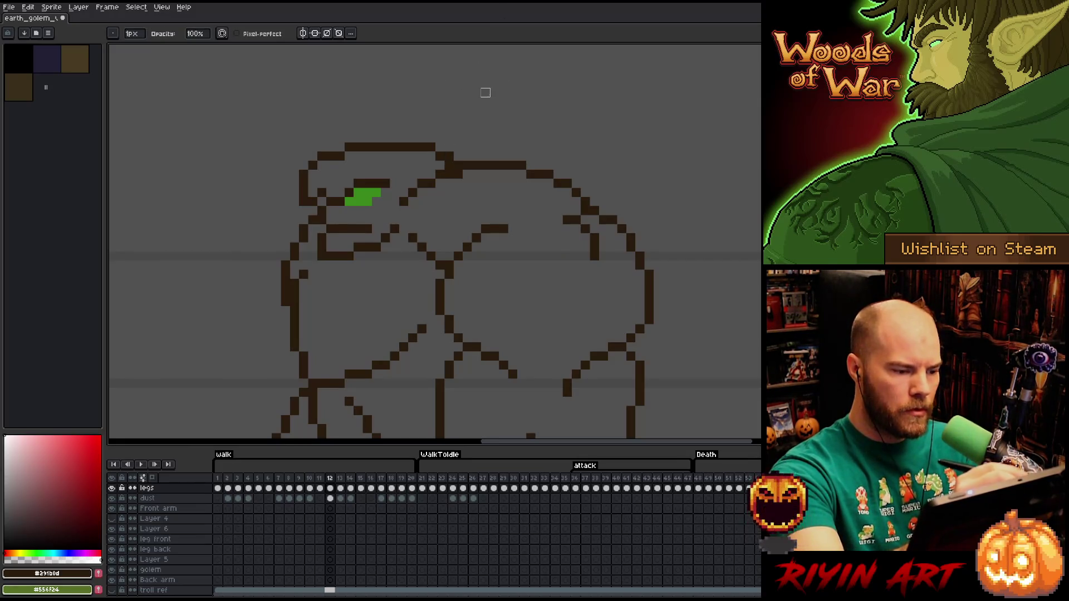
key("Right")
key("Left")
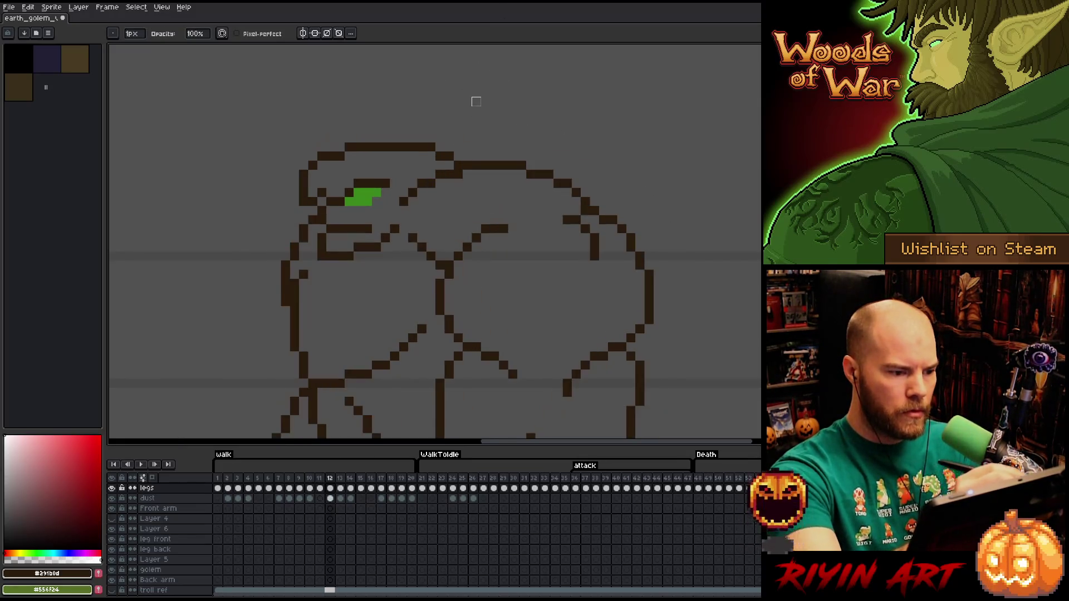
key("Right")
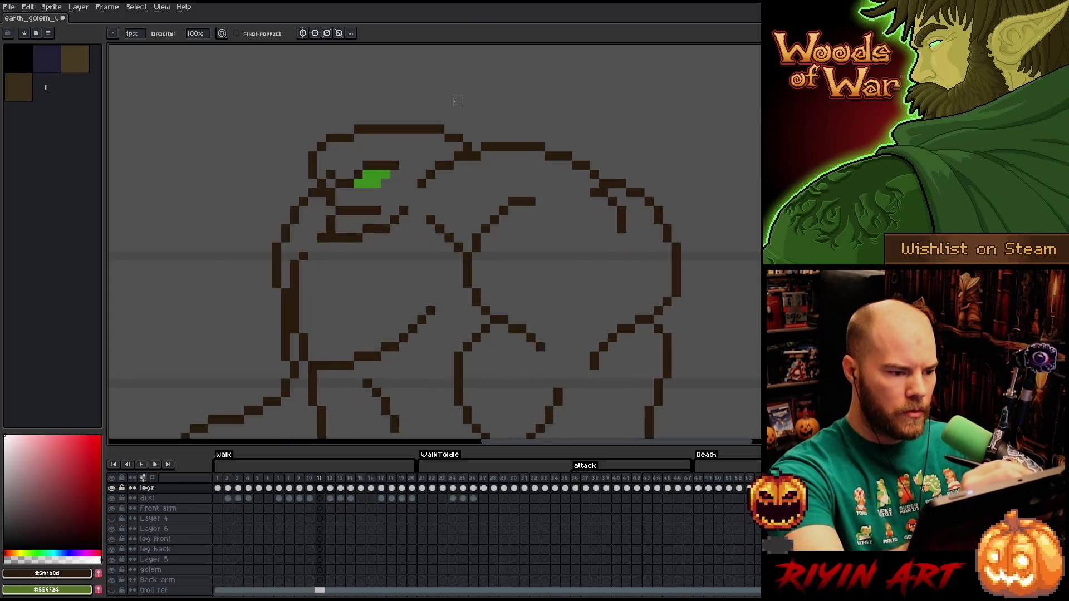
key("Left")
key("b")
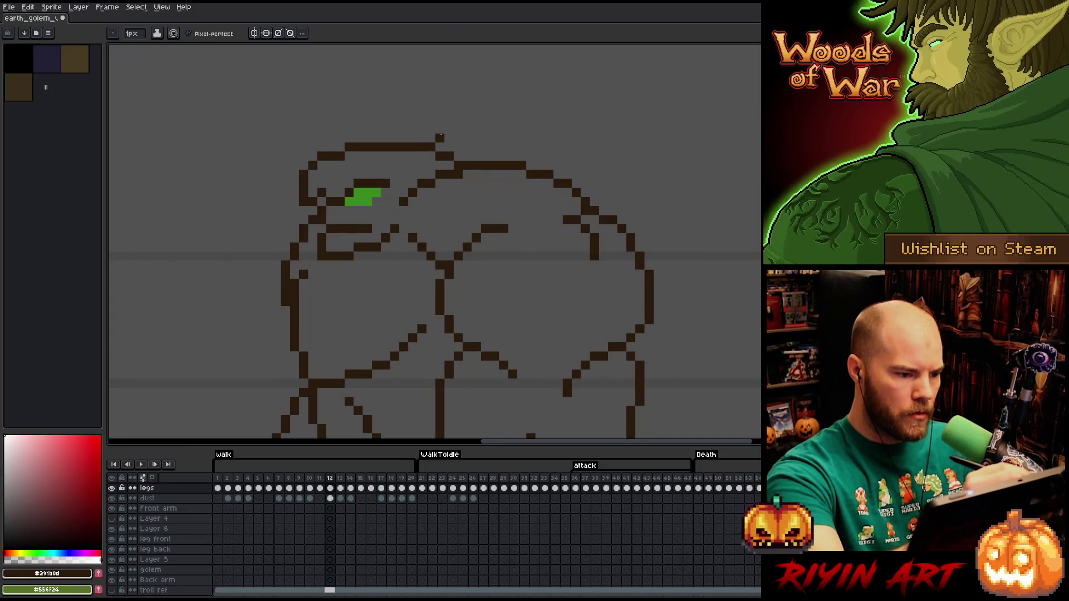
key("Left")
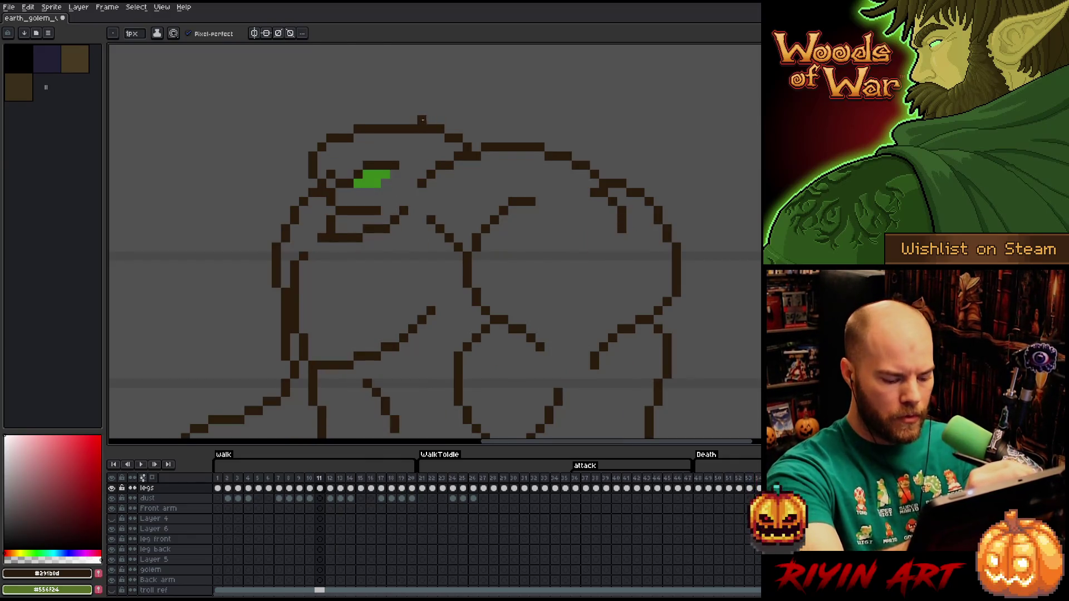
Marquee-select the pixels along the top of the head and shift them one pixel right
key("m")
mouse_move(352, 126)
left_mouse_down()
mouse_move(465, 104)
mouse_move(446, 115)
left_mouse_up()
key("period")
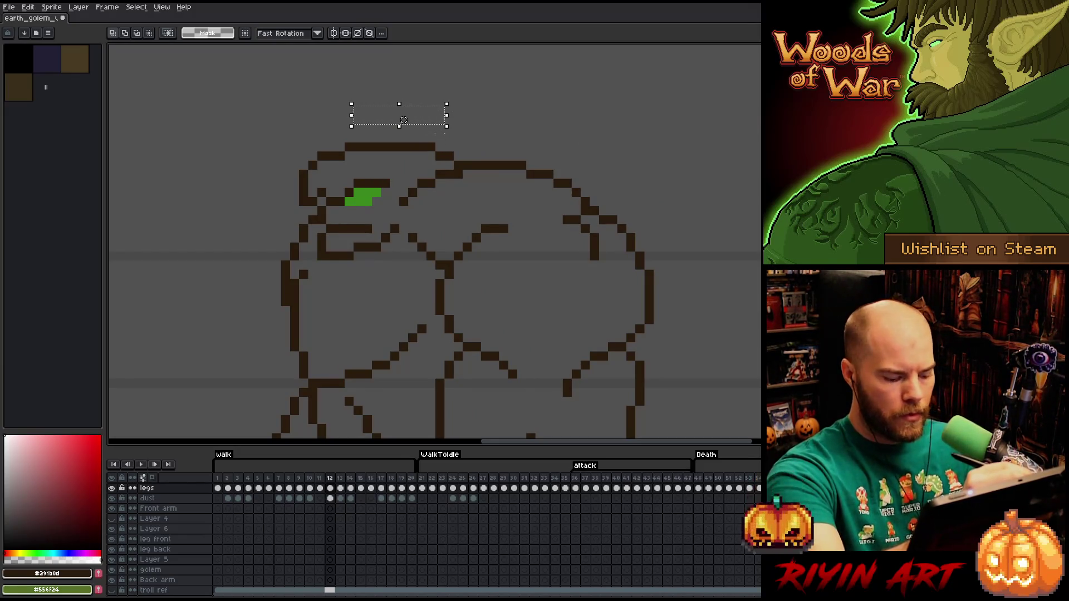
key("b")
key("Right")
key("ctrl+d")
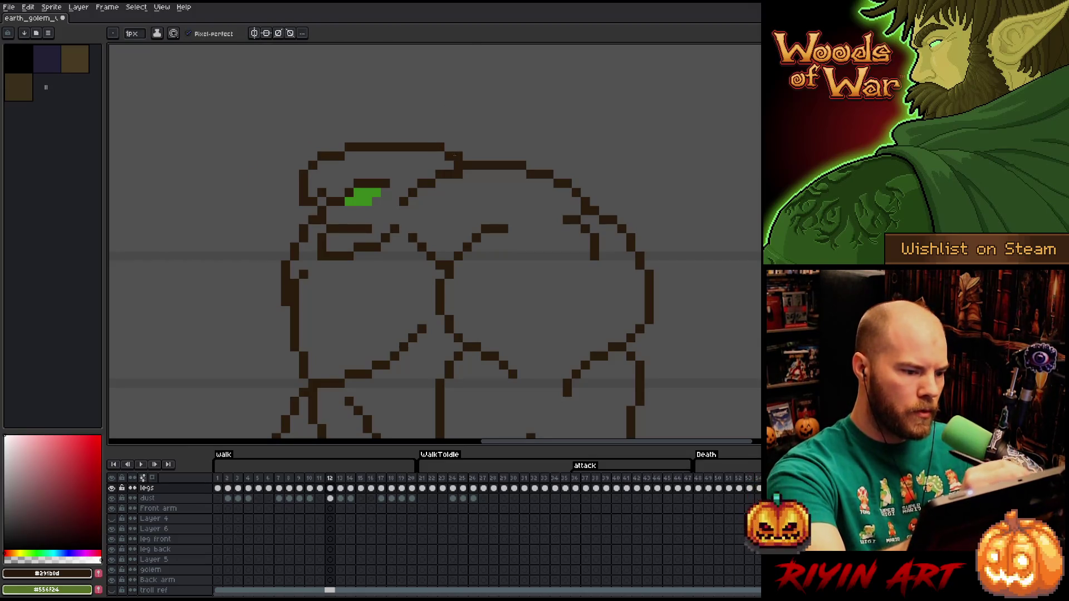
Flip between frames 10, 11 and 12 to check the shifted head outline
key("Right")
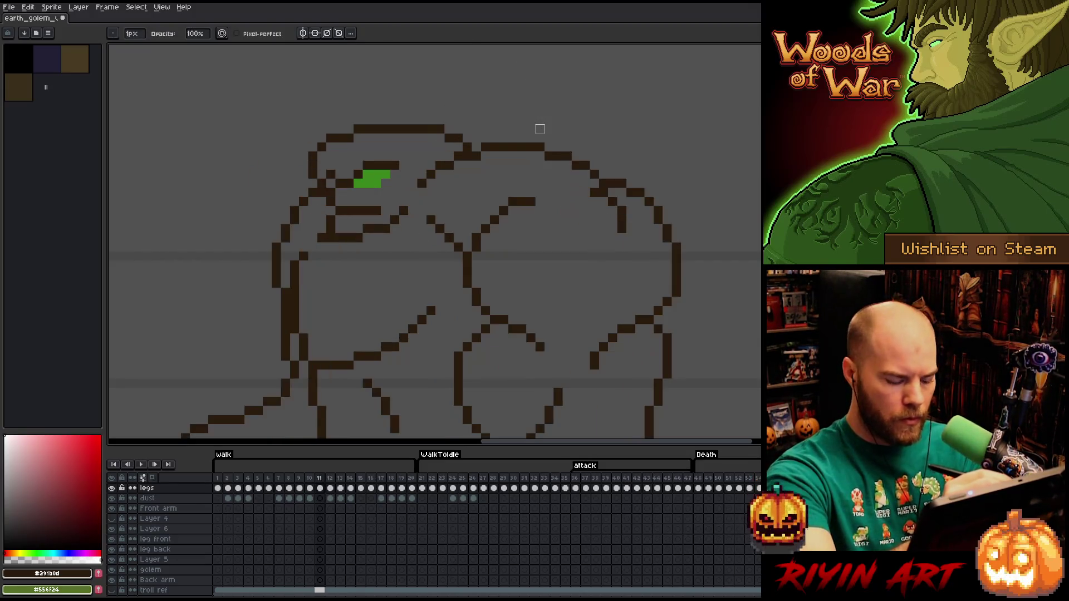
key("Left")
key("Right")
key("Left")
key("Right")
key("Left")
key("Right")
key("Left")
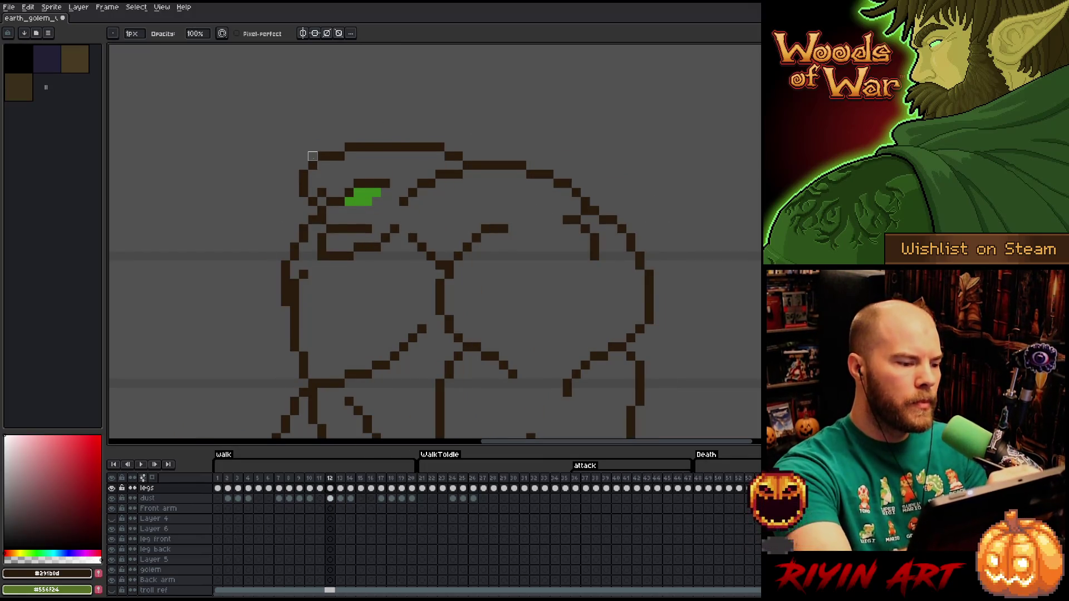
key("Right")
key("Left")
key("Right")
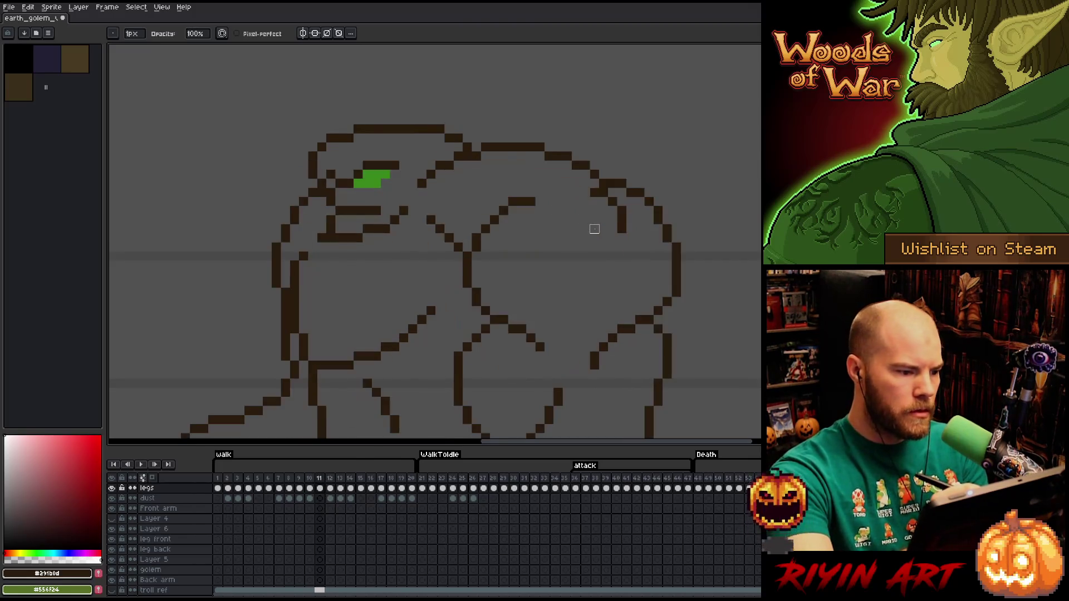
key("Left")
key("Left")
key("Right")
key("Left")
key("Right")
key("Left")
key("Right")
key("Left")
key("Right")
key("Left")
key("Right")
key("Left")
key("Right")
key("Left")
key("Right")
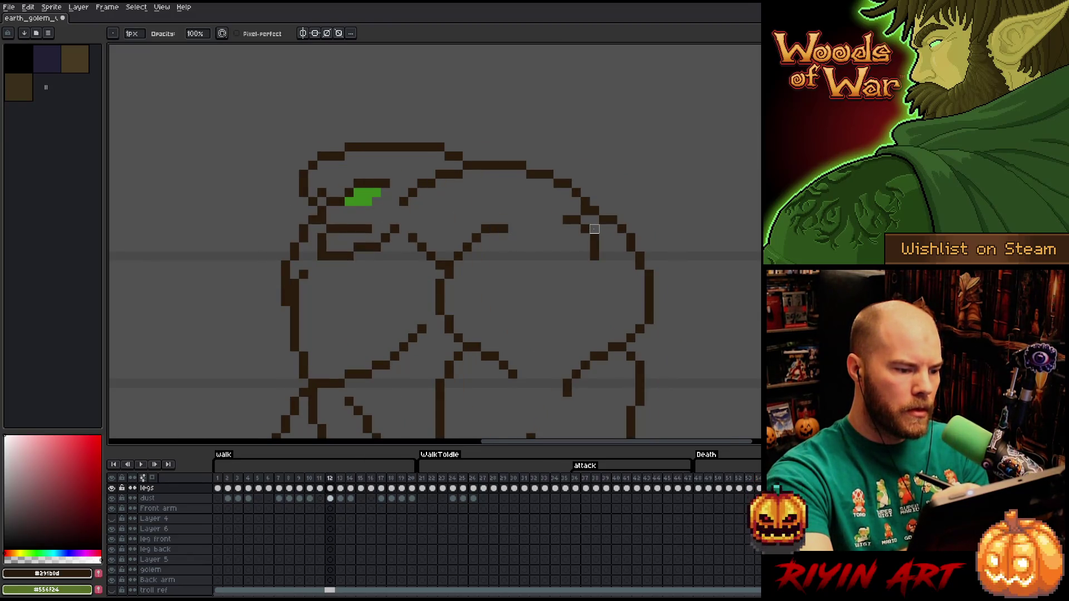
key("Left")
key("Left")
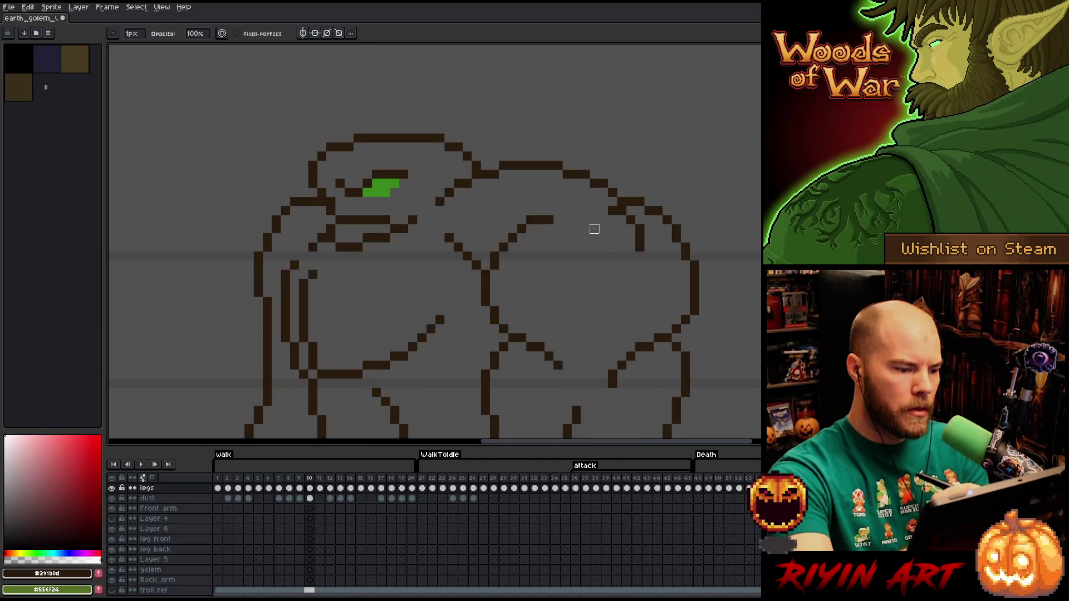
key("Right")
key("Right")
key("Left")
key("Right")
key("m")
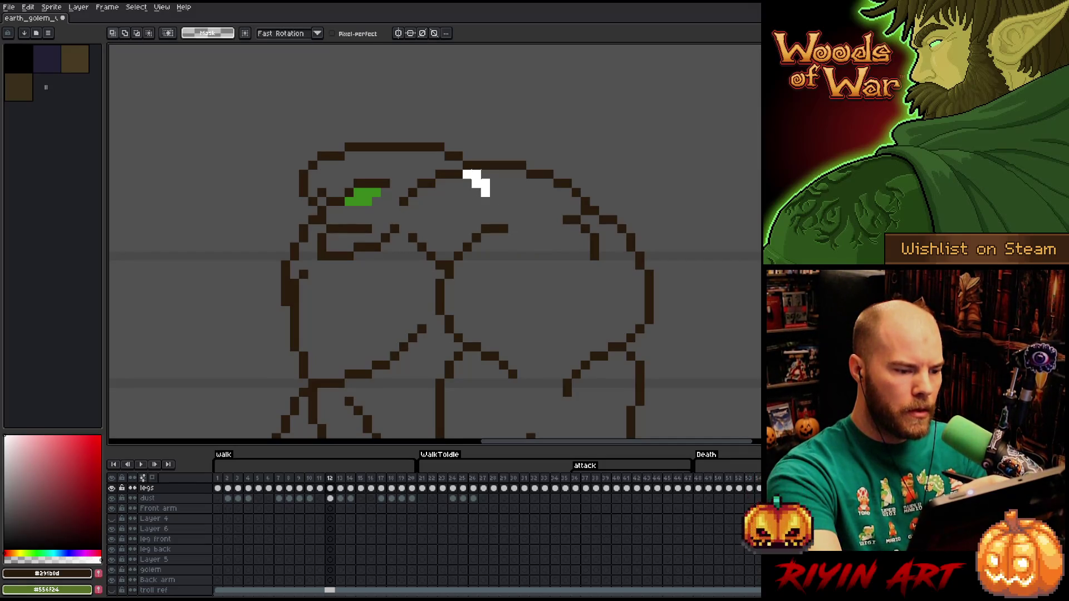
Select and release the top middle of the head outline, then compare frames 11 and 12
mouse_move(472, 162)
left_mouse_down()
mouse_move(407, 177)
mouse_move(445, 217)
left_mouse_up()
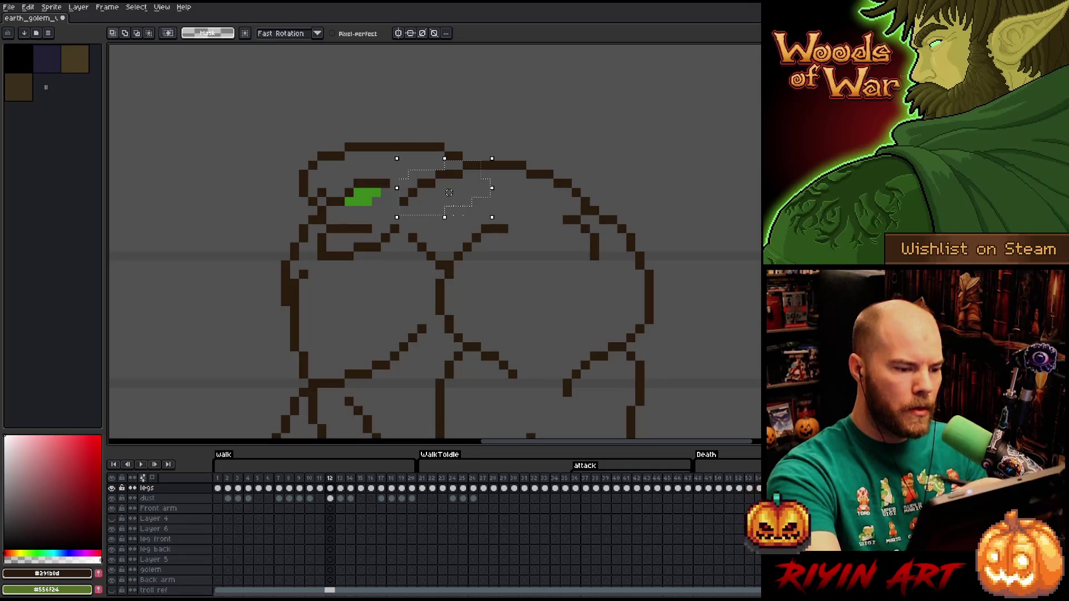
key("ctrl+d")
key("b")
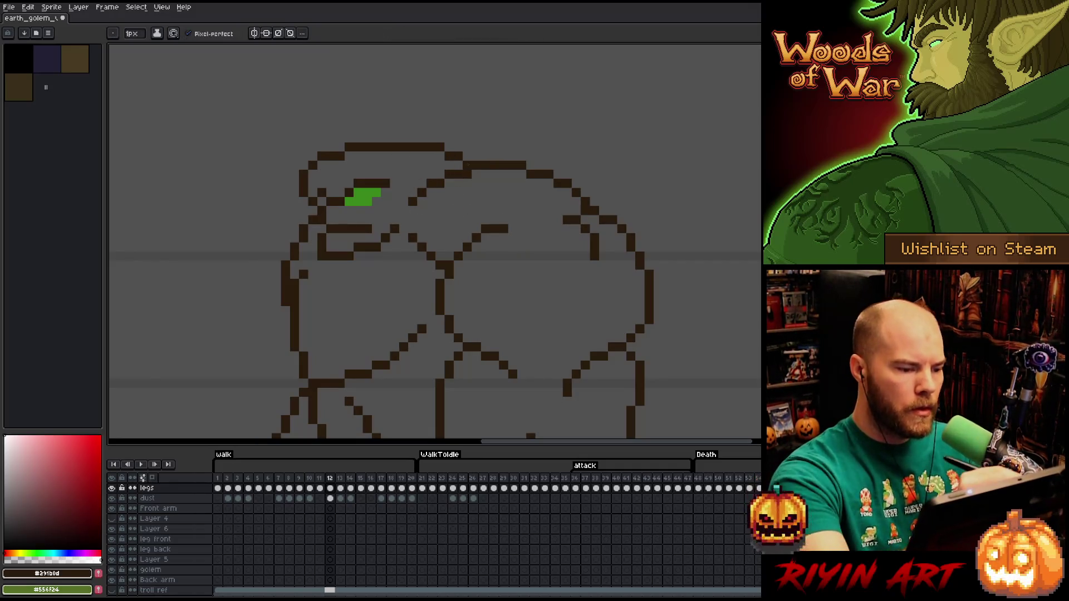
key("Left")
key("Right")
key("Left")
key("Right")
key("Left")
key("Right")
key("Left")
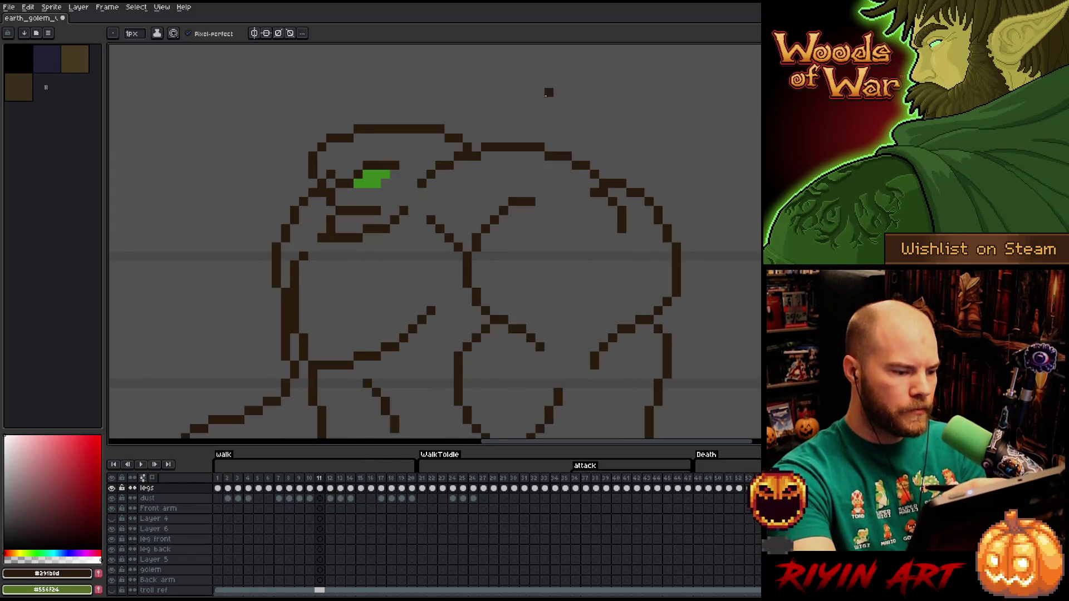
key("Right")
Erase stray pixels near the golem's shoulder, then undo to restore the diagonal line
mouse_move(427, 245)
left_mouse_down()
mouse_move(452, 258)
mouse_move(410, 239)
mouse_move(440, 266)
left_mouse_up()
key("e")
key("ctrl+z")
Flip repeatedly between frames 11 and 12 to compare the shoulder and head poses
key("Left")
key("Right")
key("Left")
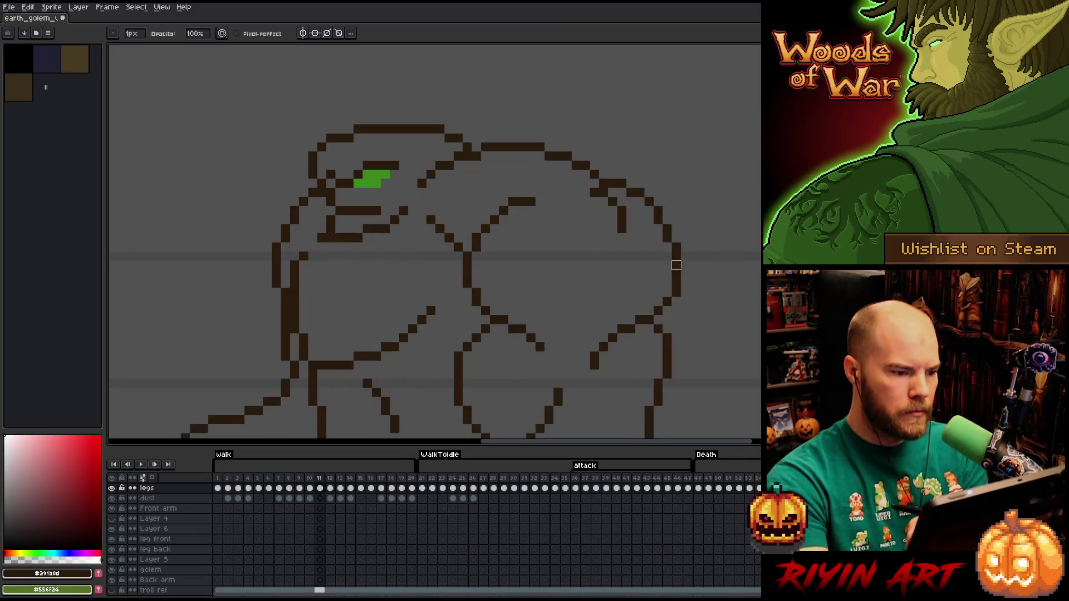
key("Right")
key("Left")
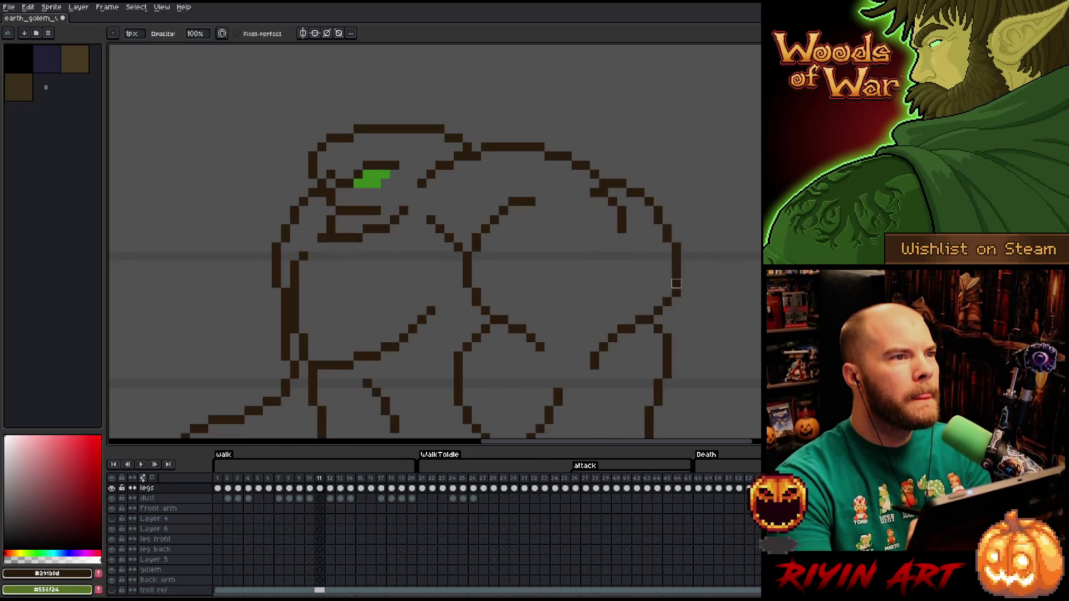
key("Right")
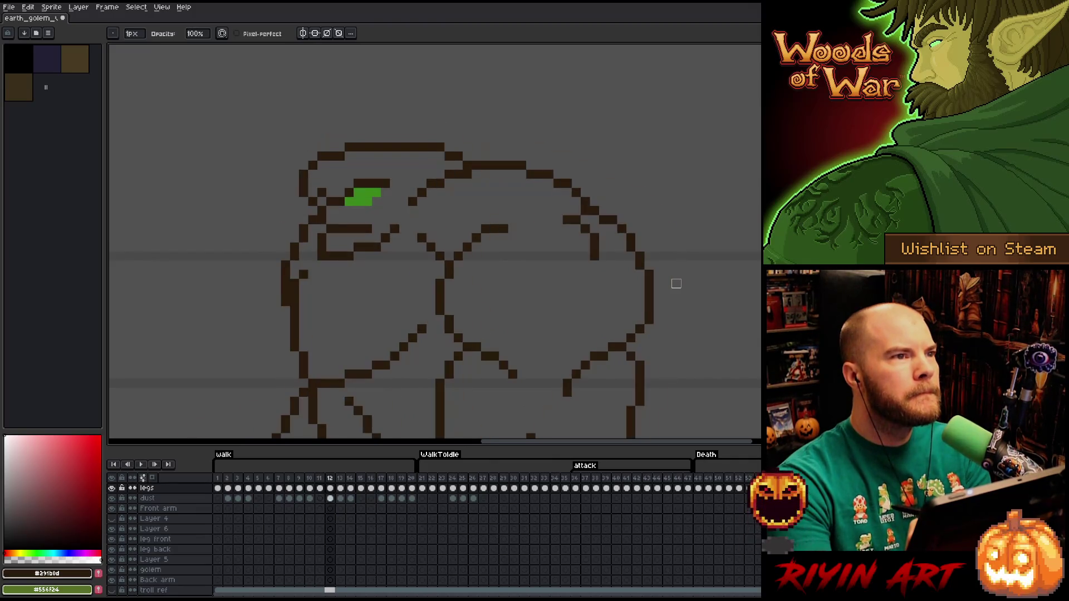
key("Left")
key("Right")
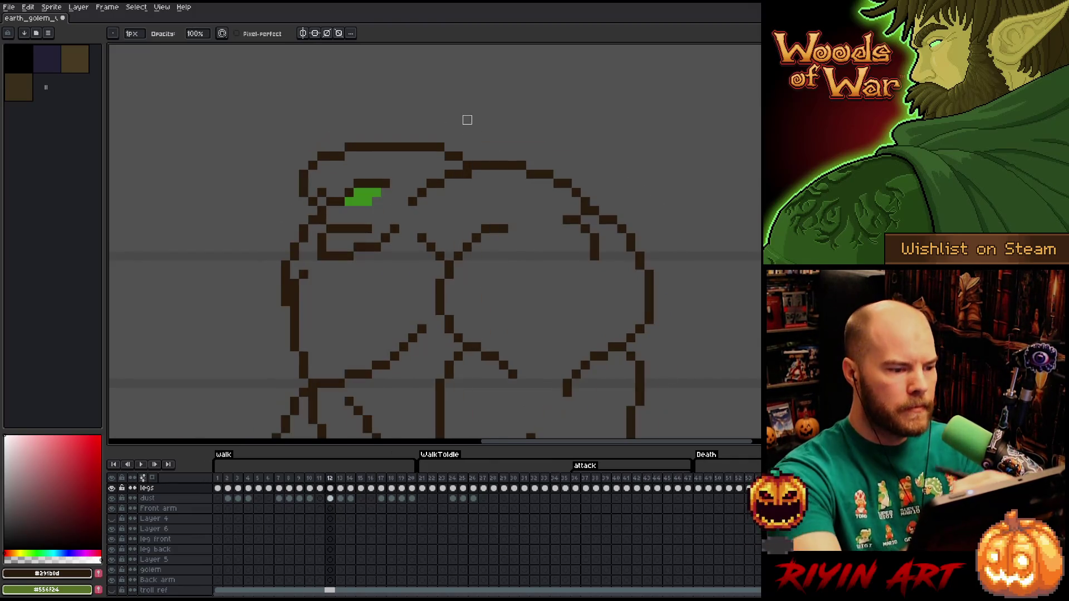
key("Left")
key("Right")
key("Left")
key("Right")
key("Left")
key("Right")
key("Left")
key("Right")
key("Left")
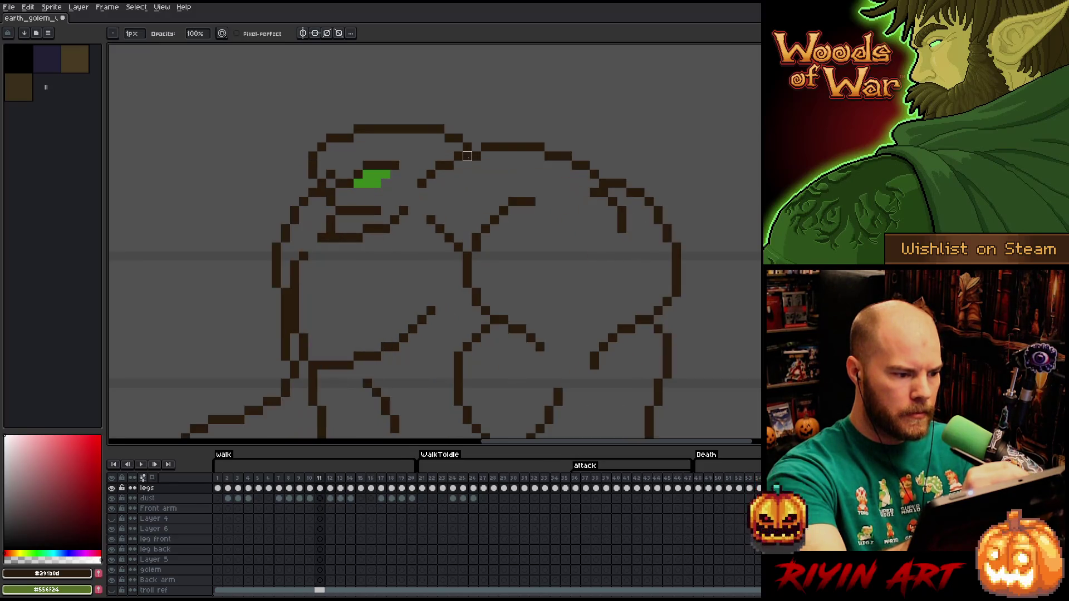
key("Right")
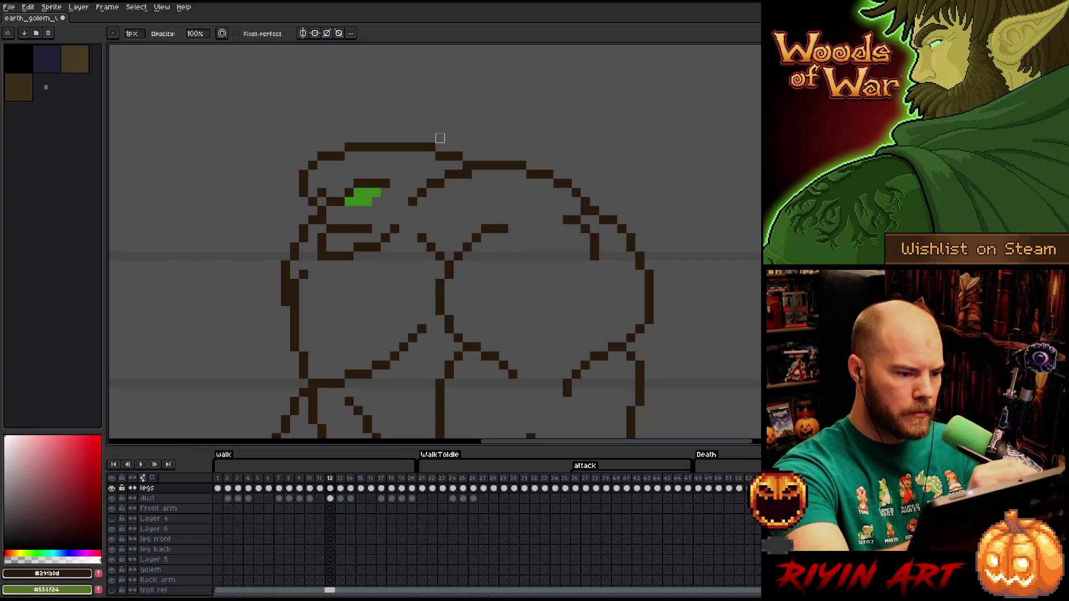
key("e")
key("Left")
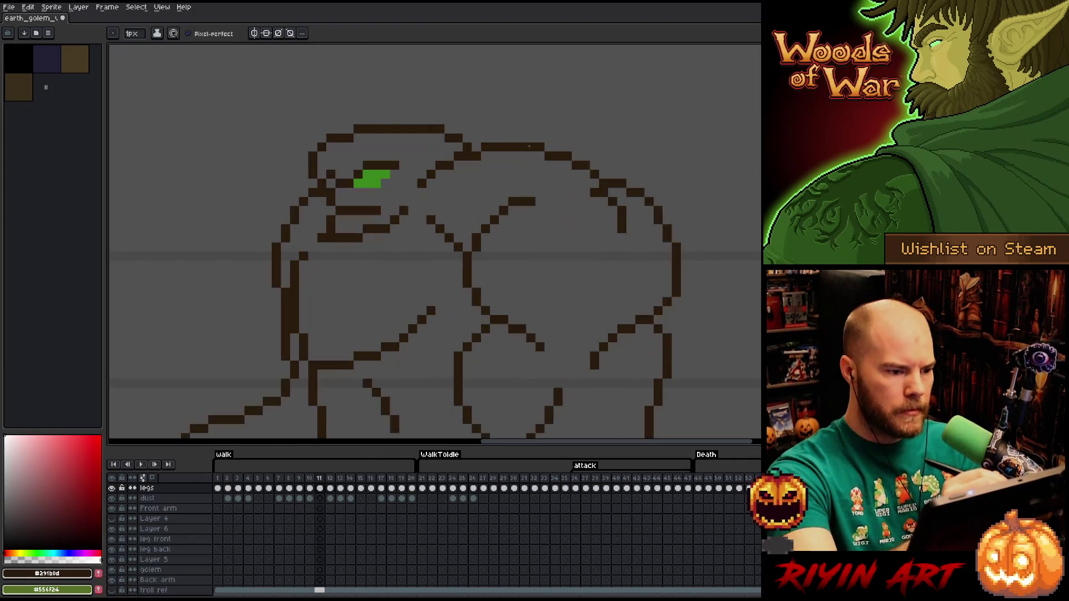
key("Right")
key("Left")
key("Right")
key("Left")
key("Right")
key("Left")
key("Right")
key("Left")
key("Right")
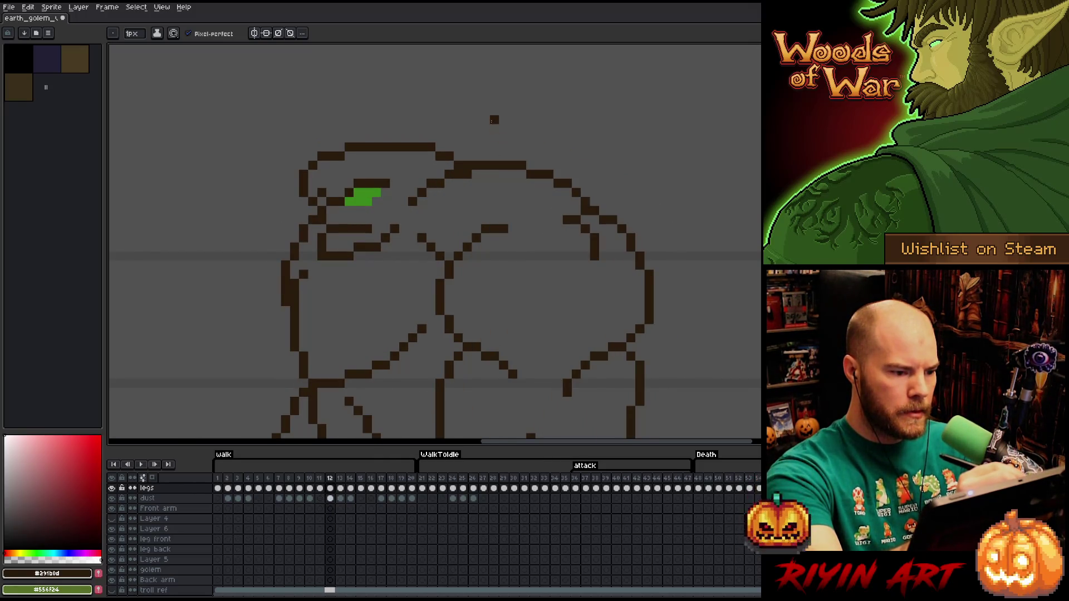
With the Pencil active, compare frames 10, 11 and 12 again
key("b")
key("Left")
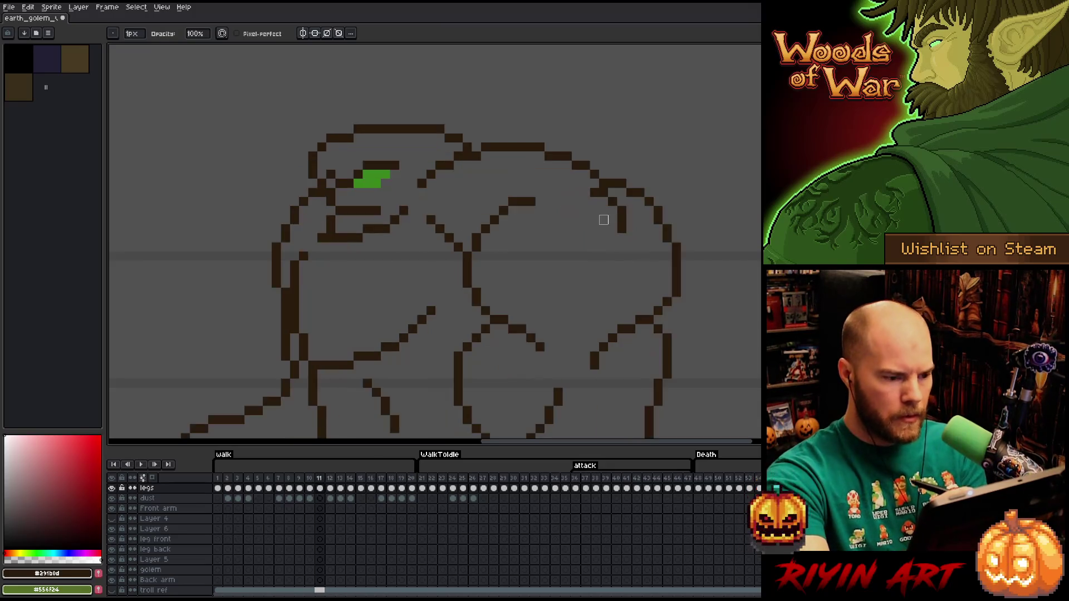
key("Right")
key("Left")
key("Right")
key("Left")
key("Right")
key("Left")
key("Right")
key("Left")
key("Right")
key("Left")
key("Right")
key("Left")
key("Right")
key("Left")
key("Right")
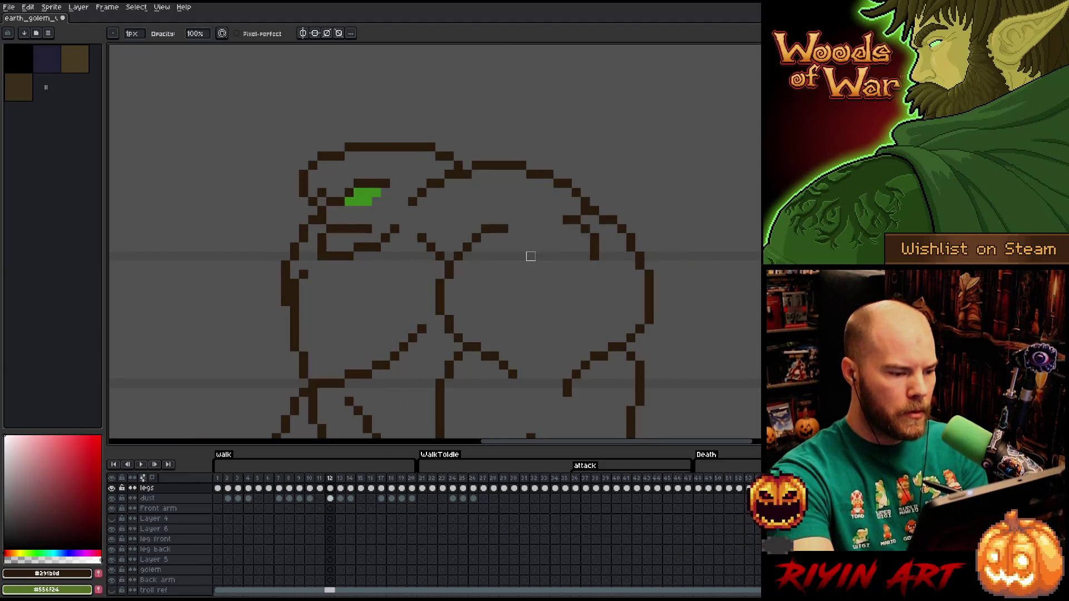
key("Left")
key("Right")
key("Left")
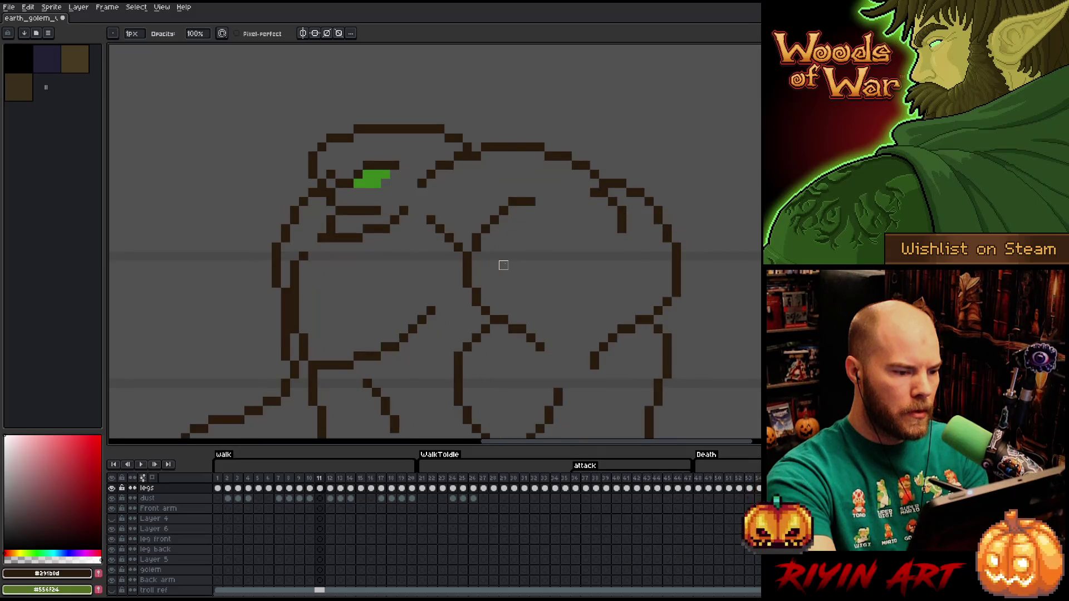
key("Left")
key("Right")
key("Left")
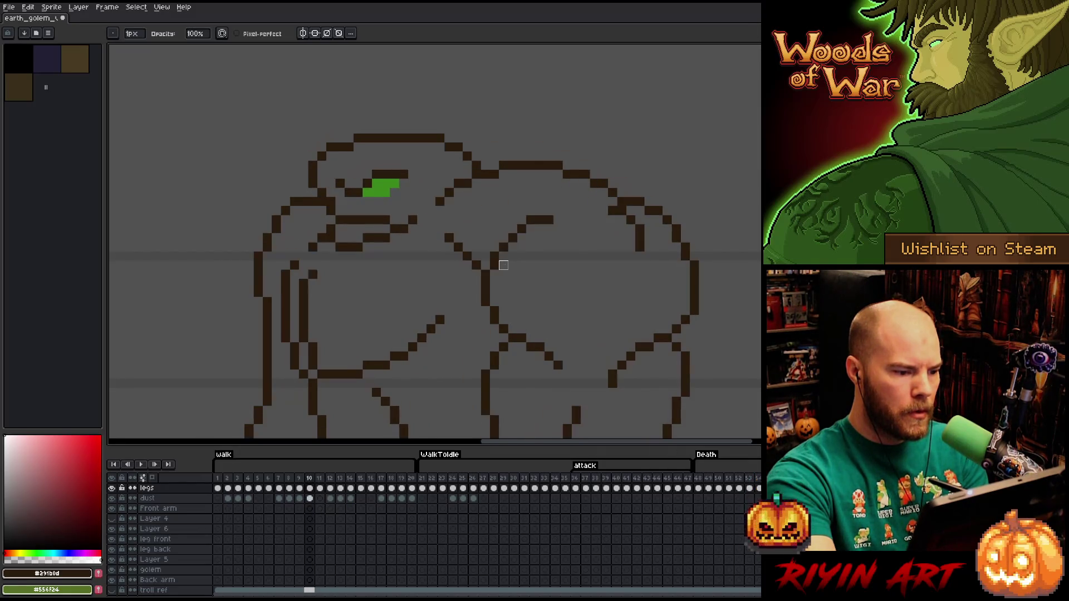
key("Right")
key("Right")
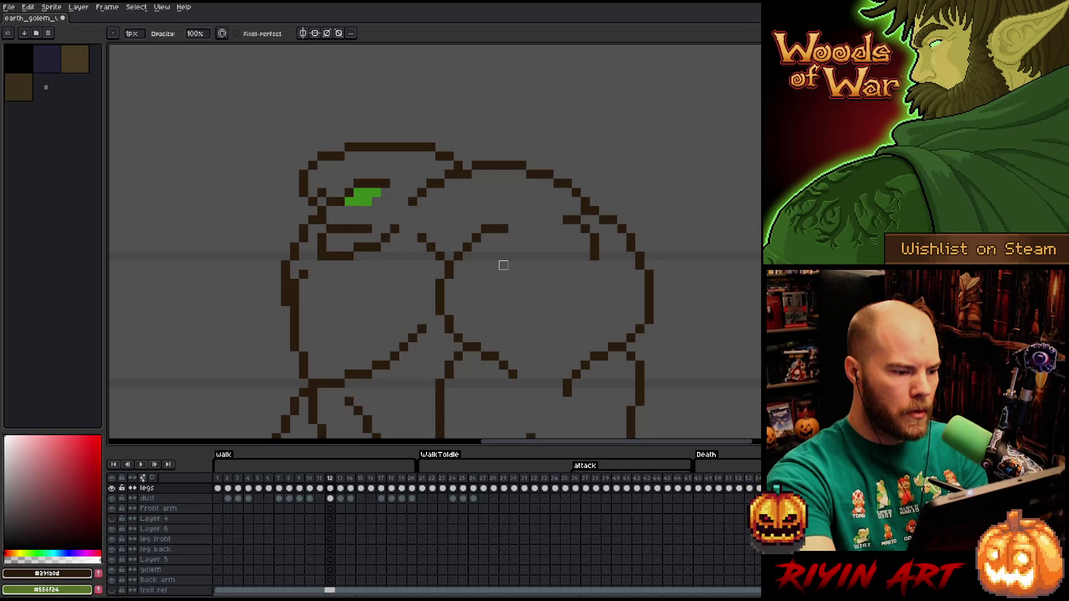
Move to frame 13, settle on the Eraser, and compare it against frame 12
key("Right")
key("e")
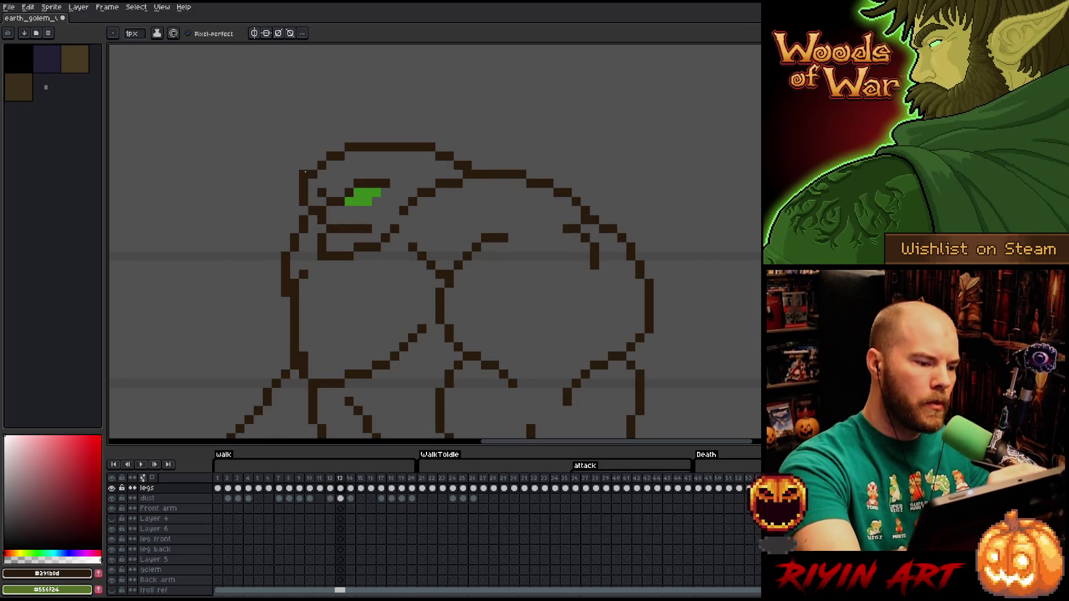
key("b")
key("e")
key("b")
key("b")
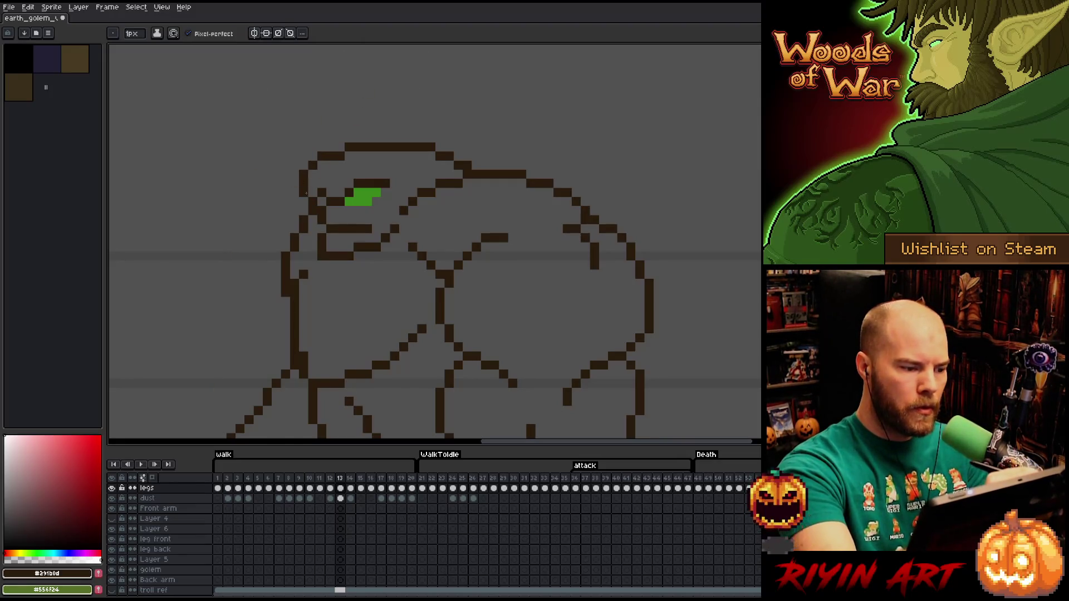
key("e")
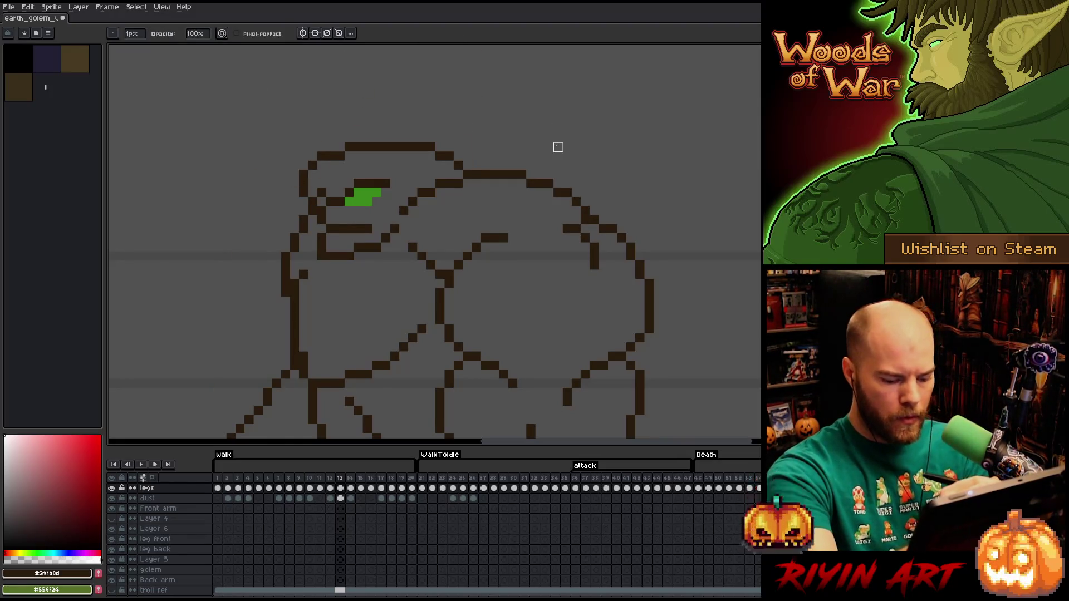
key("comma")
key("period")
key("comma")
key("period")
key("comma")
key("period")
key("comma")
key("period")
key("comma")
key("period")
key("comma")
key("period")
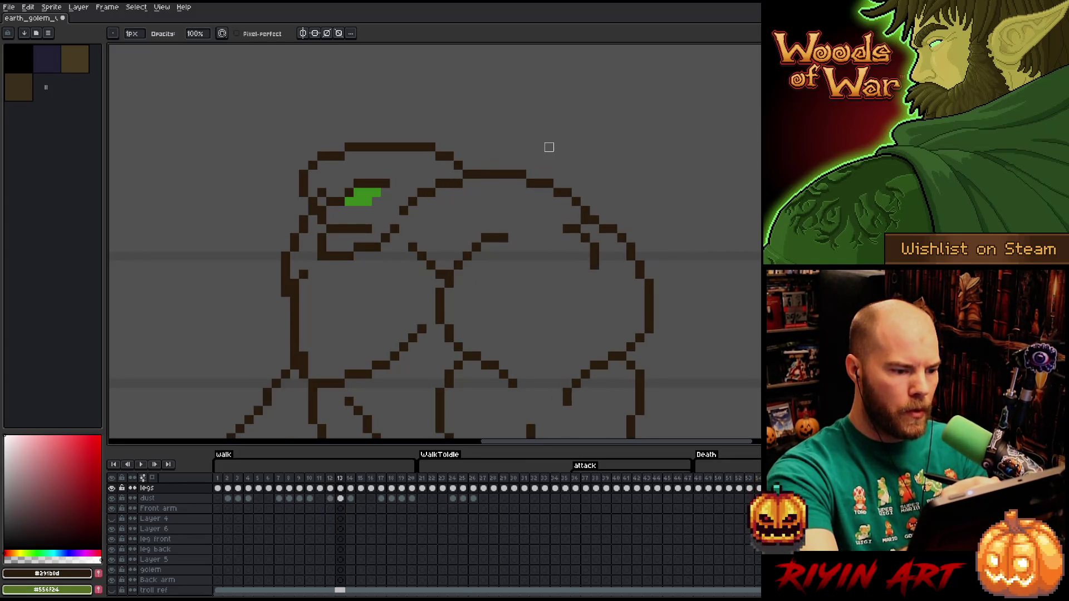
Lasso the upper chest lines on frame 13 and nudge them up one pixel
key("m")
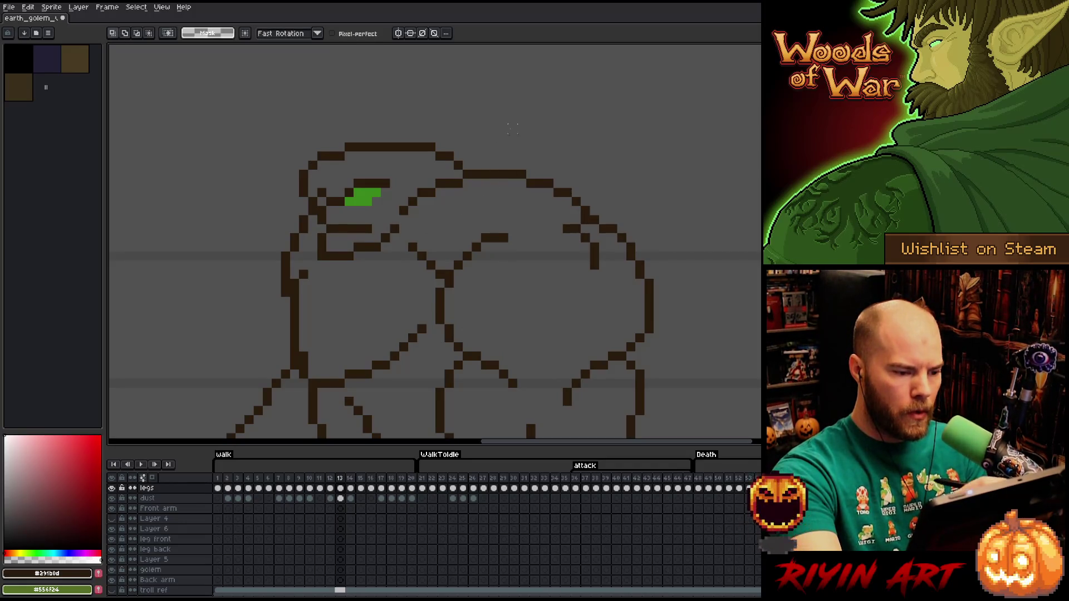
mouse_move(485, 211)
left_mouse_down()
mouse_move(444, 179)
mouse_move(399, 217)
left_mouse_up()
key("Up")
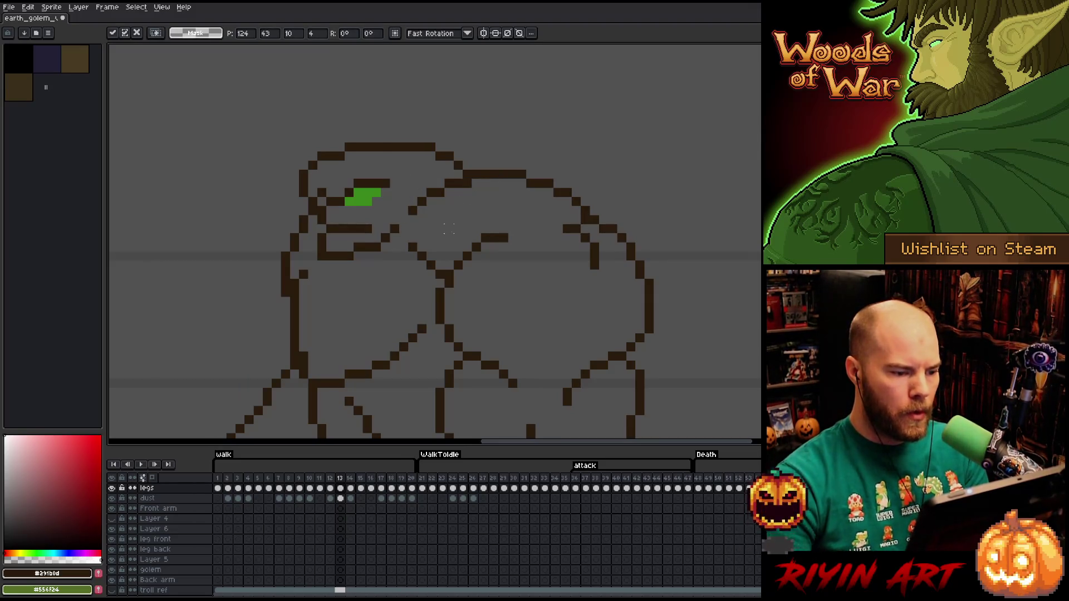
key("Return")
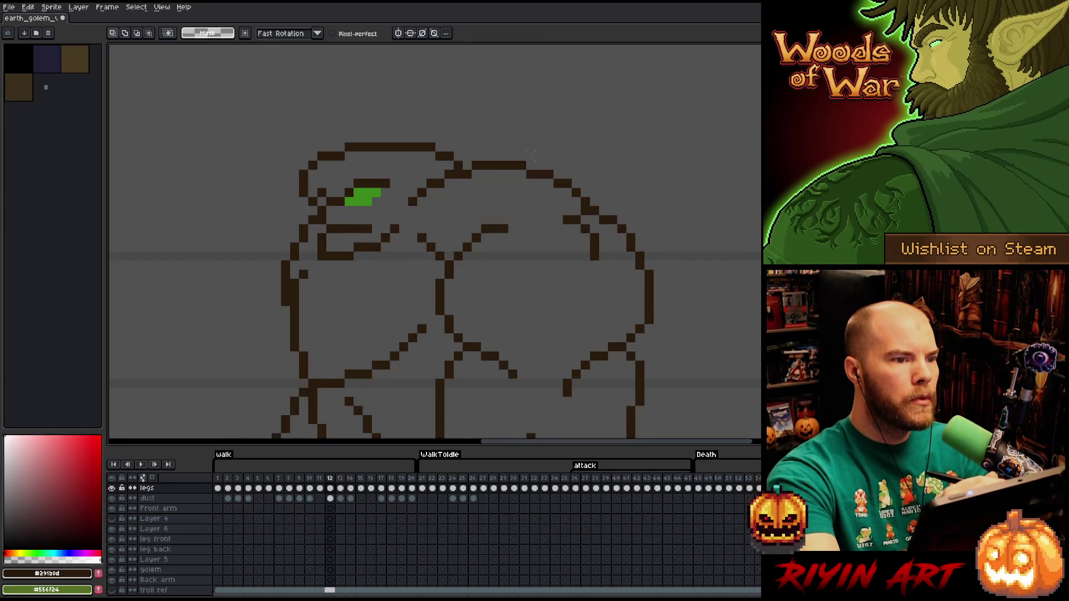
Flip between frames 12 and 13 to compare the golem's leg positions
key("comma")
scroll(603, 208, "down", 3)
key("period")
key("comma")
key("period")
key("comma")
key("period")
key("comma")
key("period")
key("comma")
key("period")
Lasso frame 13's diagonal leg line and nudge it down one pixel, checking against frame 12
mouse_move(549, 289)
left_mouse_down()
mouse_move(499, 356)
mouse_move(526, 269)
left_mouse_up()
key("Down")
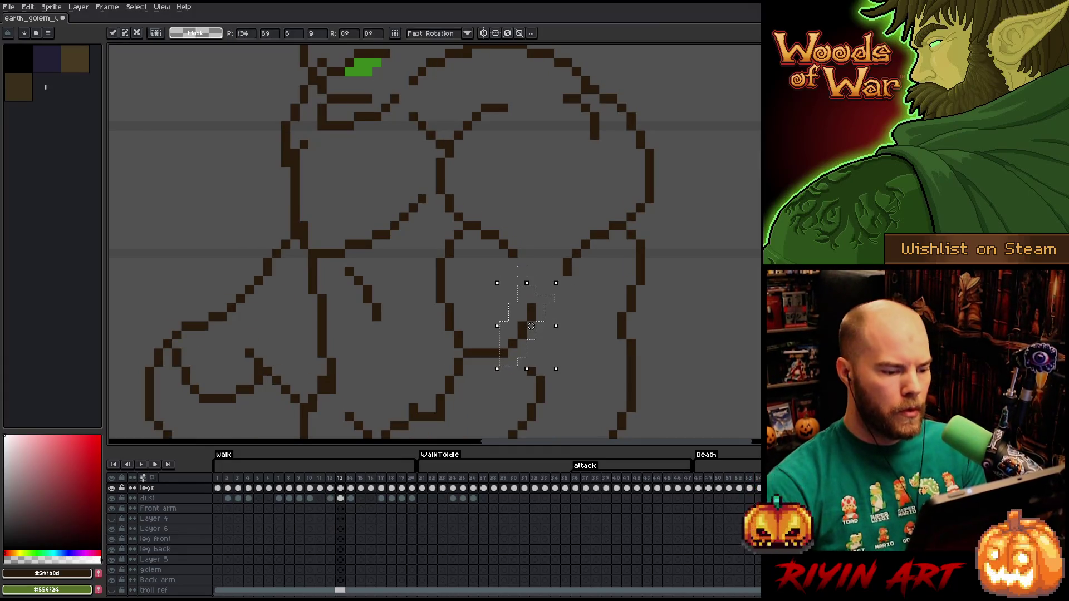
key("Return")
key("comma")
key("period")
key("comma")
key("period")
key("comma")
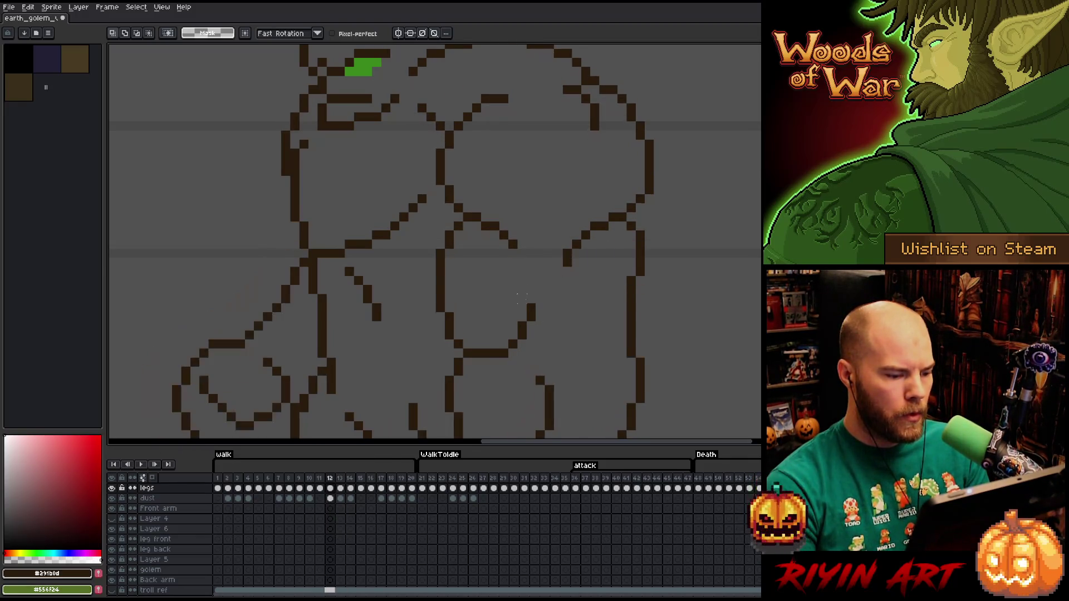
key("period")
Select the stair-stepped inner leg line on frame 13 and touch it up with Pencil and Eraser
scroll(512, 295, "down", 2)
key("comma")
key("period")
key("comma")
key("period")
scroll(498, 301, "up", 2)
left_click_drag(490, 282, 448, 314)
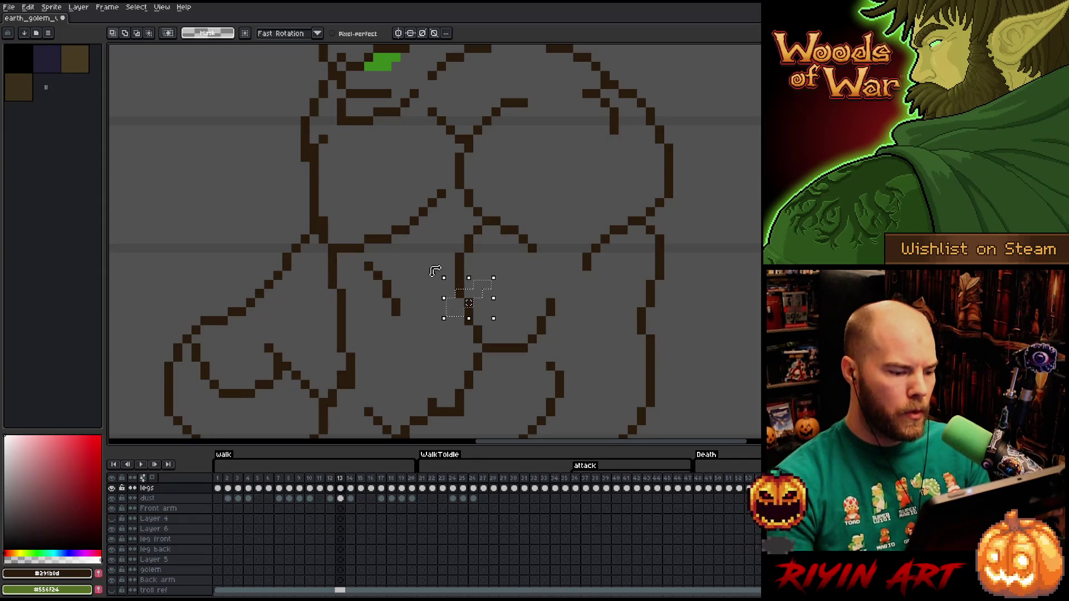
key("ctrl+d")
key("b")
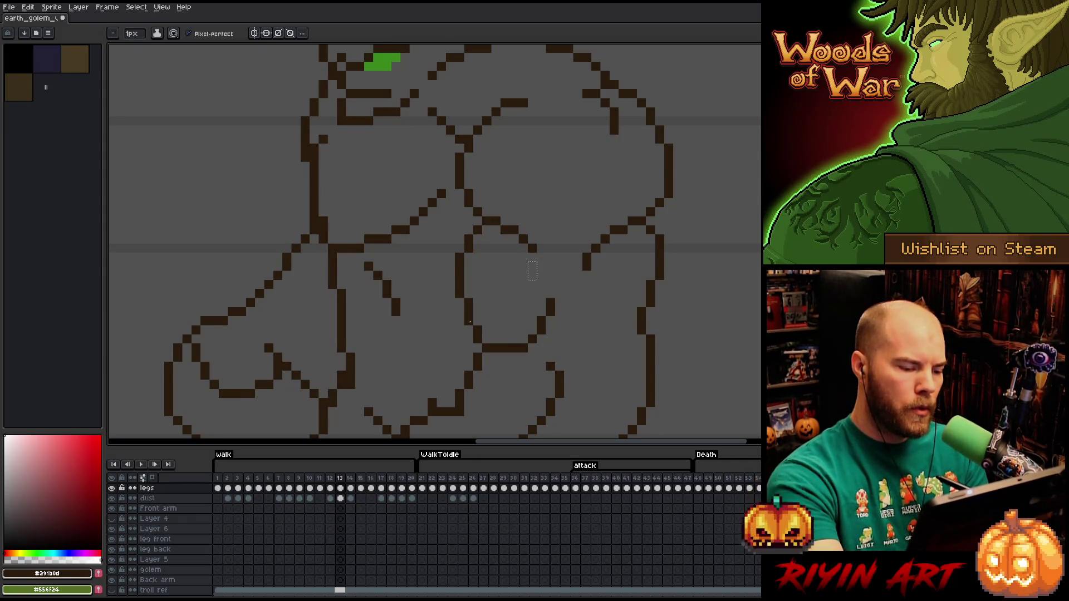
key("e")
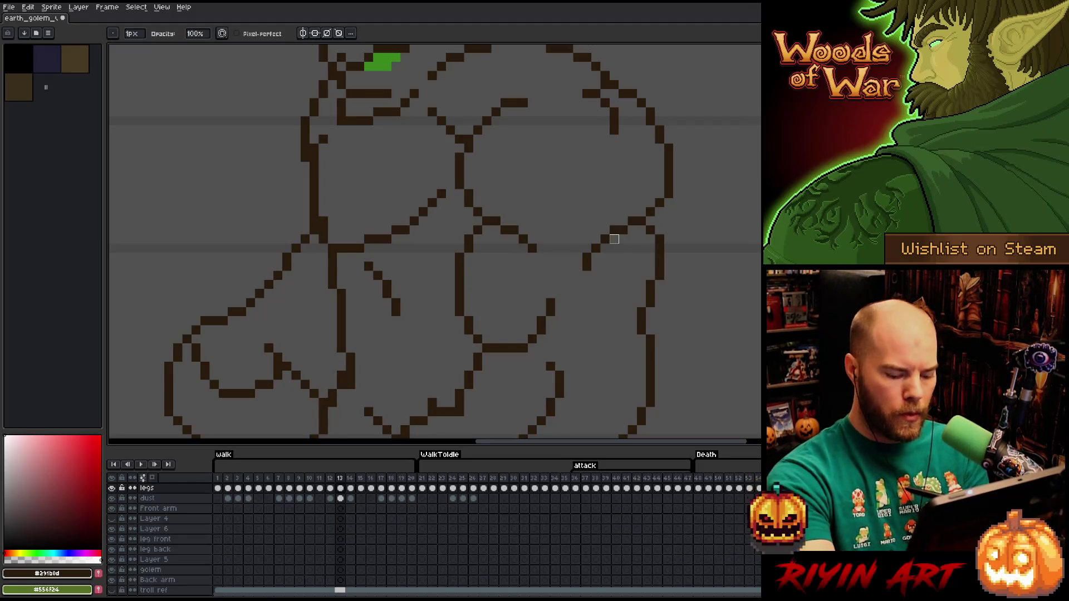
Compare frame 13's corrected leg against frame 12 by flipping between them
key("Right")
key("Left")
key("Left")
key("Right")
key("Left")
key("Right")
key("Left")
key("Right")
key("Left")
key("Right")
key("Left")
key("Right")
scroll(573, 239, "down", 1)
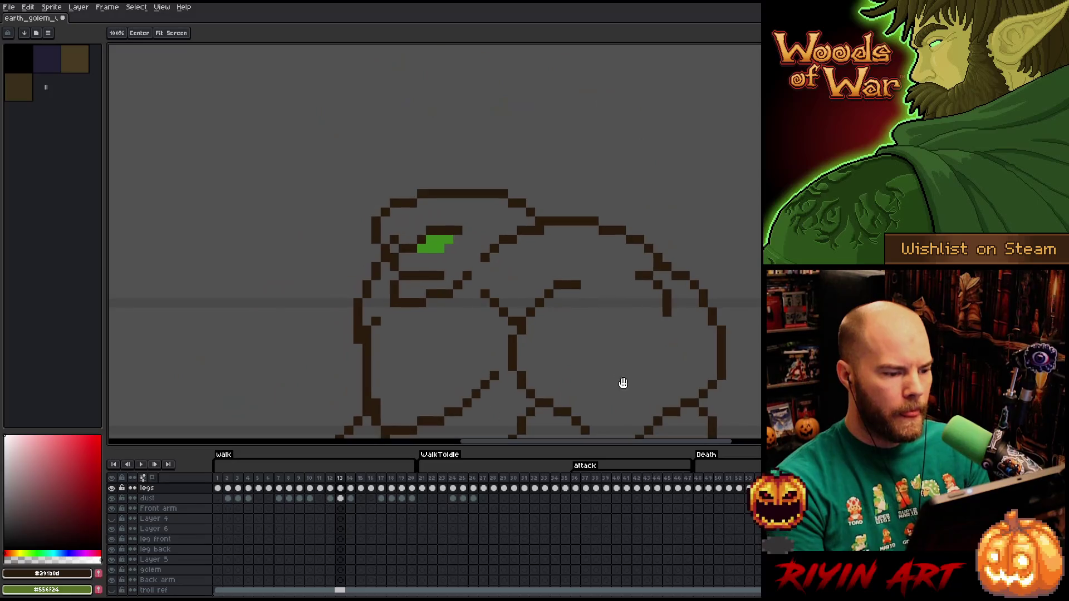
scroll(530, 351, "up", 1)
scroll(525, 269, "down", 1)
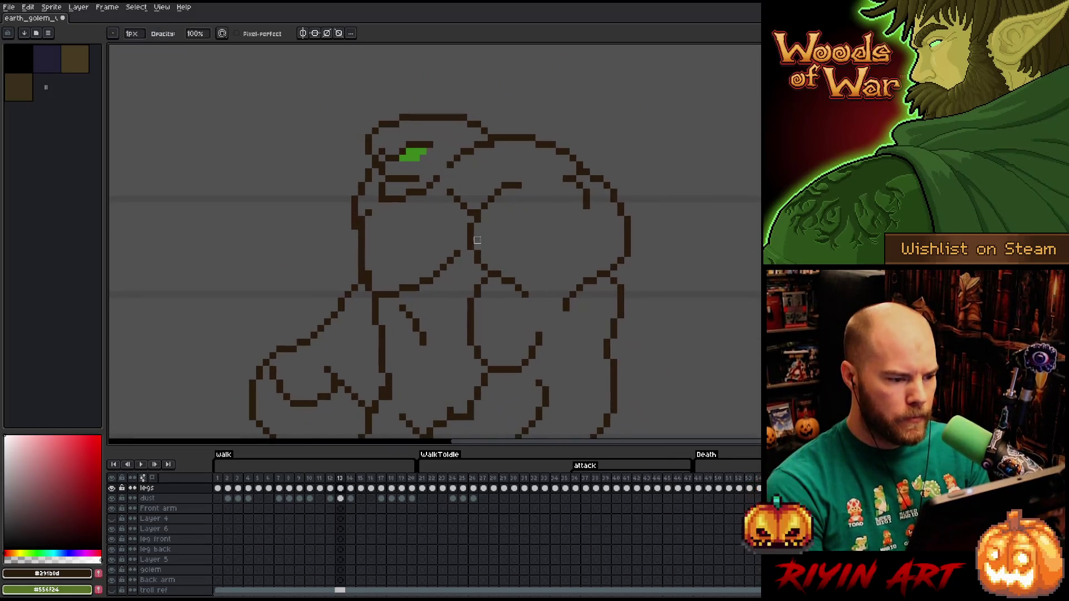
Move on to frame 14, checking it against frame 13
key("Right")
key("Left")
key("Right")
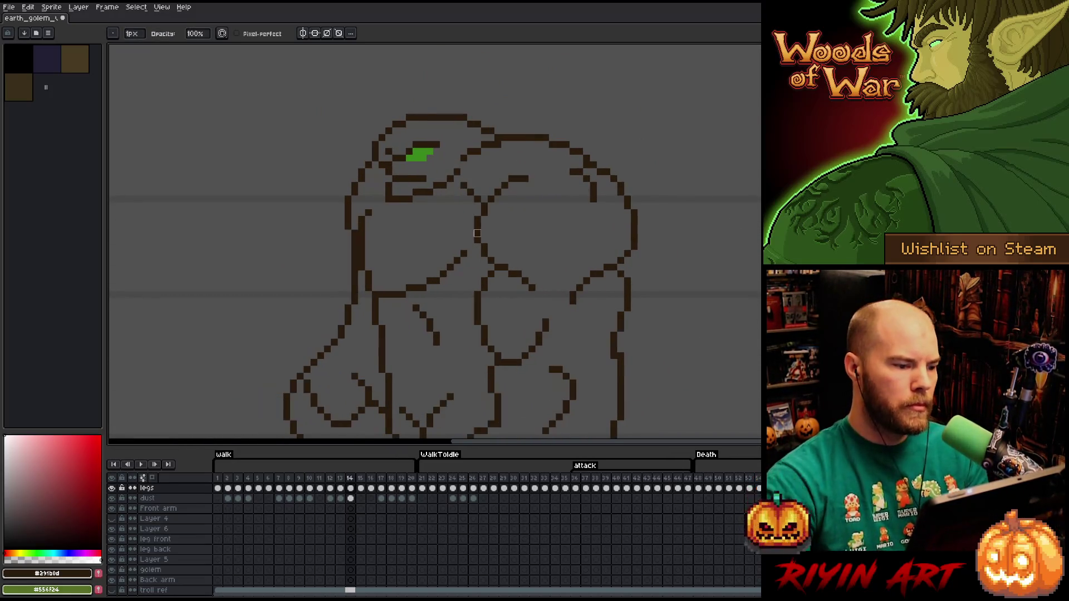
key("e")
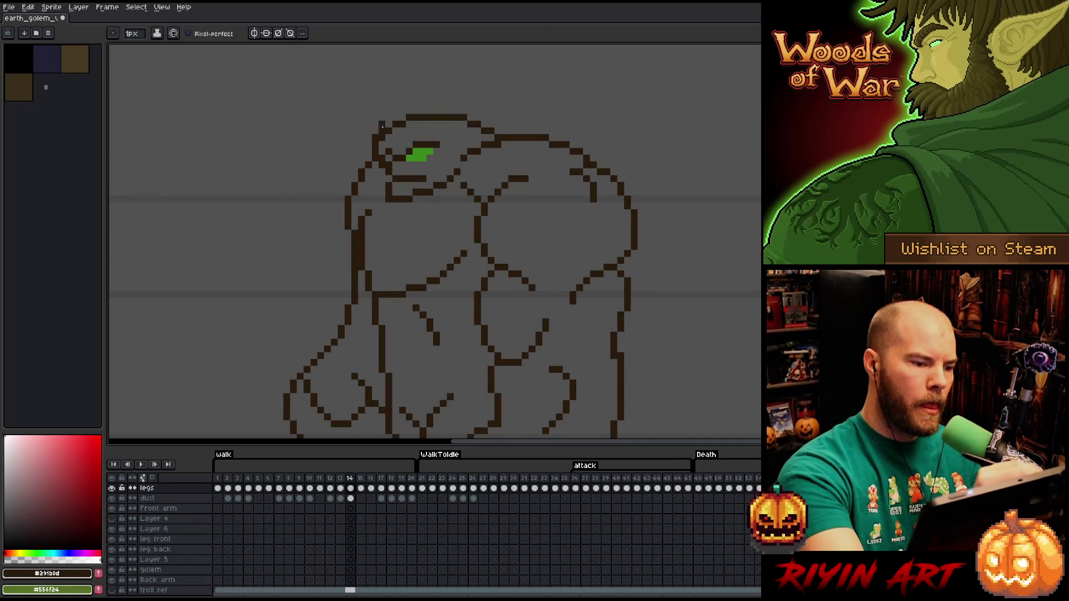
Redraw parts of frame 14's outline, alternating Pencil and Eraser
key("b")
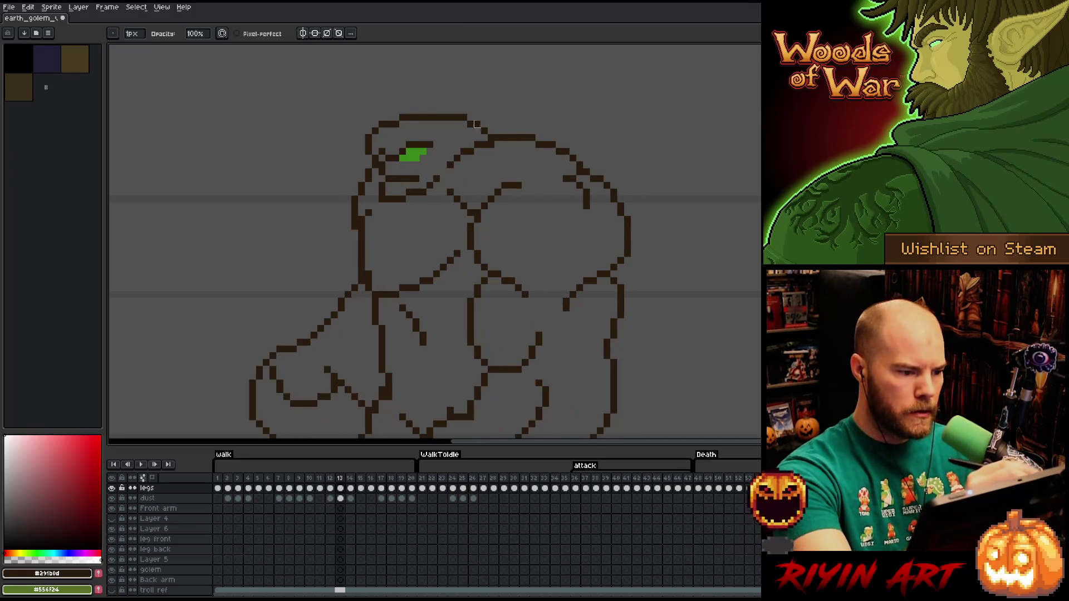
key("e")
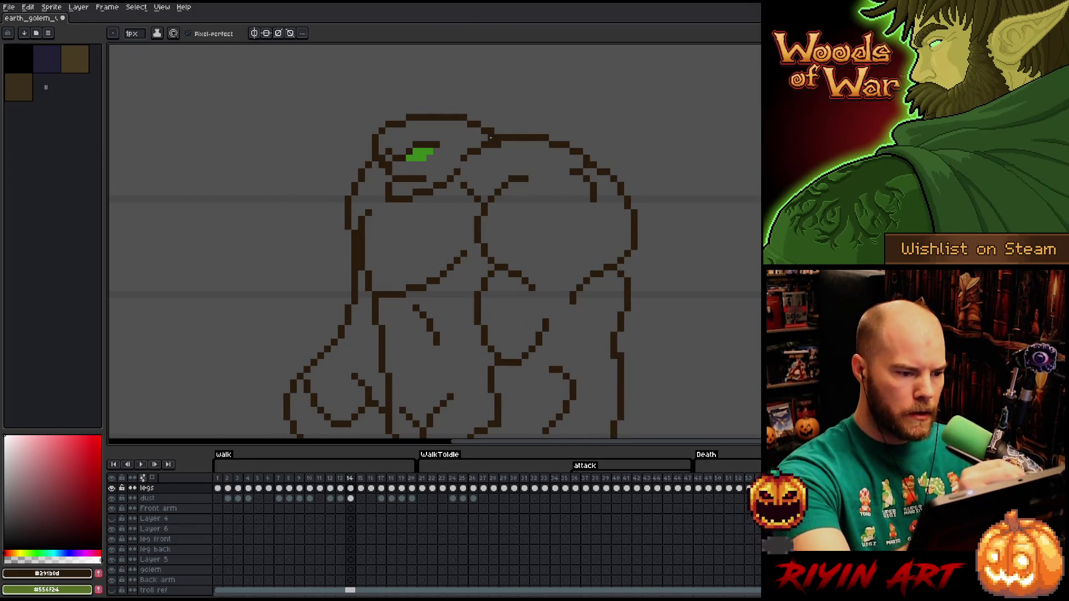
key("b")
key("e")
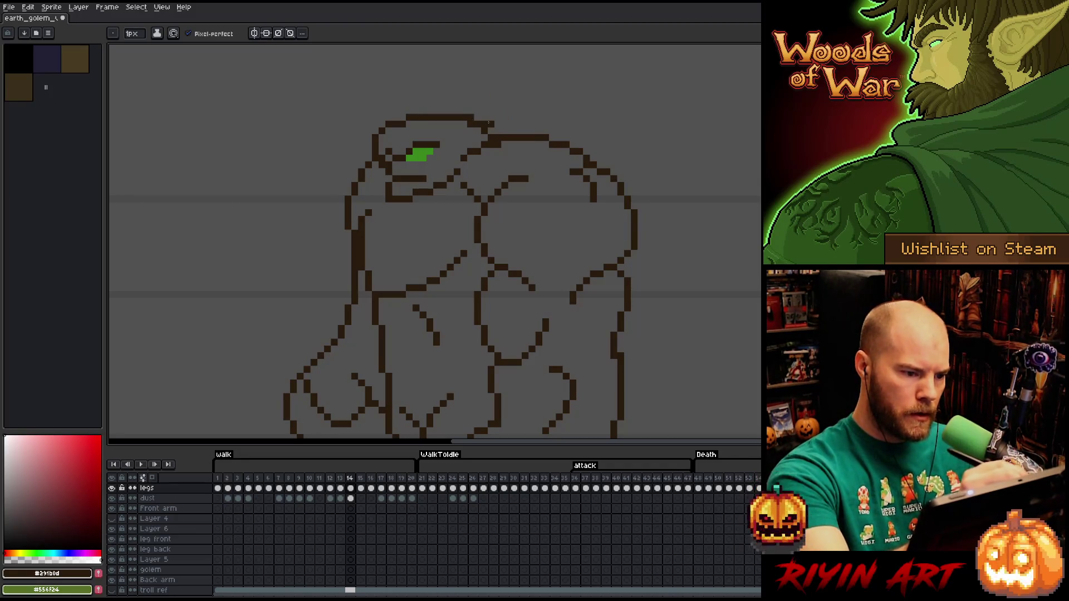
key("b")
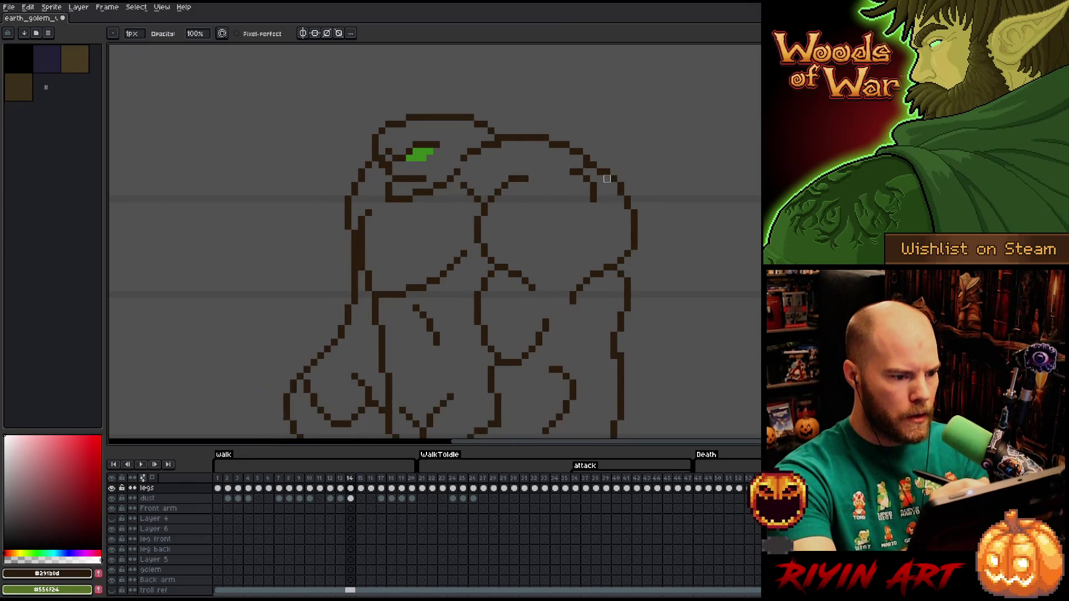
Compare frame 14's pose against frame 13 by flipping between them
key("Left")
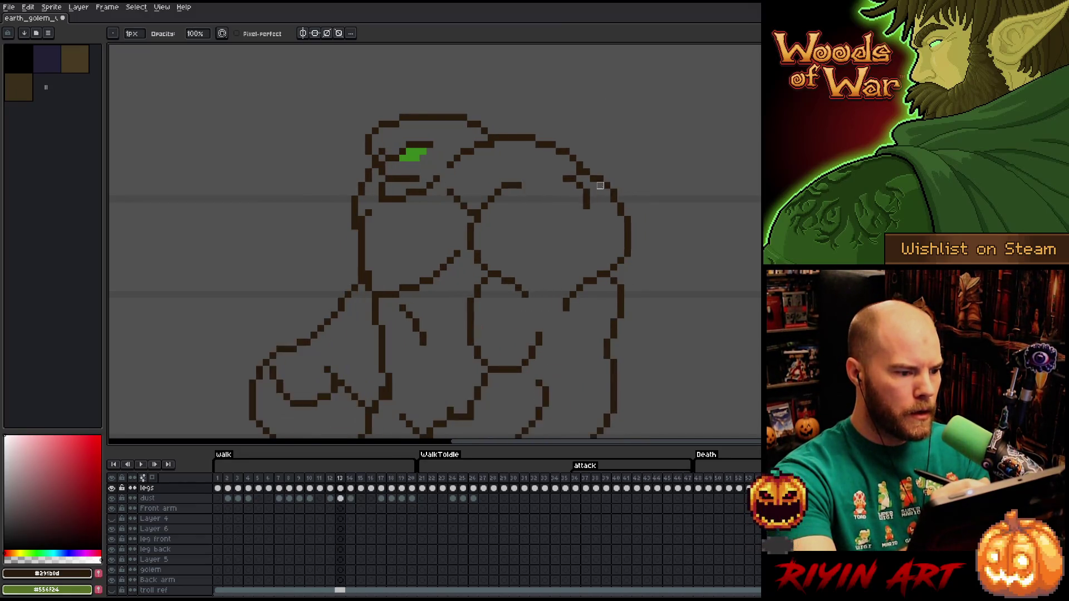
key("Right")
key("Left")
key("Right")
key("Left")
key("Right")
key("Left")
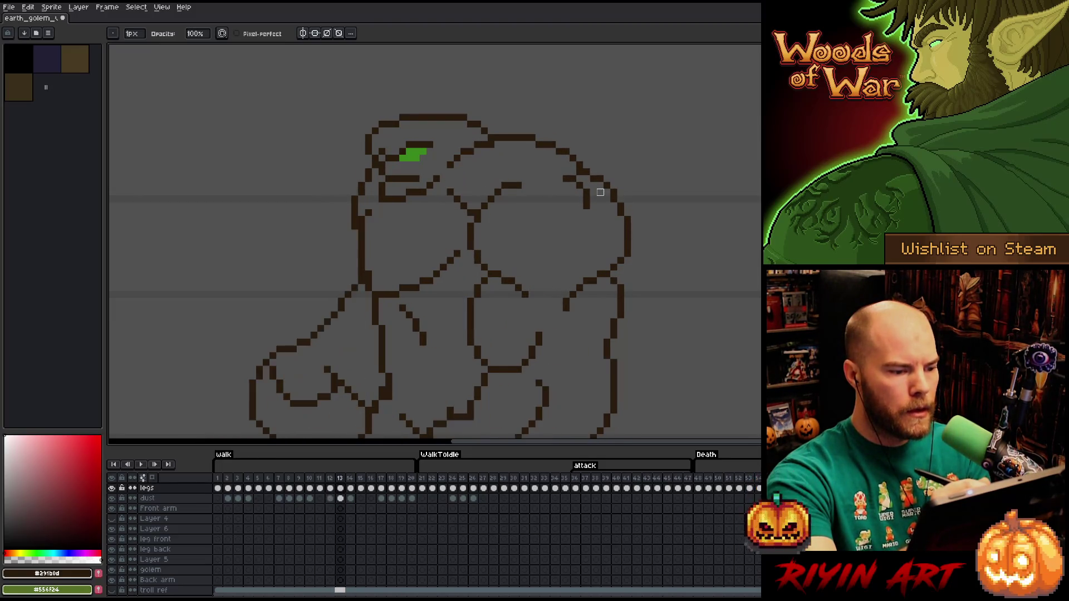
key("Right")
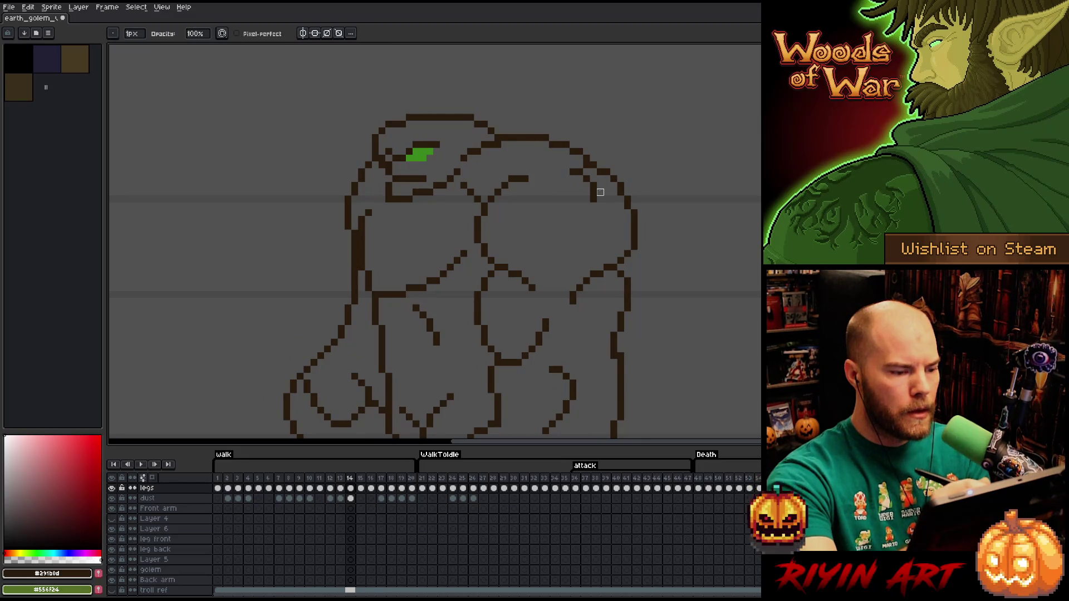
key("Left")
key("Right")
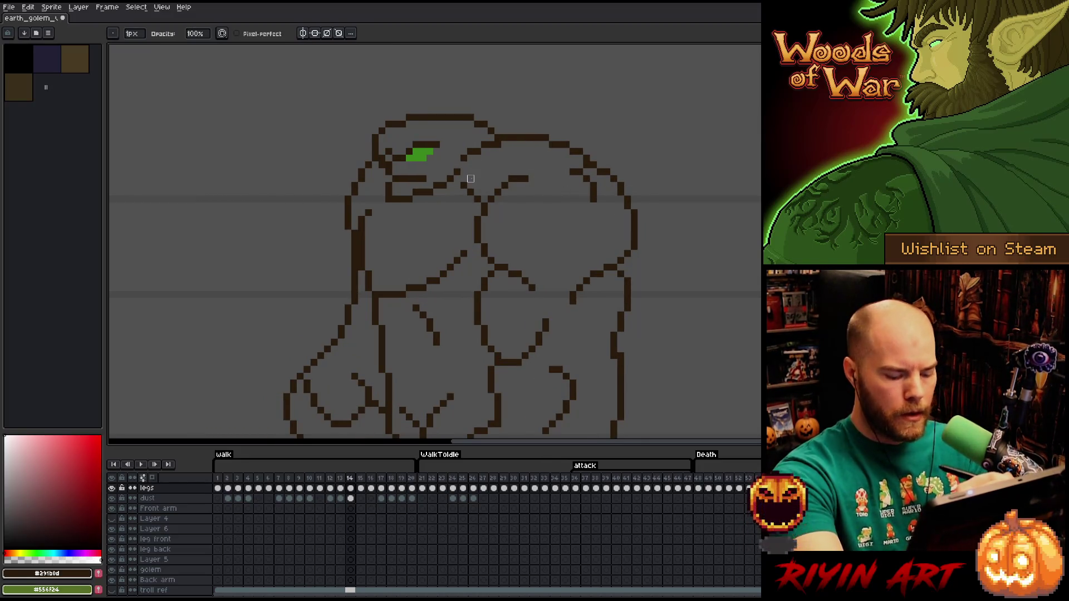
key("Left")
key("Right")
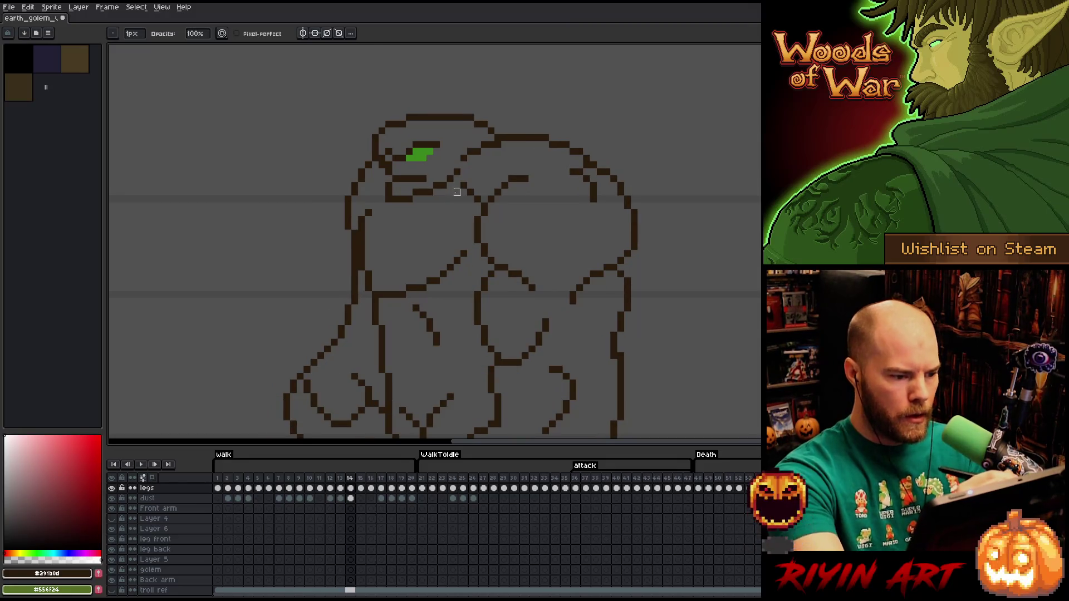
Box-select and reposition the short chest line below the eye on frame 14
key("m")
left_click_drag(462, 166, 437, 225)
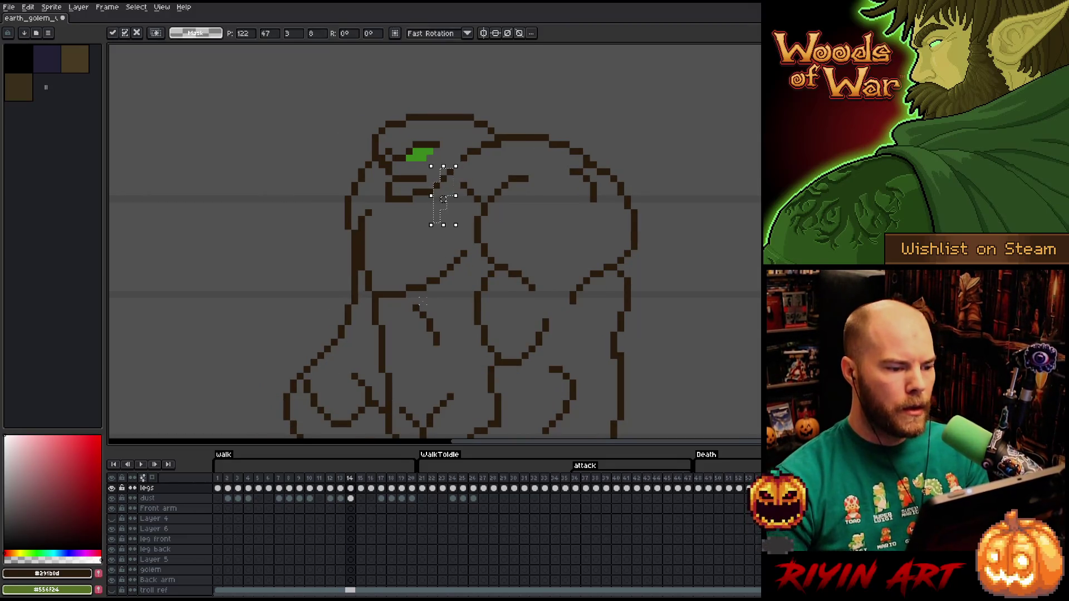
key("ctrl+d")
key("Left")
key("Right")
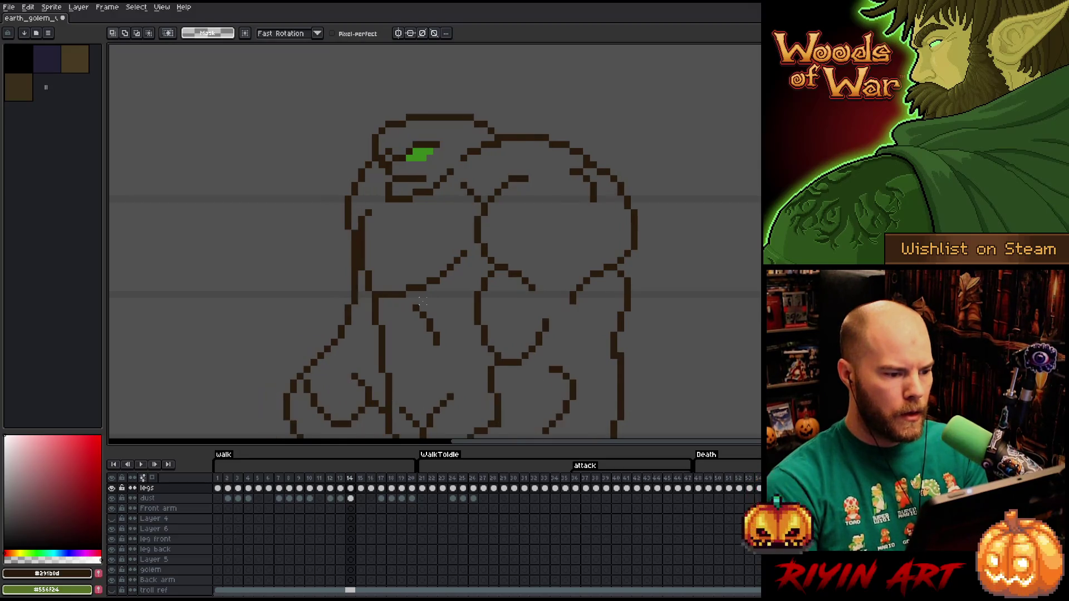
key("b")
Recheck frame 14 against frame 13 after the chest-line fix
key("Left")
key("Right")
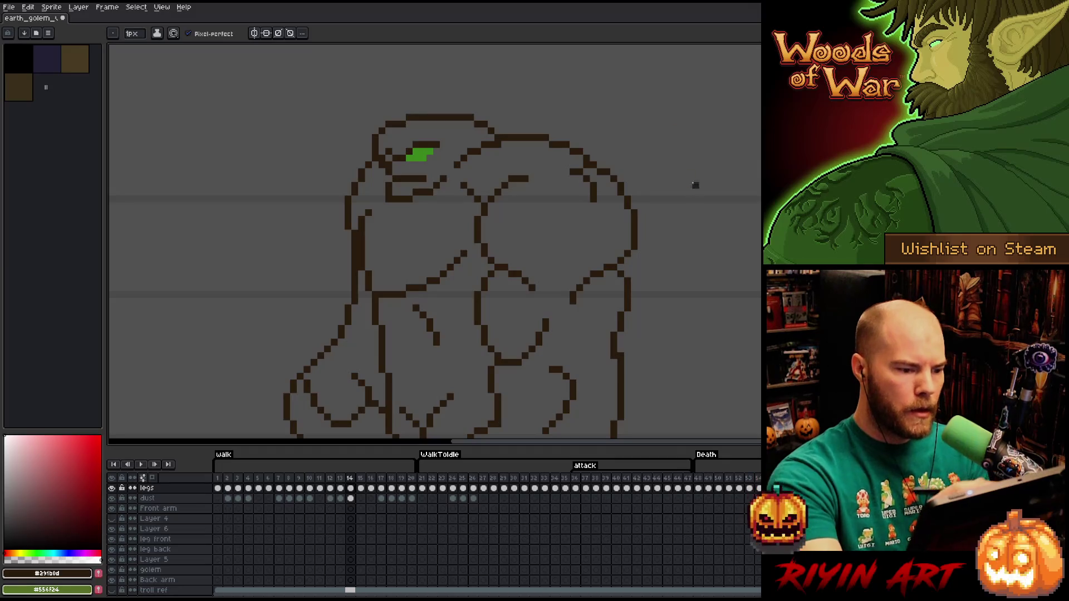
key("Left")
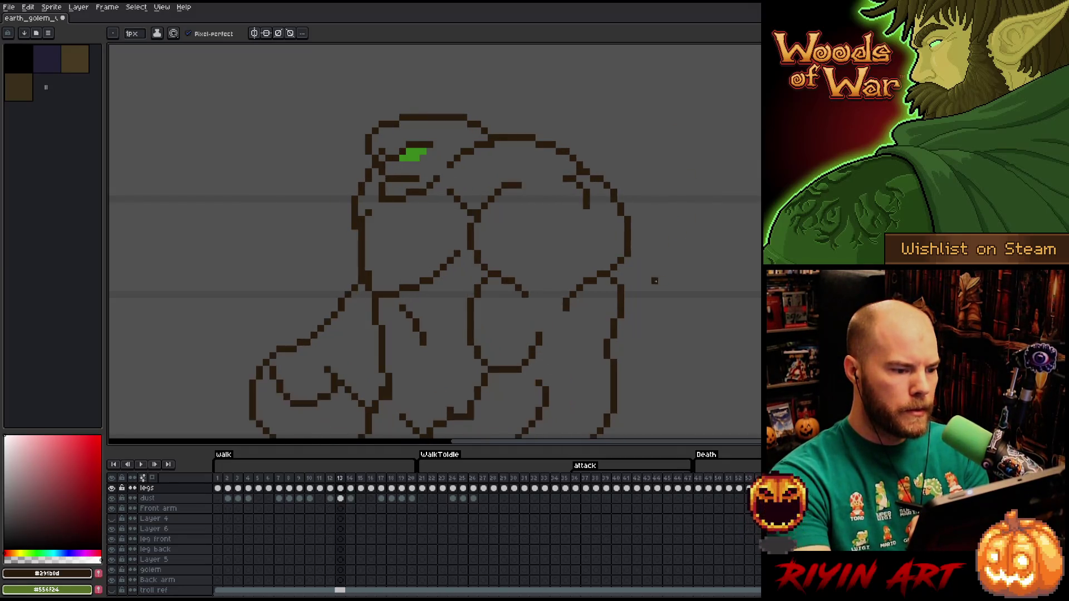
key("Right")
key("Right")
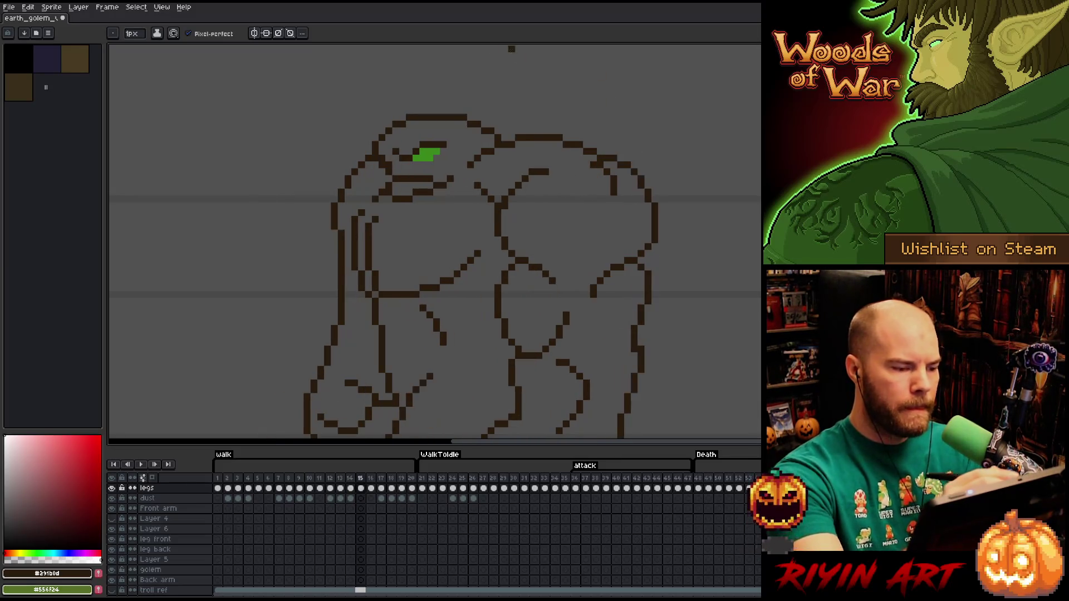
Check frame 15 against frame 14 before touching up its outline
key("e")
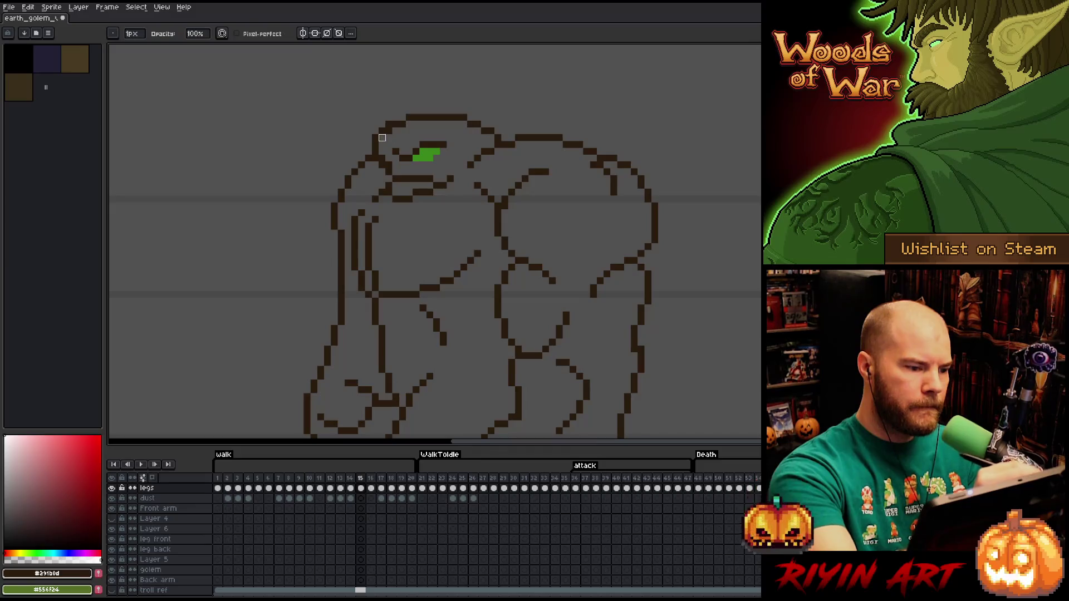
key("Left")
key("Right")
key("Left")
key("Right")
key("Left")
key("Right")
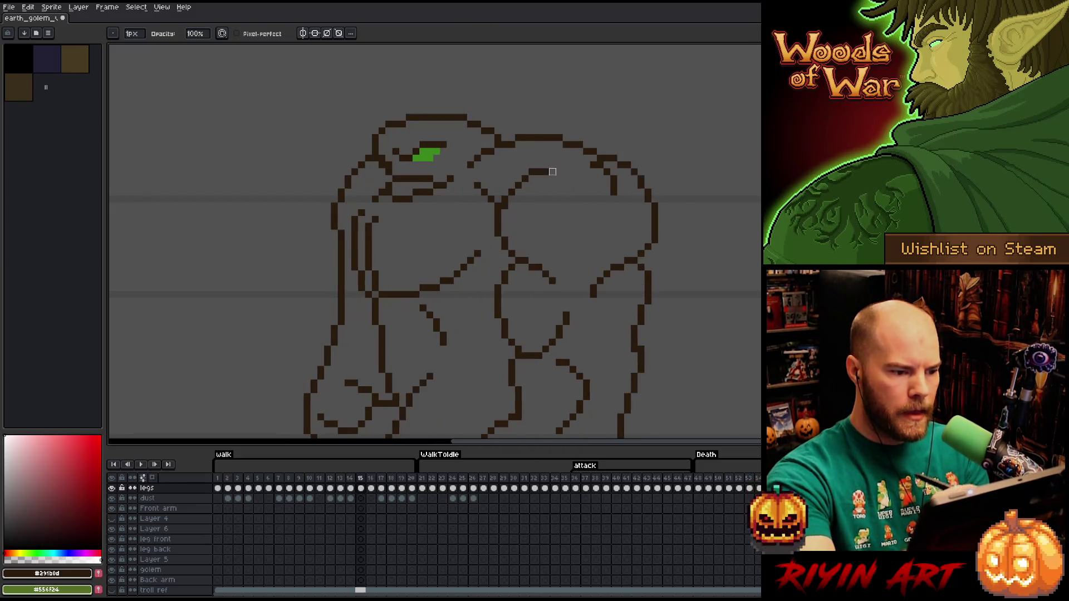
key("b")
Clean up frame 15's outline with Pencil and Eraser, checking against the previous pose
key("e")
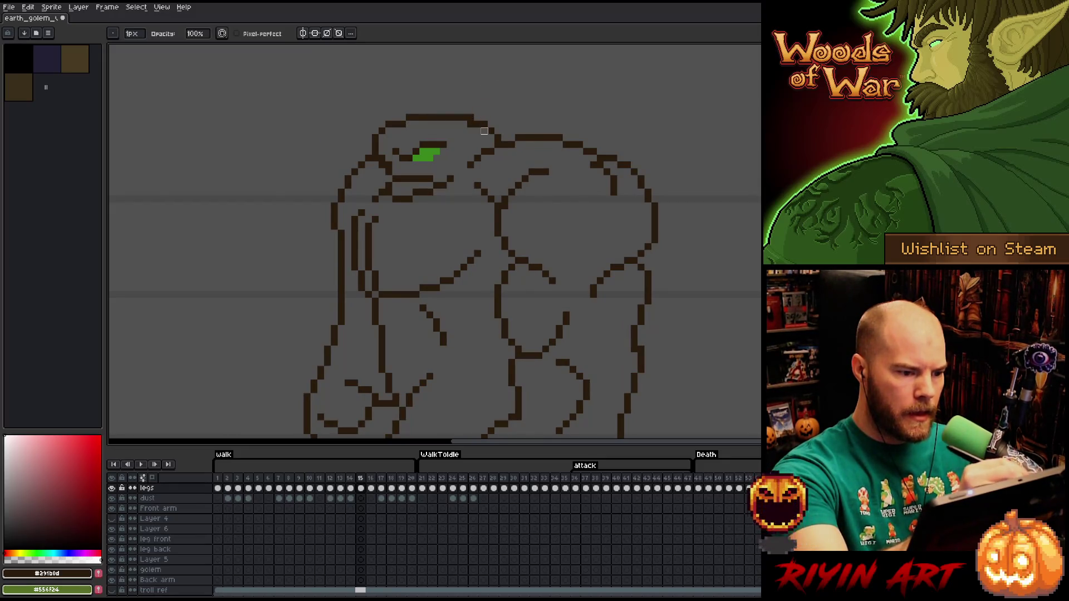
key("Left")
key("Right")
key("Left")
key("Right")
key("Left")
key("Left")
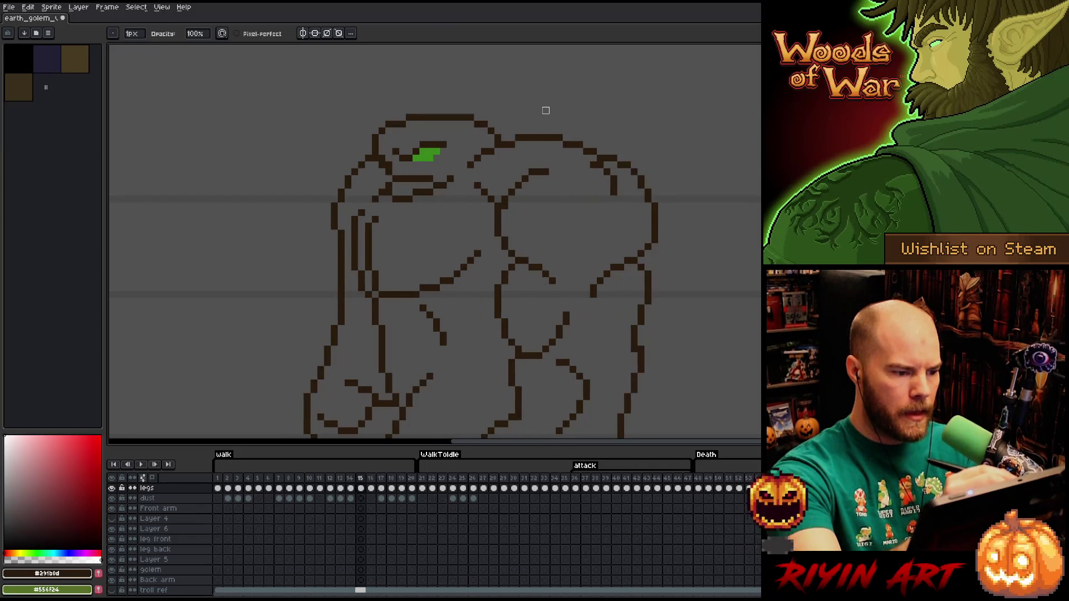
key("Right")
key("Right")
key("Right")
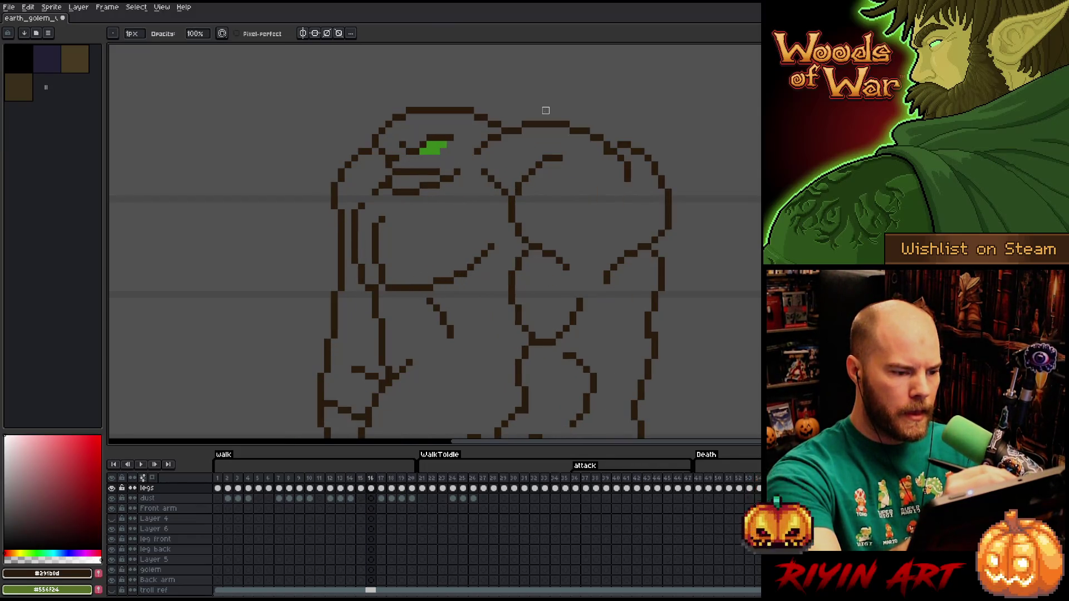
key("e")
key("b")
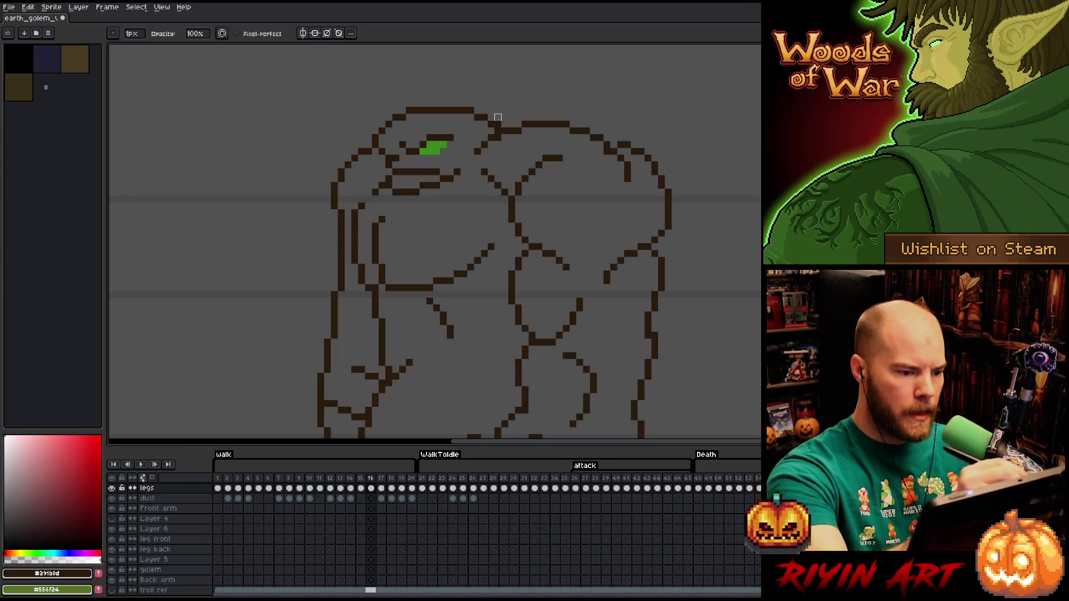
key("e")
key("b")
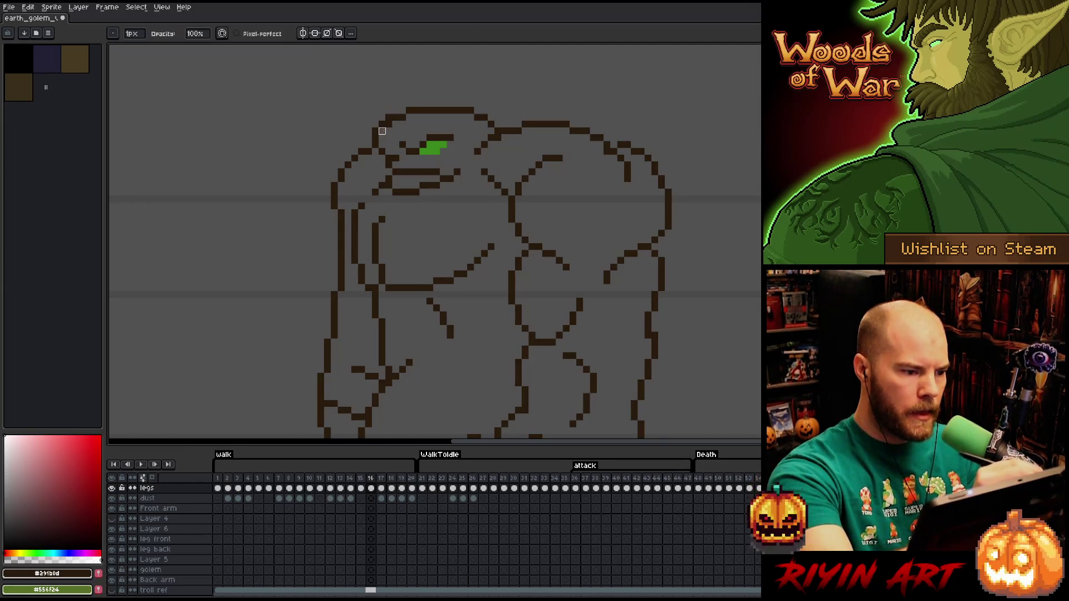
Flip between frames 15 and 16 to check frame 16's outline
key("Left")
key("Right")
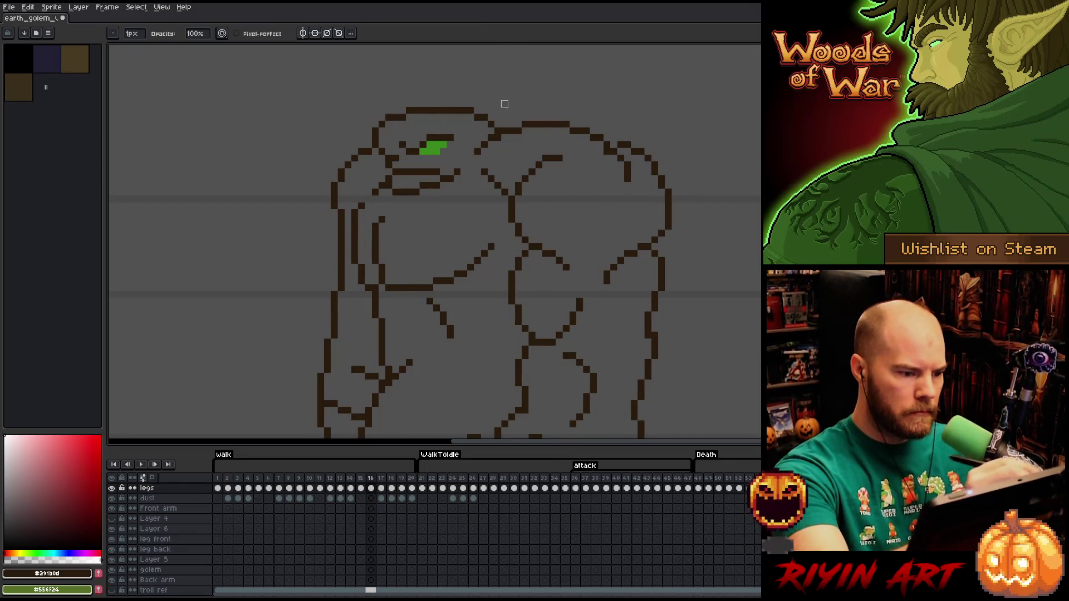
key("Left")
key("Right")
key("Left")
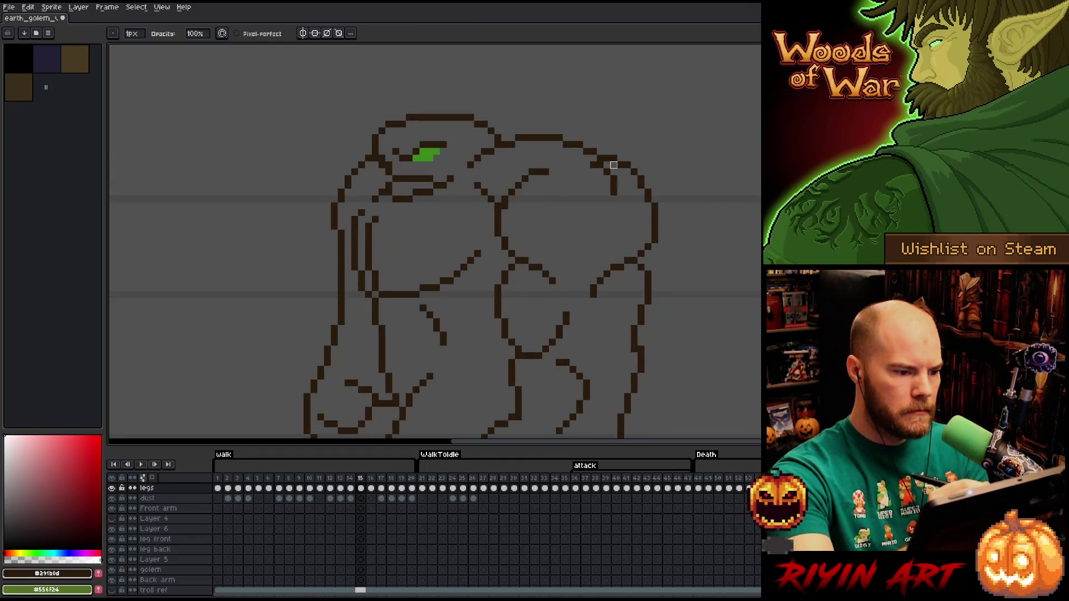
key("Right")
key("Left")
key("Right")
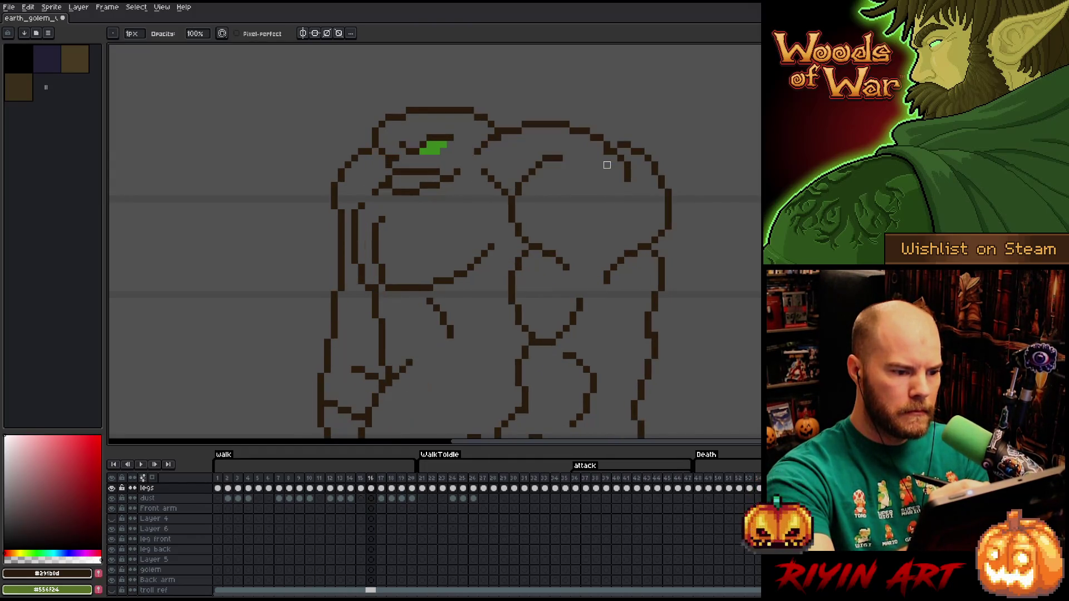
key("Left")
key("Right")
Compare the frame 15 and 16 poses once more, then advance to frame 17
key("Left")
key("Right")
key("Left")
key("Right")
key("Left")
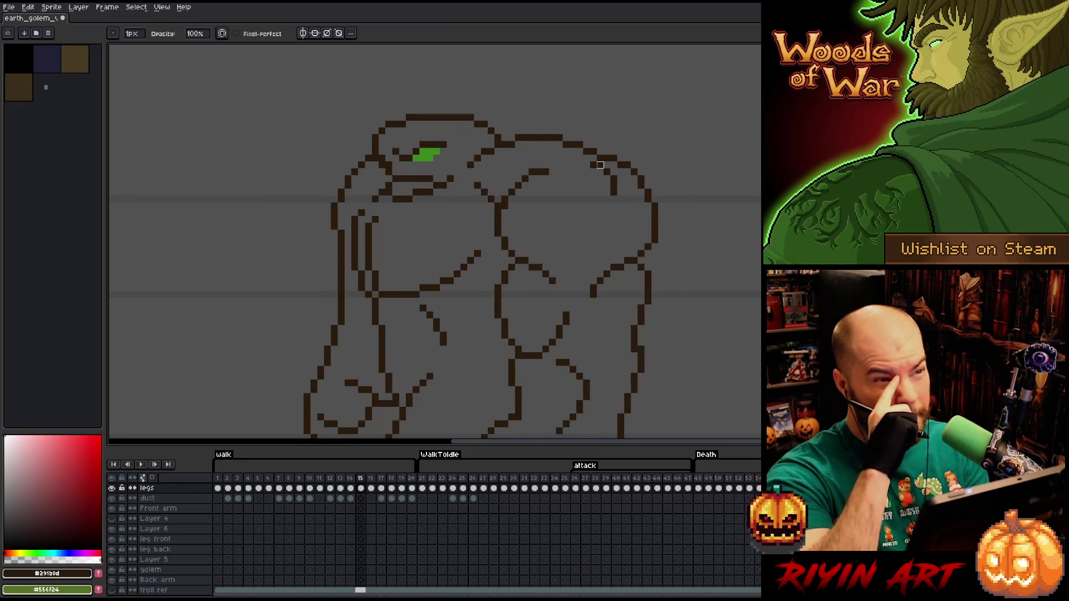
key("Right")
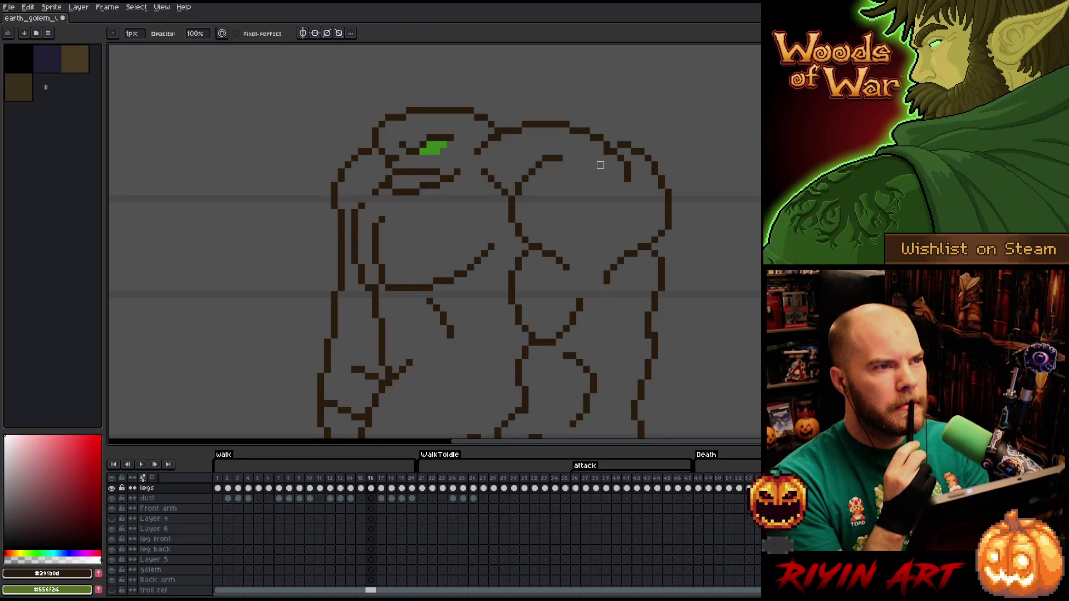
key("Left")
key("Right")
key("Left")
key("Right")
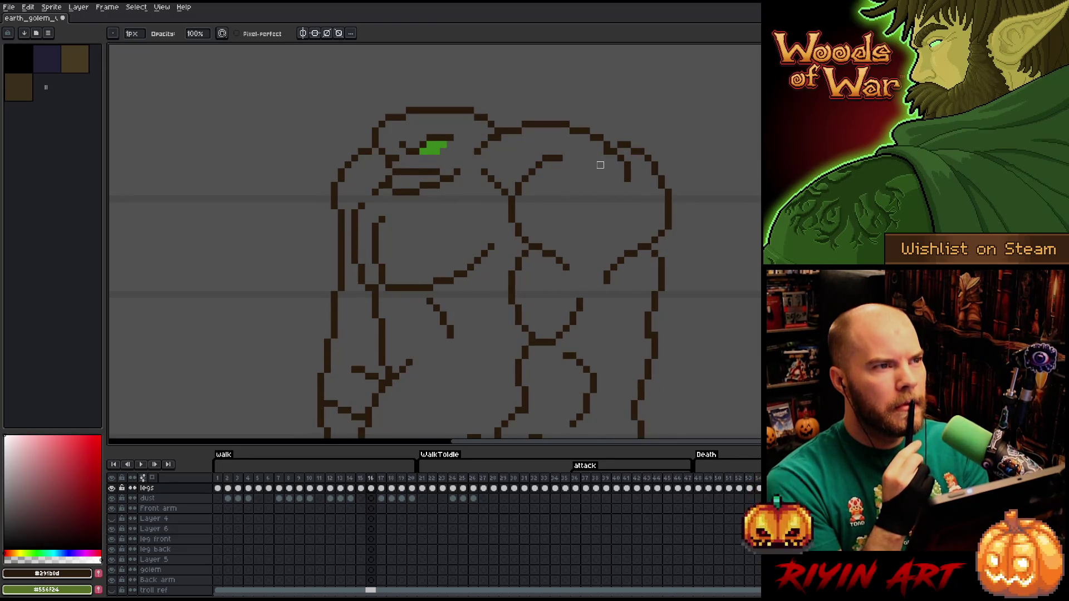
key("Right")
Touch up the head-shoulder join on frame 16 with Pencil and Eraser
key("e")
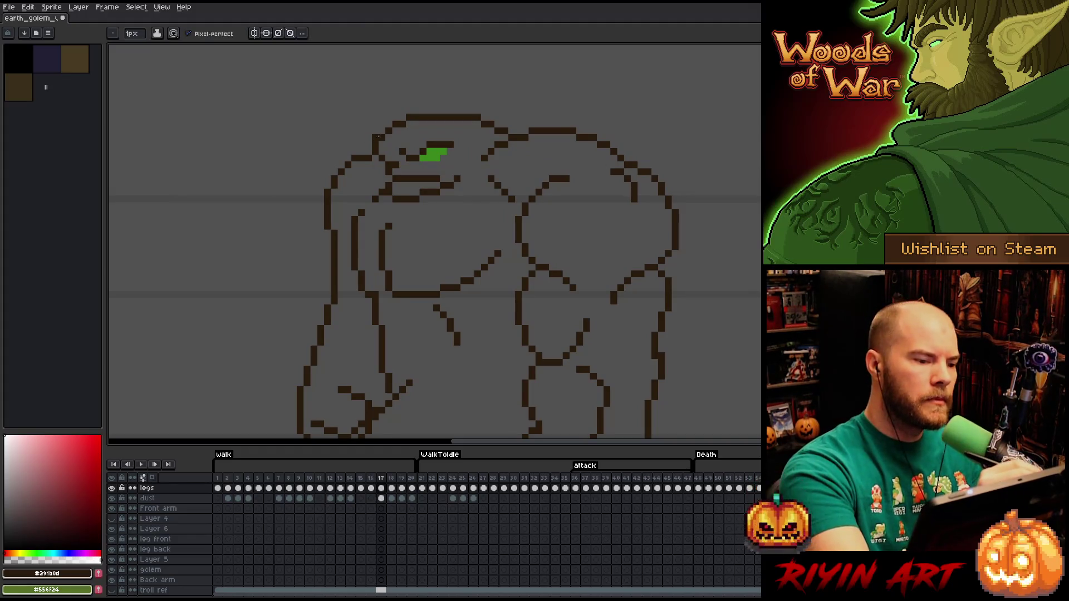
key("b")
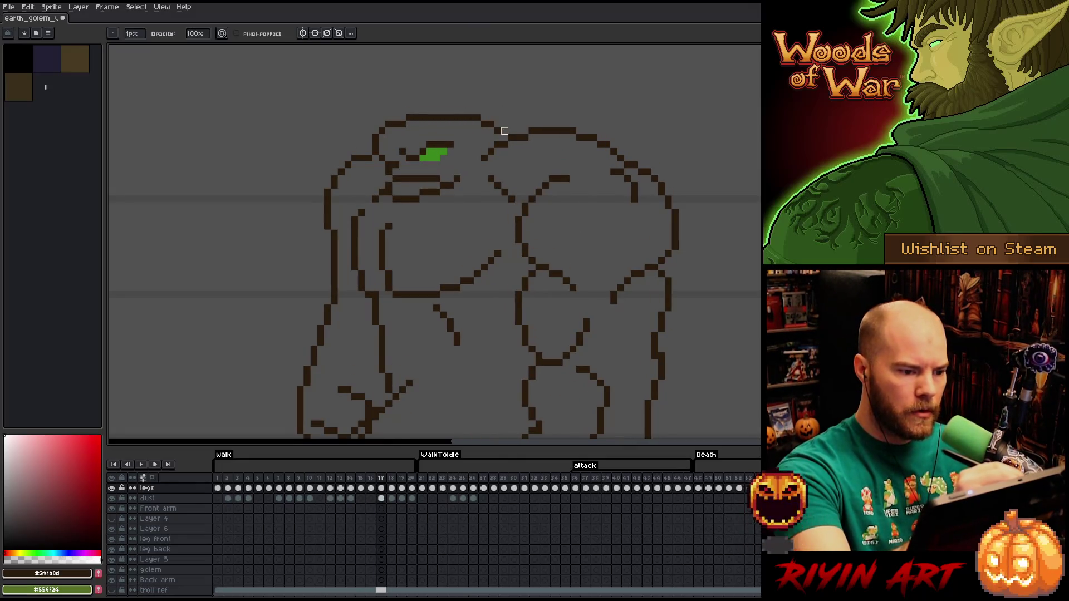
key("e")
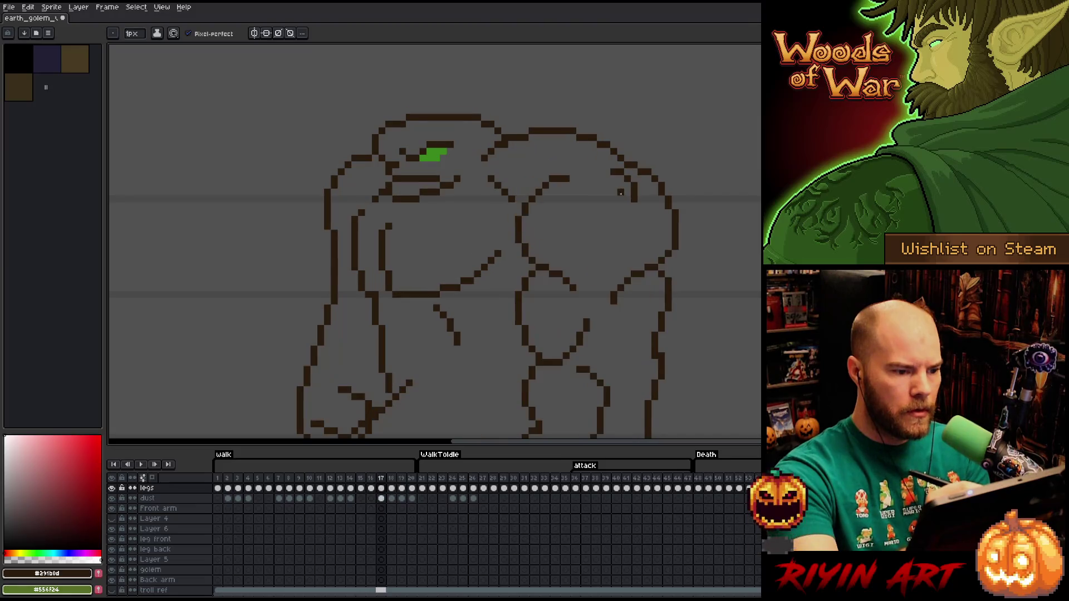
key("Left")
key("Left")
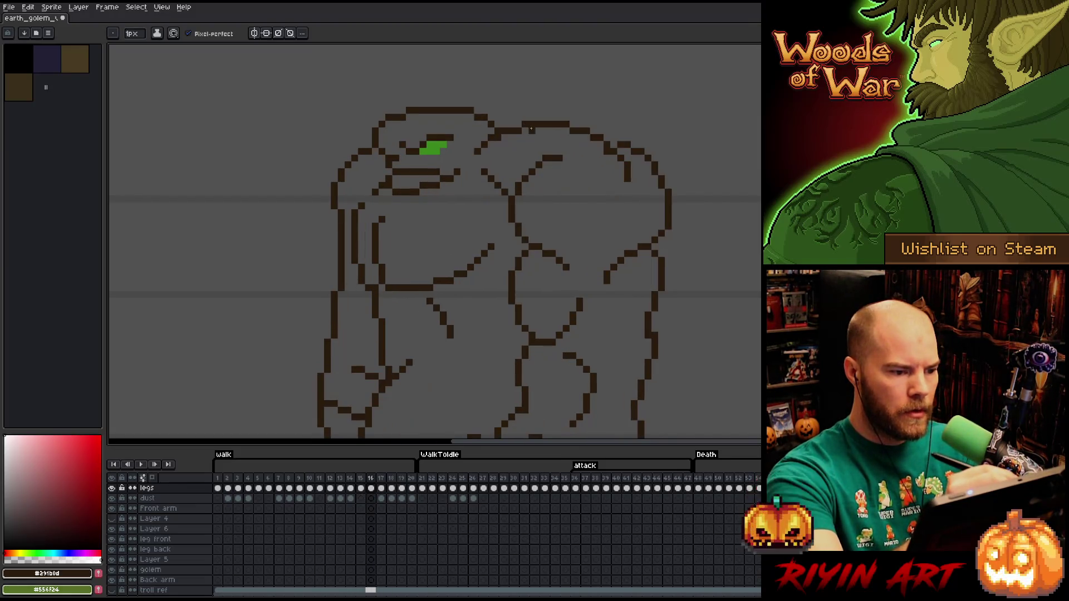
key("Right")
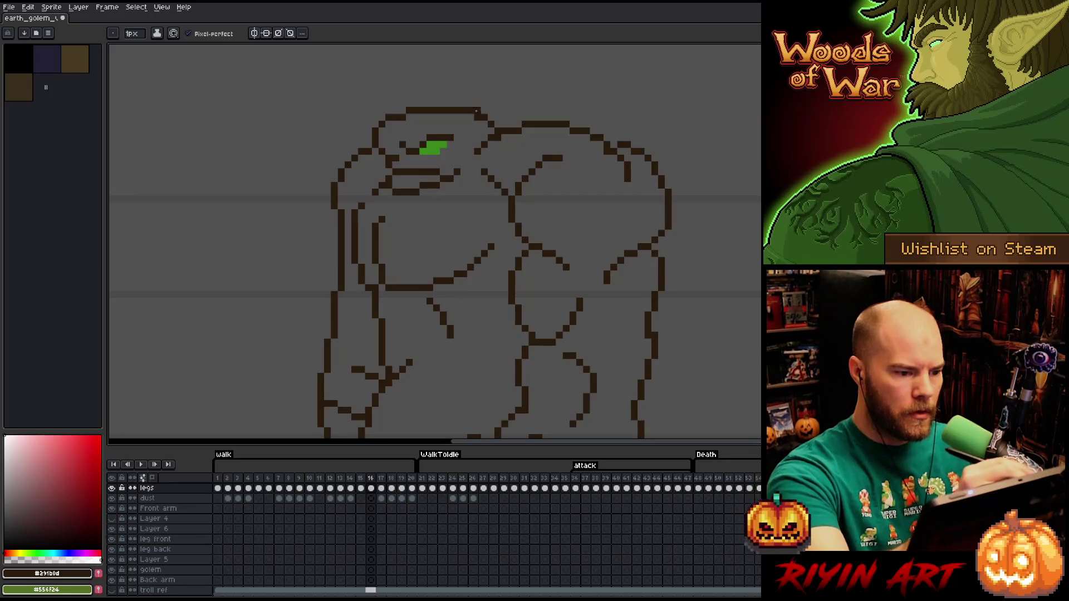
key("e")
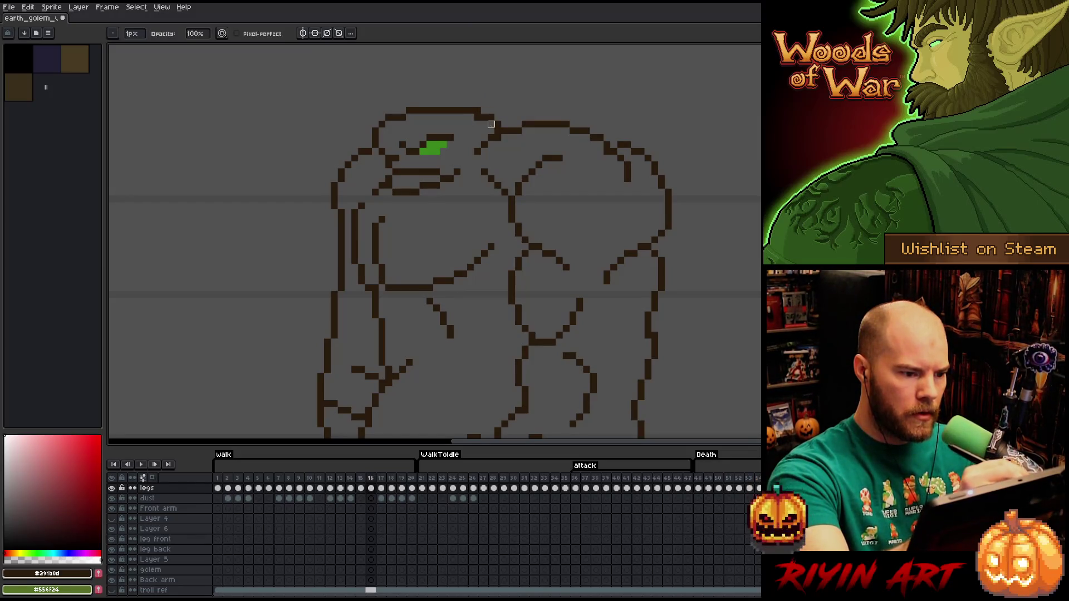
Flip between frame 16 and its neighbouring poses to check the shoulder fix
key("Left")
key("Right")
key("Left")
key("Right")
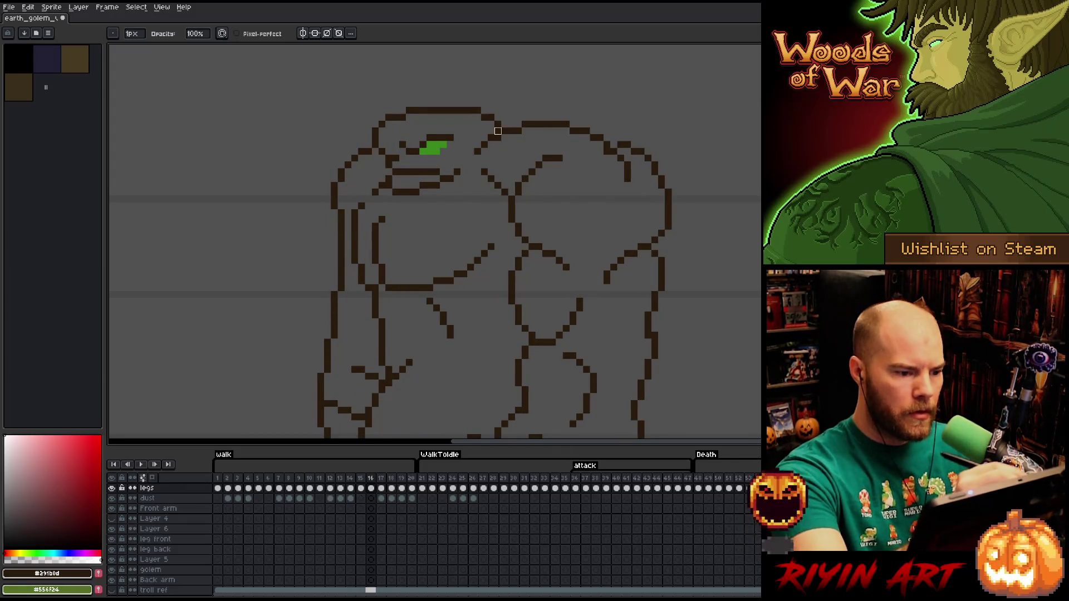
key("Left")
key("Right")
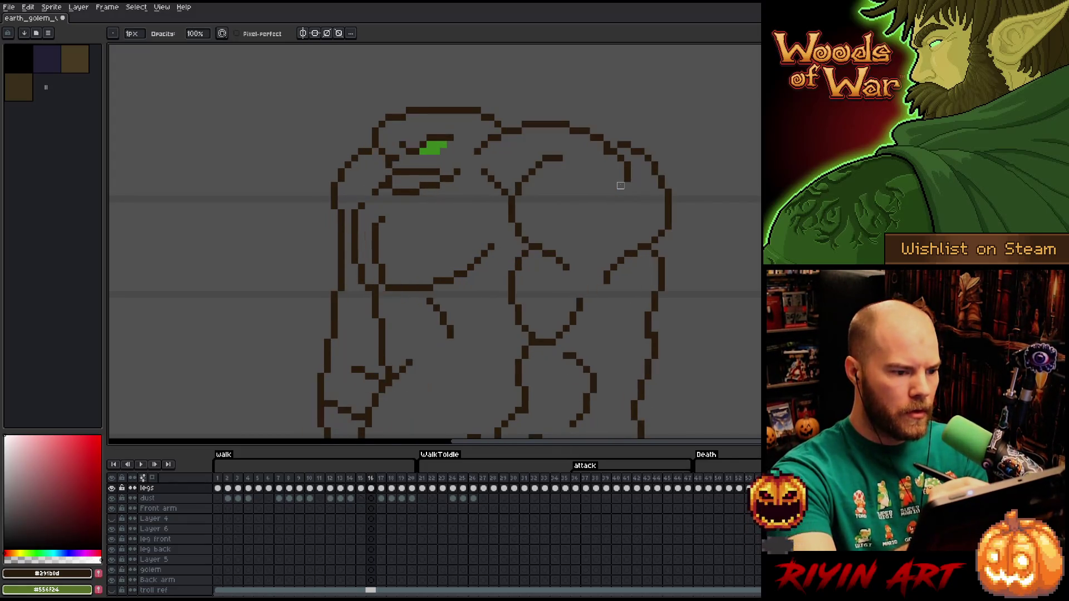
key("Left")
key("Right")
key("Left")
key("Right")
key("Left")
key("Right")
key("Right")
key("Right")
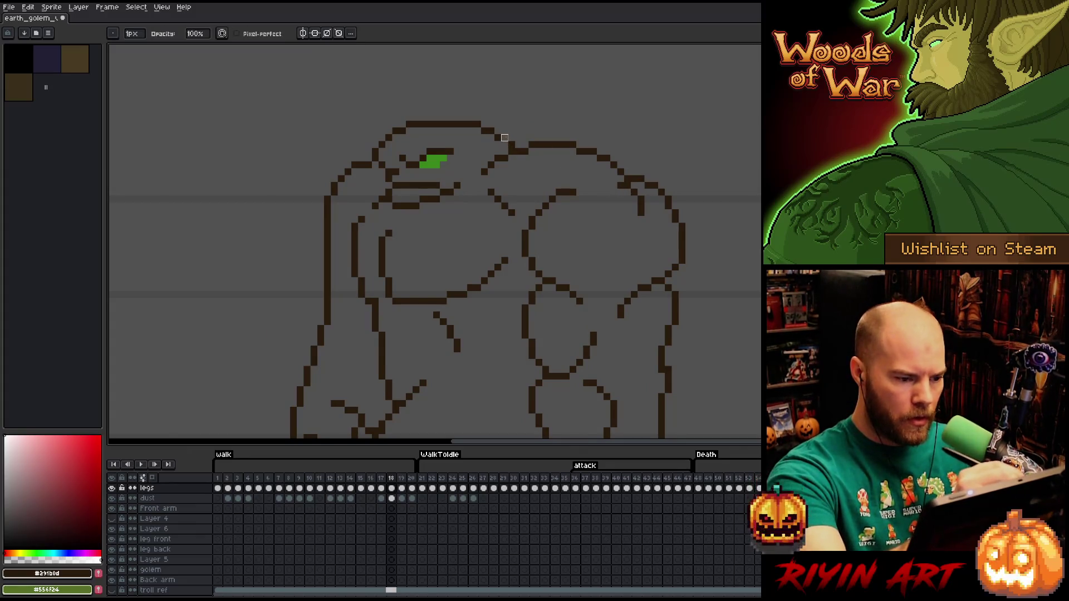
Add dark pixels to the golem's upper-left head outline on frame 18
key("b")
left_click_drag(379, 143, 384, 131)
key("e")
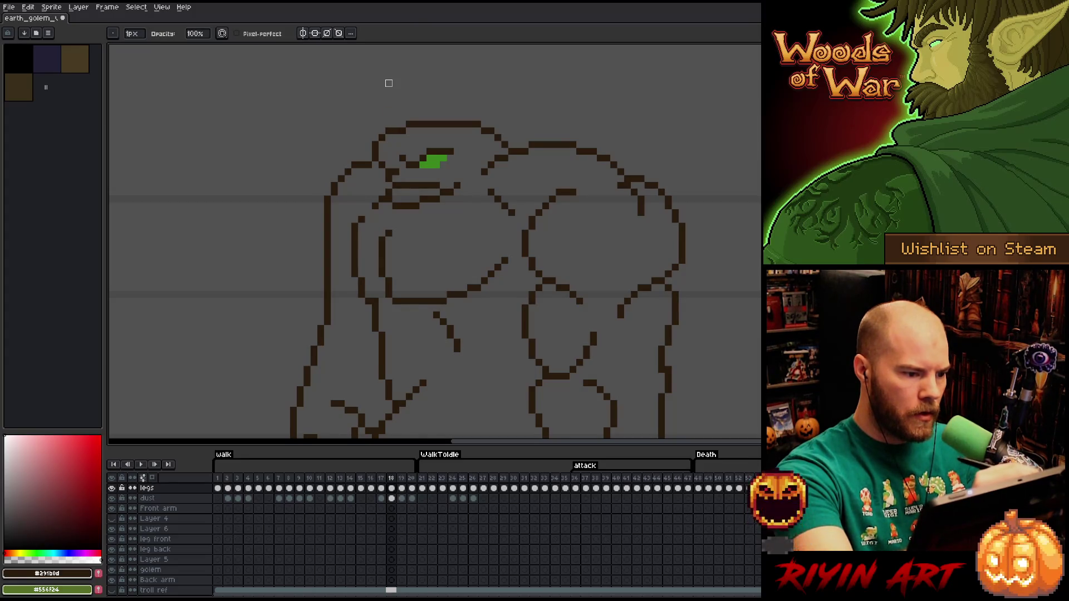
key("Left")
key("Right")
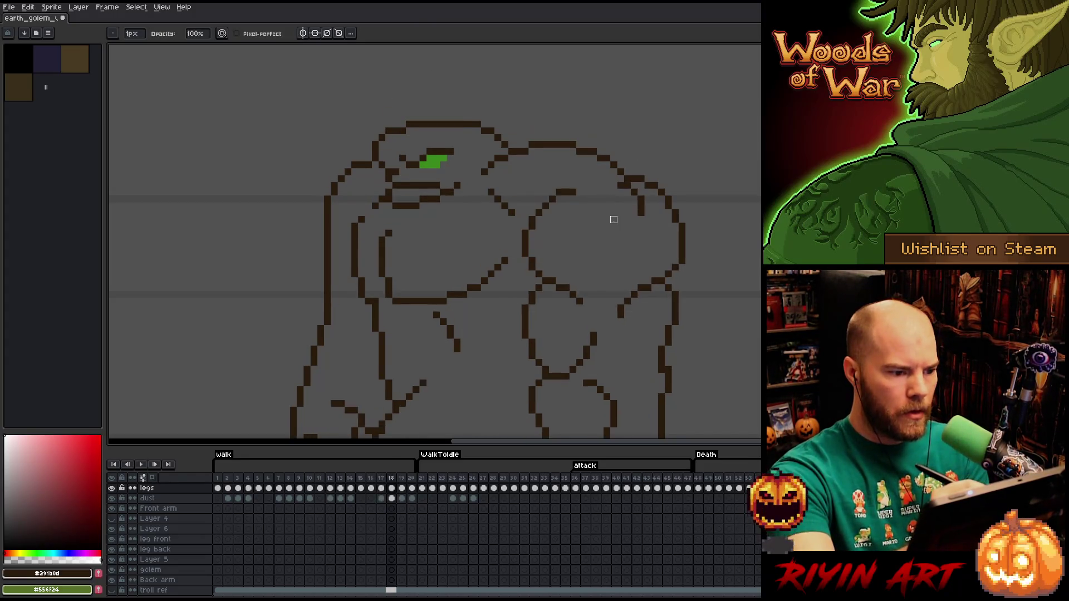
Compare the frame 17 and 18 outlines, then advance to frame 19
key("Left")
key("Right")
key("Left")
key("Right")
key("Left")
key("Right")
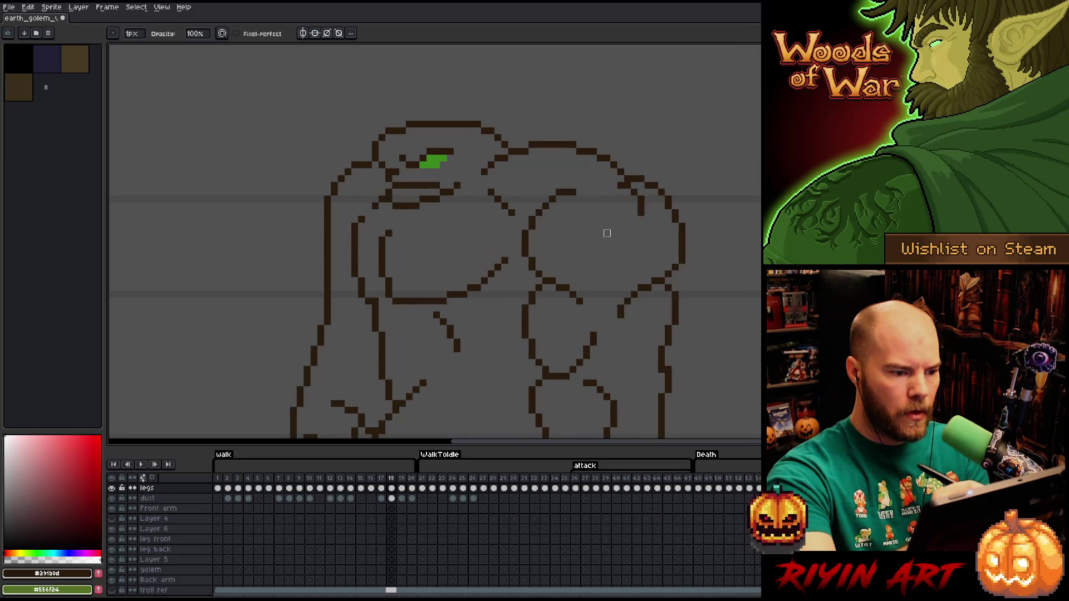
key("Right")
key("e")
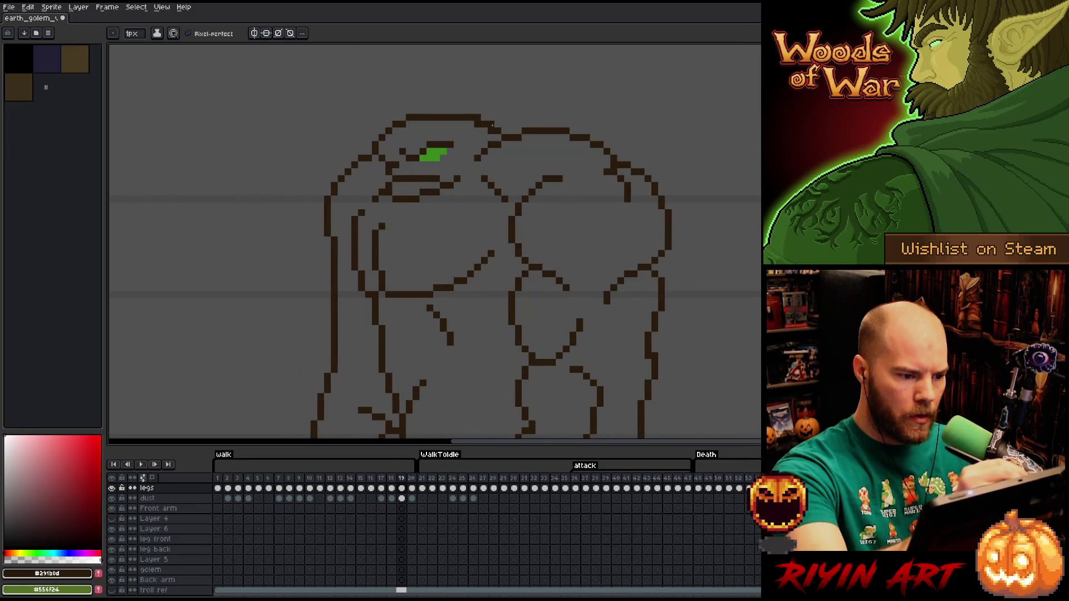
Flip between frames 18 and 19 to compare their head outlines
key("b")
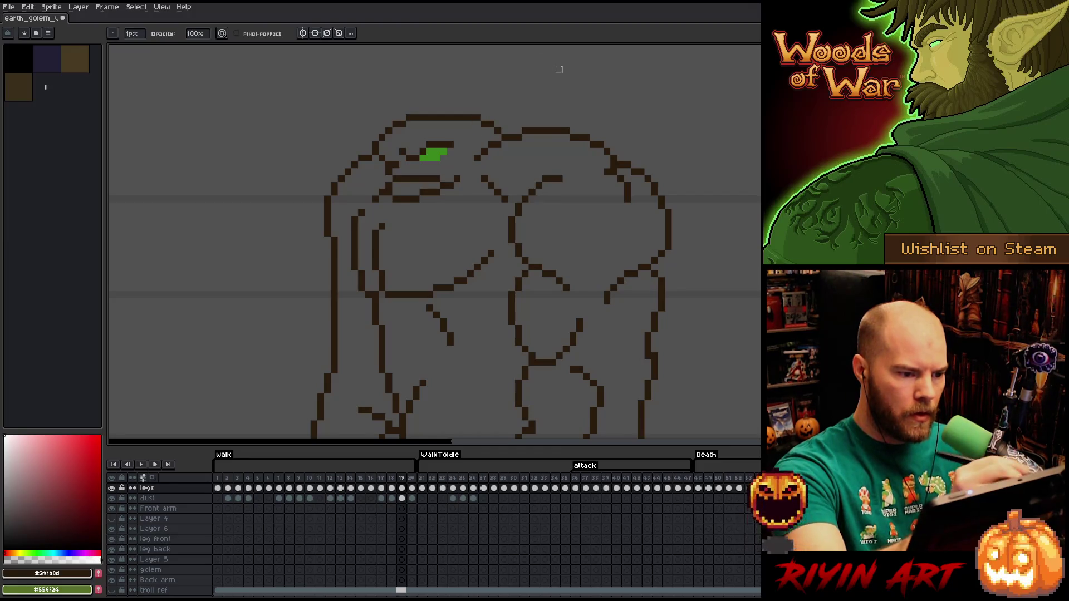
key("Left")
key("Right")
key("Left")
key("Right")
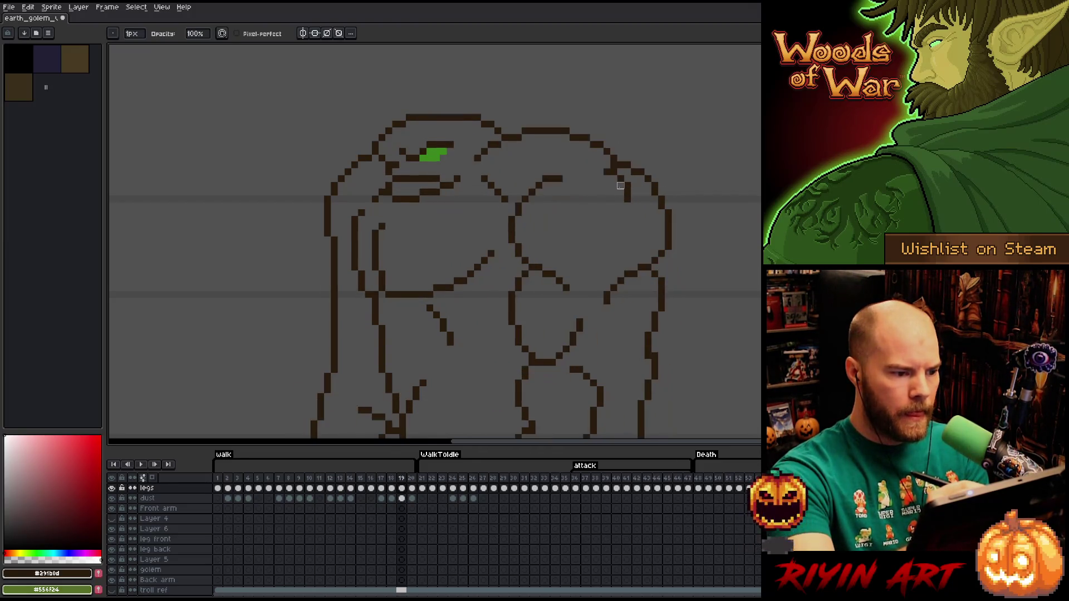
key("Left")
key("Right")
key("e")
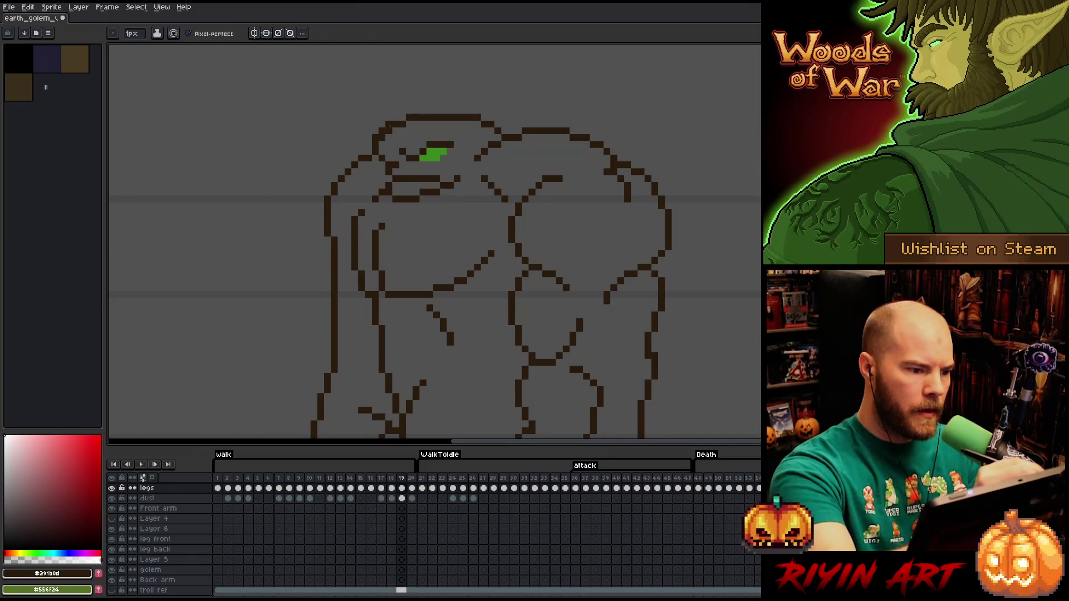
key("b")
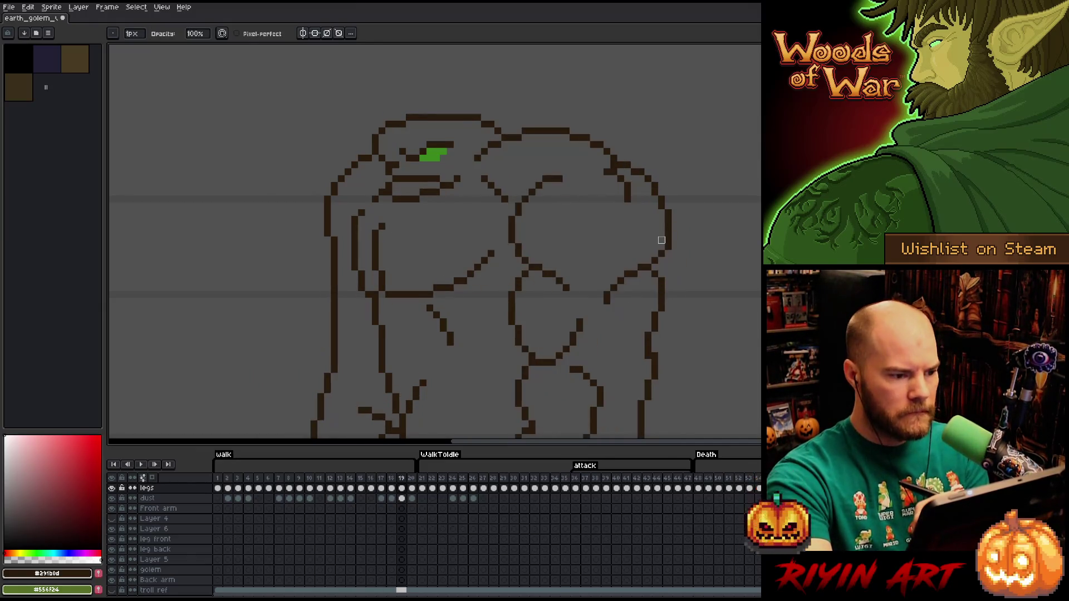
key("Left")
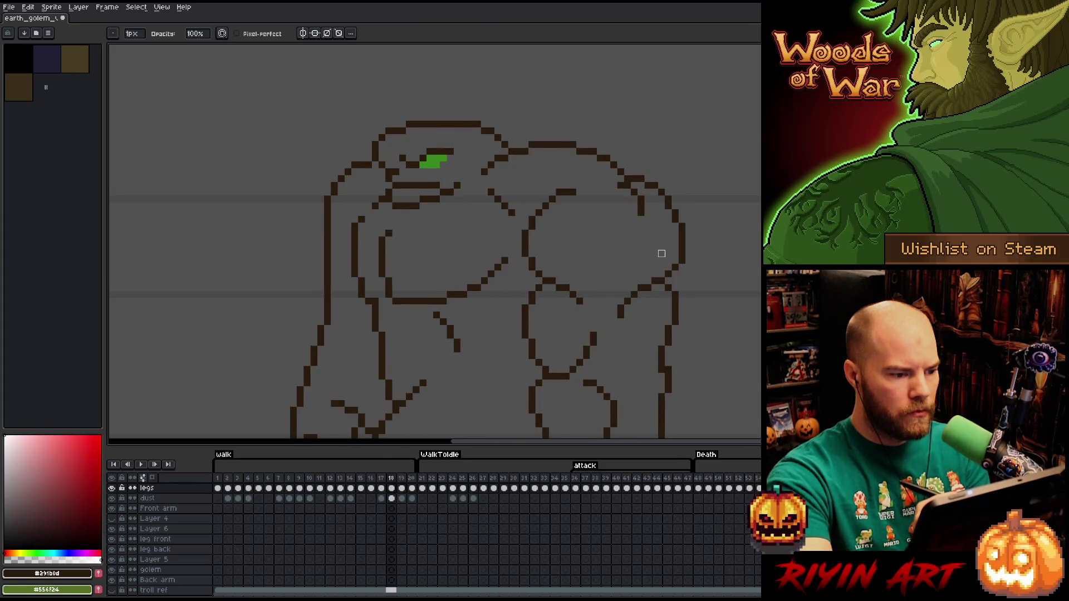
key("Right")
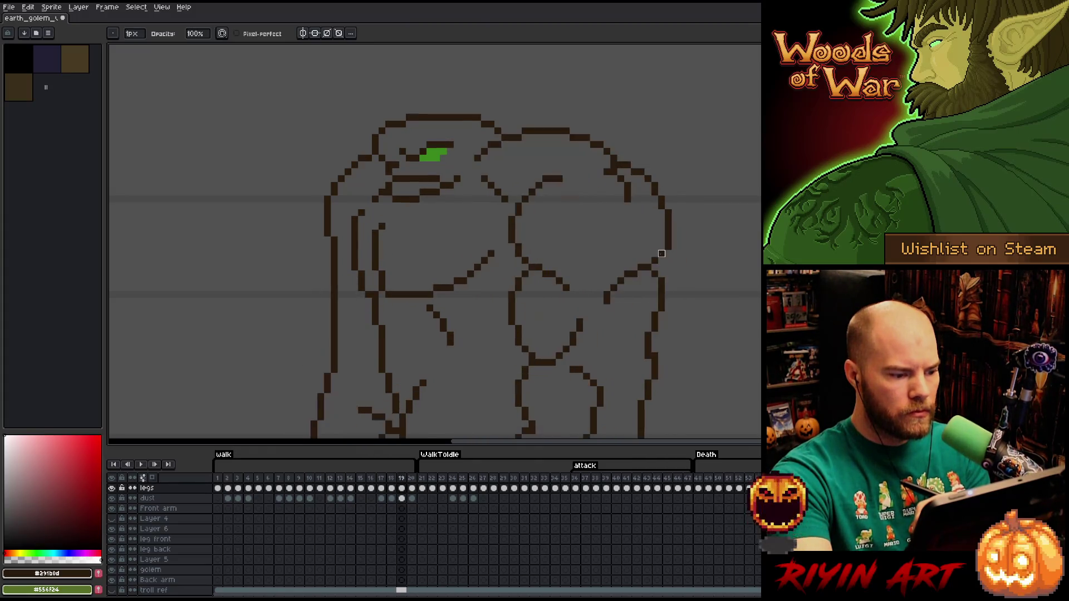
Step back and forth across frames 16 to 20 to compare the later walk poses
key("Left")
key("Right")
key("Right")
key("Left")
key("Right")
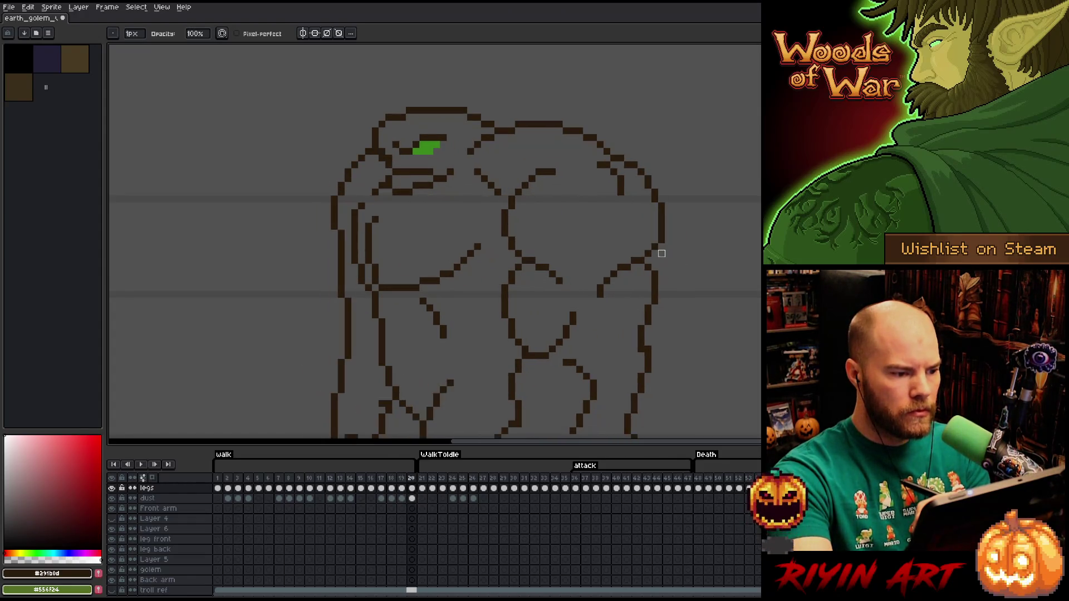
key("Left")
key("Left")
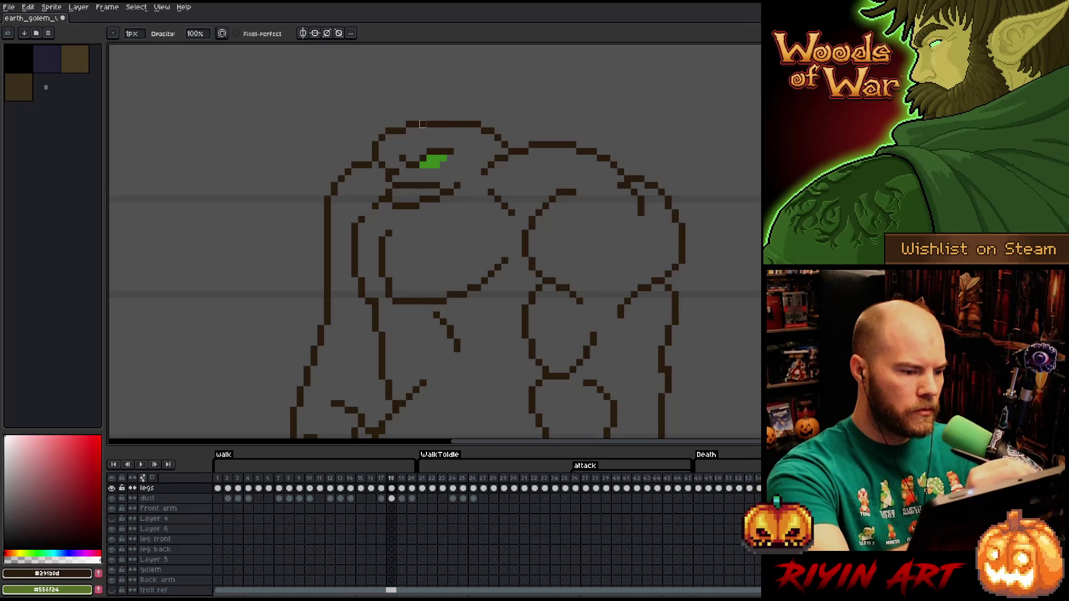
key("Left")
key("Left")
key("Right")
key("Left")
key("Right")
key("Right")
key("Right")
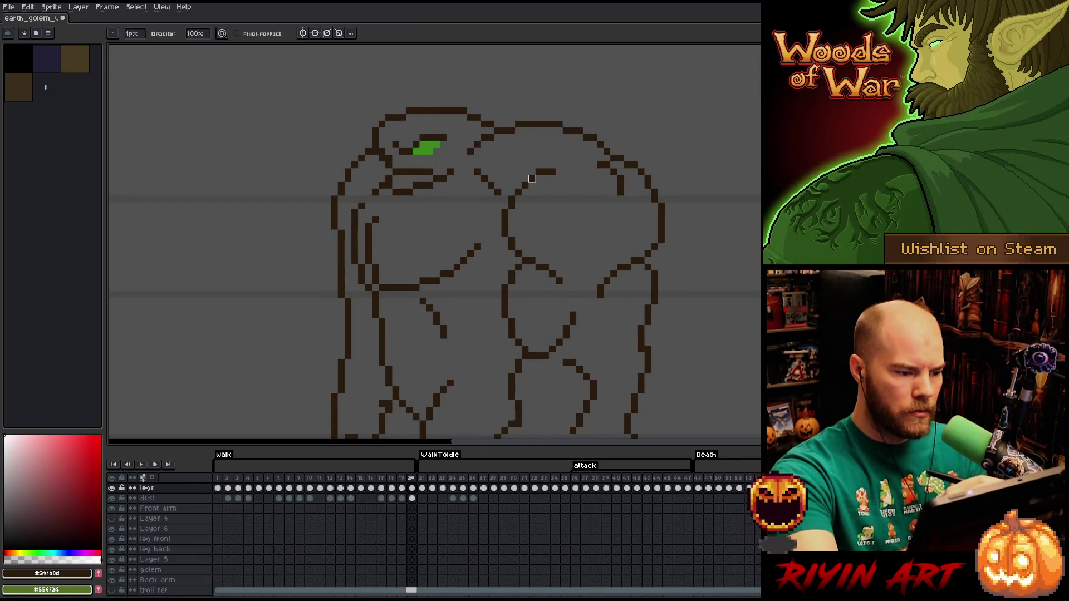
key("Left")
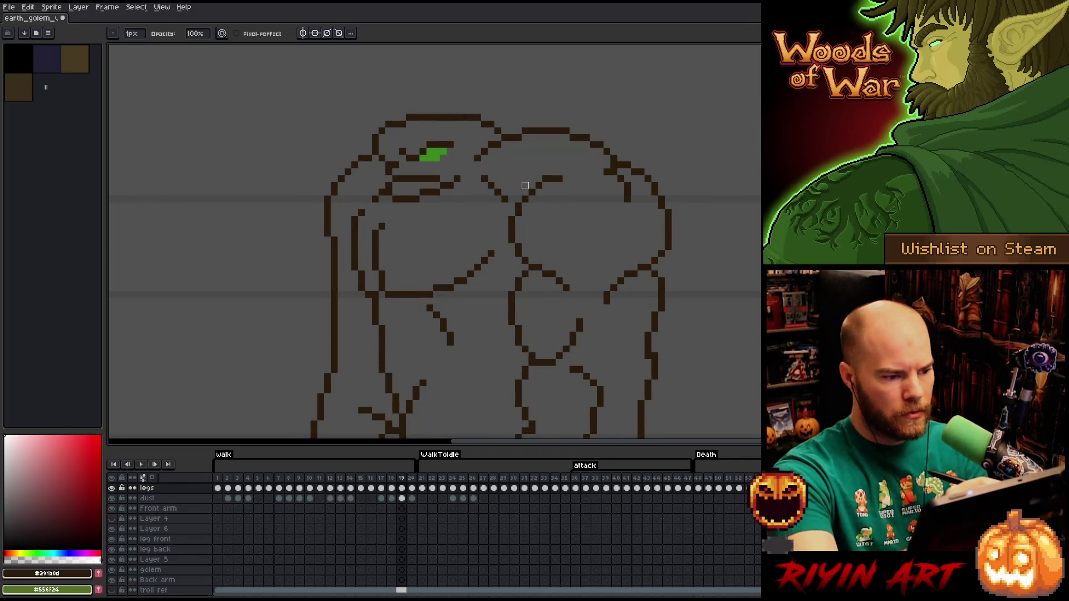
key("Right")
Flip between frame 20 and frame 19, then play the walk animation
key("Left")
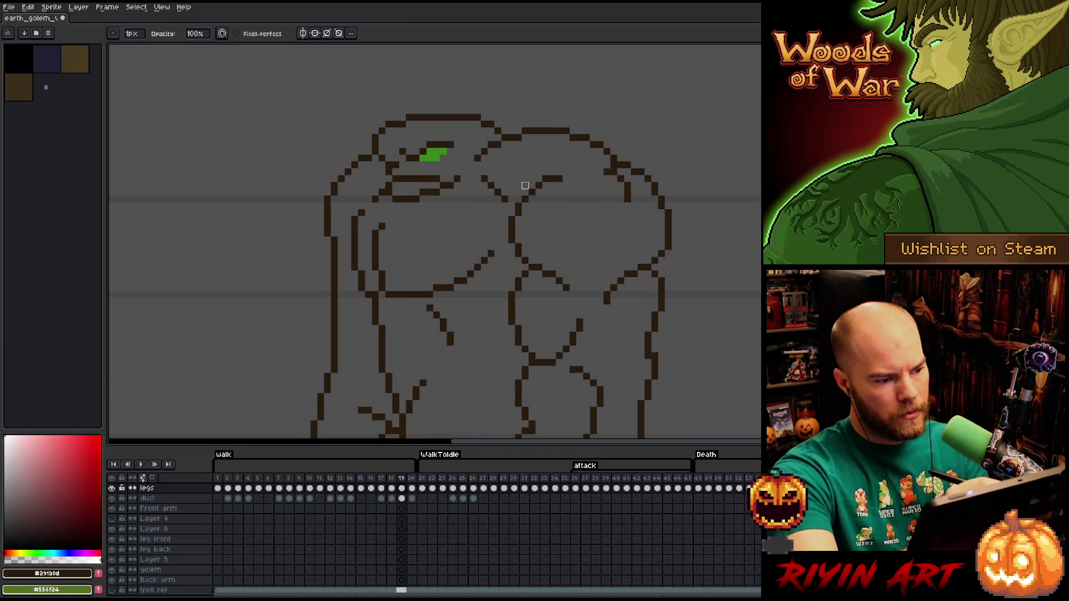
key("Right")
key("Left")
key("Right")
key("Left")
key("Right")
key("Left")
key("Right")
key("Left")
key("Right")
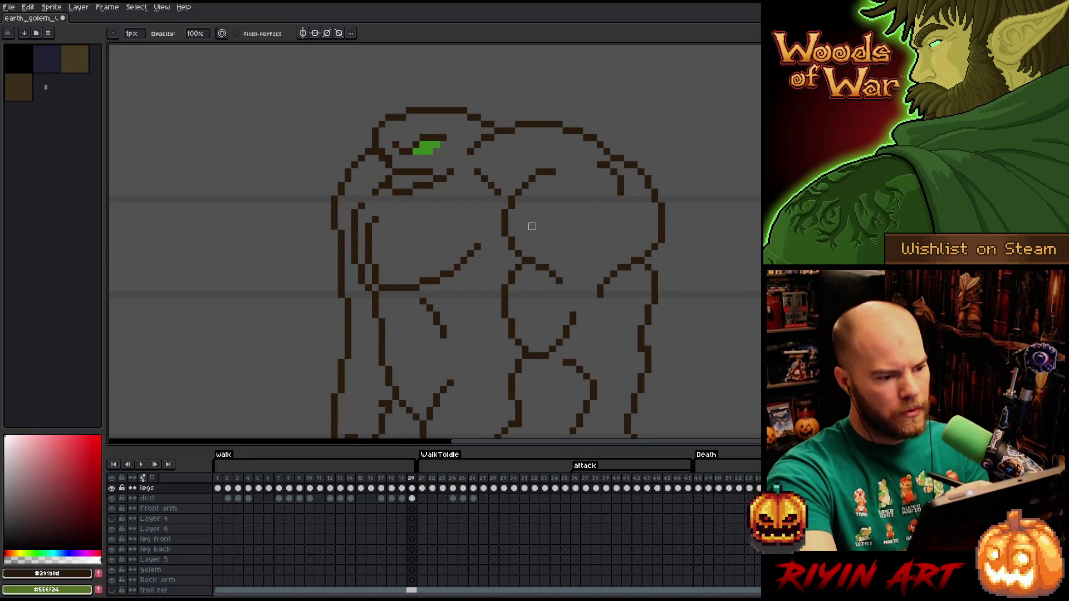
key("Return")
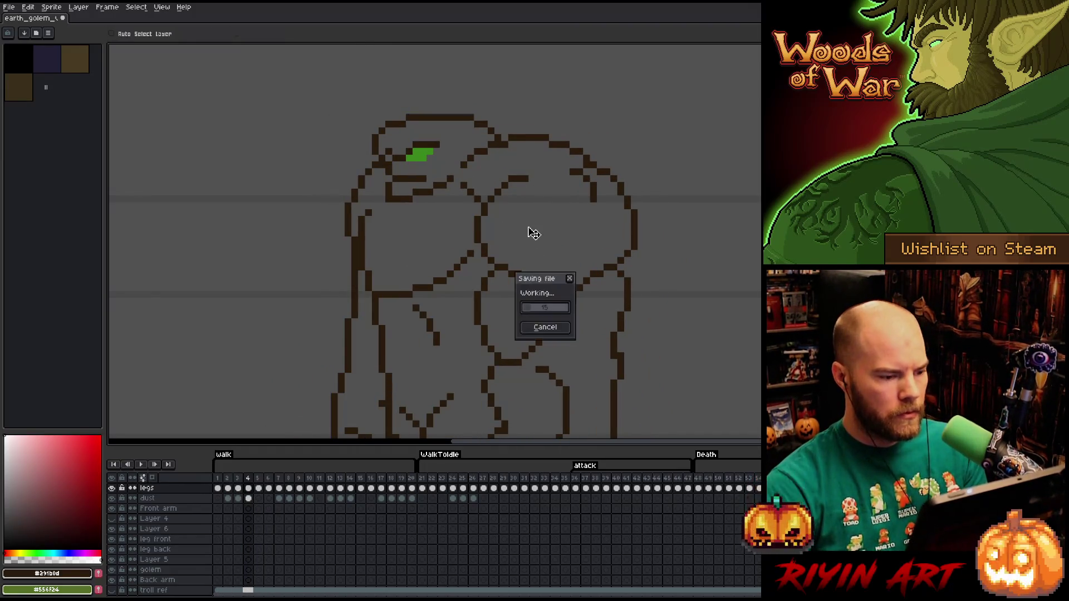
Play and stop the walk cycle, then settle on frame 20 after checking frame 19
key("Return")
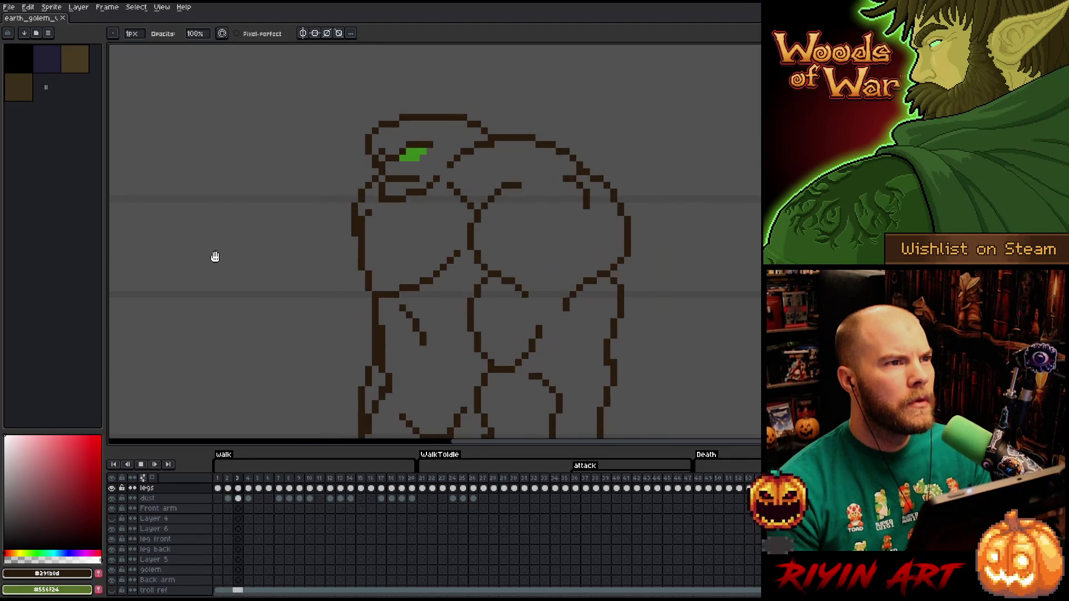
key("Return")
key("Left")
key("Left")
key("Left")
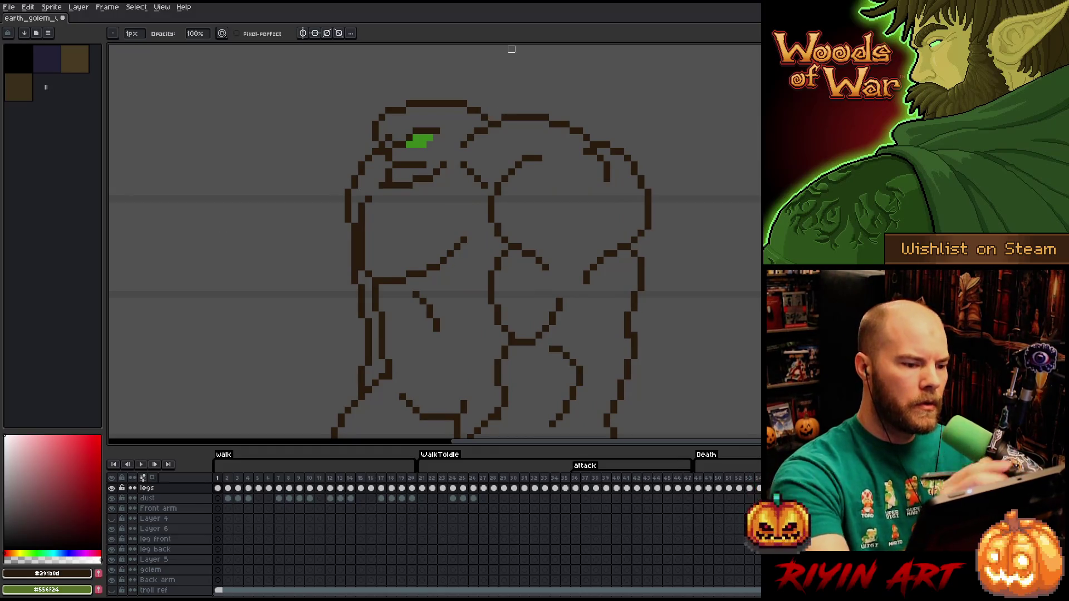
key("Left")
key("Left")
key("Right")
key("Right")
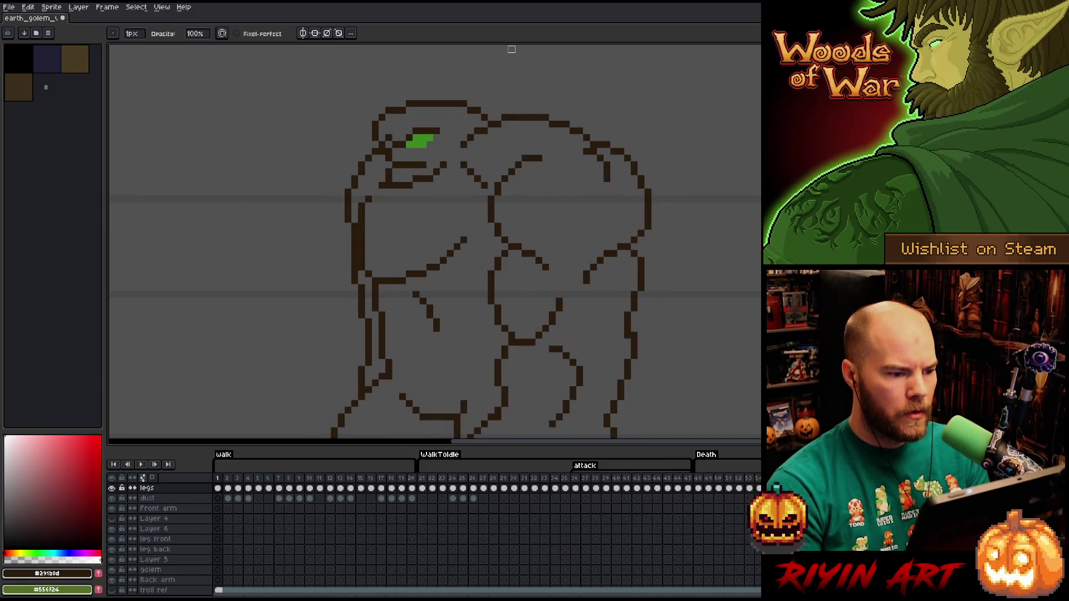
key("Left")
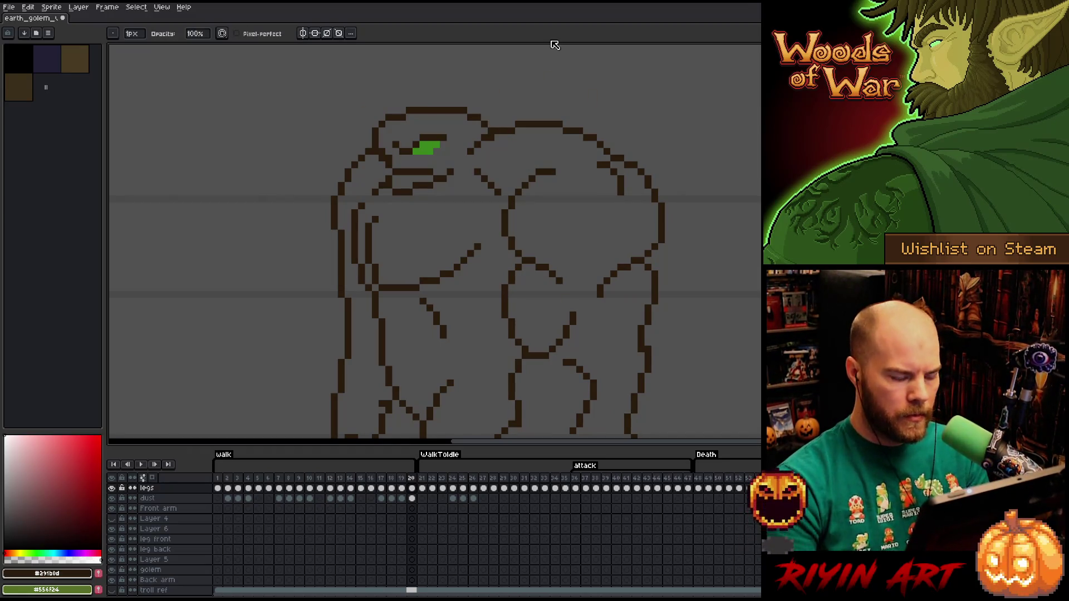
key("Left")
key("Right")
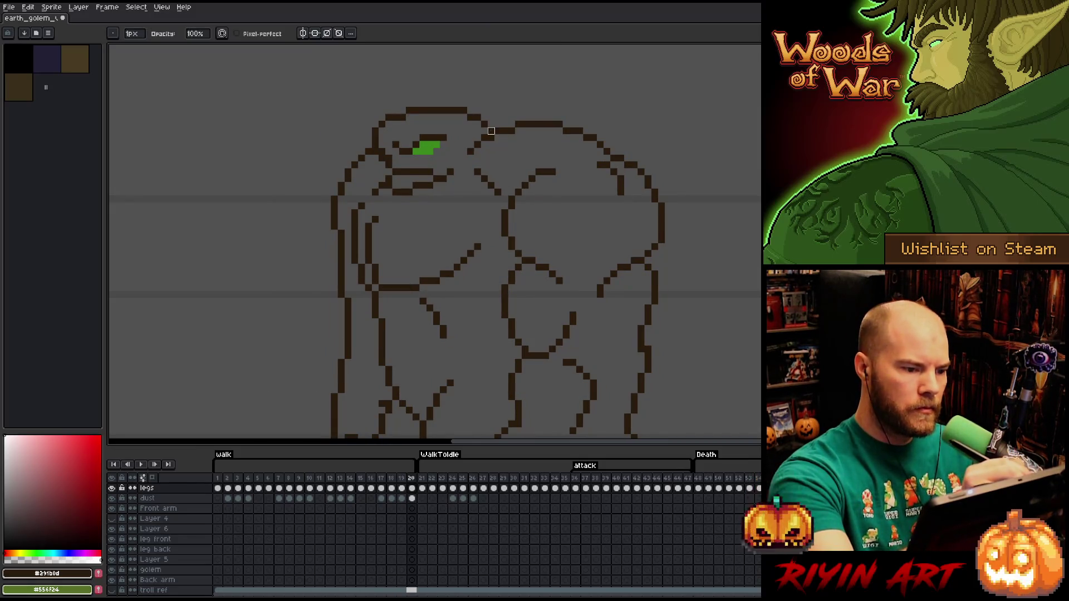
Add a pixel to the head's top outline on frame 20, erase a stray one, and replay the walk
left_click(476, 110)
key("e")
left_click(470, 118)
key("Return")
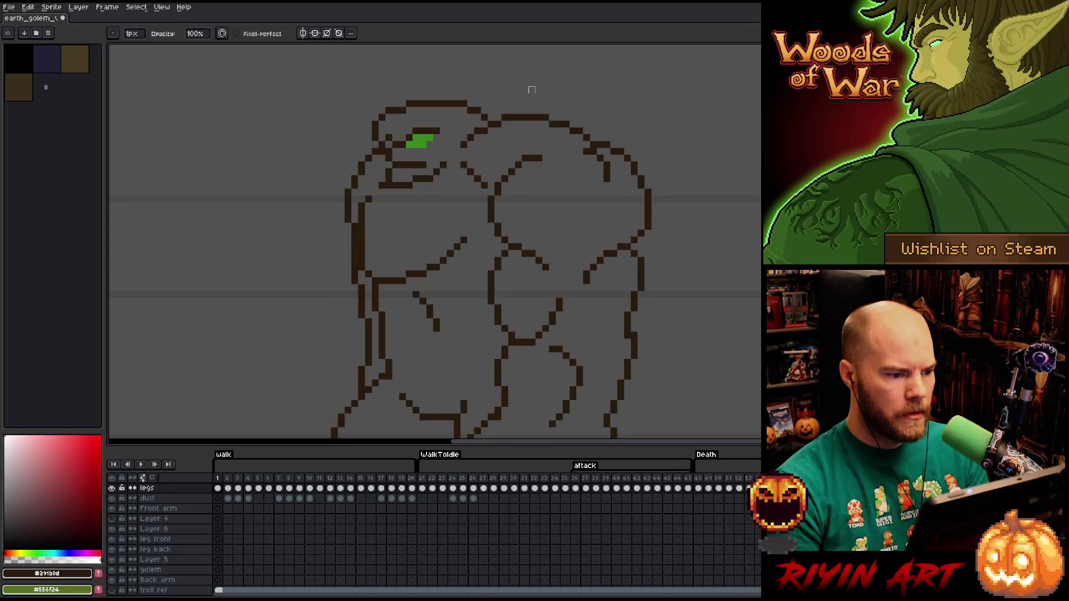
key("Return")
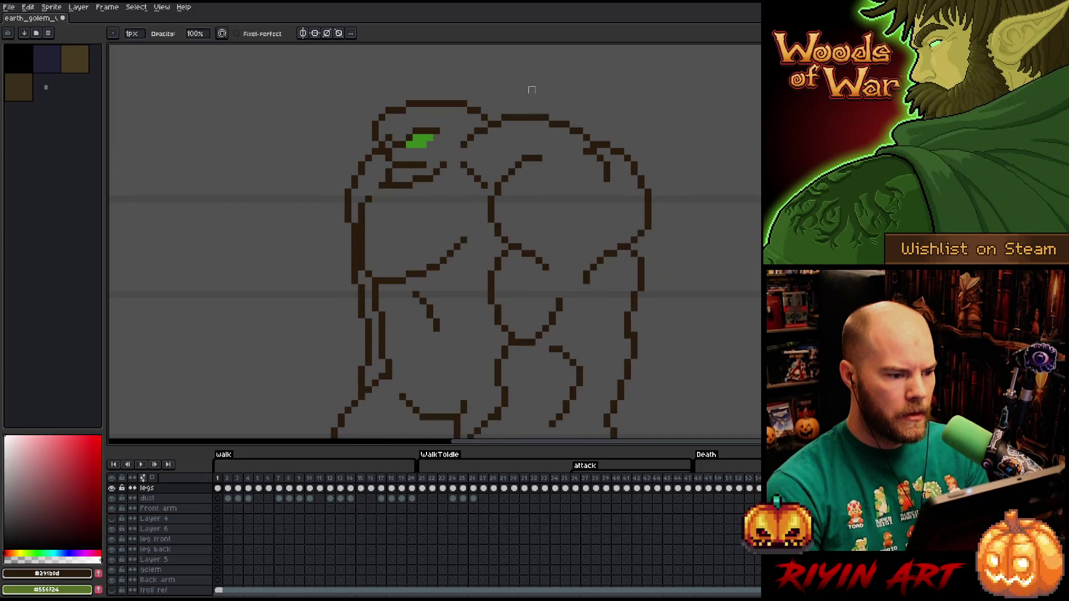
key("Return")
Marquee-select a thin strip along the top edge of the golem's head
key("m")
left_click_drag(444, 135, 443, 86)
key("Left")
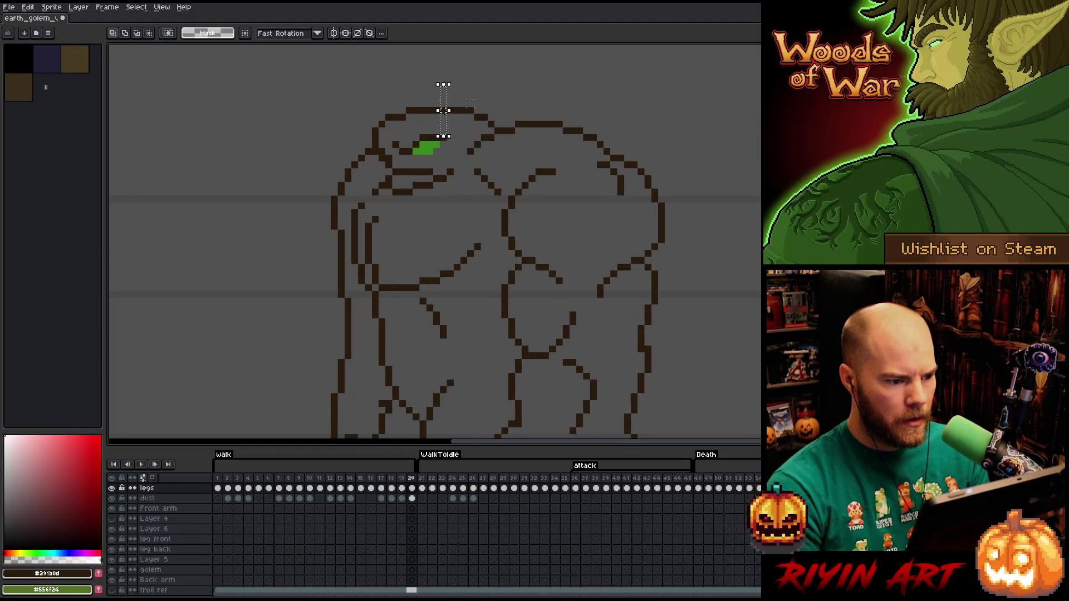
left_click_drag(477, 116, 477, 78)
key("Right")
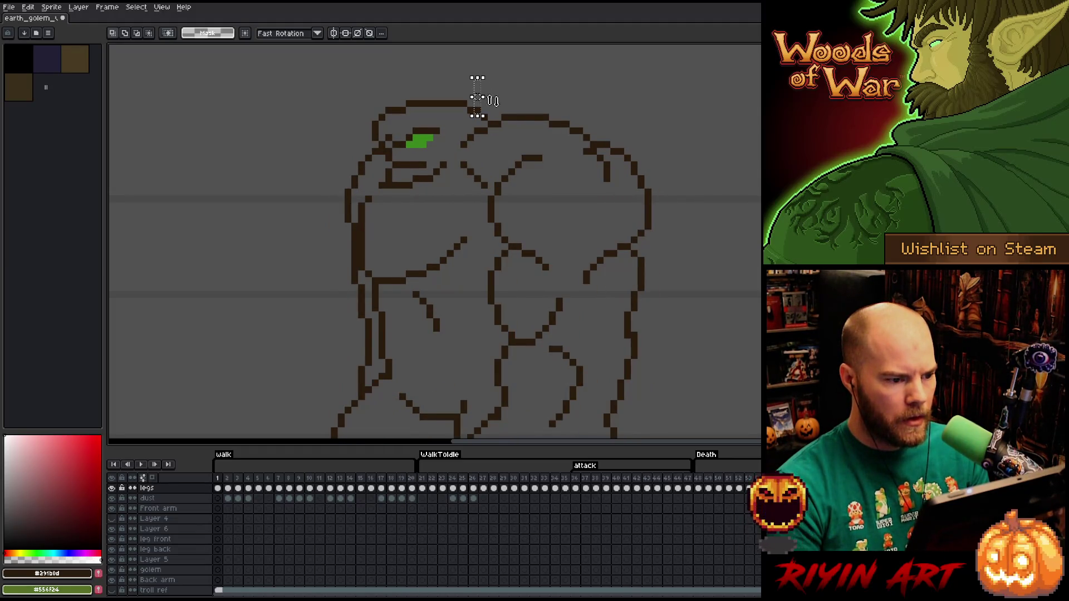
Flip between frames 20 and 1 to compare the head's top outline
key("Left")
key("Right")
key("Left")
key("Right")
key("Left")
key("Right")
key("Left")
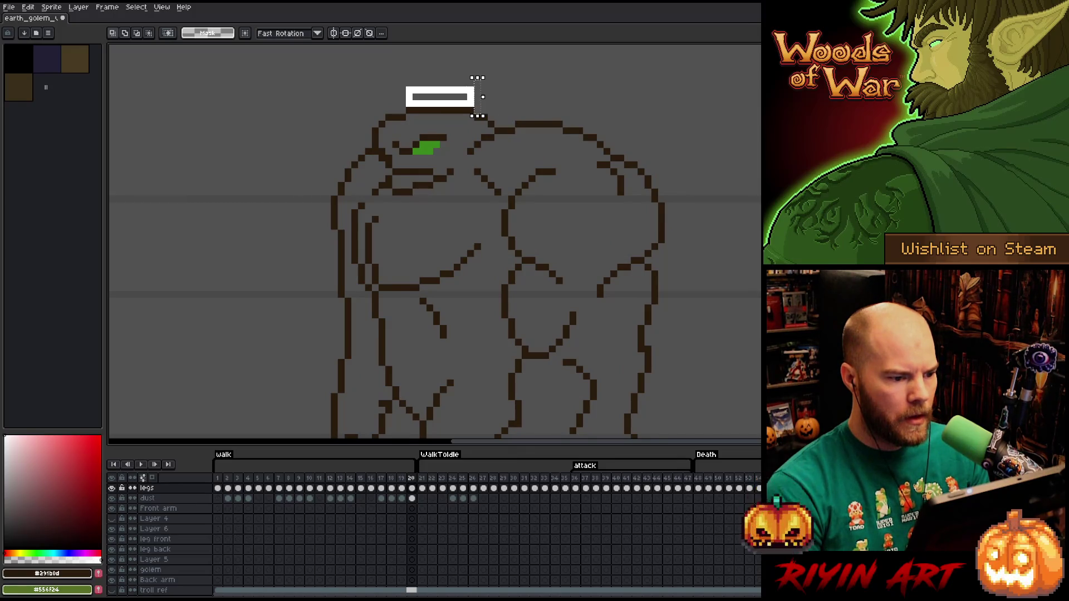
Check the frame 1 head outline against frames 2 and 20
key("Right")
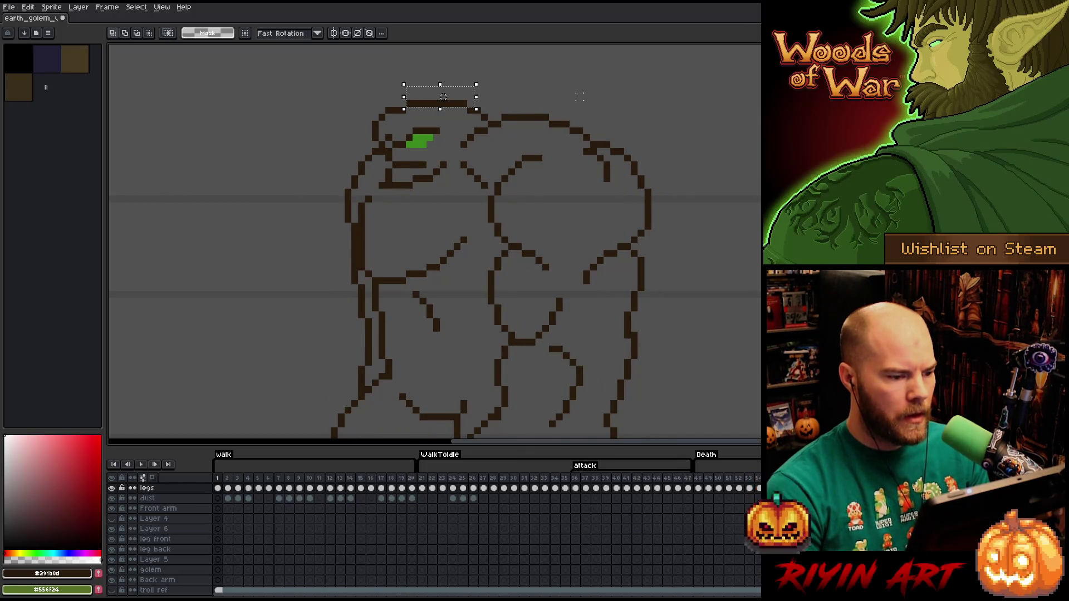
key("Right")
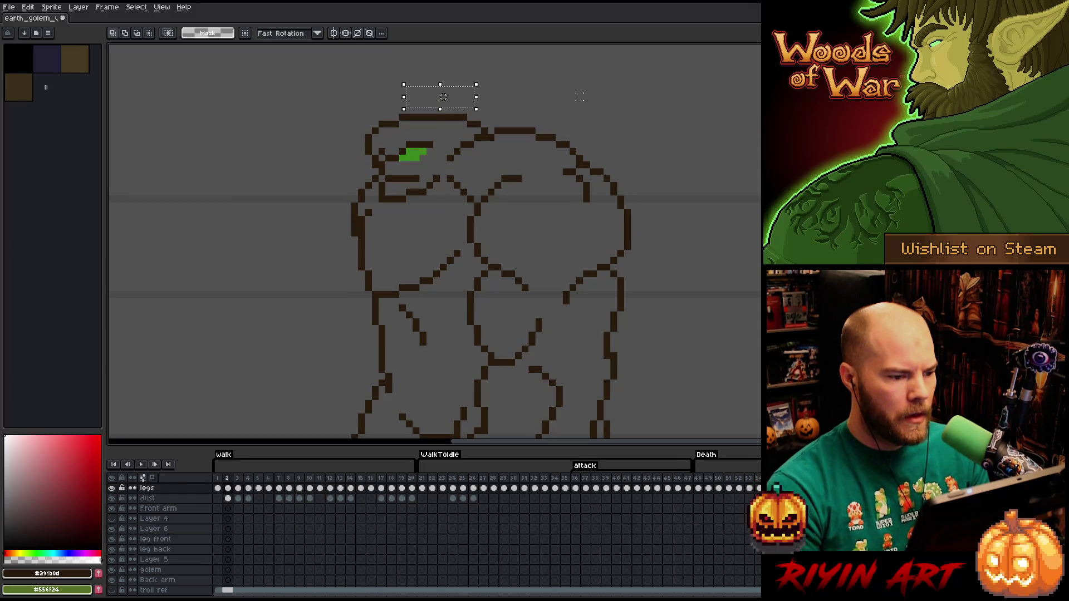
key("Left")
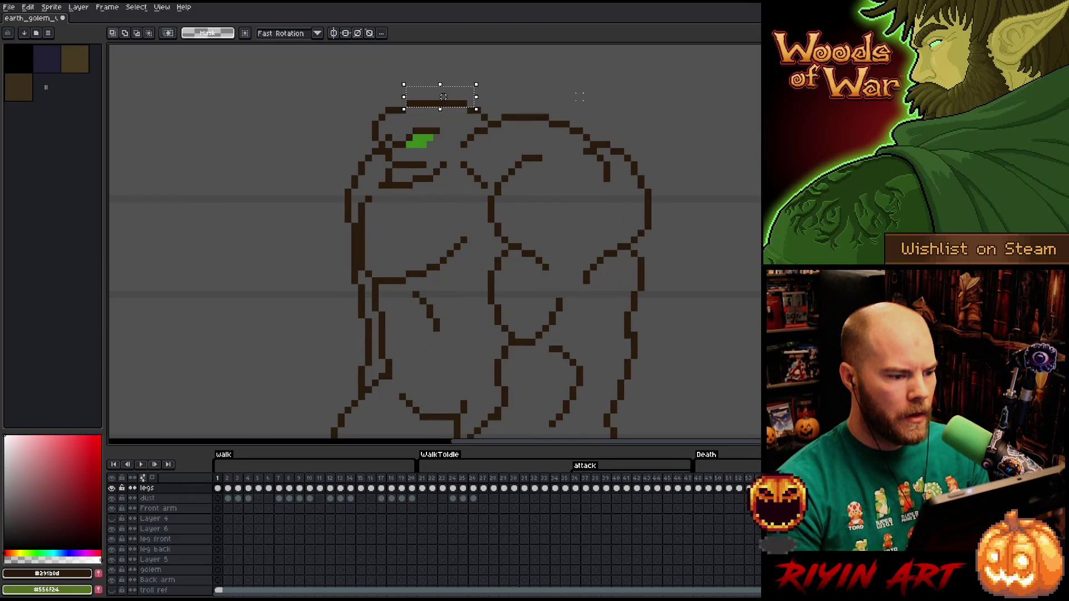
key("Right")
key("Left")
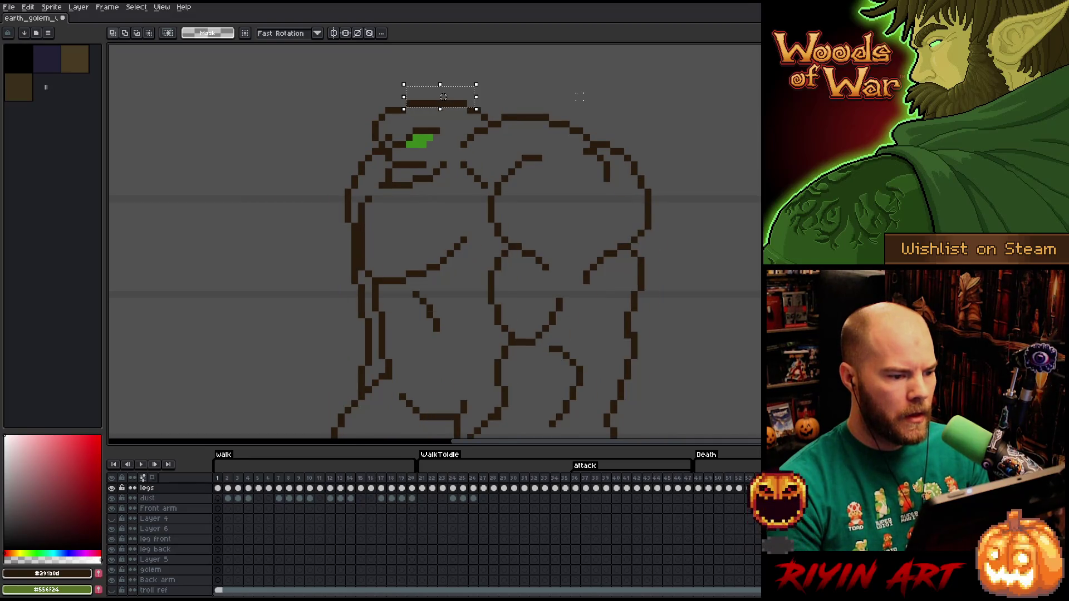
key("Left")
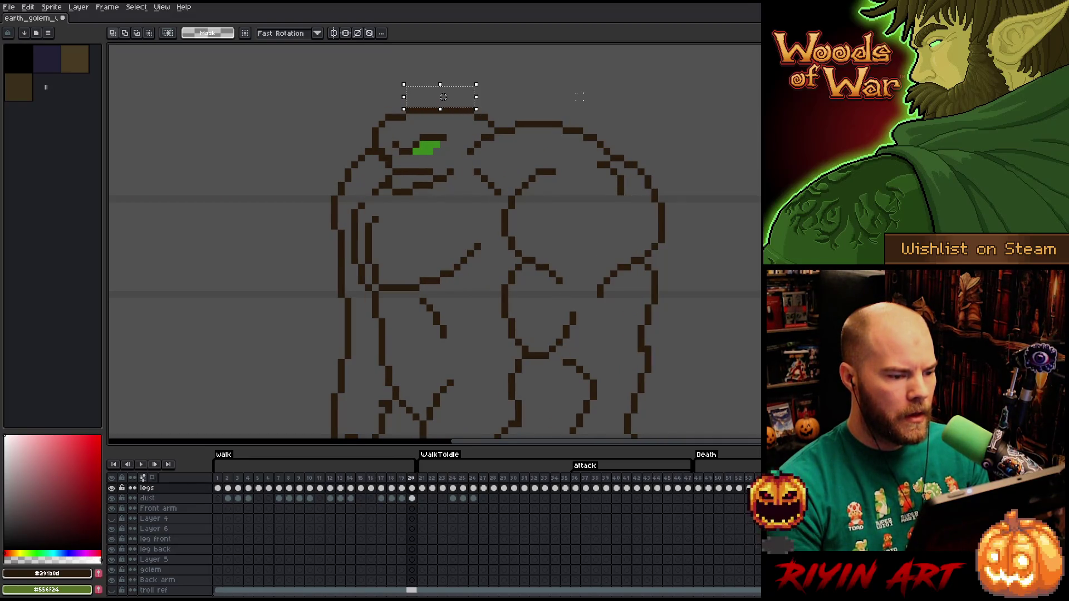
key("Right")
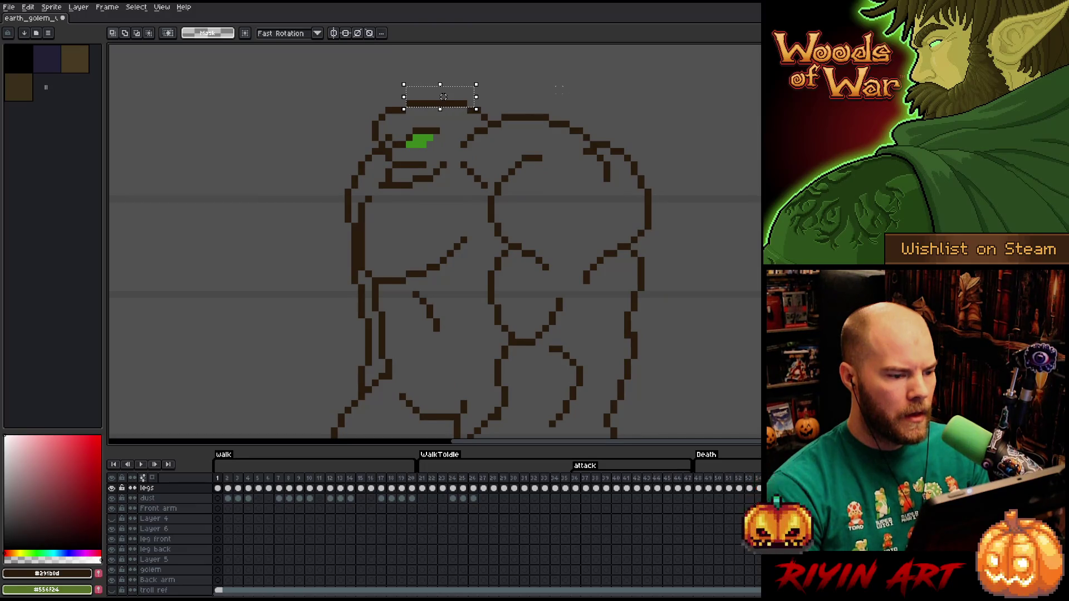
Compare frame 1 with frame 20, then step forward through frame 2 and beyond
key("b")
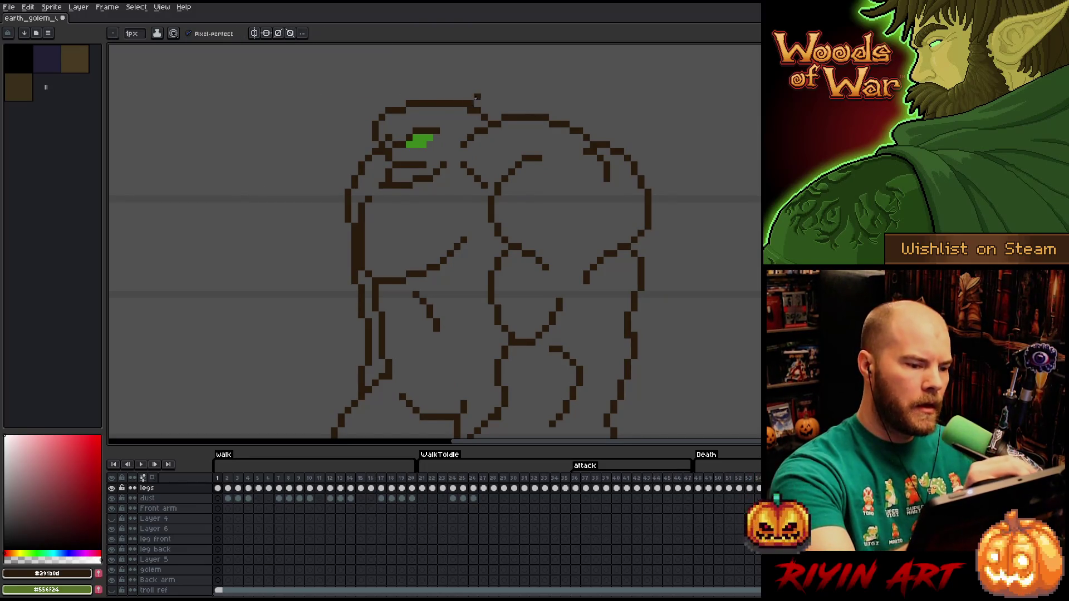
key("e")
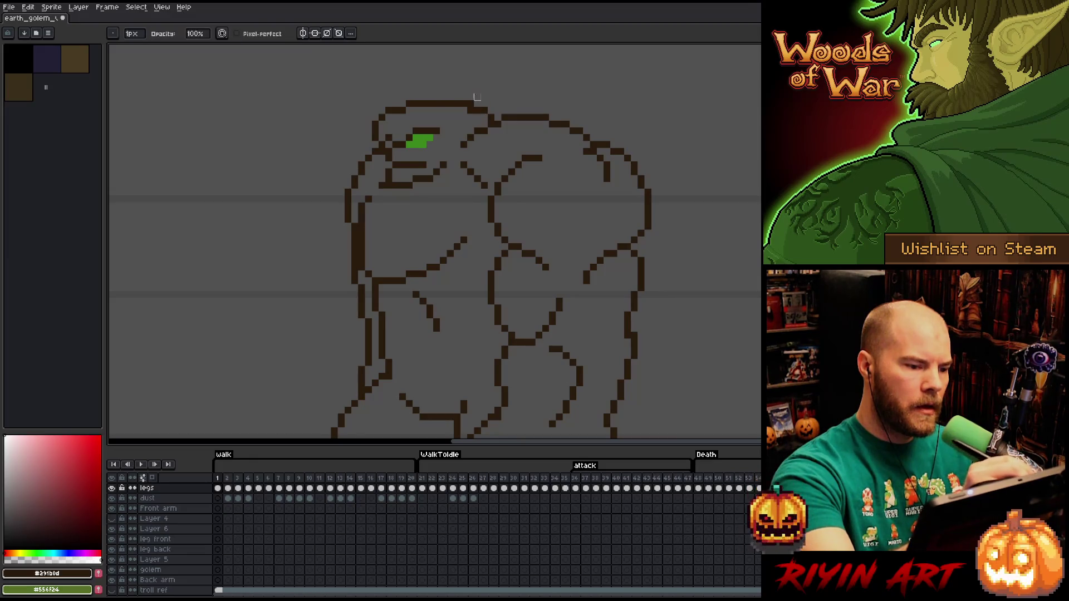
key("Left")
key("Right")
key("Left")
key("Right")
key("Right")
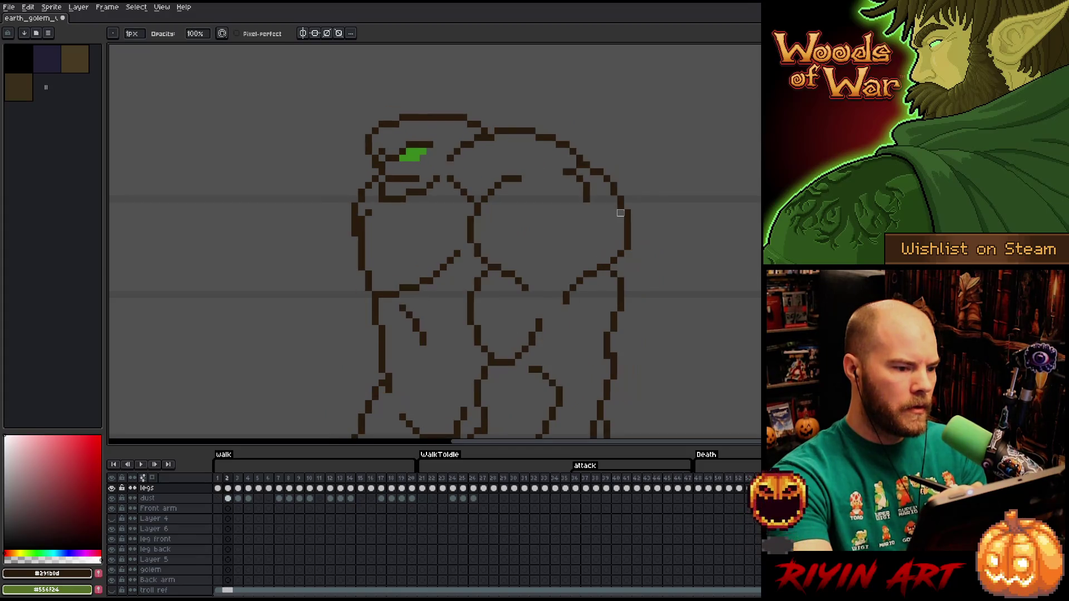
key("Right")
key("Right")
key("Right")
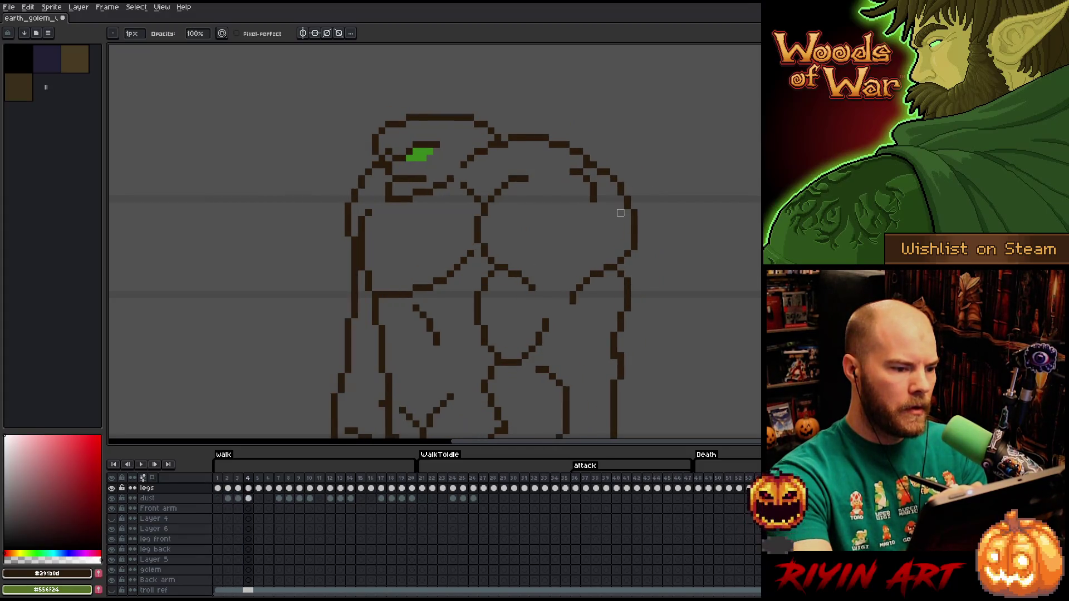
key("Right")
key("Right")
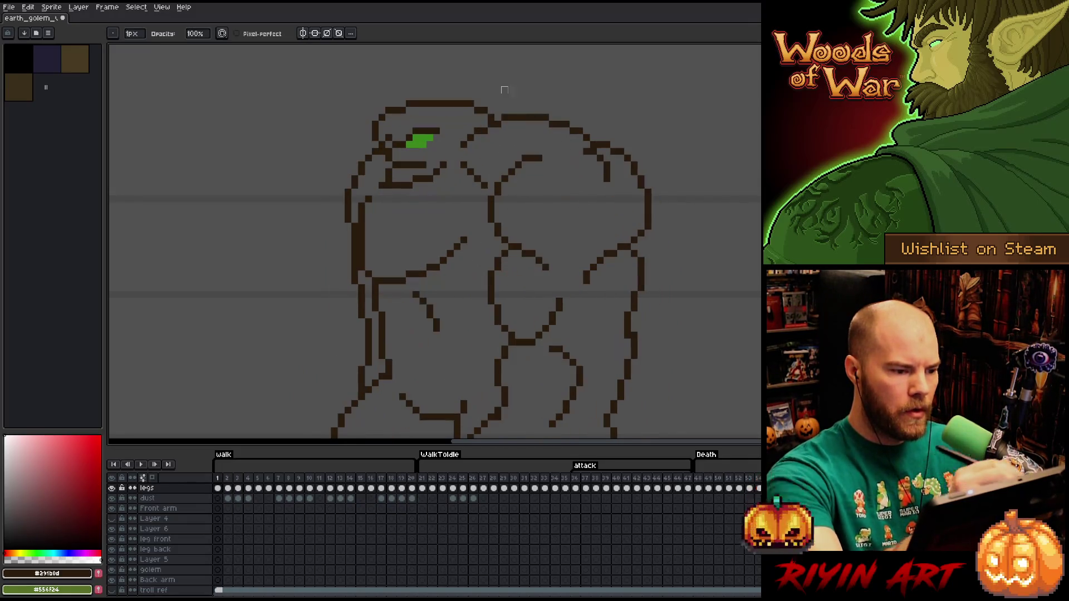
With the Rectangular Marquee, shift head-corner pixels on frame 1 while checking frame 2
key("m")
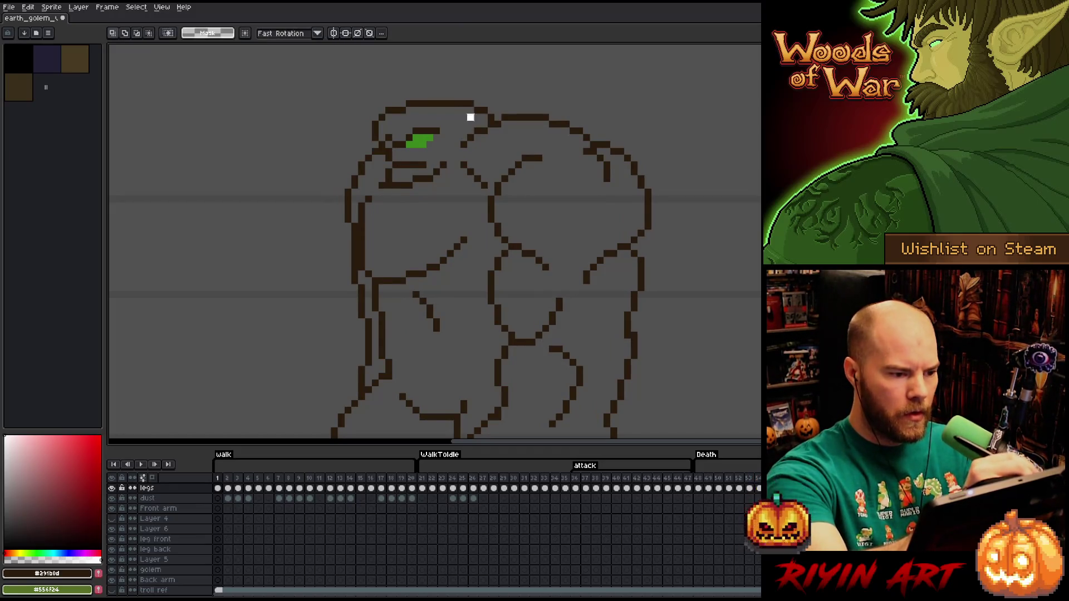
key("period")
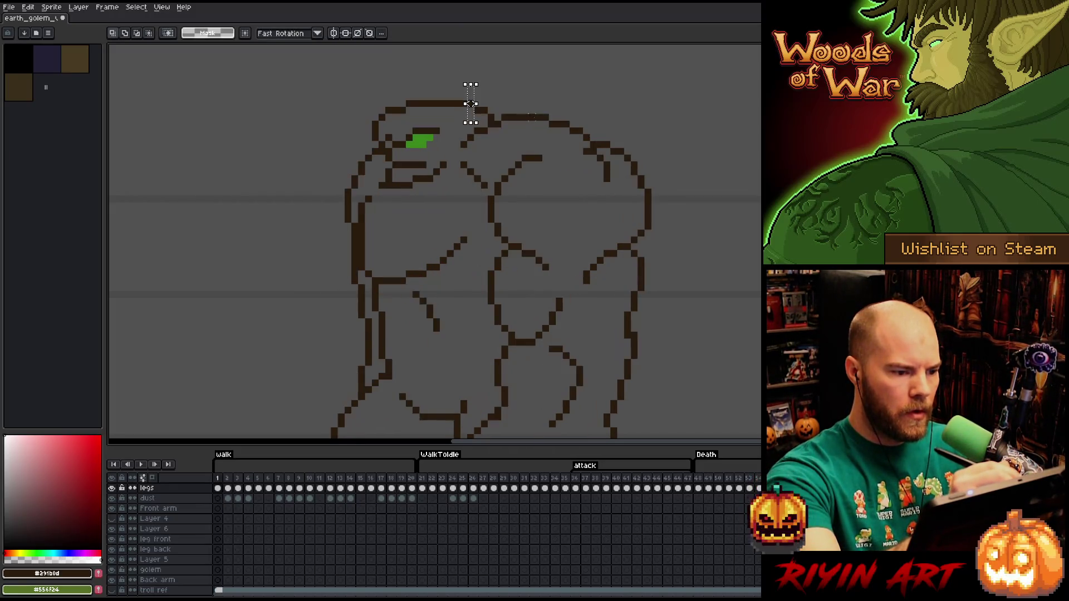
key("comma")
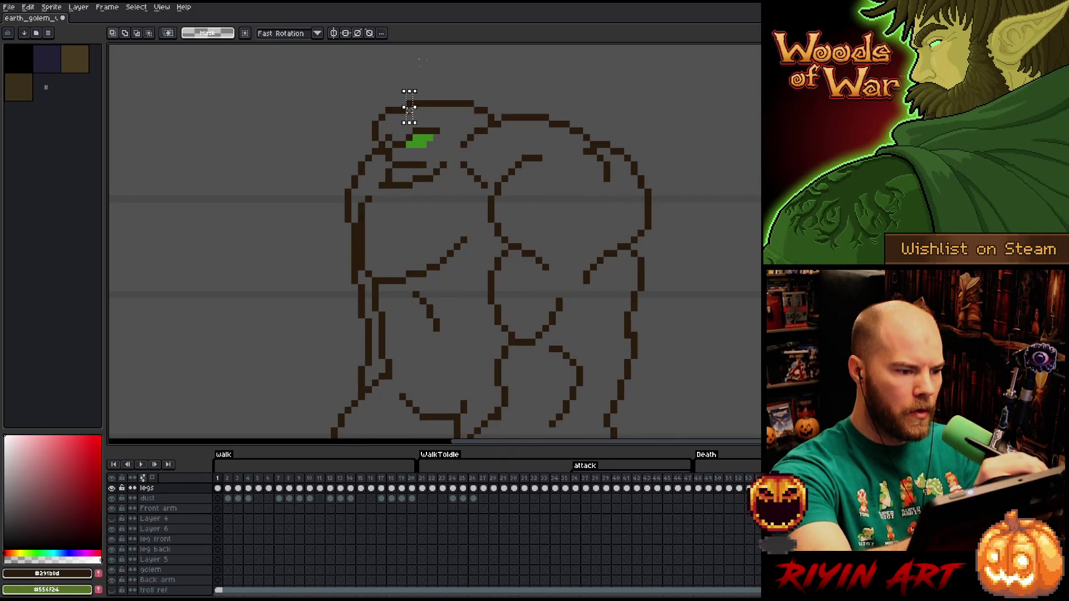
key("period")
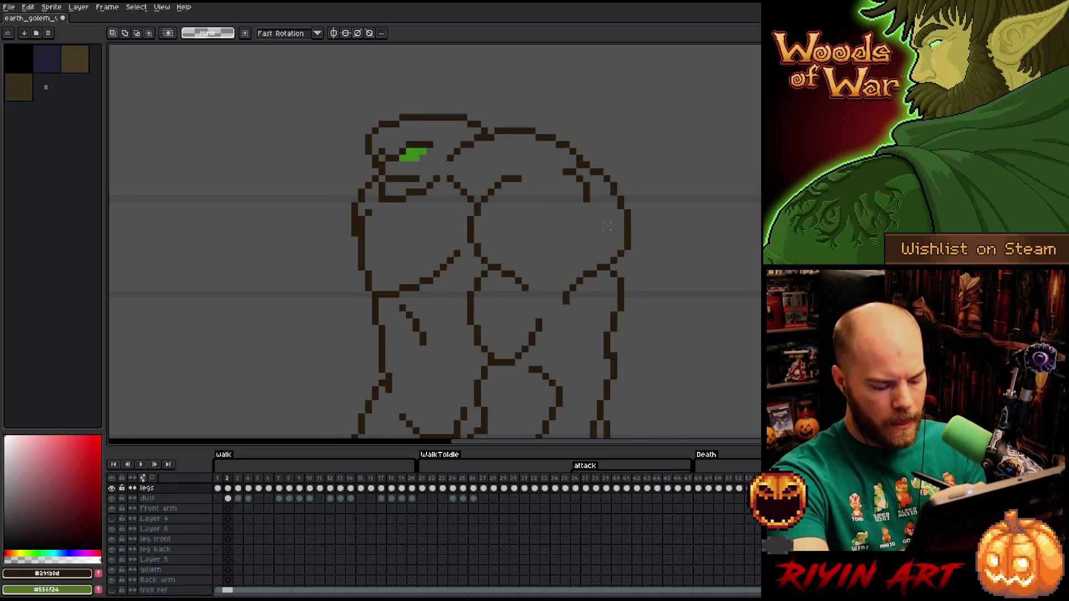
key("period")
key("period")
key("period")
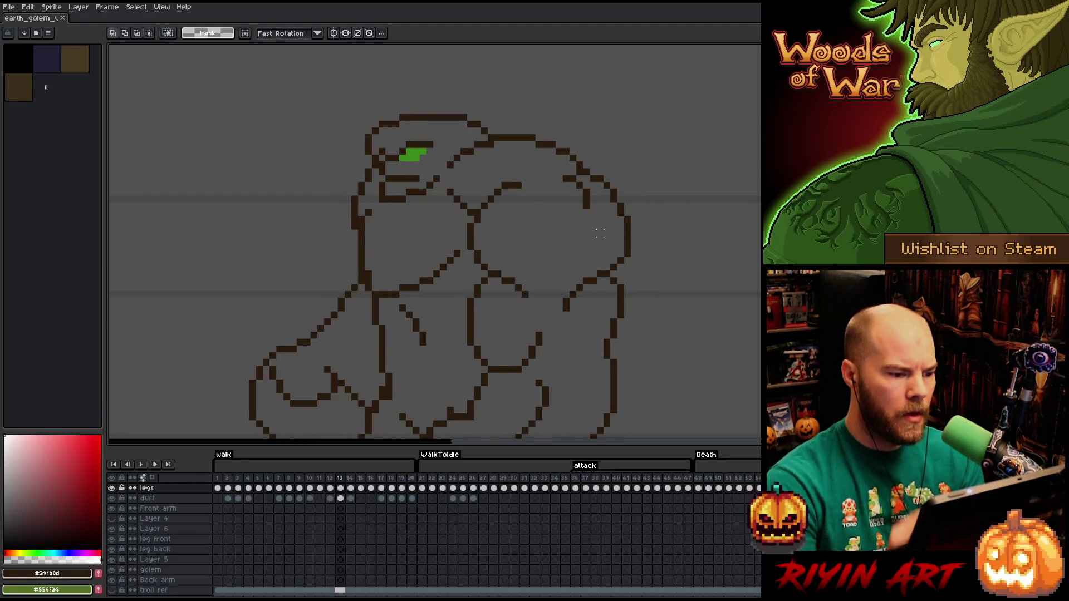
Touch up line art with pencil and eraser, then advance to frames 4 and 5
key("b")
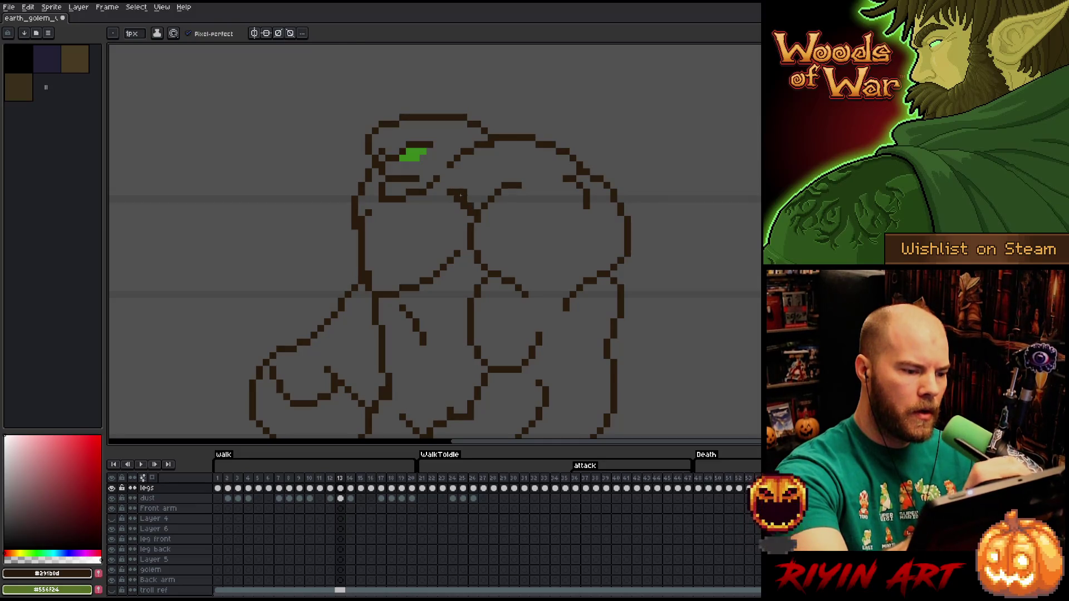
key("e")
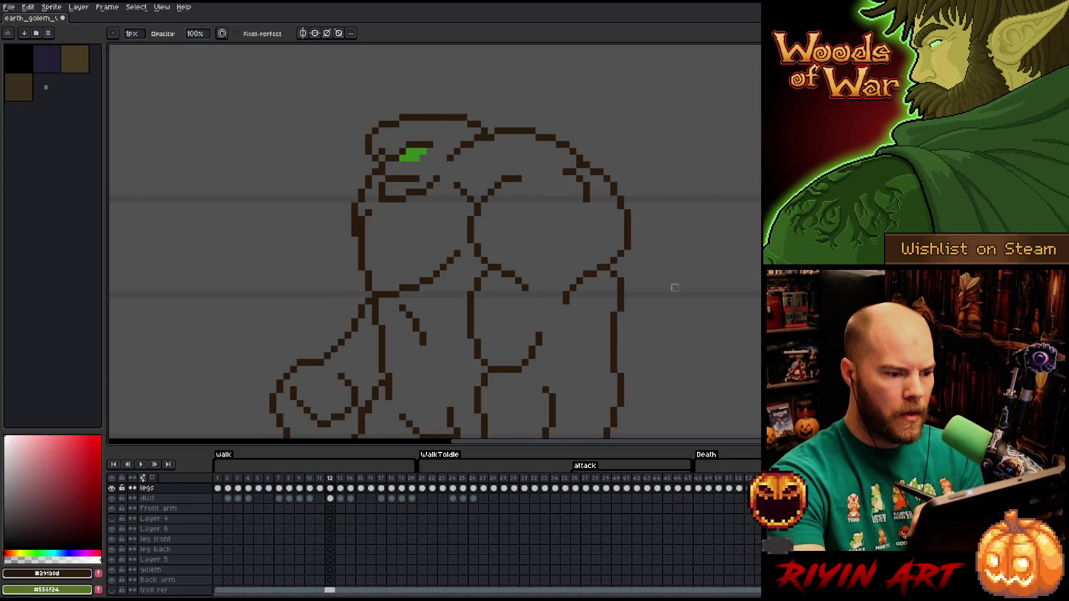
key("v")
key("b")
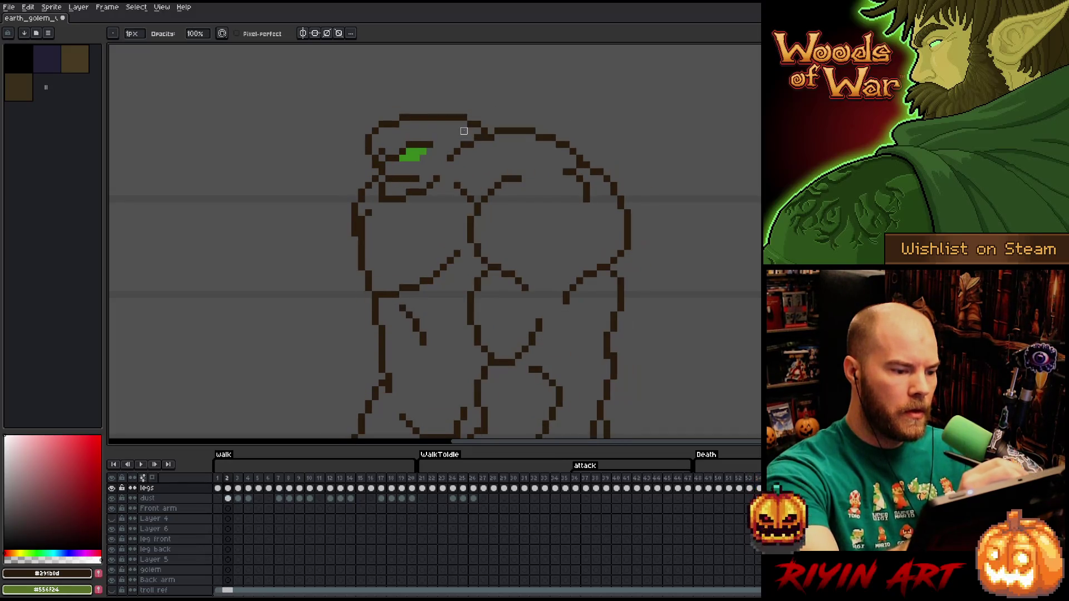
key("b")
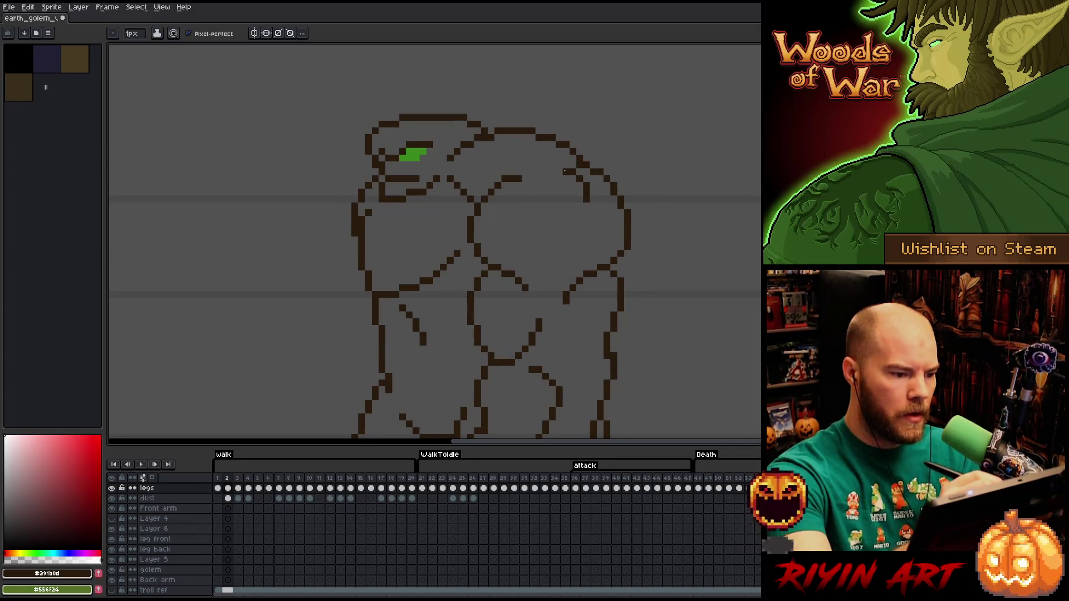
key("Right")
key("Right")
key("Right")
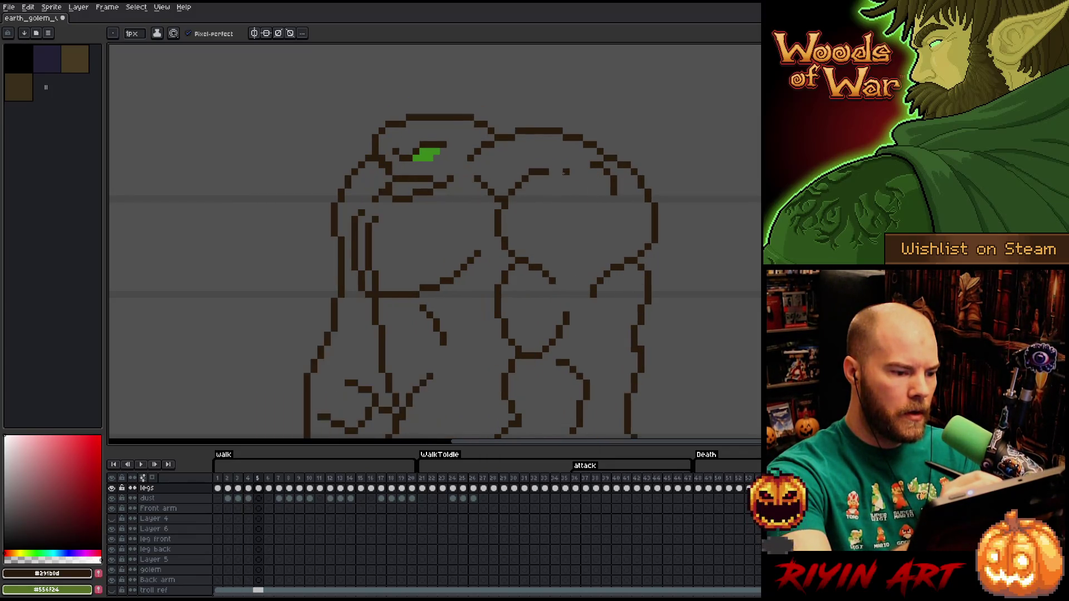
key("Right")
key("Right")
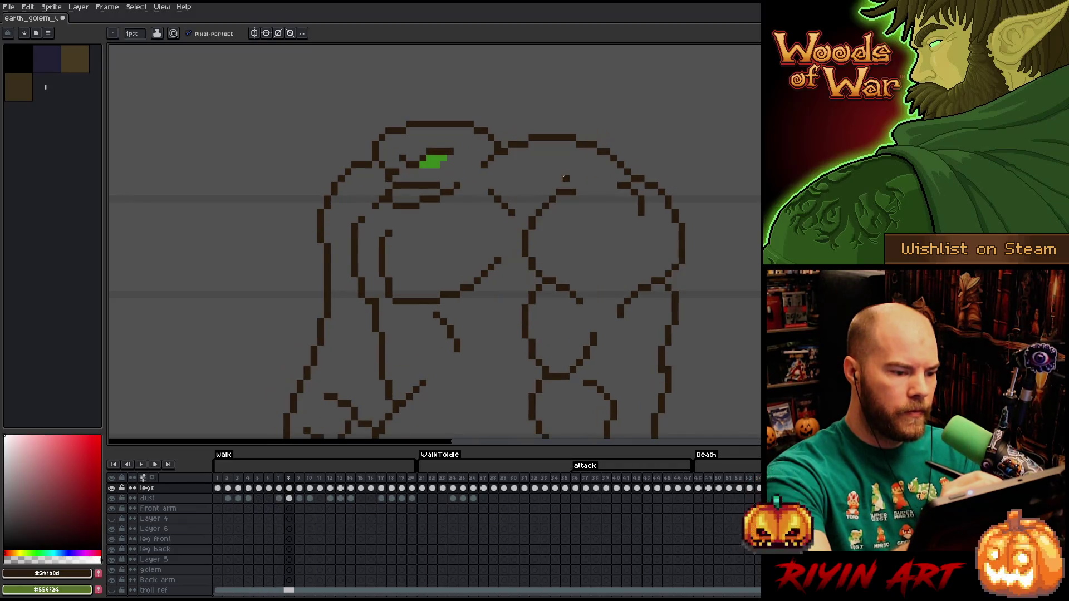
Compare frames 7, 8 and 9 with their neighbours, fixing lines with pencil and eraser
key("Left")
key("Right")
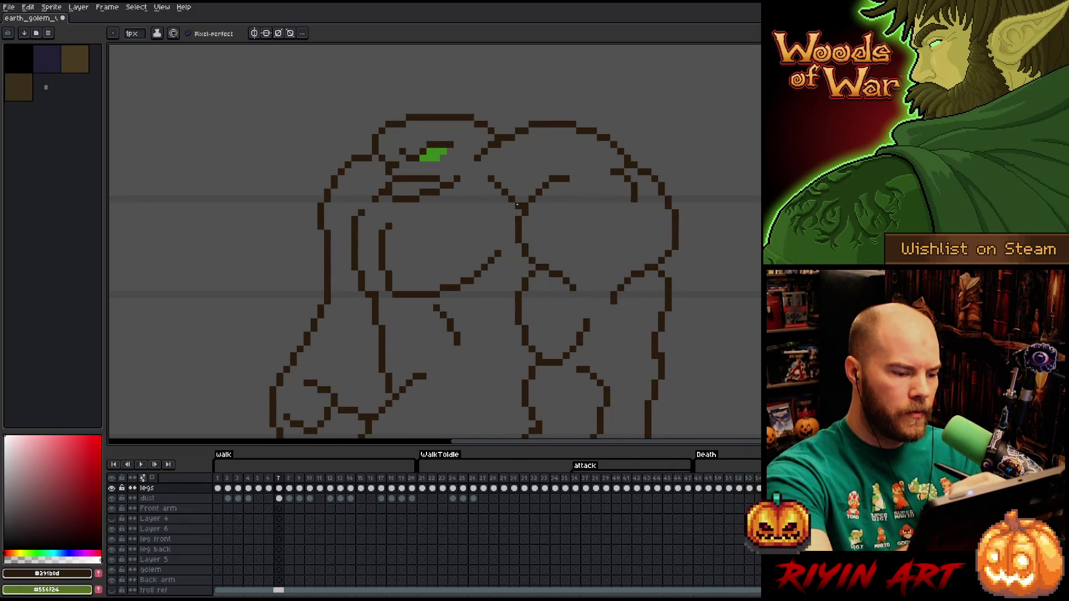
key("Right")
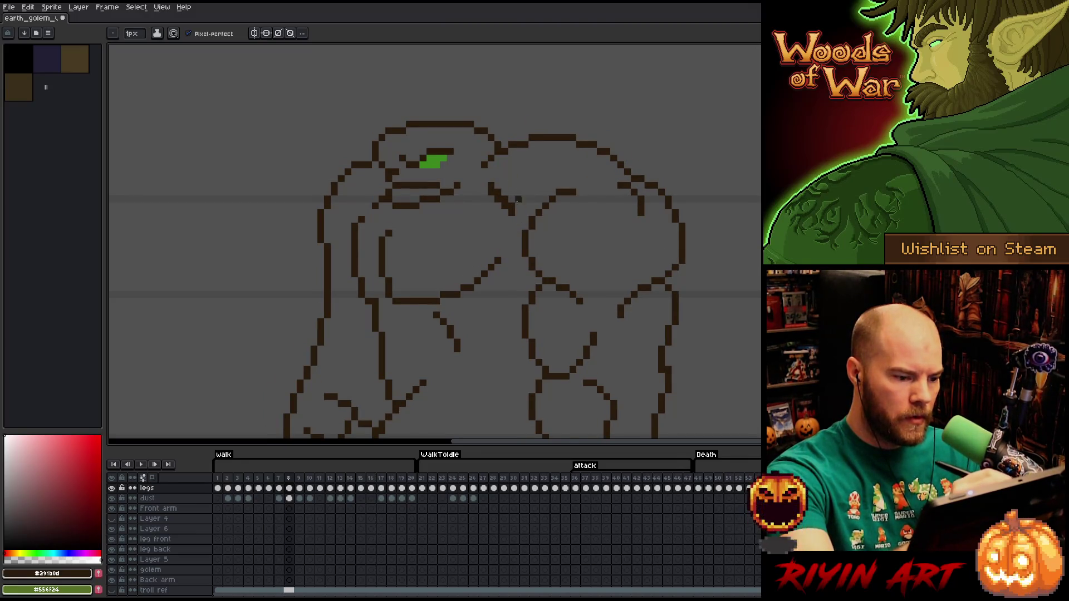
key("e")
key("Left")
key("Right")
key("Right")
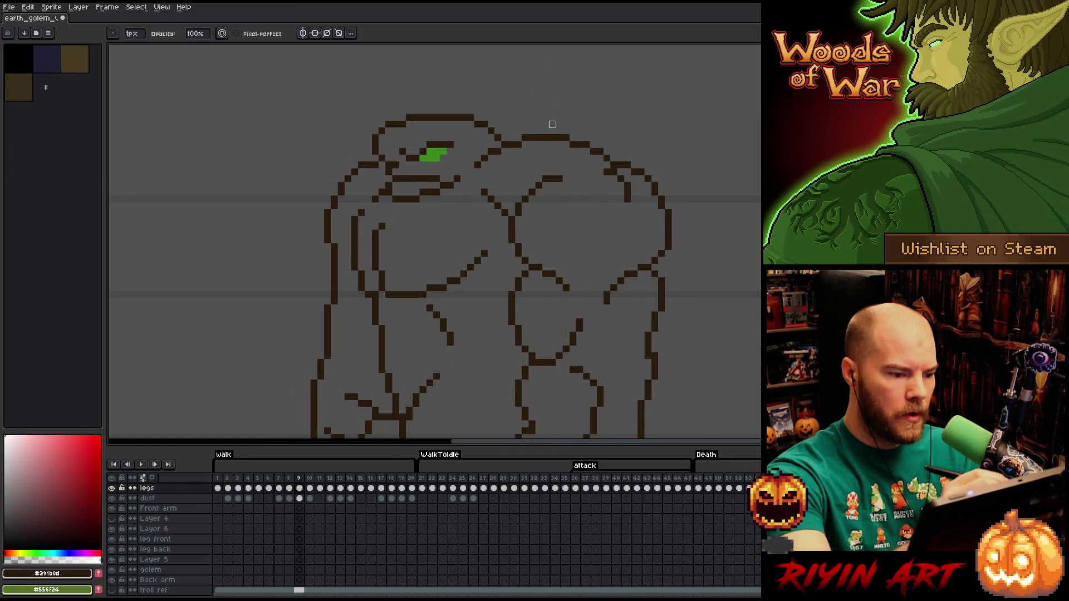
key("Left")
key("Right")
key("b")
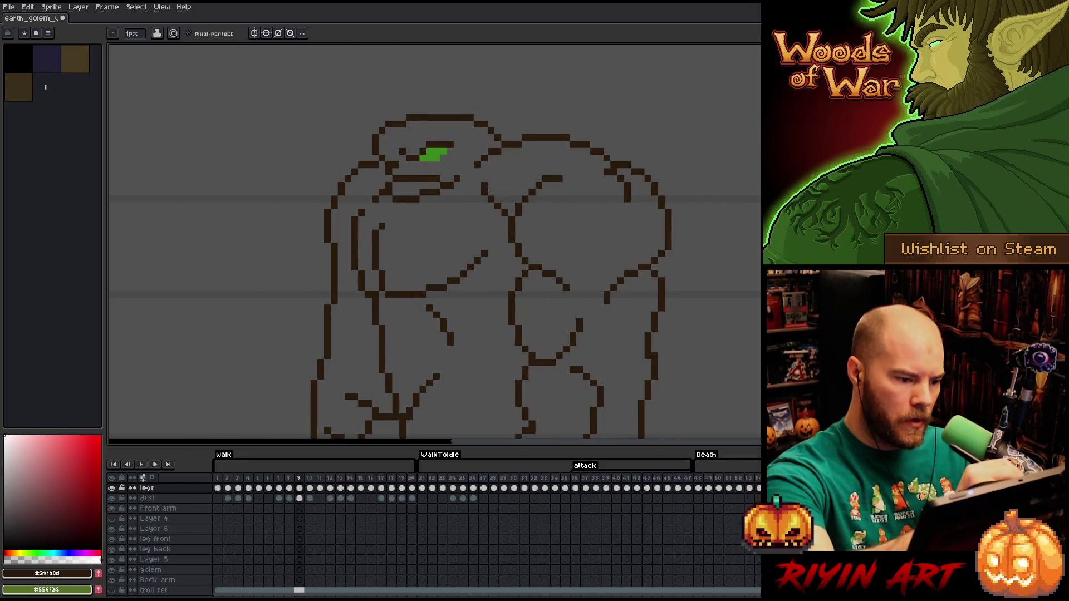
key("e")
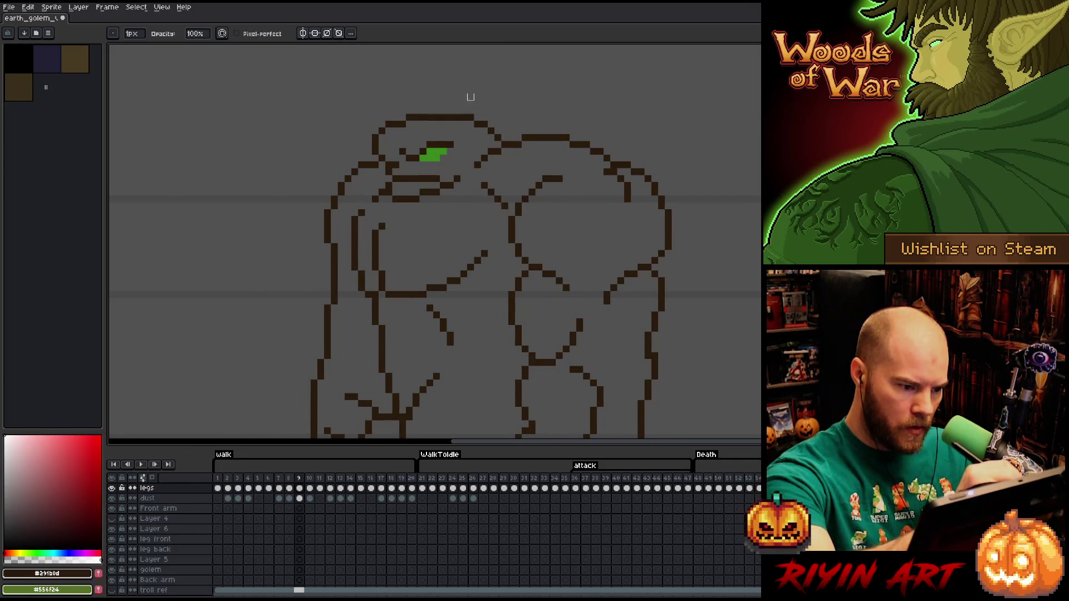
Compare frame 10 against frame 9, then play the walk cycle animation
key("Right")
key("Left")
key("Right")
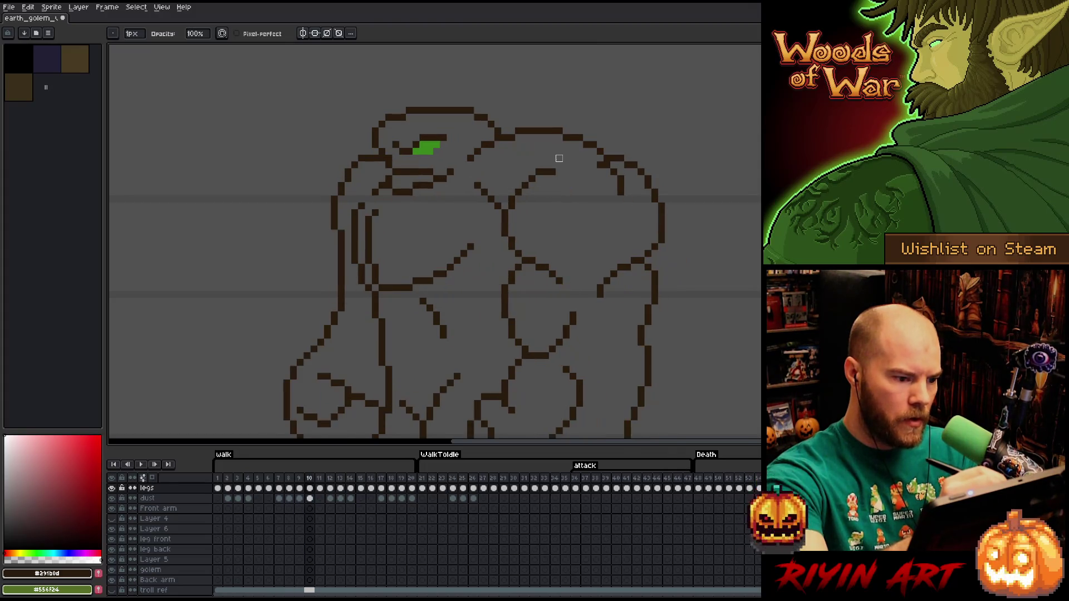
key("Left")
key("Right")
key("Left")
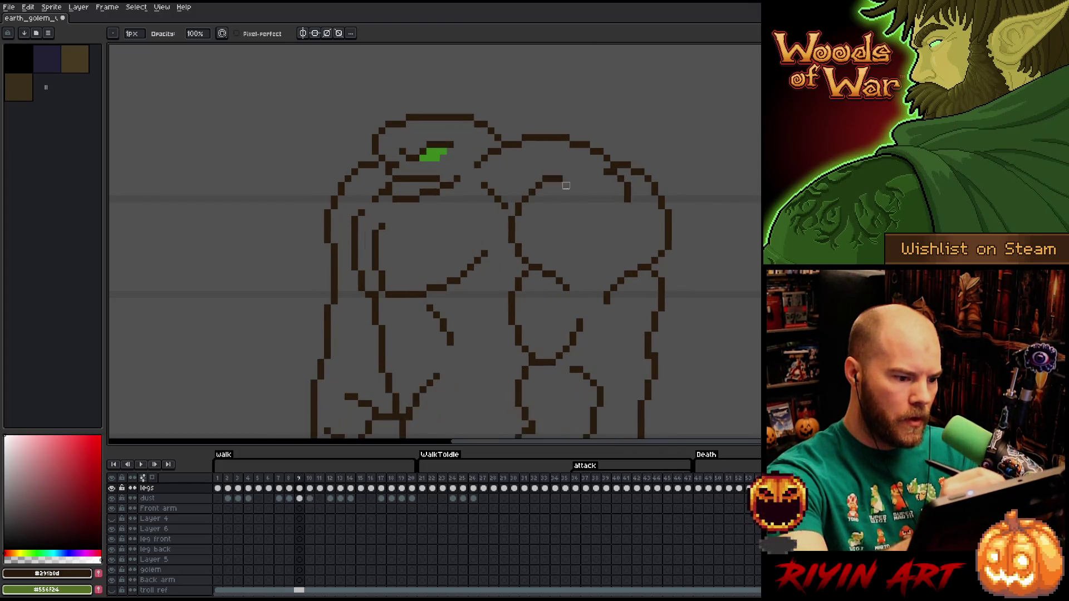
key("Right")
key("Right")
key("Right")
key("Right")
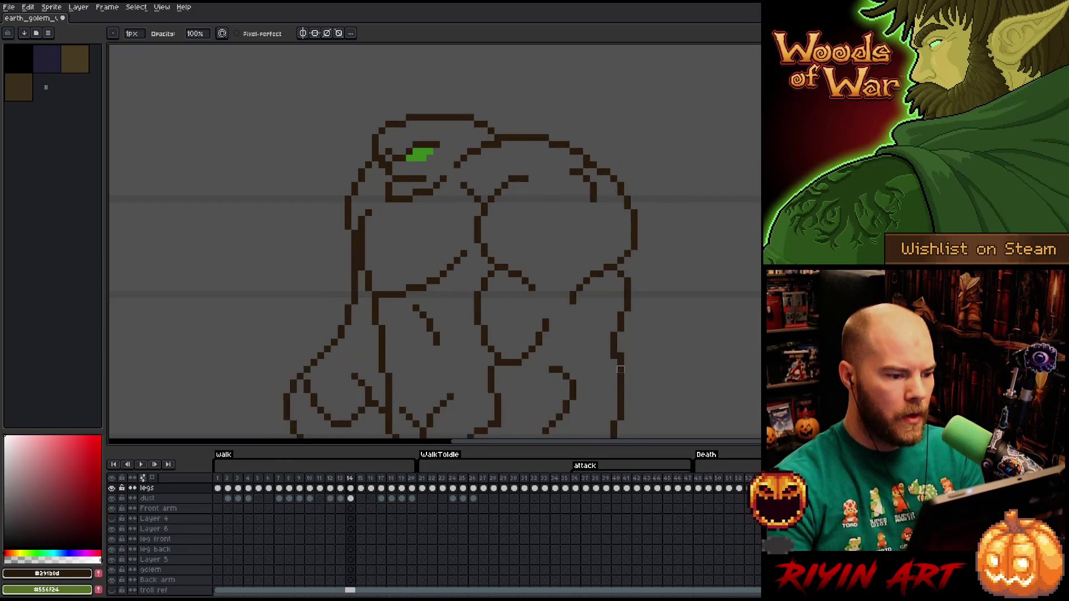
key("Return")
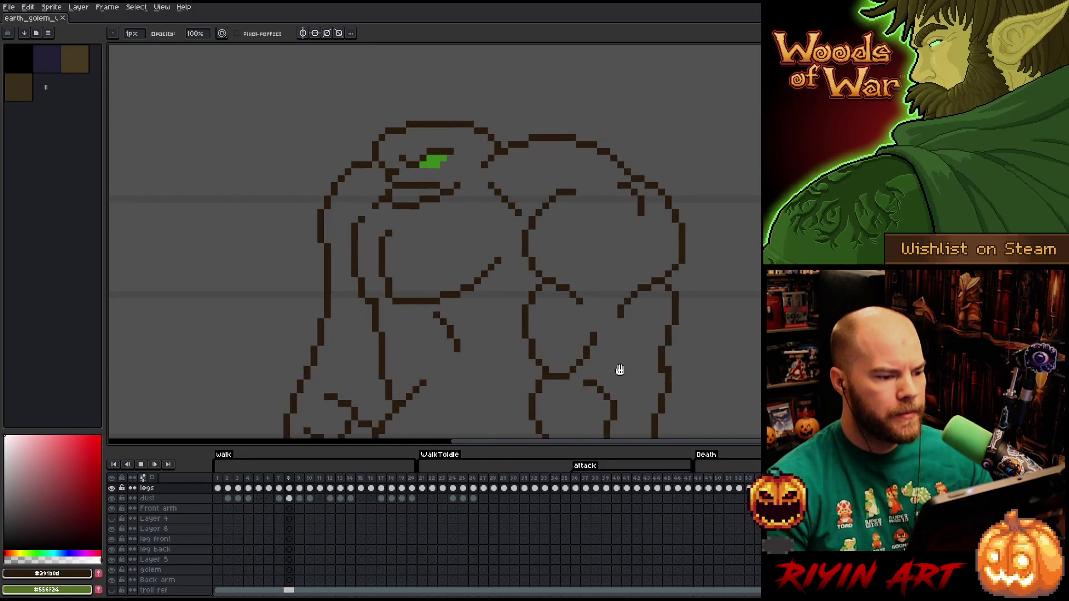
scroll(604, 369, "down", 3)
scroll(432, 270, "up", 3)
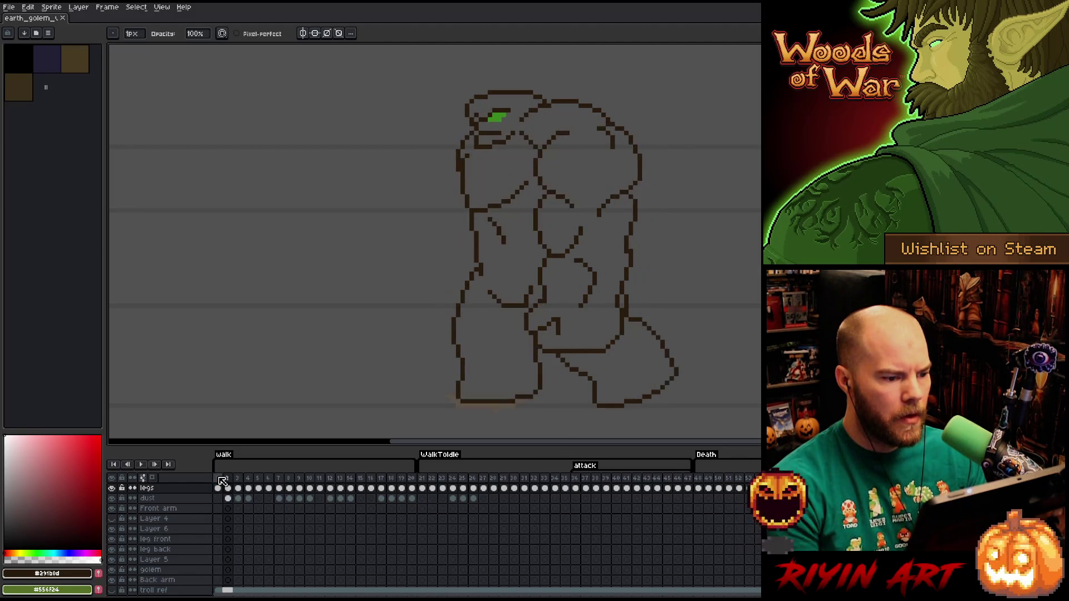
key("m")
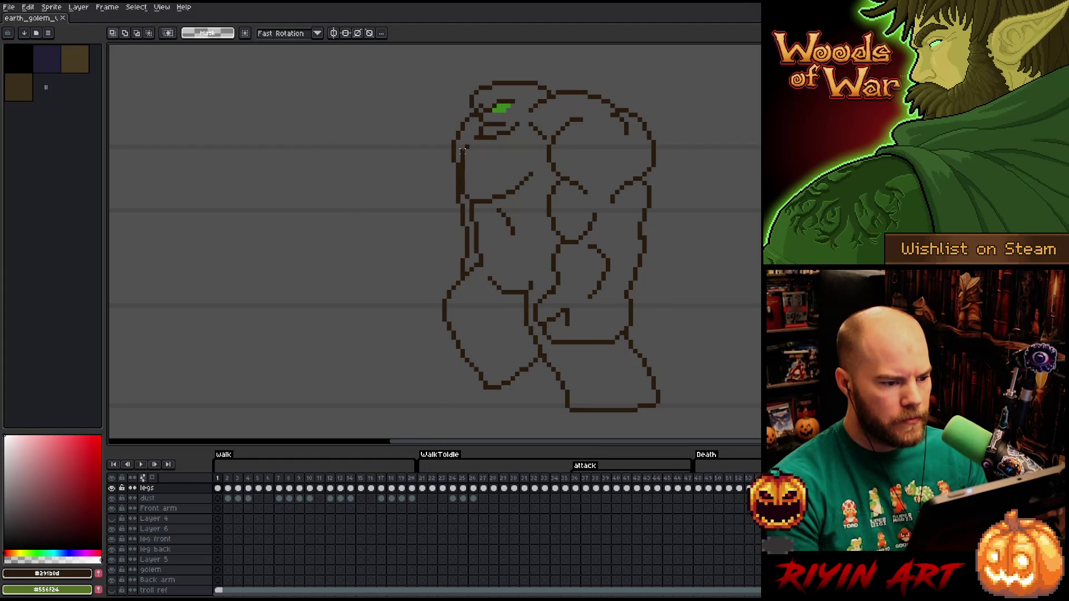
scroll(465, 149, "up", 3)
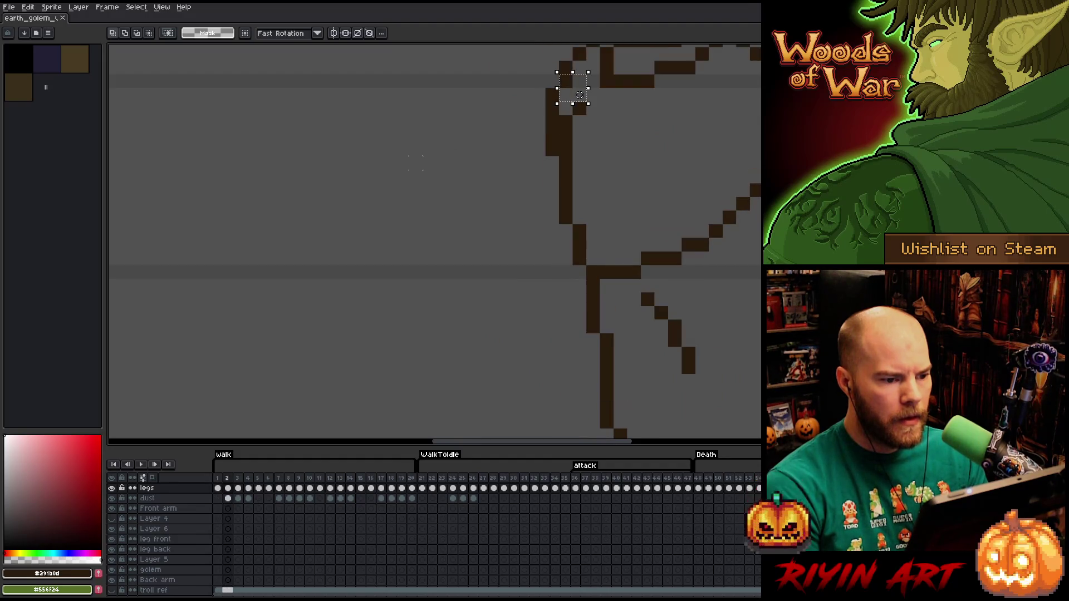
scroll(423, 167, "down", 3)
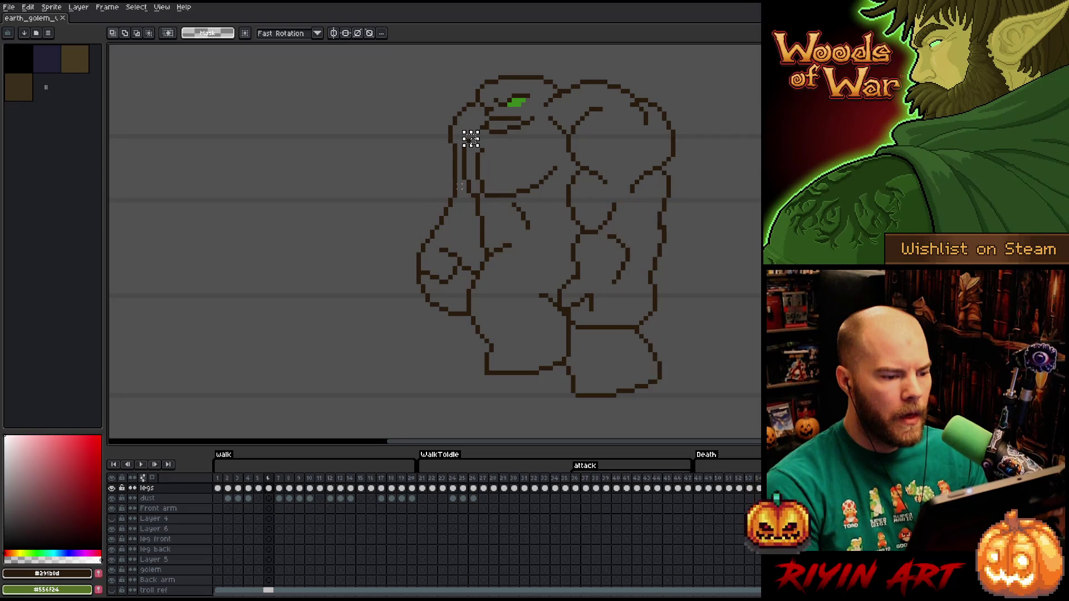
key("Left")
key("Right")
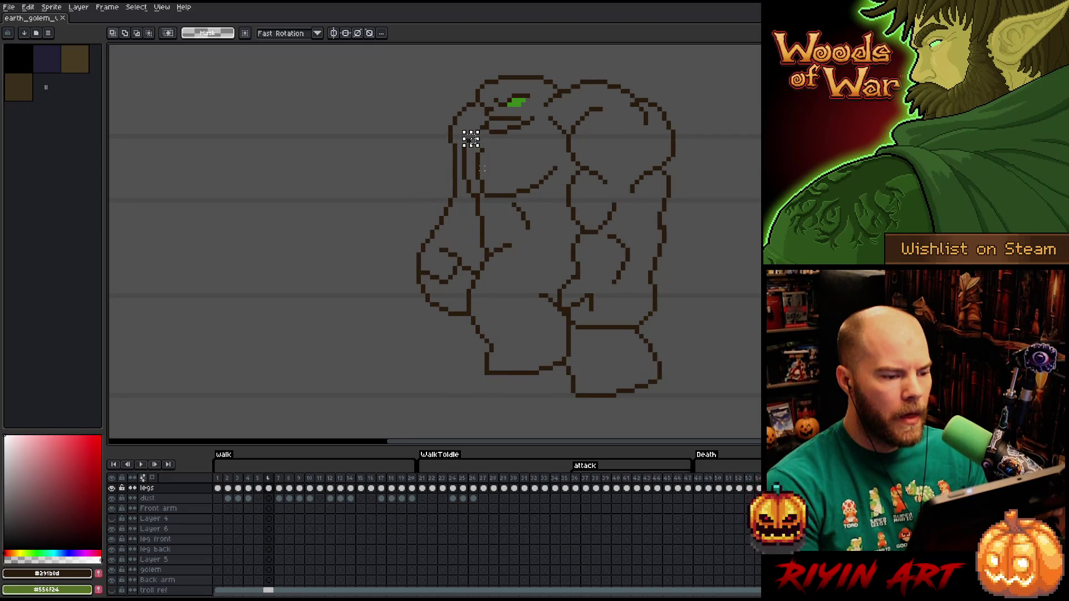
scroll(471, 140, "up", 3)
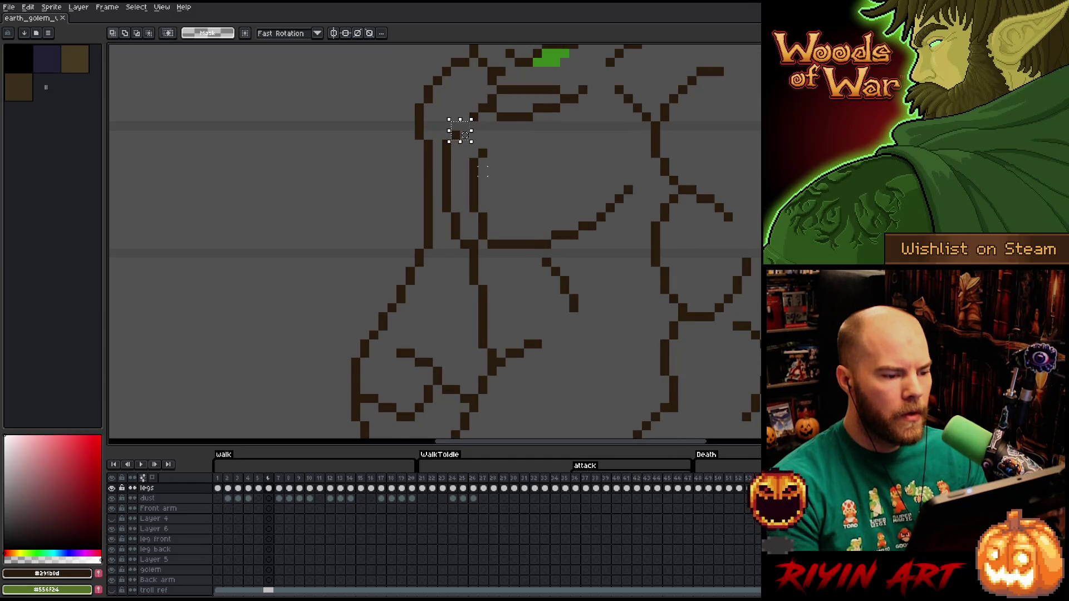
scroll(459, 130, "down", 3)
key("Right")
key("Left")
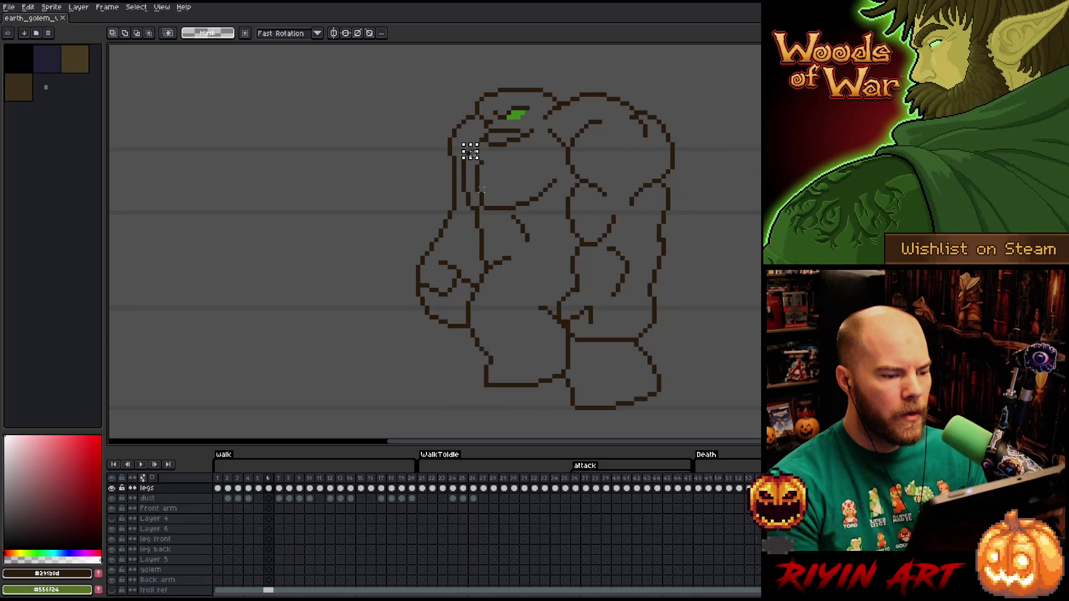
key("Right")
key("Left")
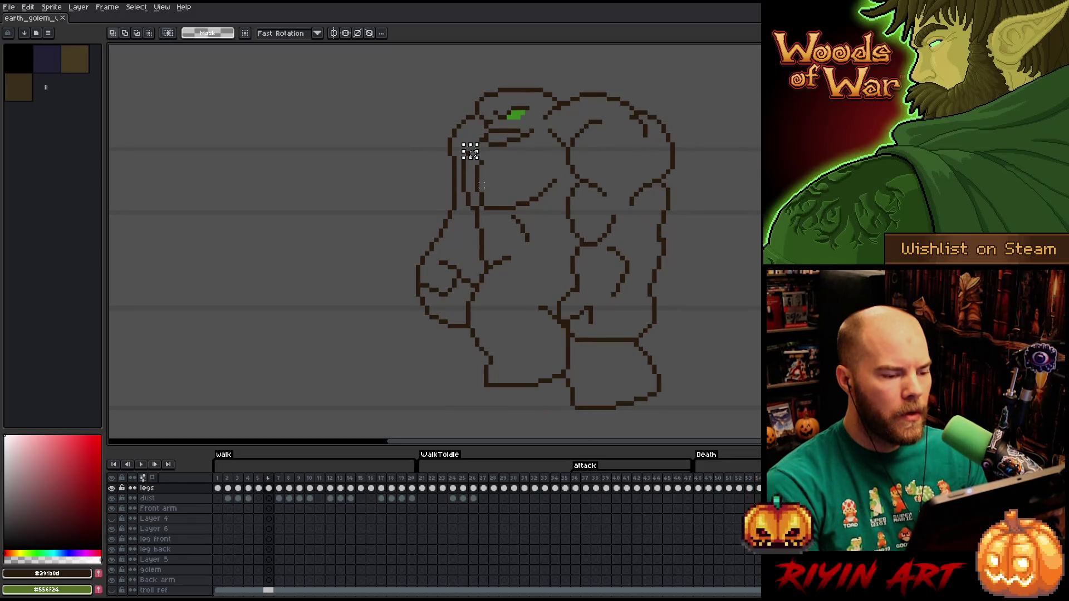
key("Left")
key("Left")
key("Left")
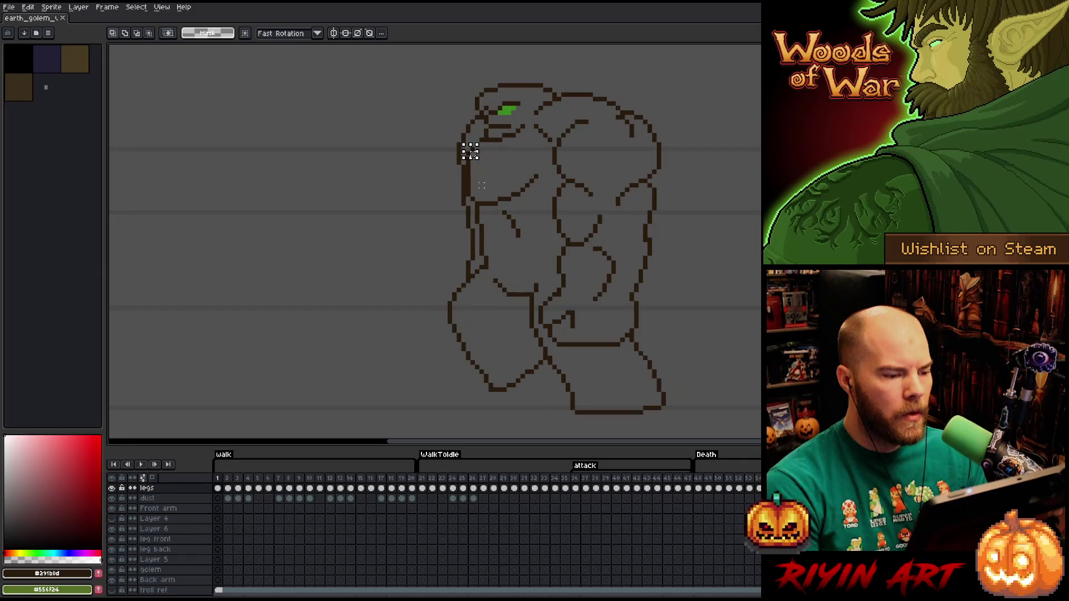
key("Left")
key("Left")
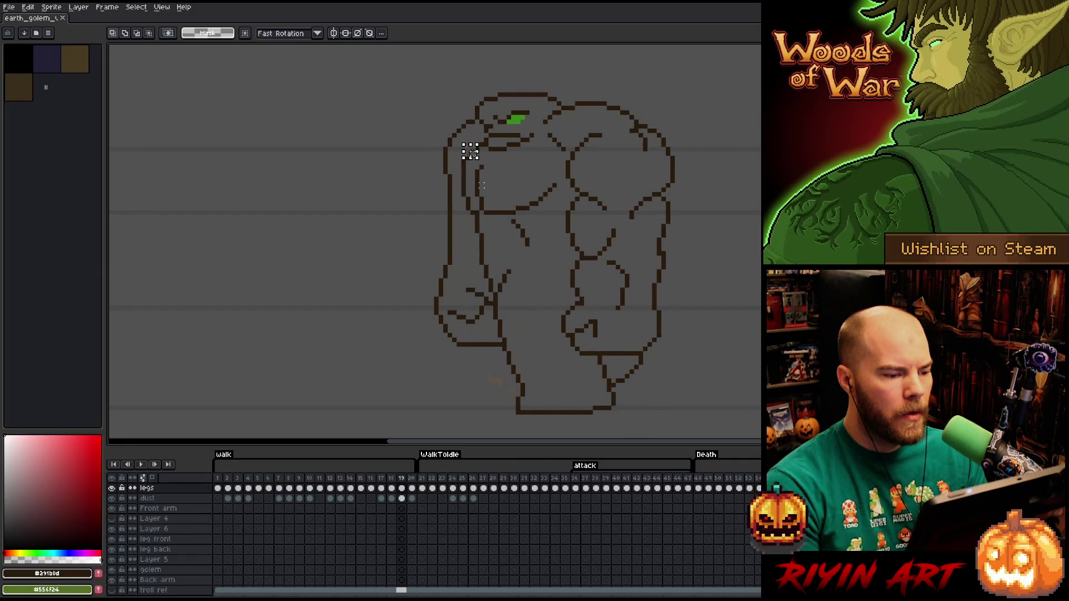
key("Left")
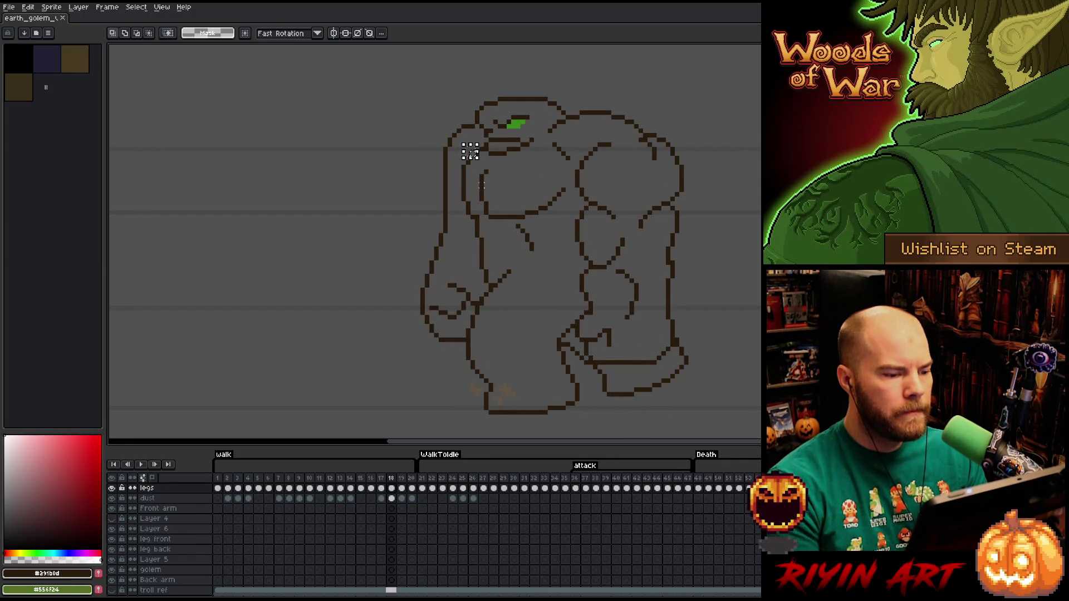
scroll(470, 151, "up", 3)
key("Right")
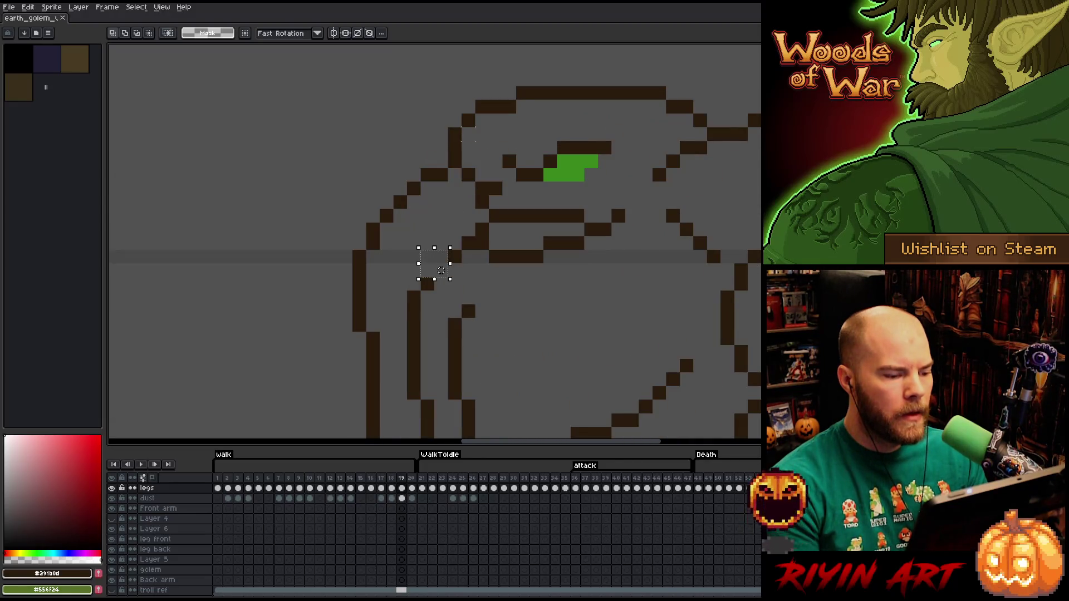
key("Right")
key("Right")
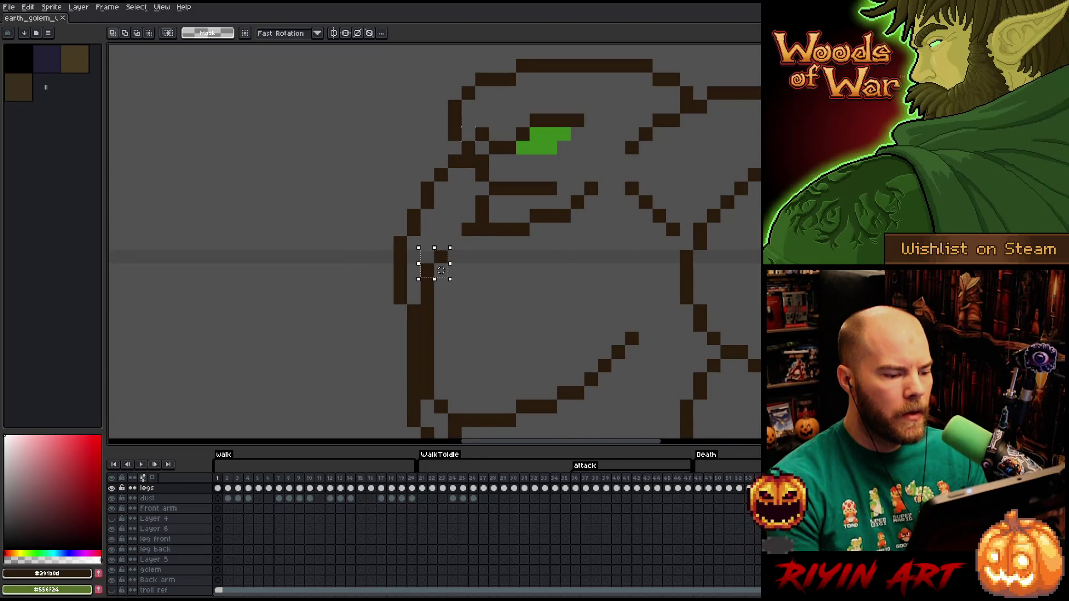
key("Right")
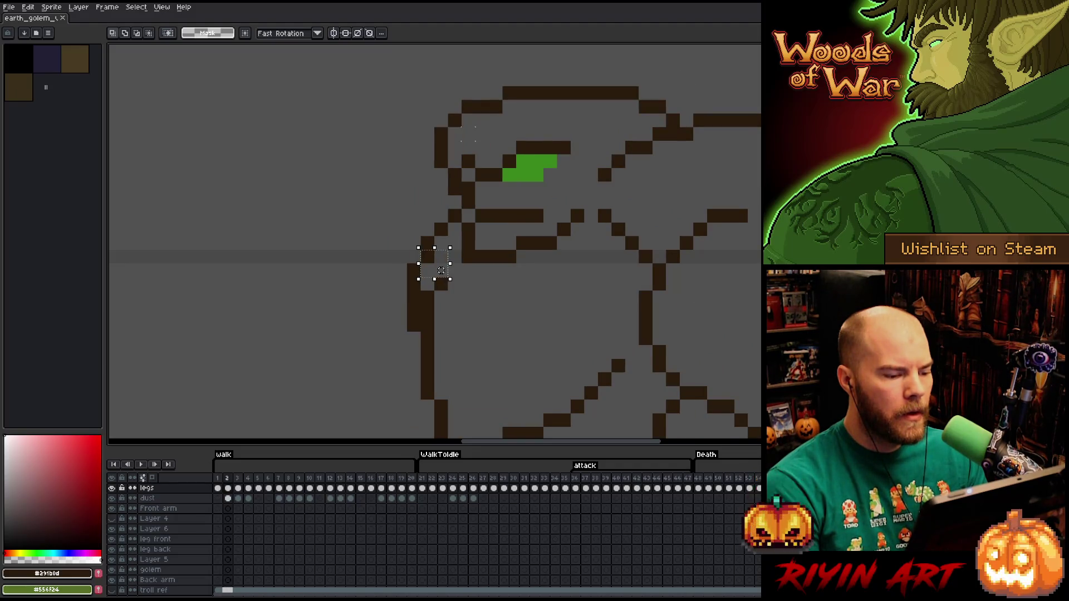
key("Right")
key("Right")
key("Right")
scroll(442, 270, "down", 3)
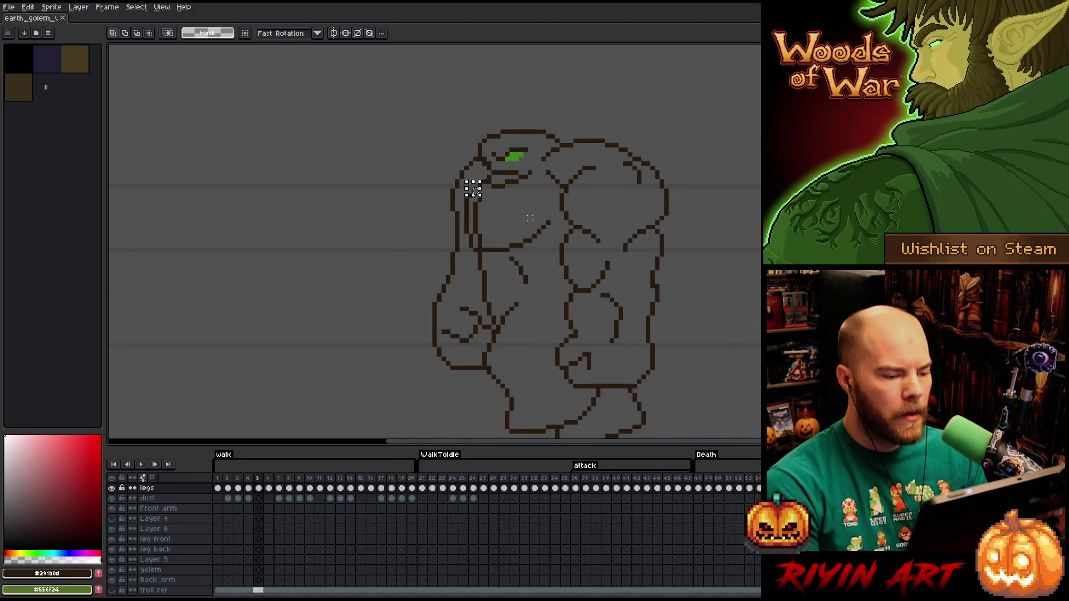
key("Right")
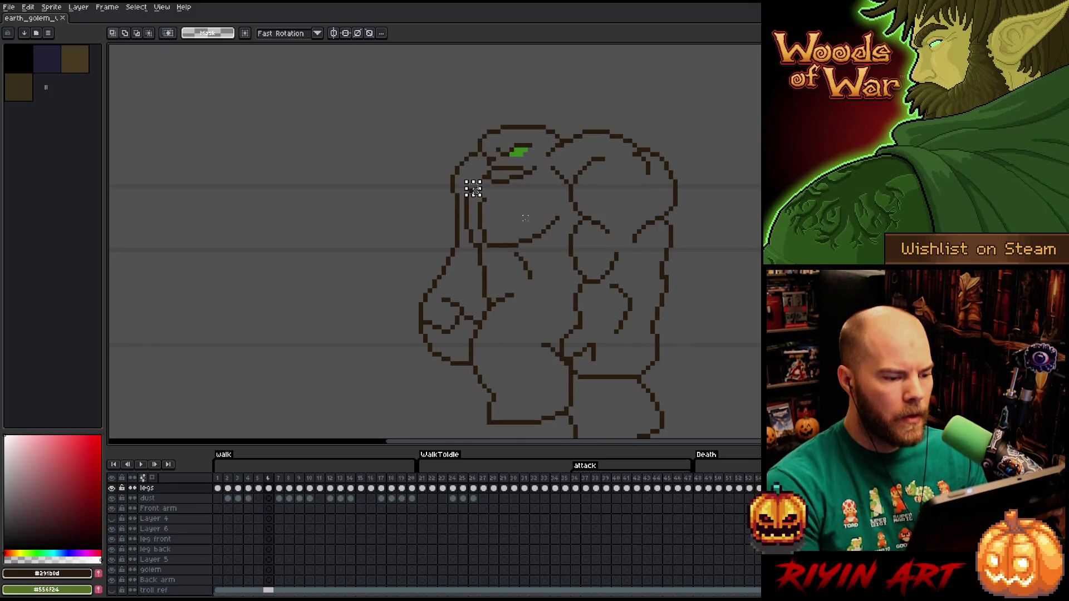
key("Left")
key("Right")
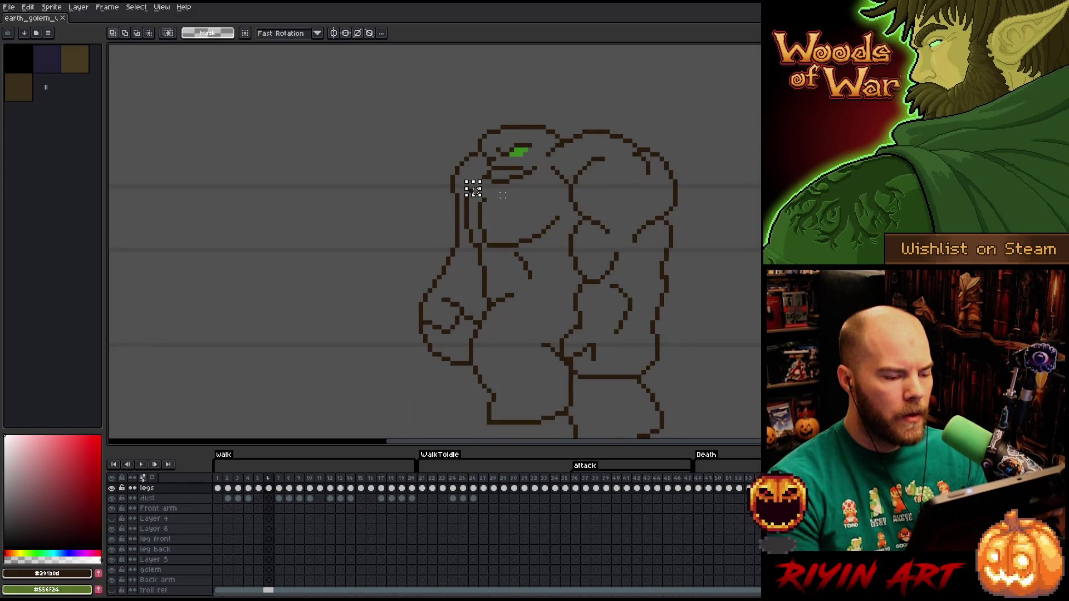
scroll(473, 189, "up", 4)
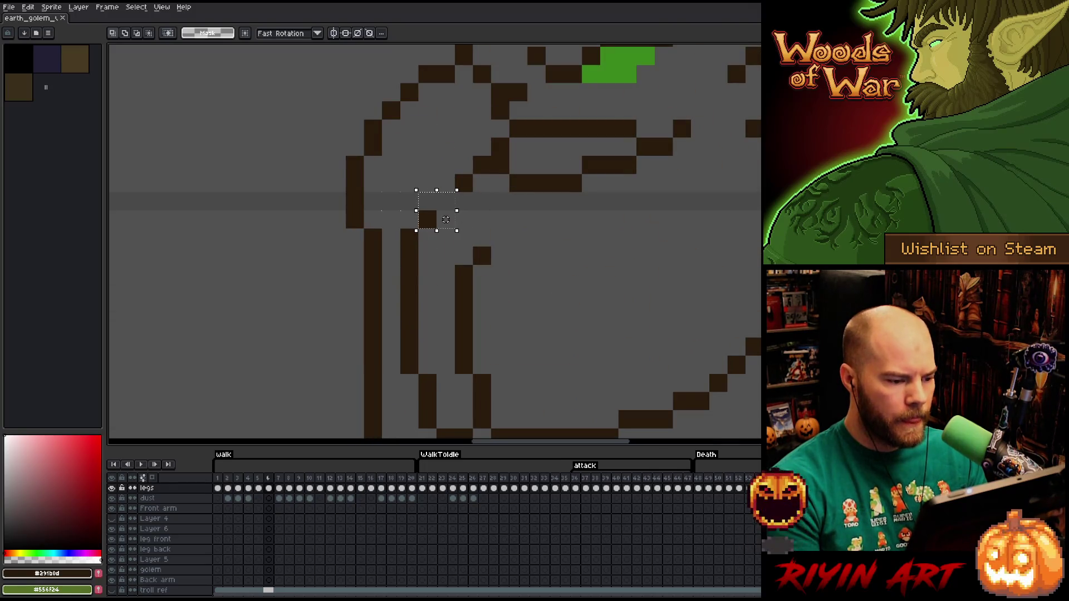
left_click_drag(383, 211, 436, 299)
Move the line under the chin up one pixel on frame 6 and redraw its joining pixels
left_click_drag(409, 256, 409, 238)
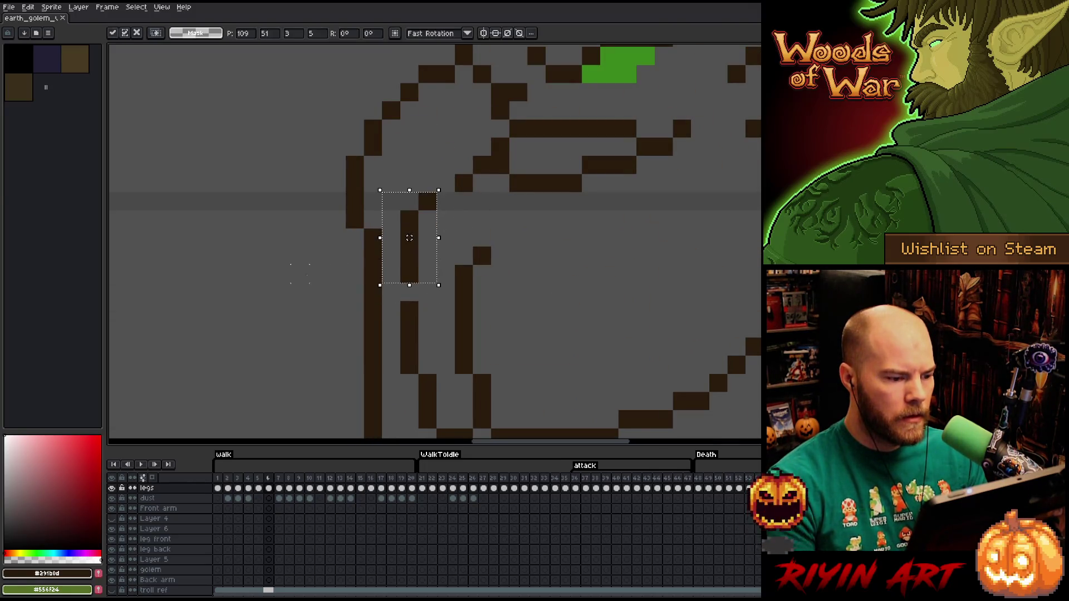
key("Return")
key("b")
left_click(409, 182)
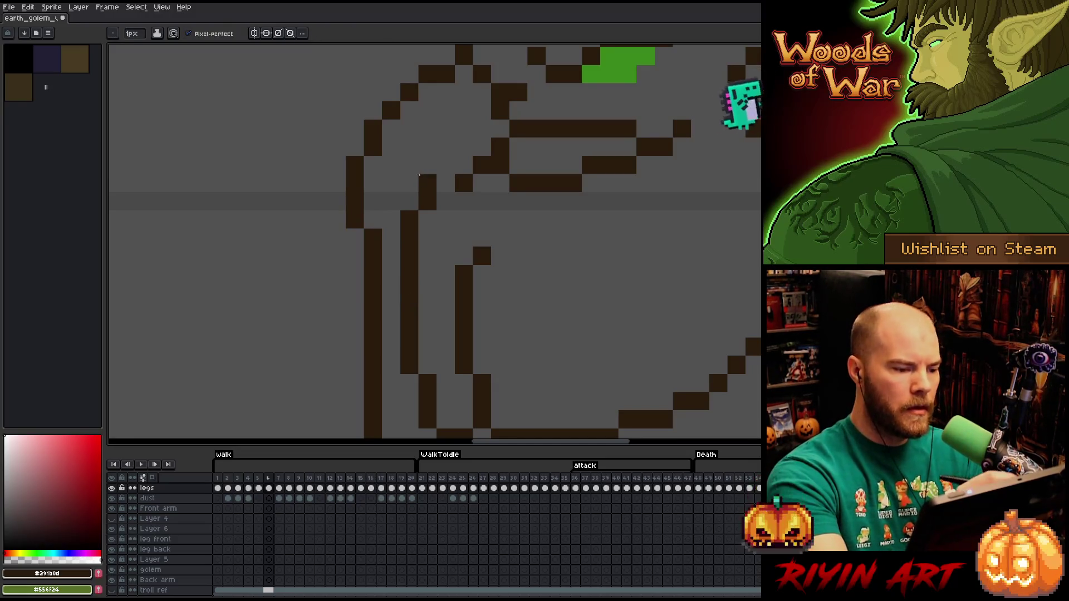
left_click_drag(400, 193, 436, 220)
left_click(456, 251)
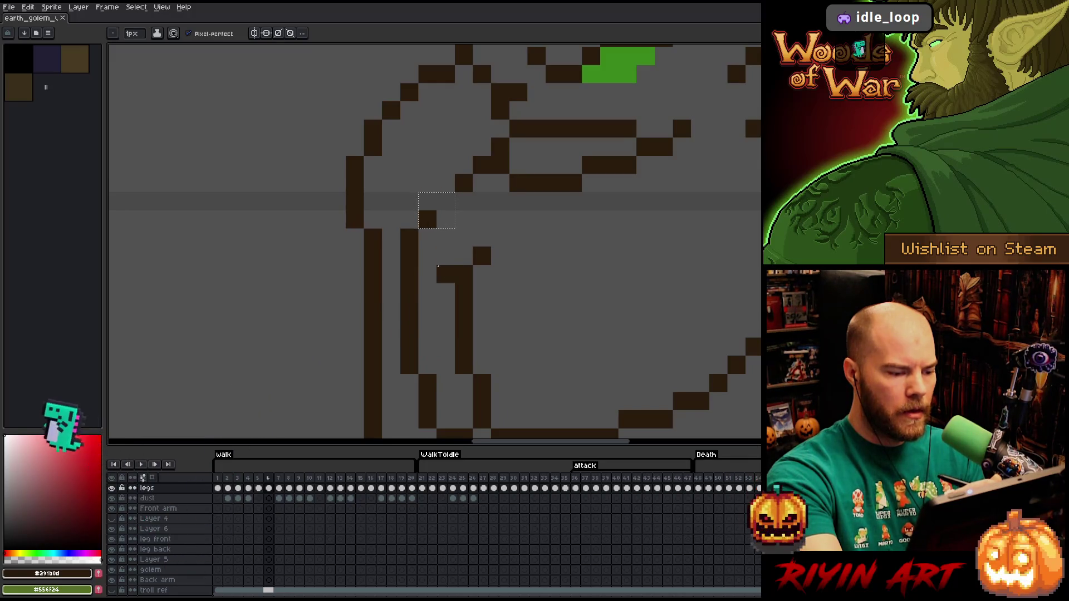
key("ctrl+z")
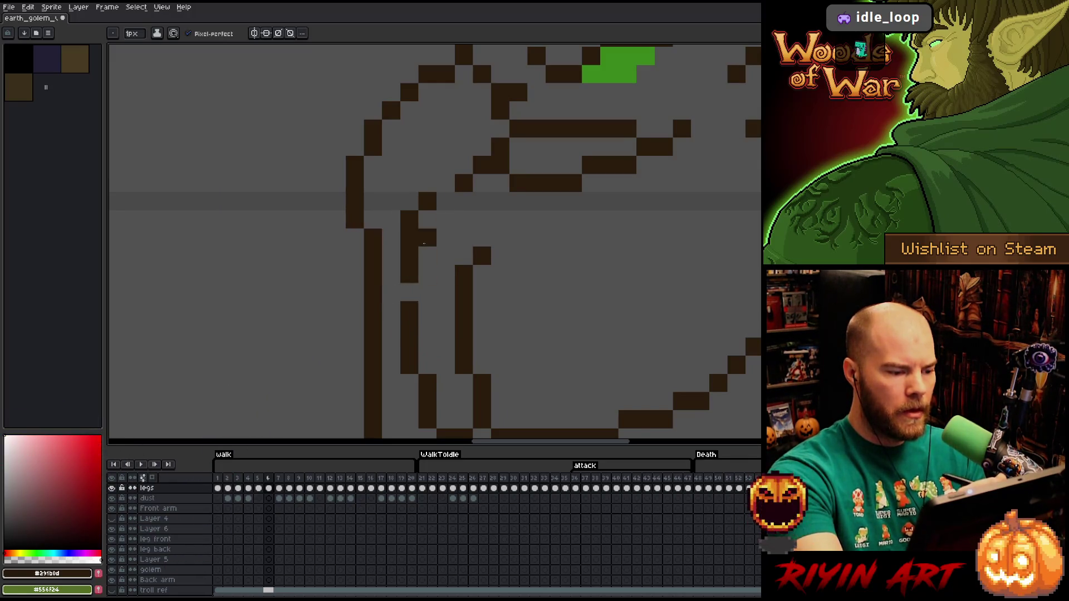
Erase the stray dark pixel inside the head on frame 5, then check frames 4 to 7
key("comma")
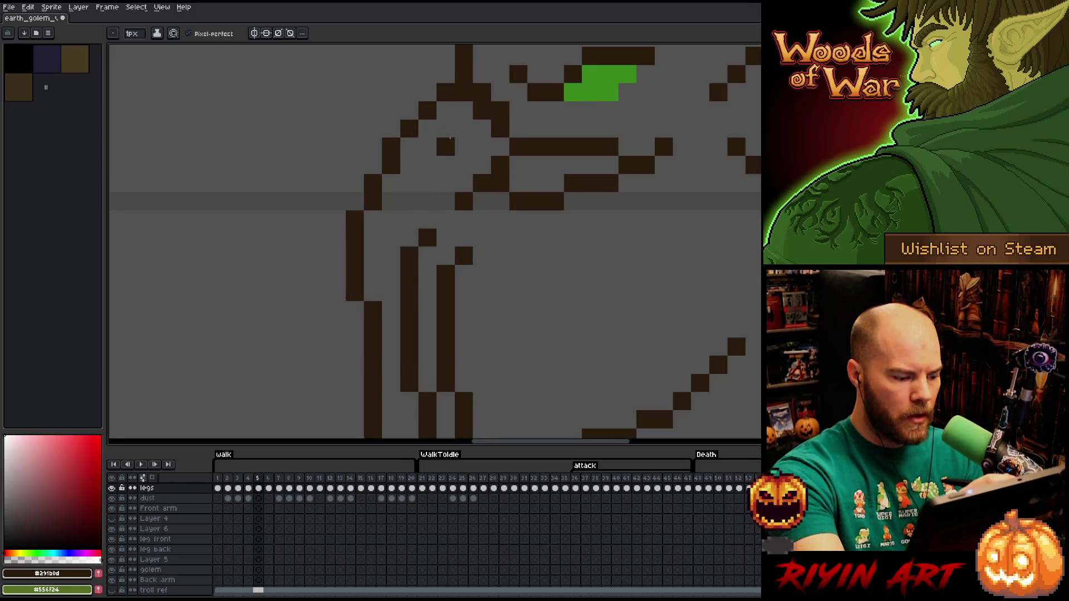
key("e")
left_click(427, 237)
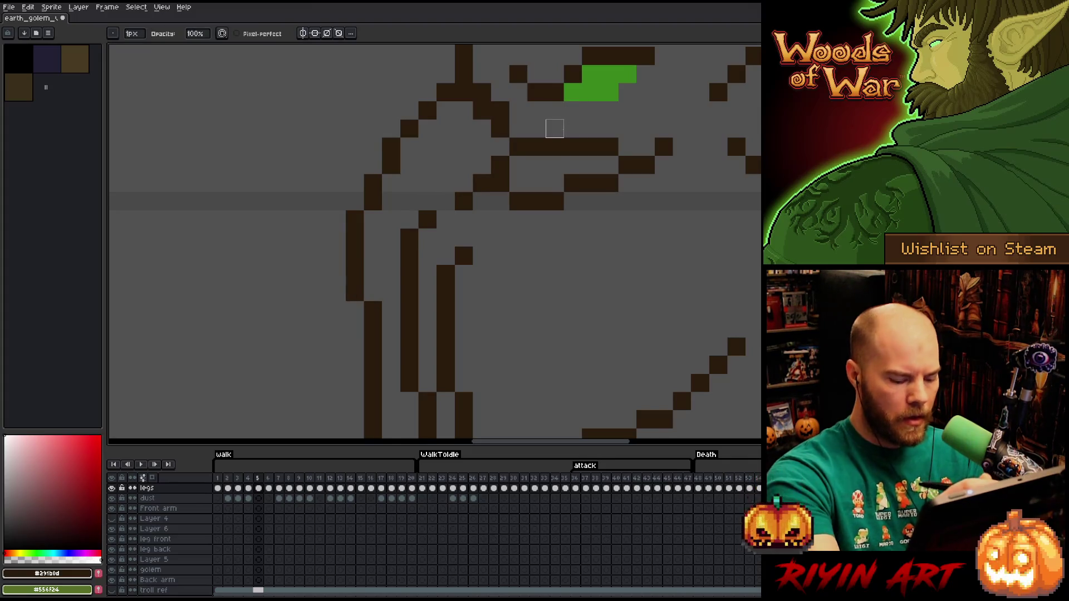
key("period")
key("comma")
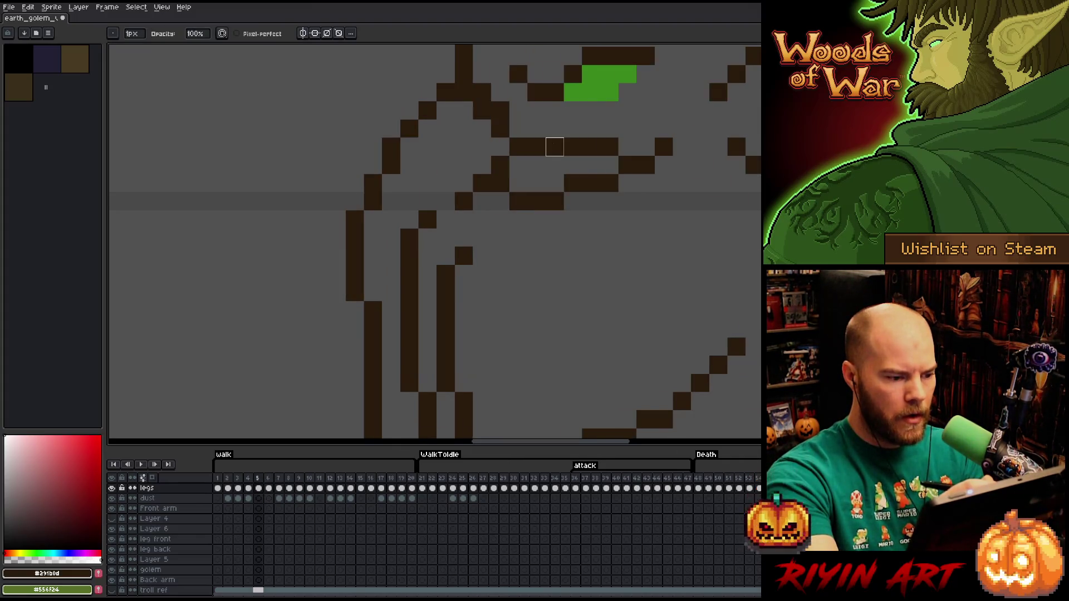
key("comma")
key("period")
key("period")
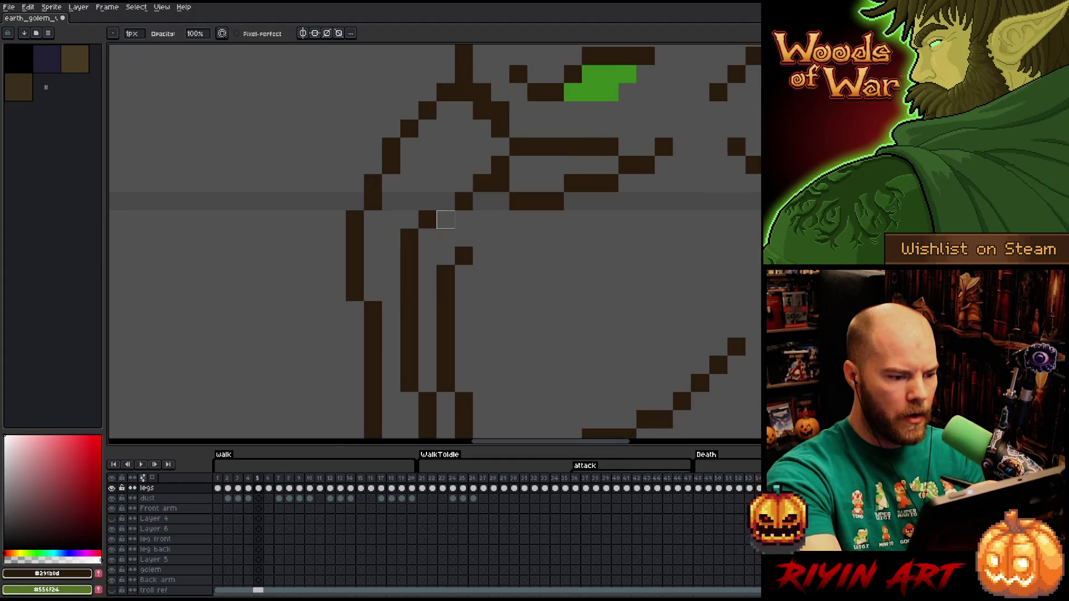
key("period")
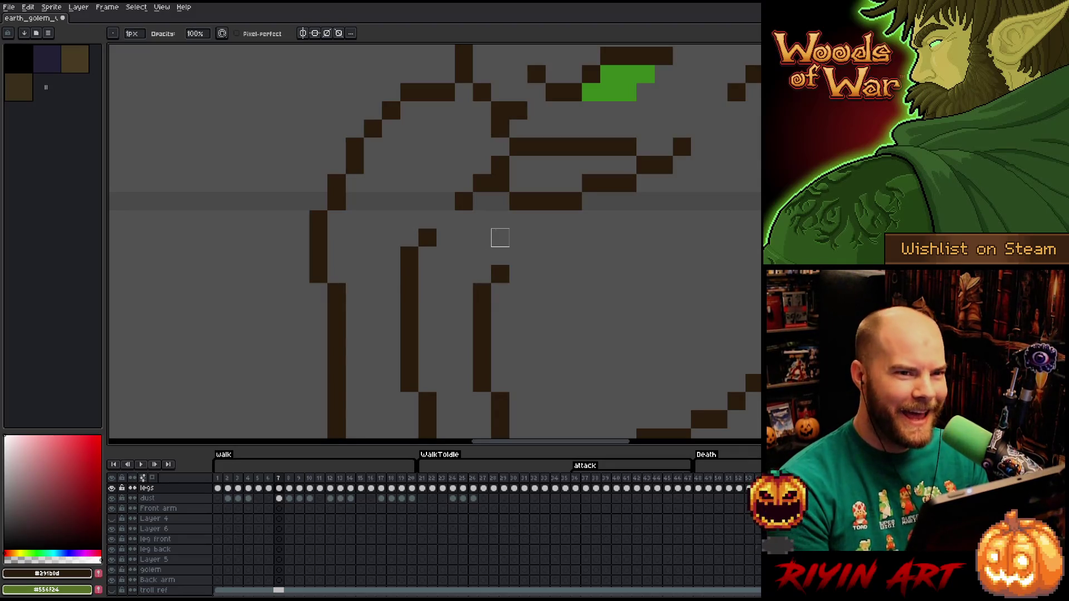
Select a single pixel under the chin on frame 5 and compare frames 5 and 6
scroll(518, 238, "down", 5)
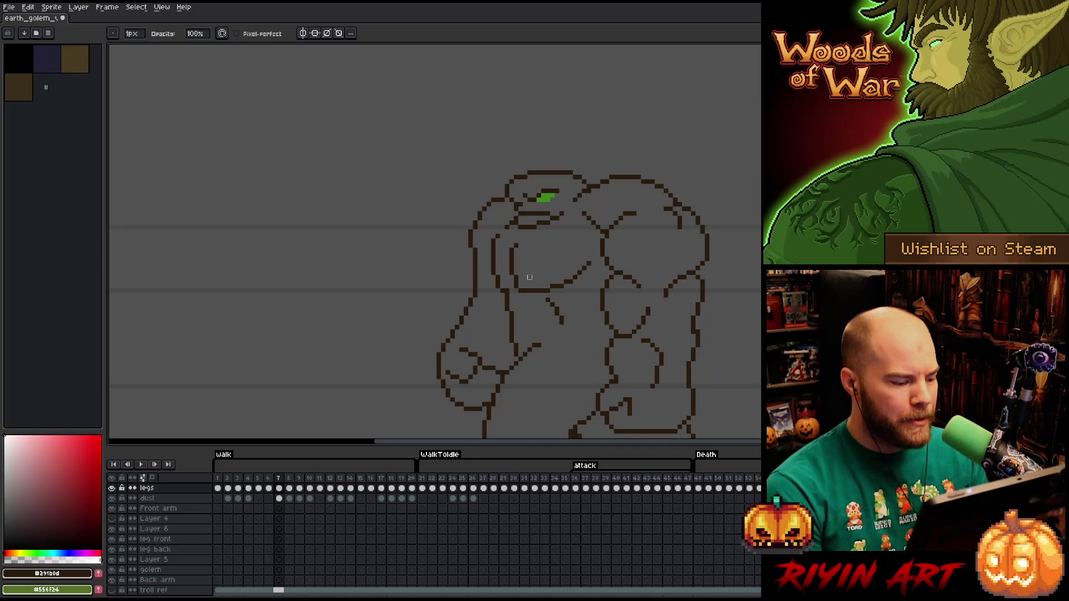
scroll(529, 277, "up", 4)
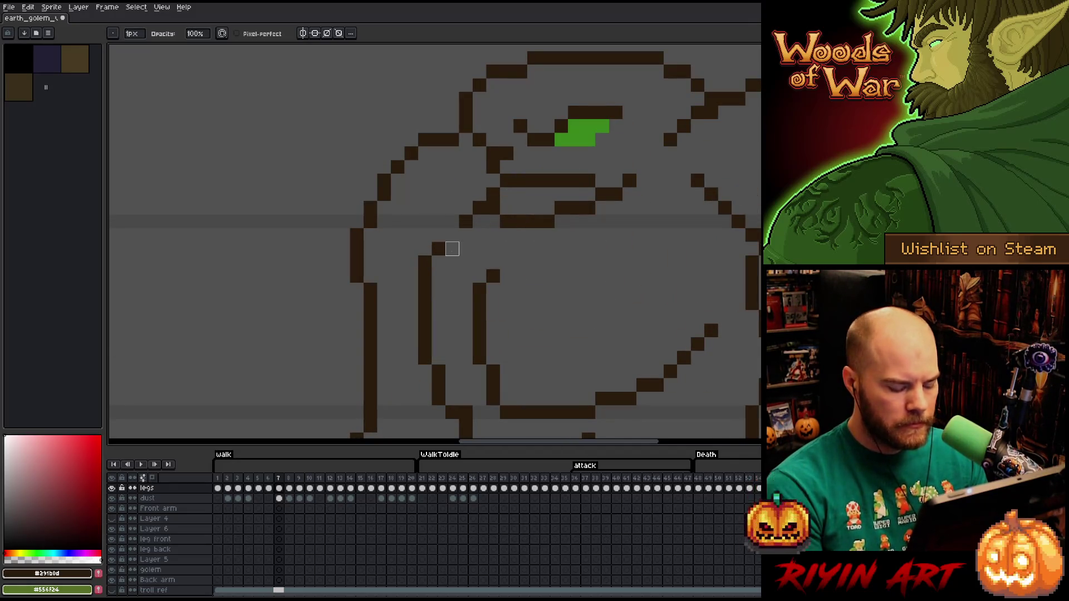
key("comma")
key("m")
left_click_drag(418, 214, 446, 243)
key("comma")
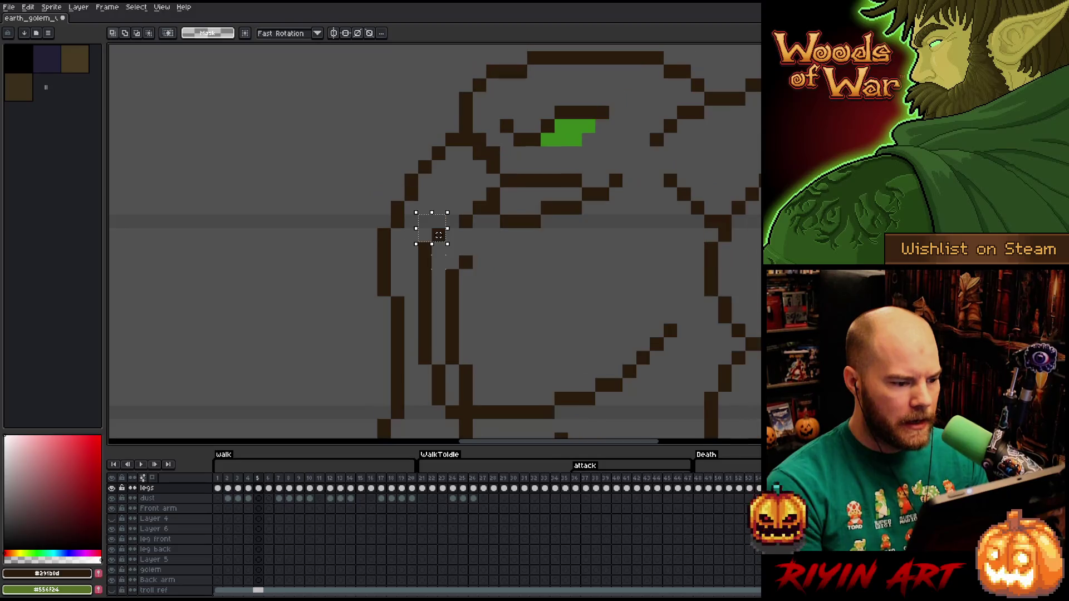
key("period")
key("comma")
key("comma")
key("period")
key("period")
key("period")
key("period")
Step forward through frames 8 and 9 to a later walk frame
key("comma")
key("comma")
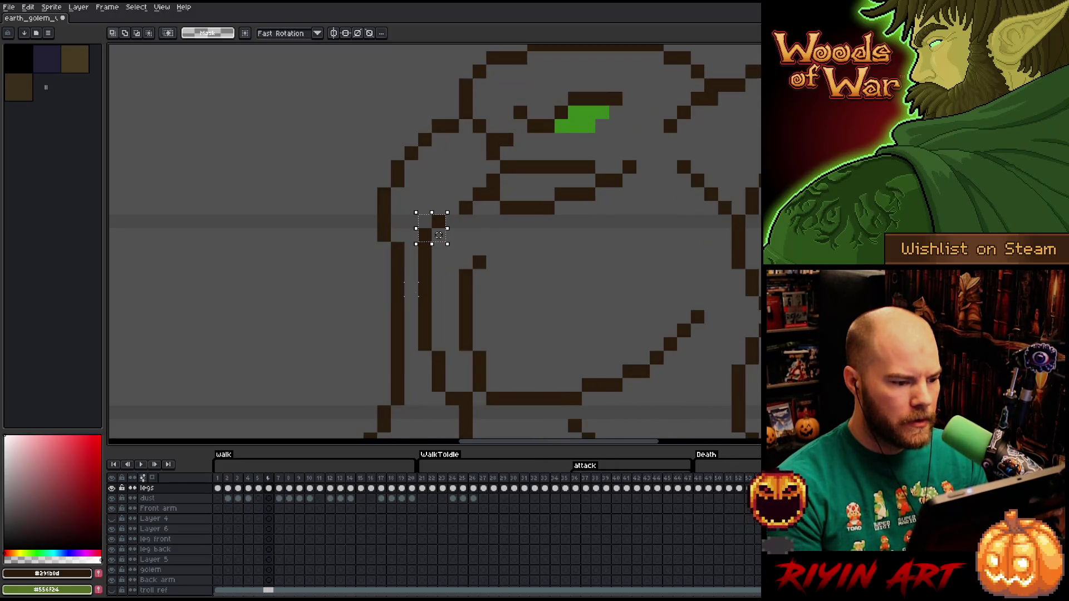
key("period")
key("period")
key("period")
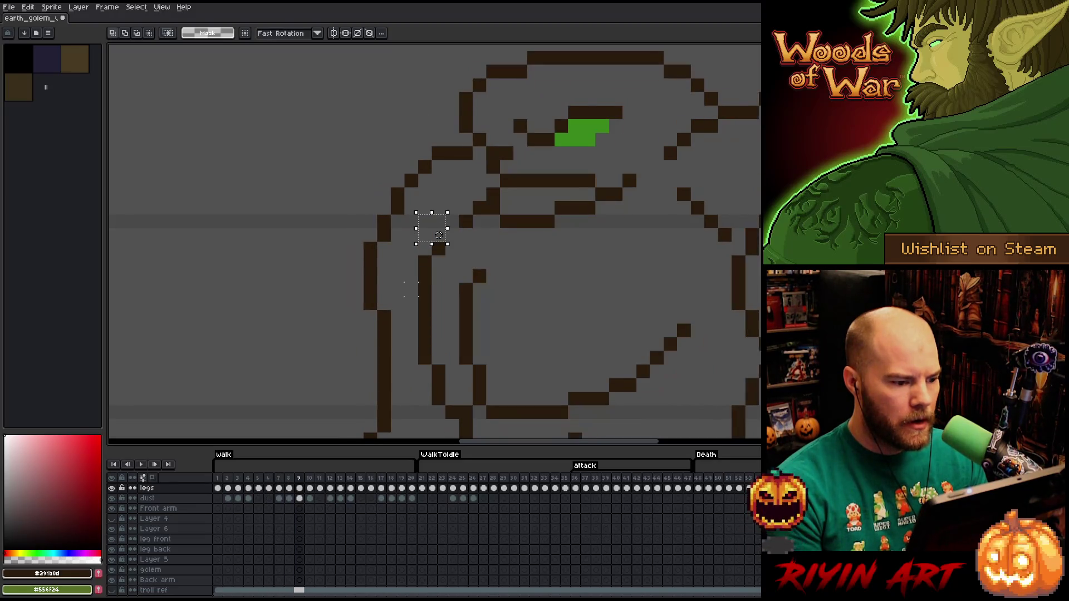
scroll(439, 235, "down", 3)
key("period")
key("period")
scroll(465, 298, "up", 3)
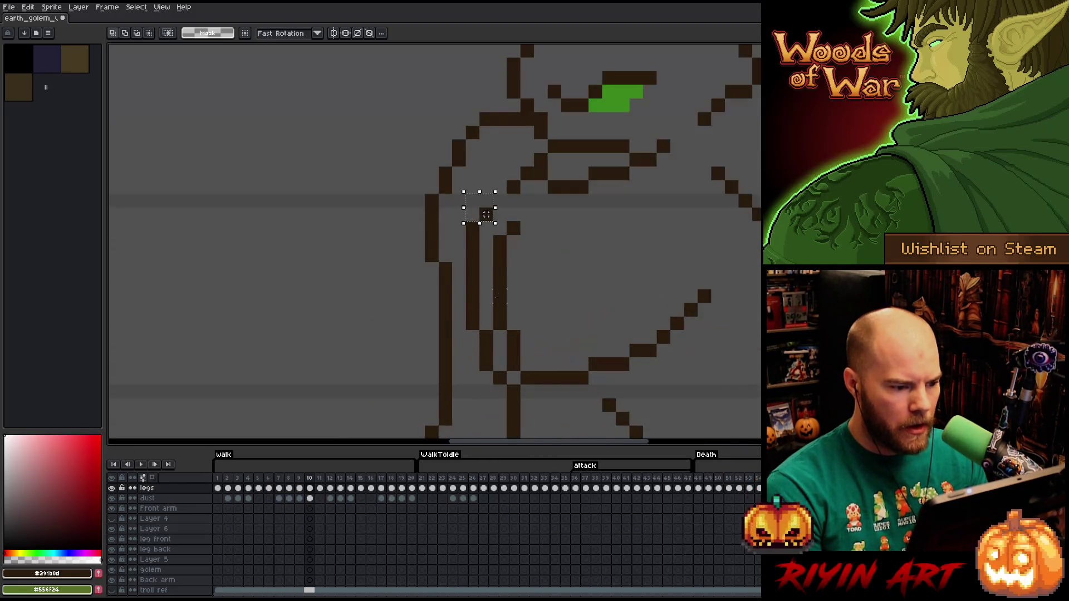
key("period")
key("period")
key("period")
key("period")
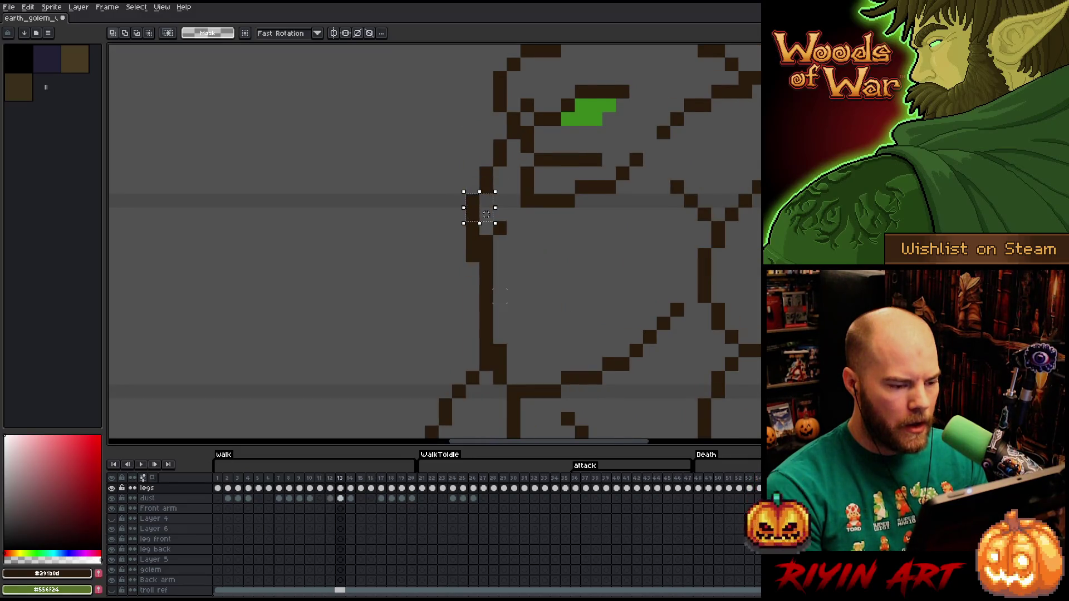
On frame 15, move the selected shoulder outline pixels up one pixel
key("comma")
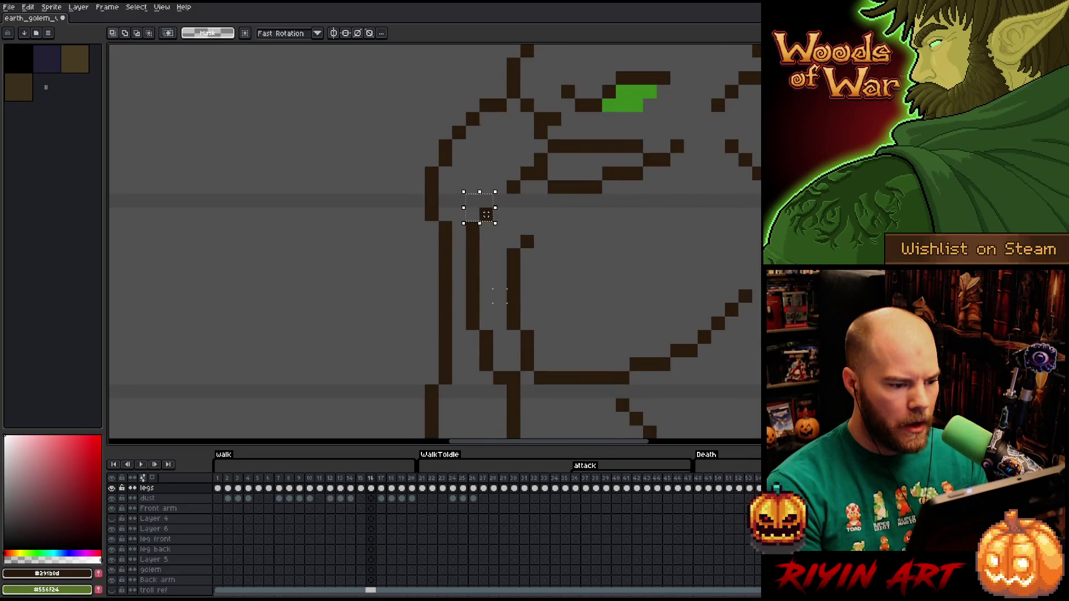
key("comma")
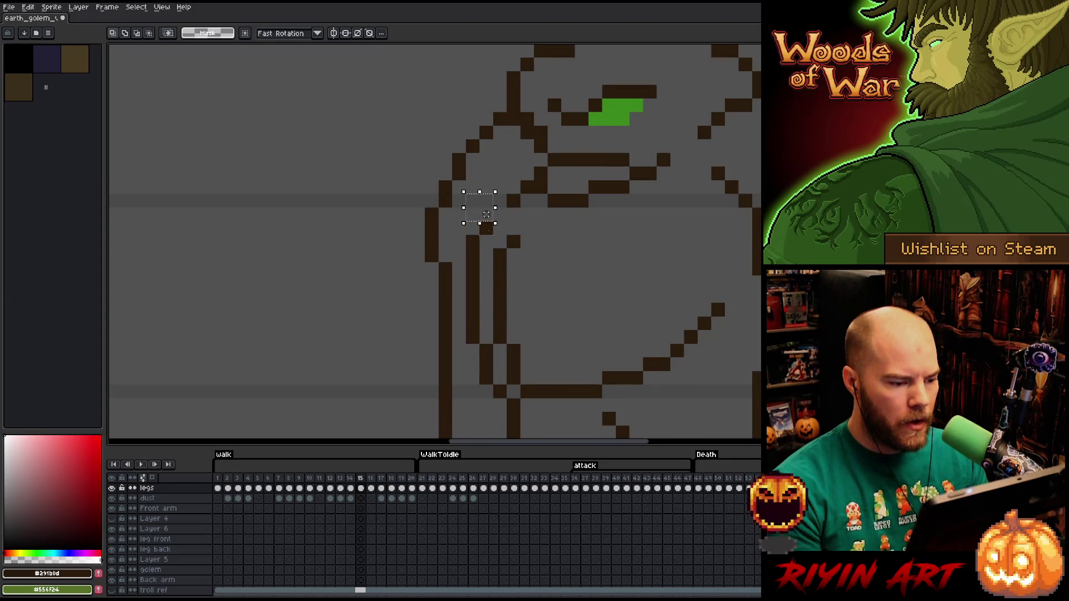
left_click_drag(486, 242, 486, 228)
key("ctrl+d")
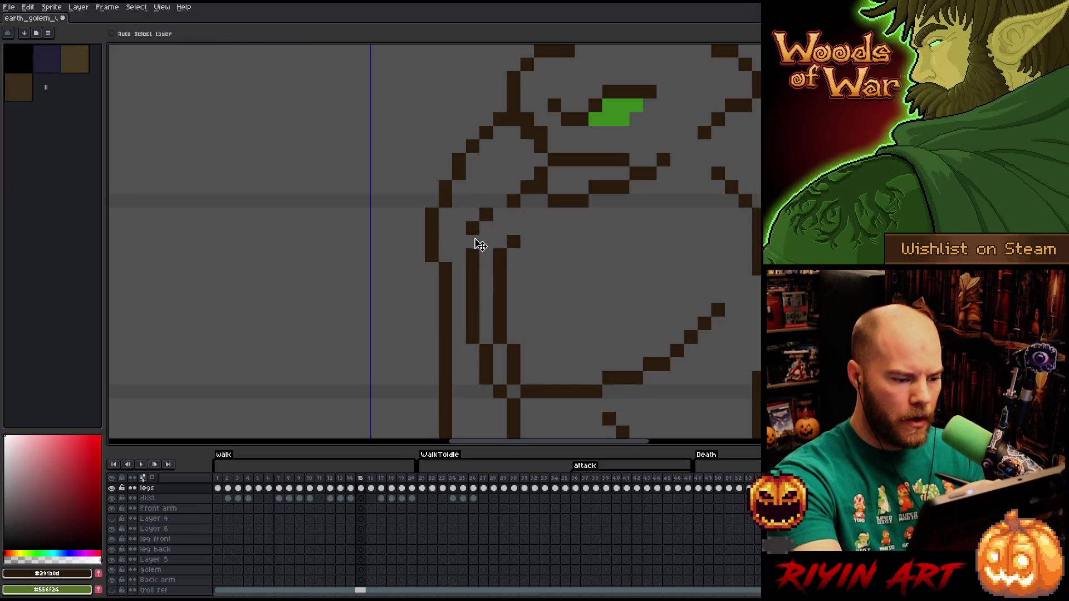
On frame 16, add a dark shoulder outline pixel and erase a stray one
key("b")
key("period")
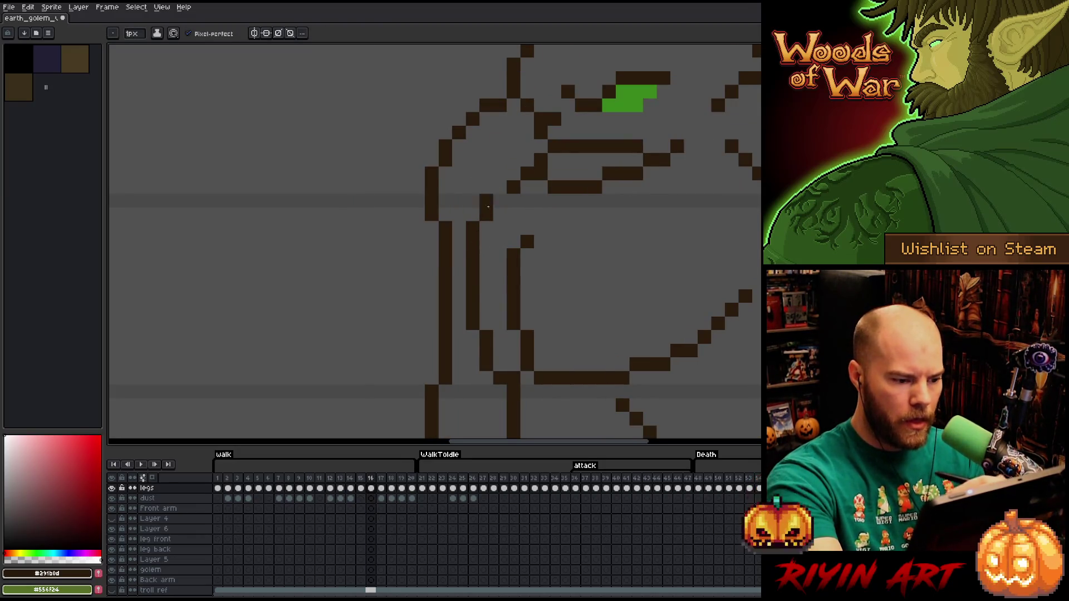
left_click(473, 214)
key("e")
left_click(486, 214)
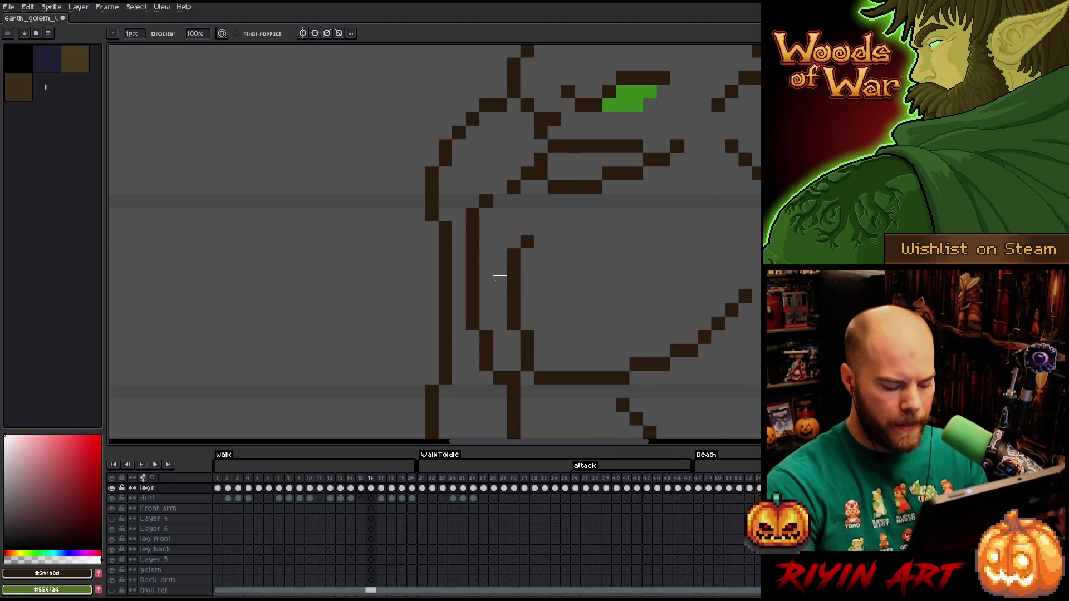
Step through frames 16 to 19 to review the shoulder fix
scroll(499, 282, "down", 2)
key("period")
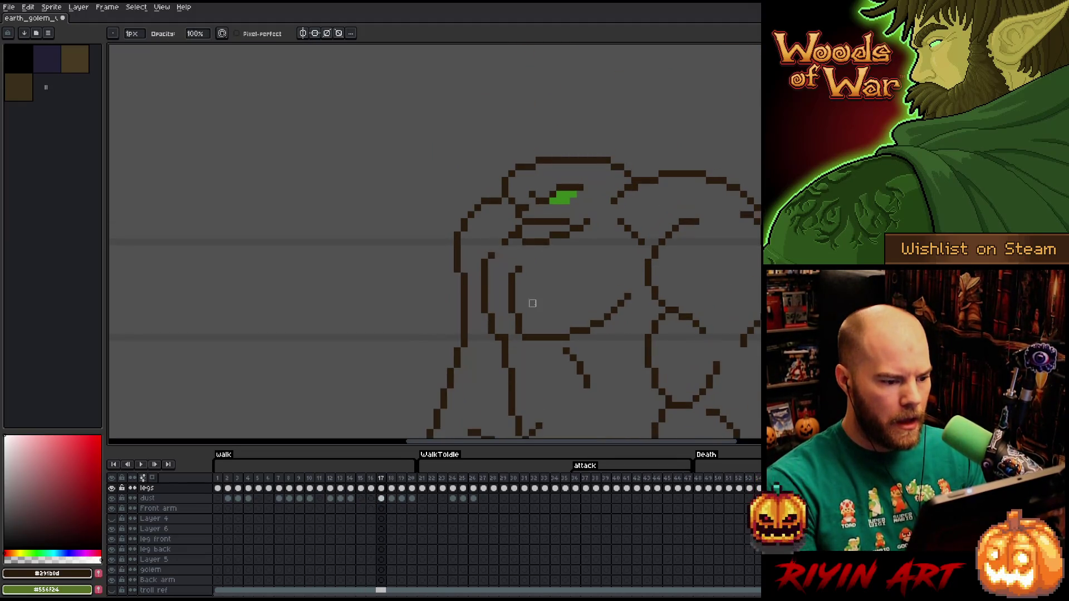
key("comma")
key("m")
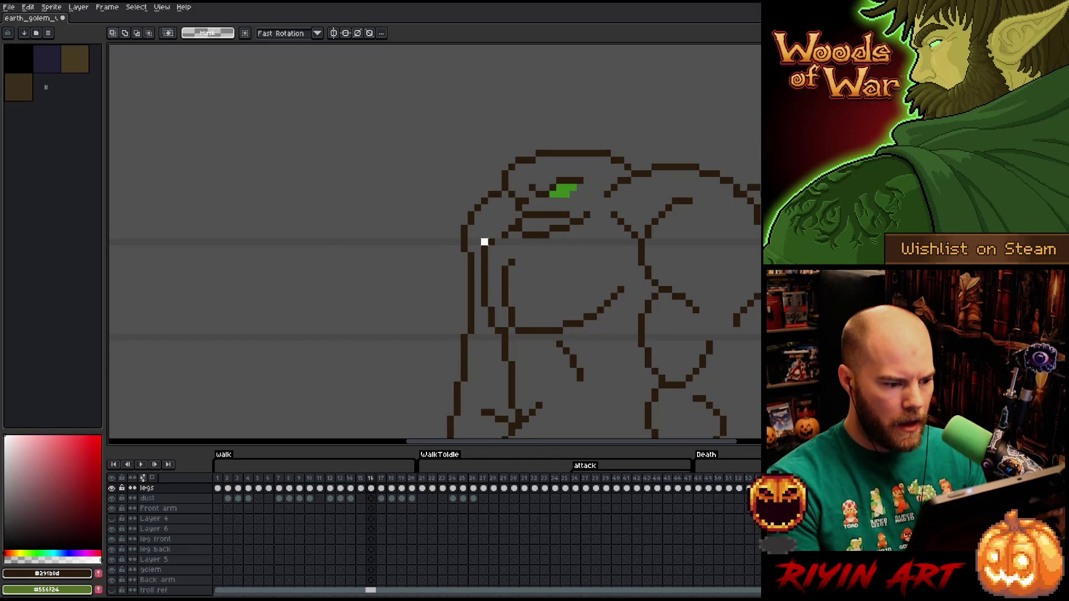
scroll(487, 245, "up", 3)
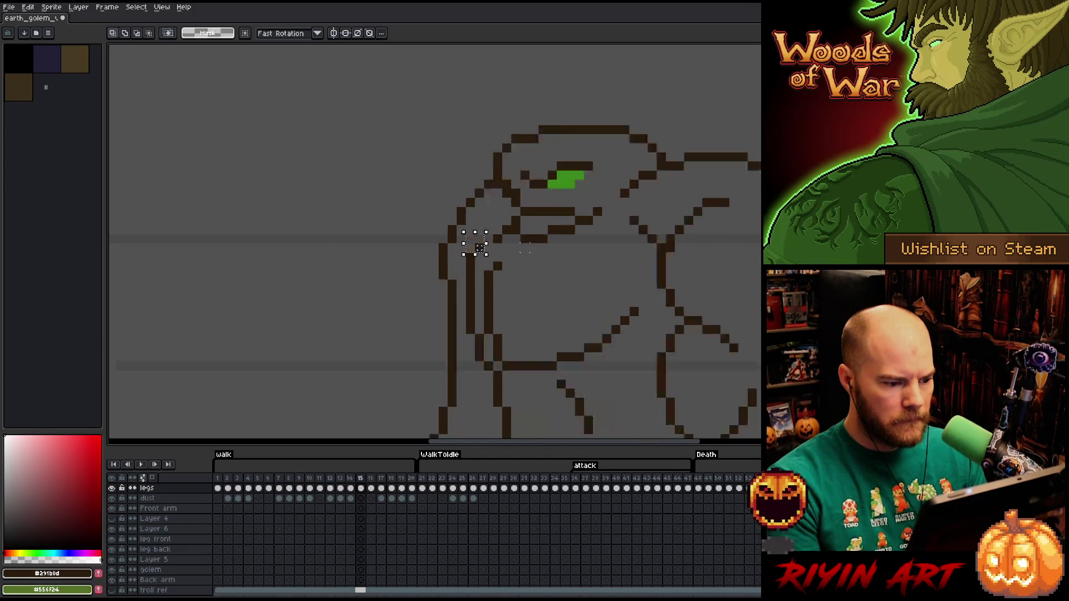
key("period")
key("period")
key("period")
scroll(477, 245, "down", 3)
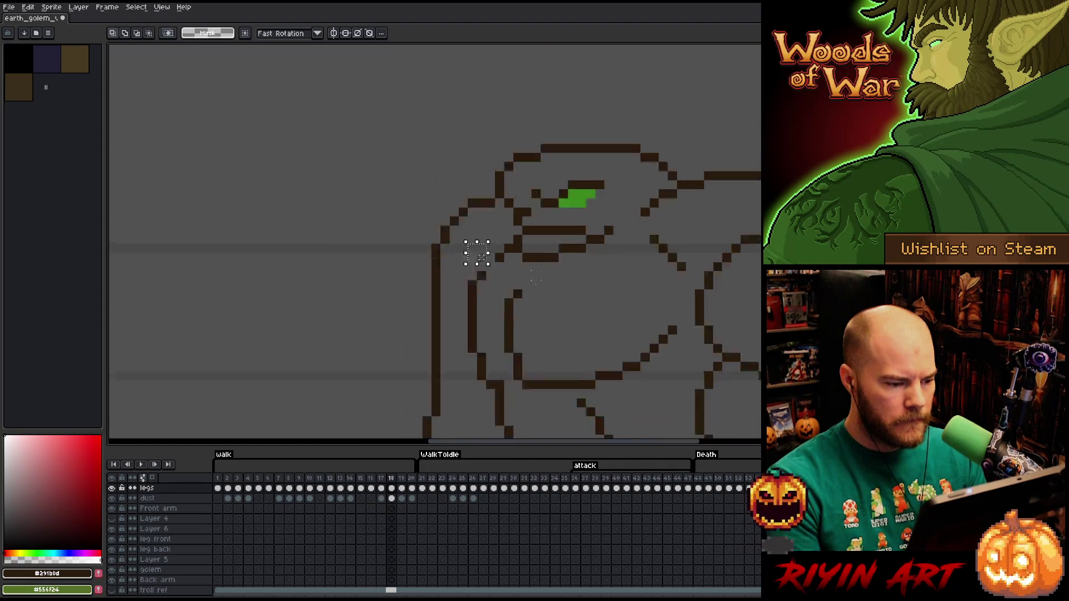
scroll(523, 285, "up", 3)
Step from the first frame through the early walk frames to frame 6
key("period")
key("period")
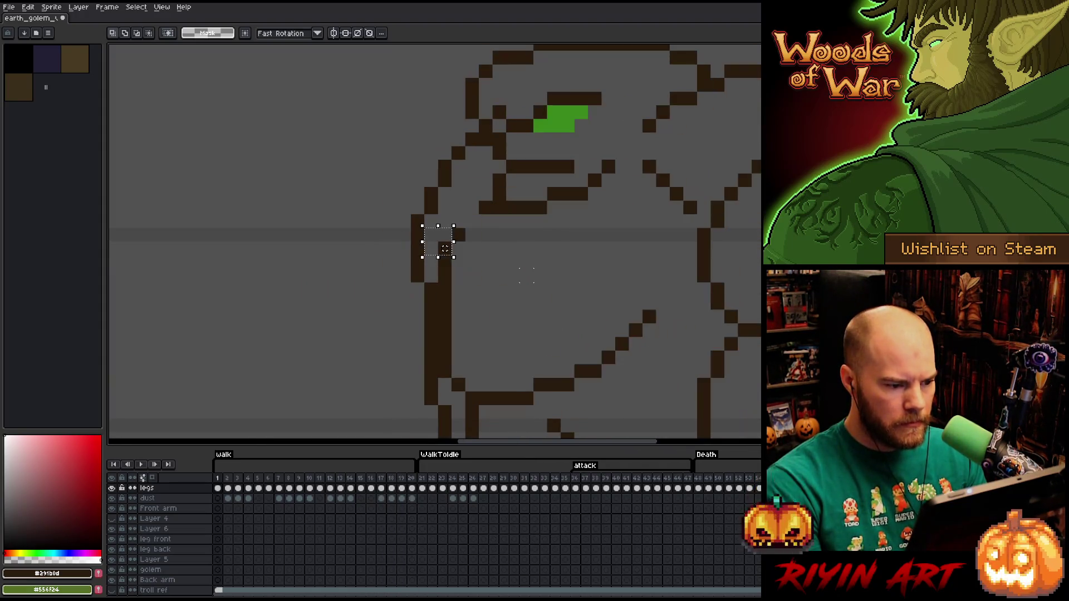
key("period")
scroll(509, 267, "down", 3)
key("period")
key("period")
key("period")
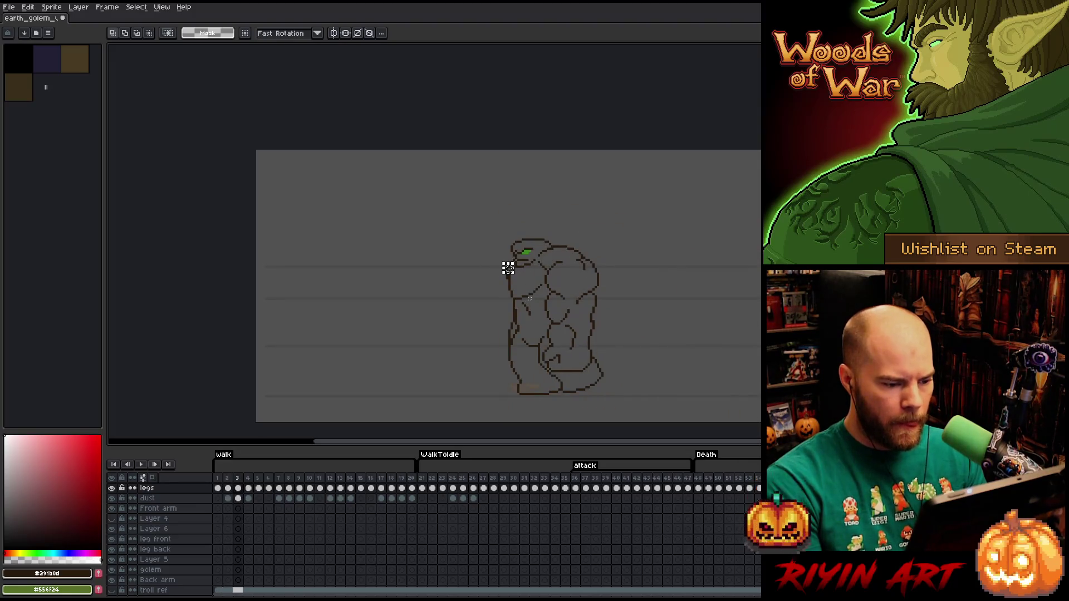
key("period")
scroll(475, 269, "up", 3)
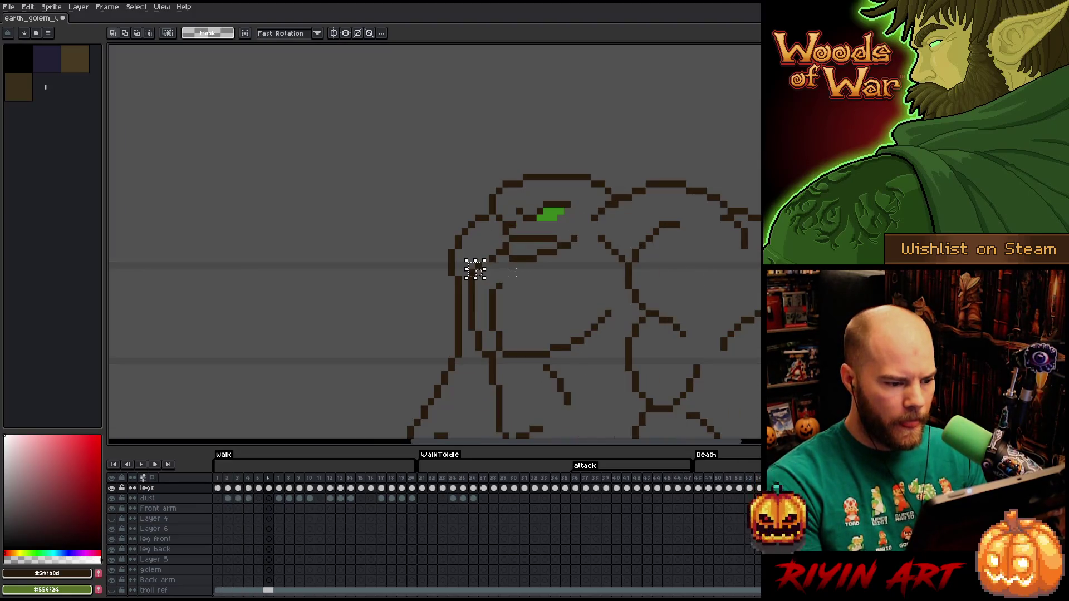
scroll(475, 269, "down", 2)
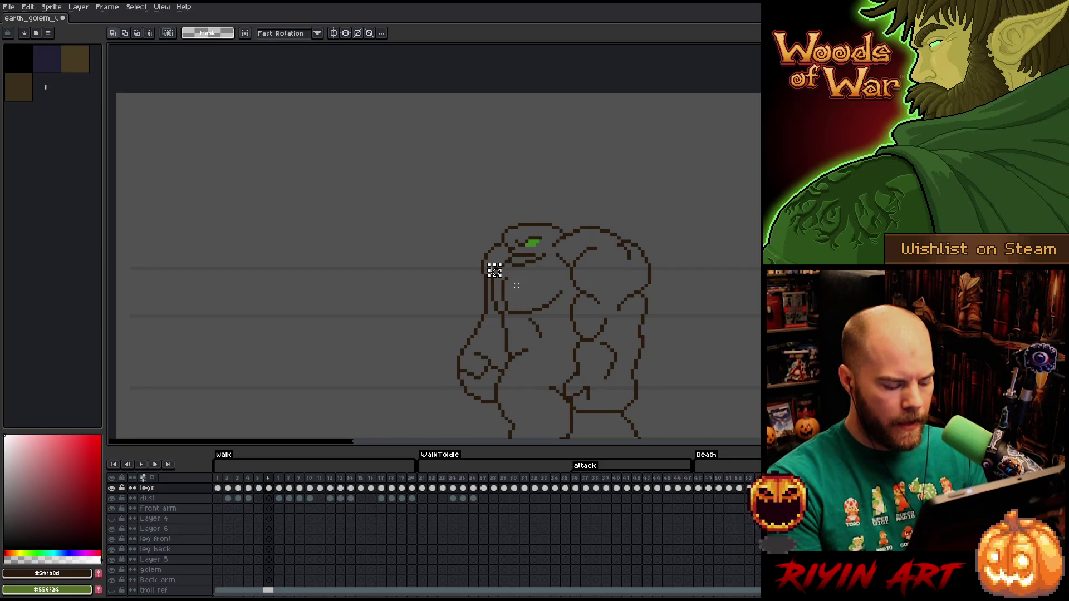
Play the walk animation, stop on frame 11, and compare it with frame 12
key("Return")
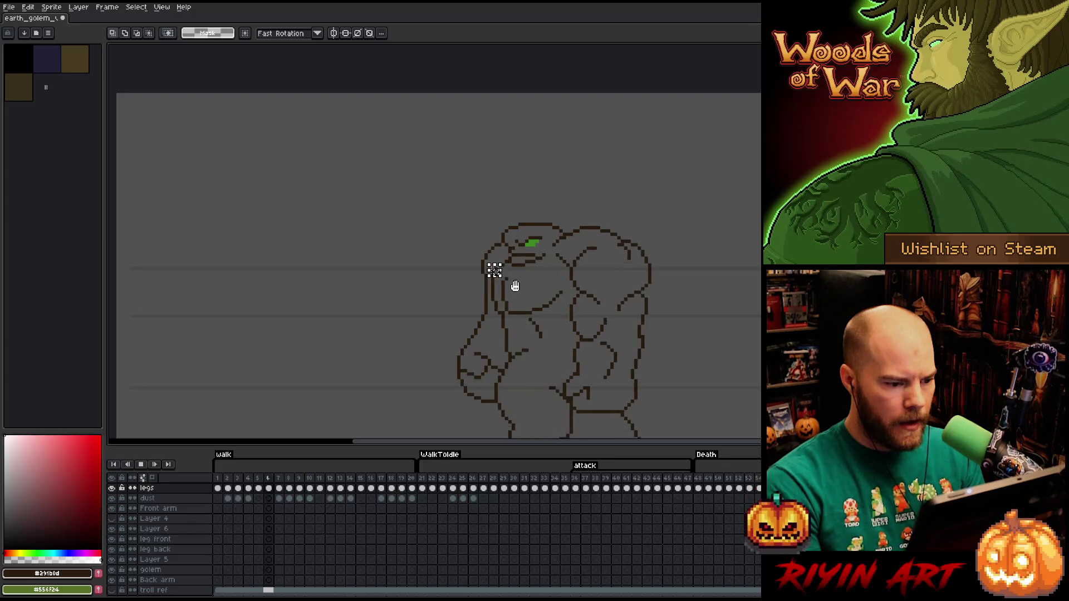
key("Return")
key("Right")
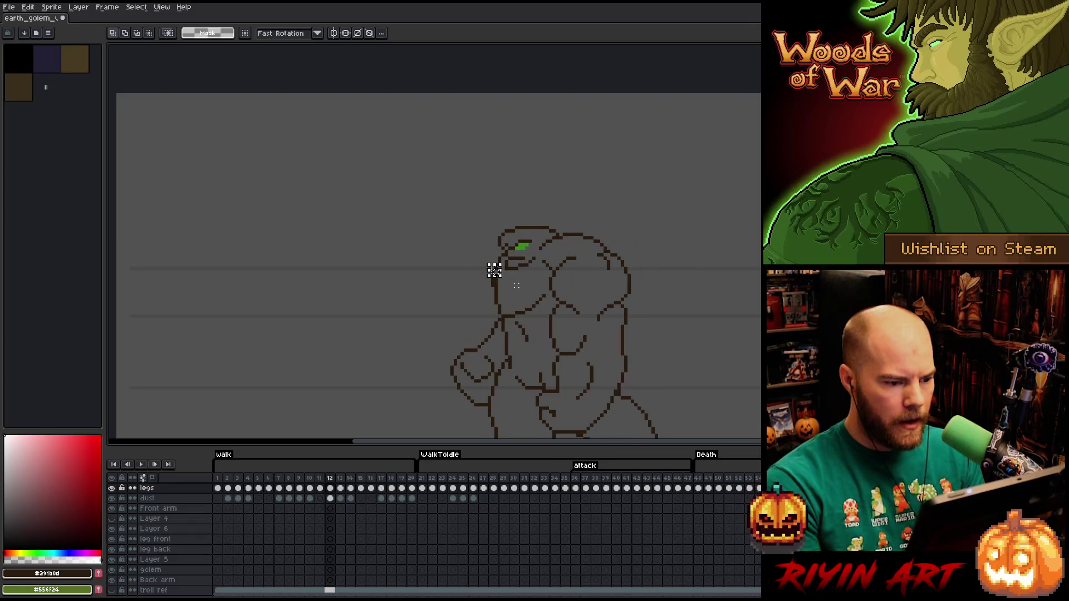
key("Left")
key("Right")
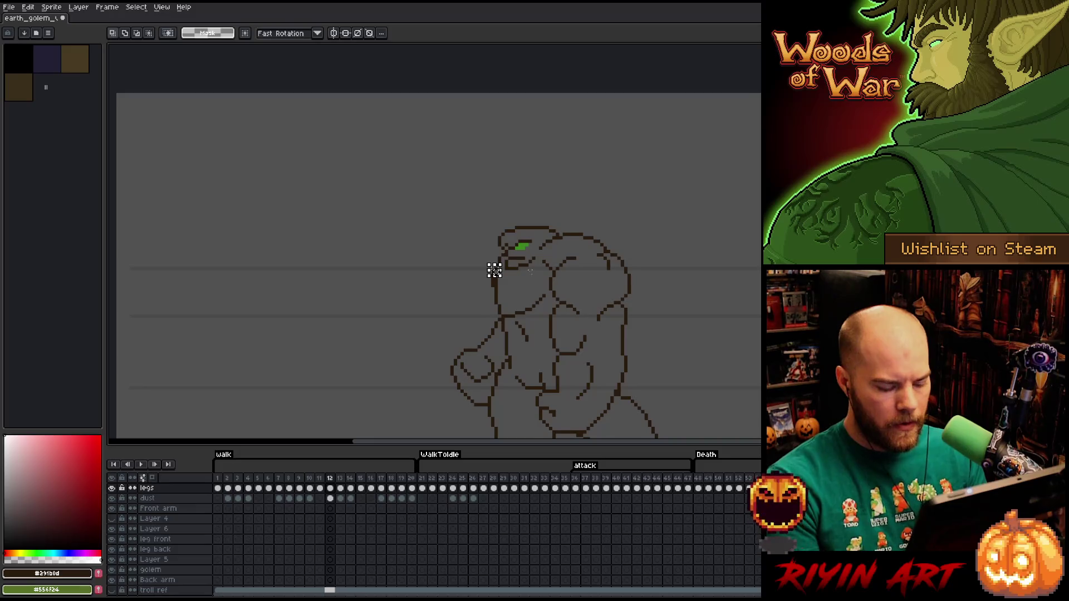
Select the head area and compare frames 11 and 12, ending on frame 1
left_click_drag(578, 224, 417, 258)
key("Left")
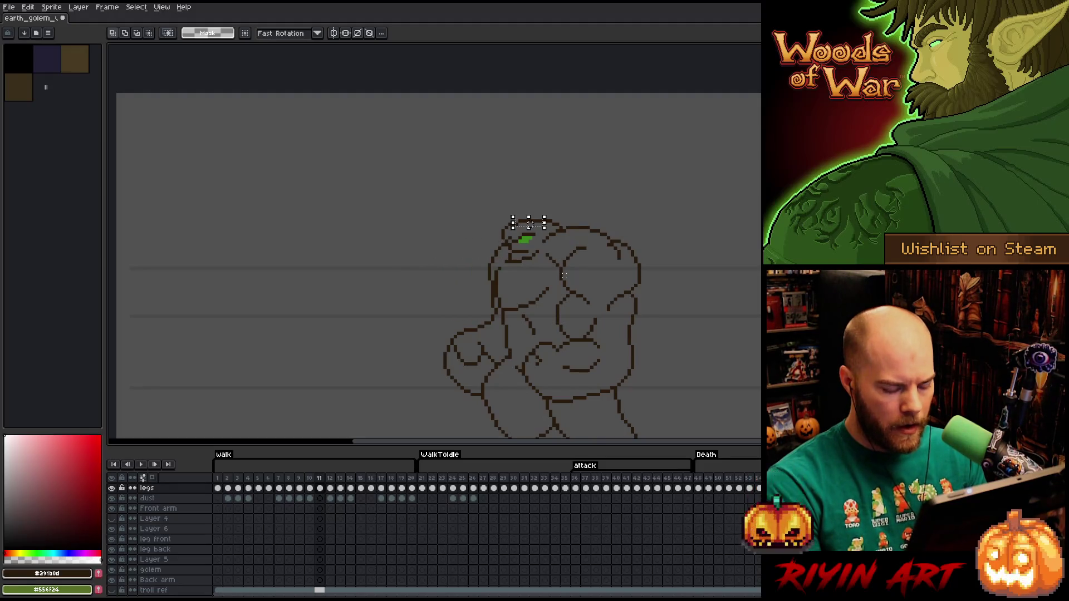
key("Right")
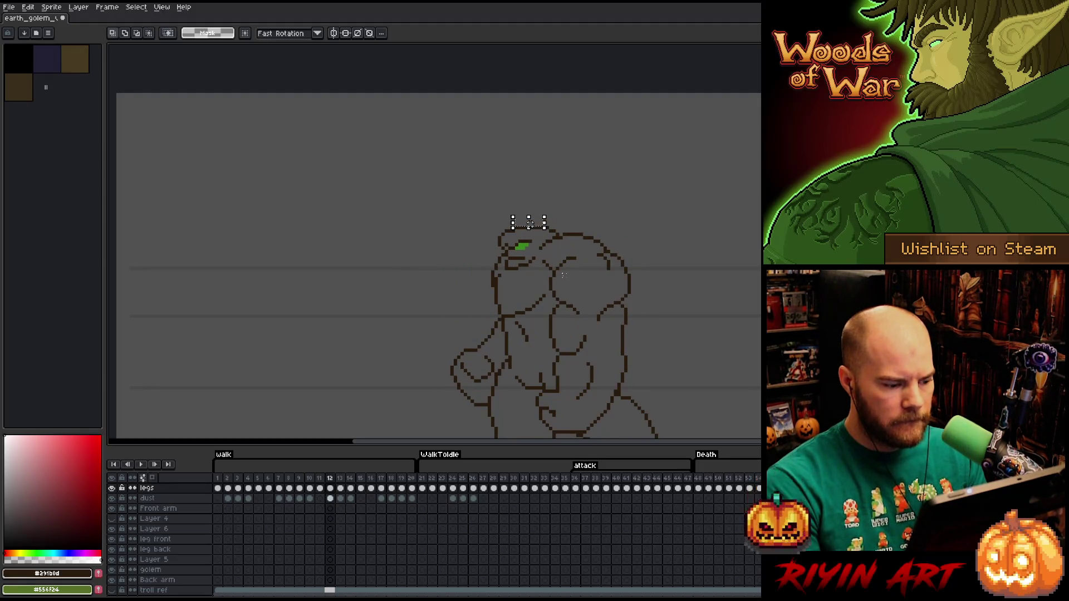
key("Left")
left_click(217, 480)
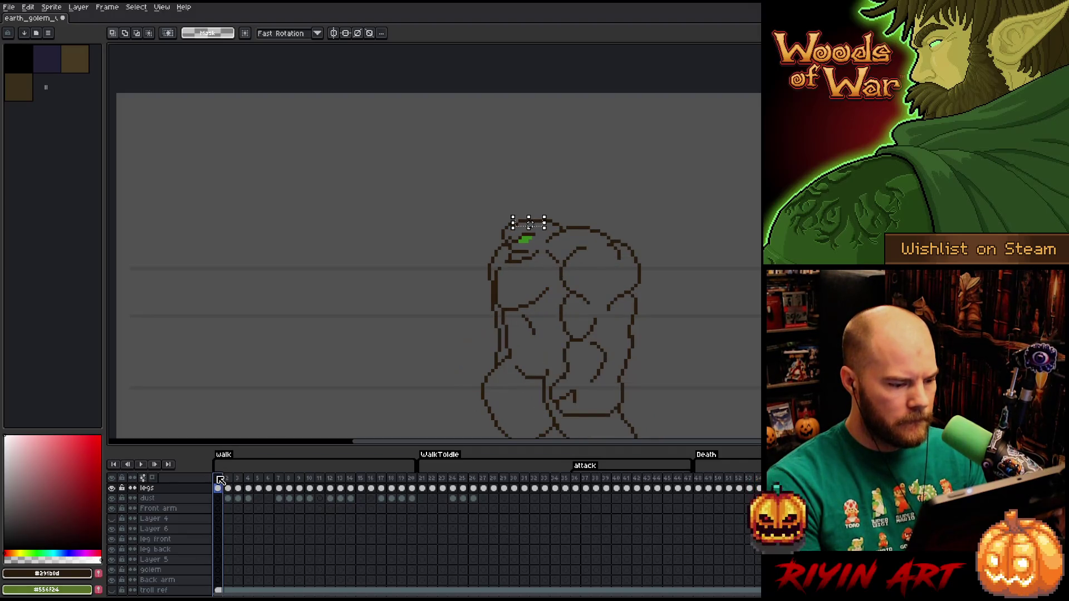
key("Left")
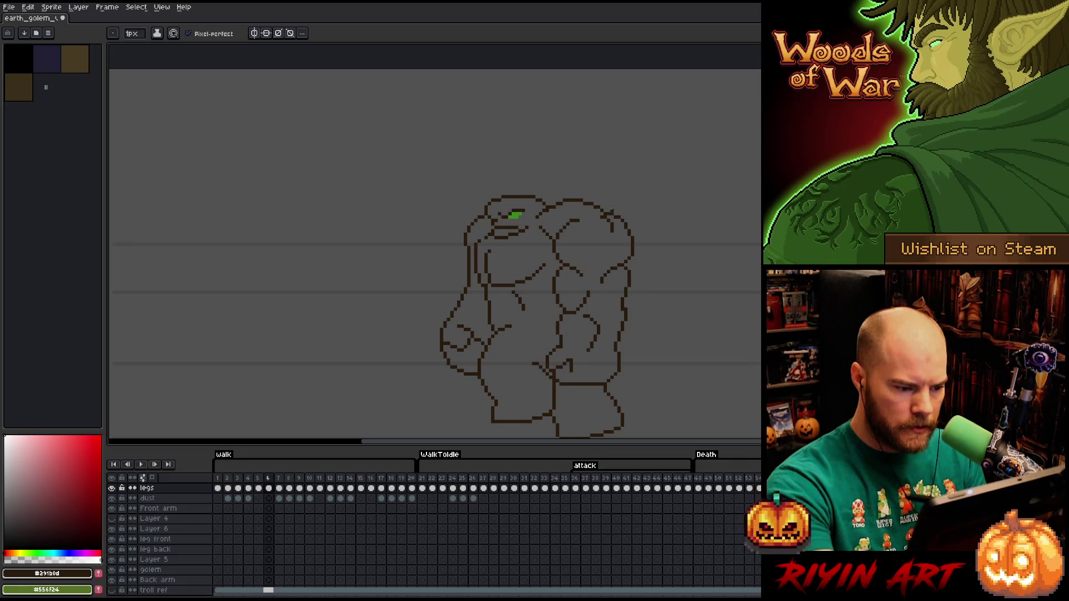
key("Right")
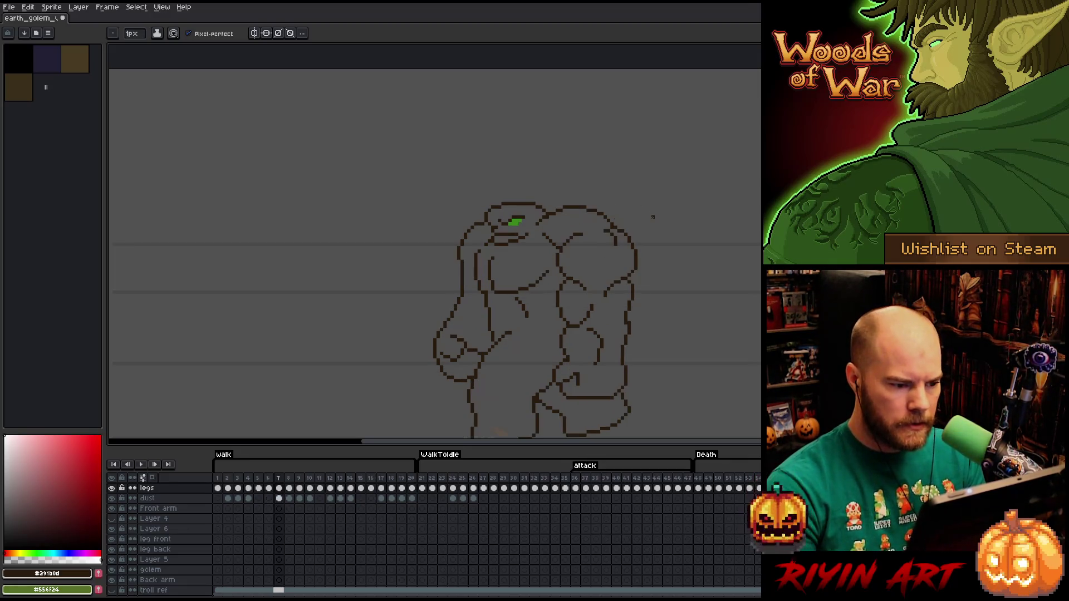
key("Return")
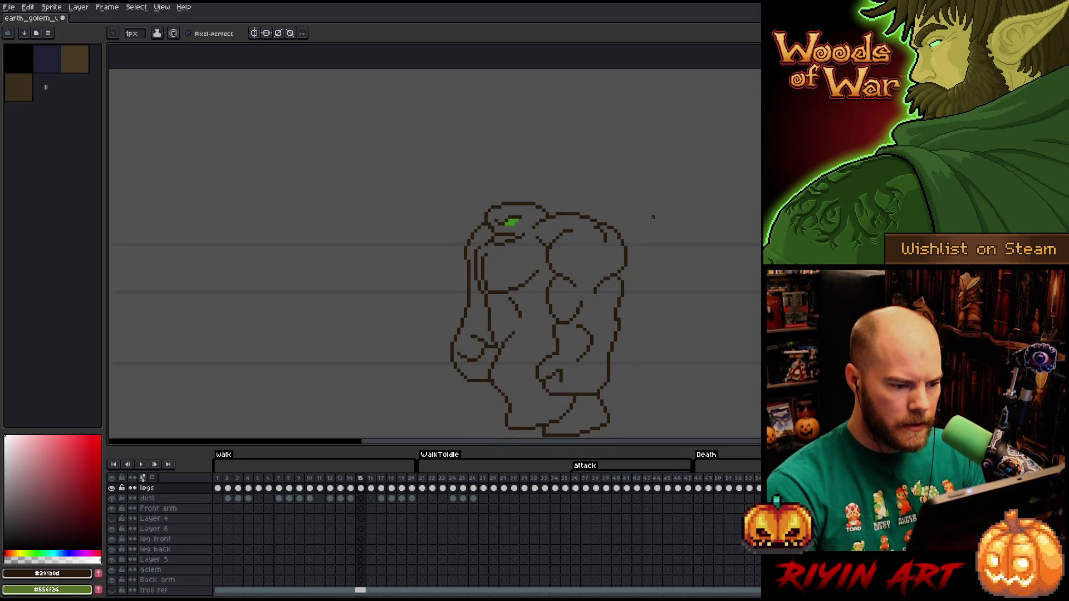
key("Return")
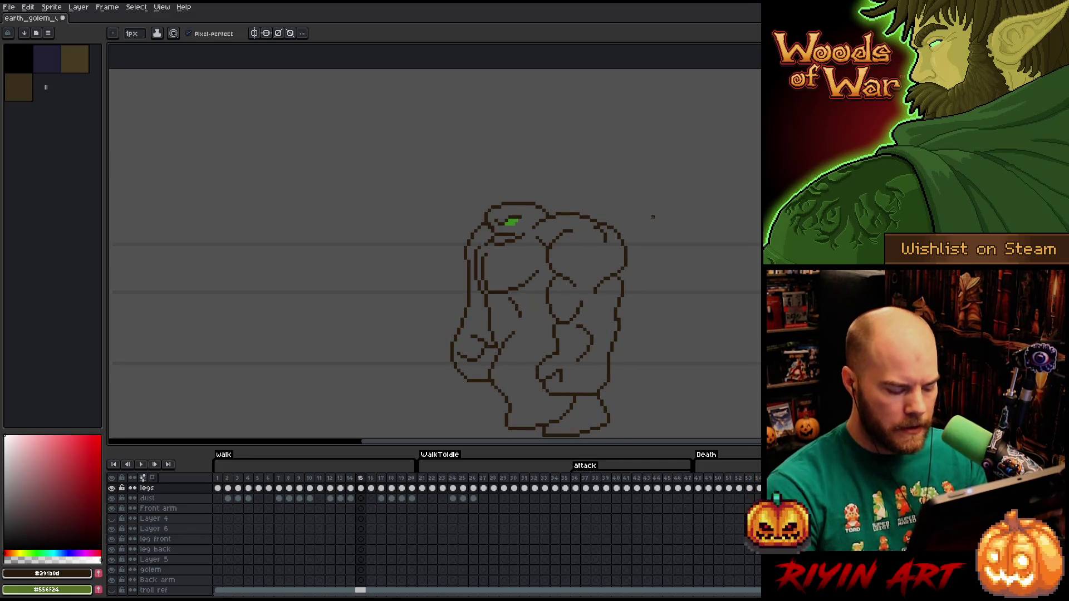
key("Home")
key("m")
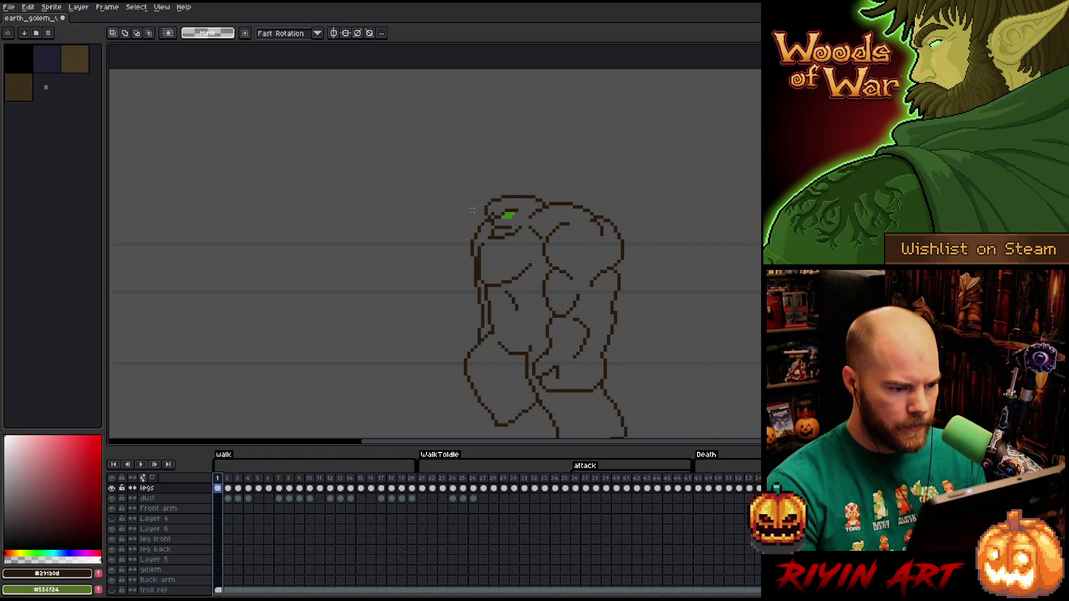
key("Return")
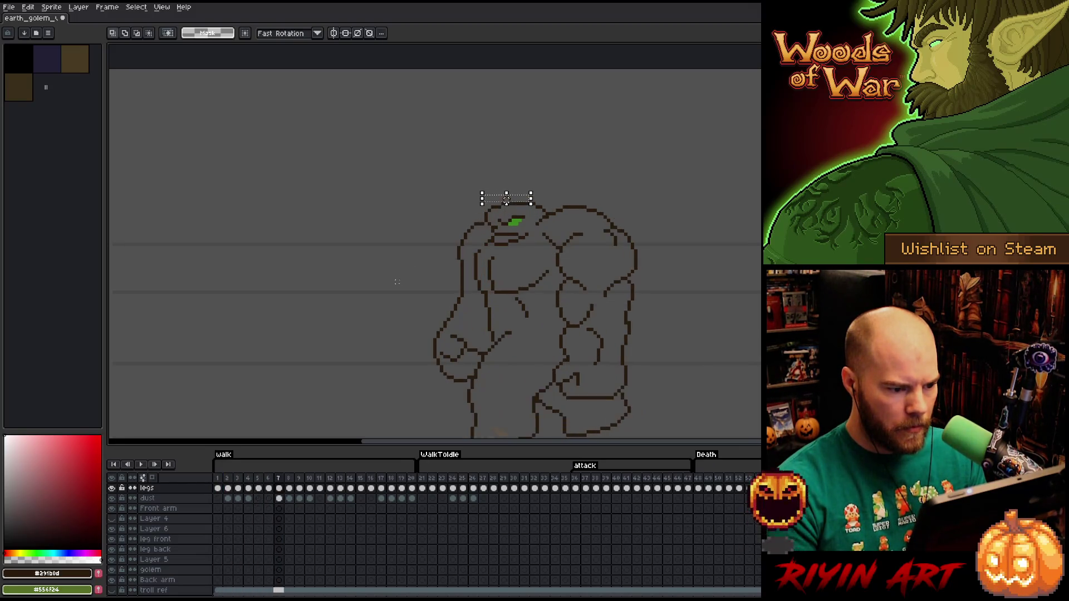
scroll(397, 281, "down", 1)
scroll(423, 312, "up", 1)
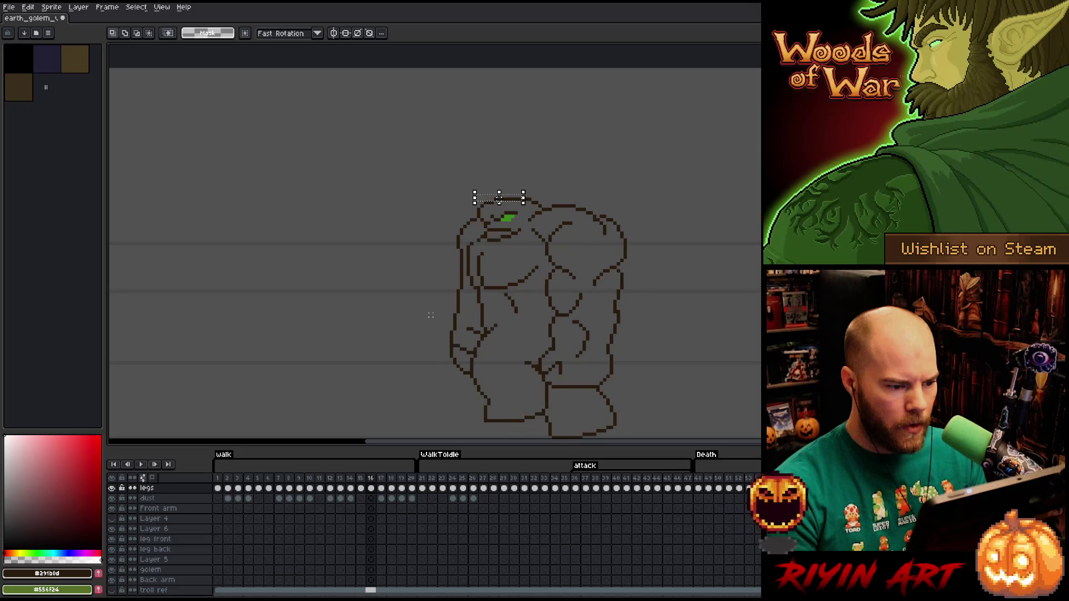
key("Left")
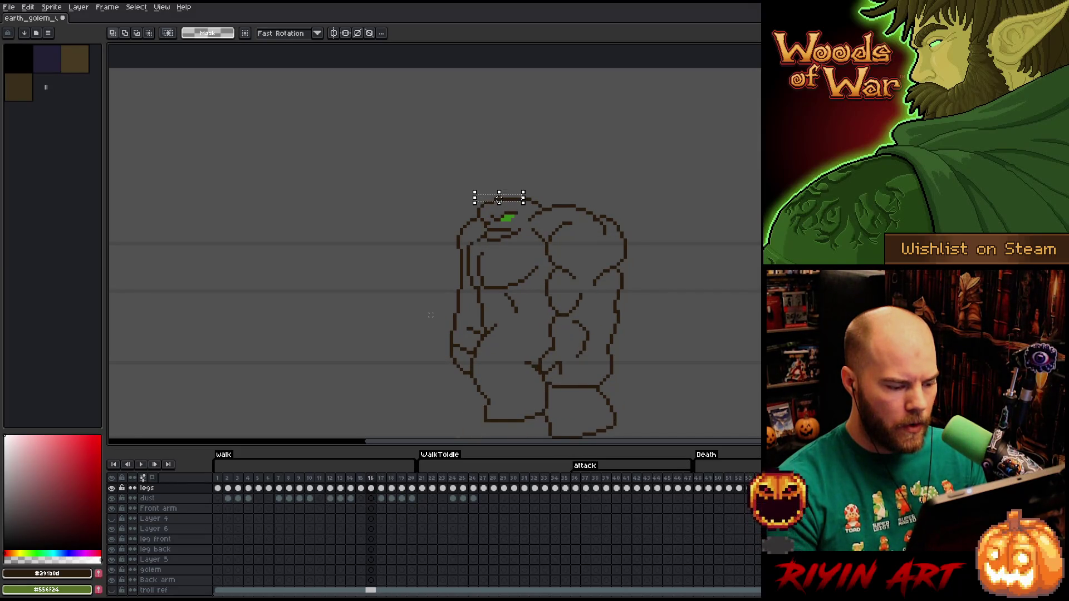
key("b")
mouse_move(657, 206)
left_mouse_down()
mouse_move(657, 258)
mouse_move(610, 383)
left_mouse_up()
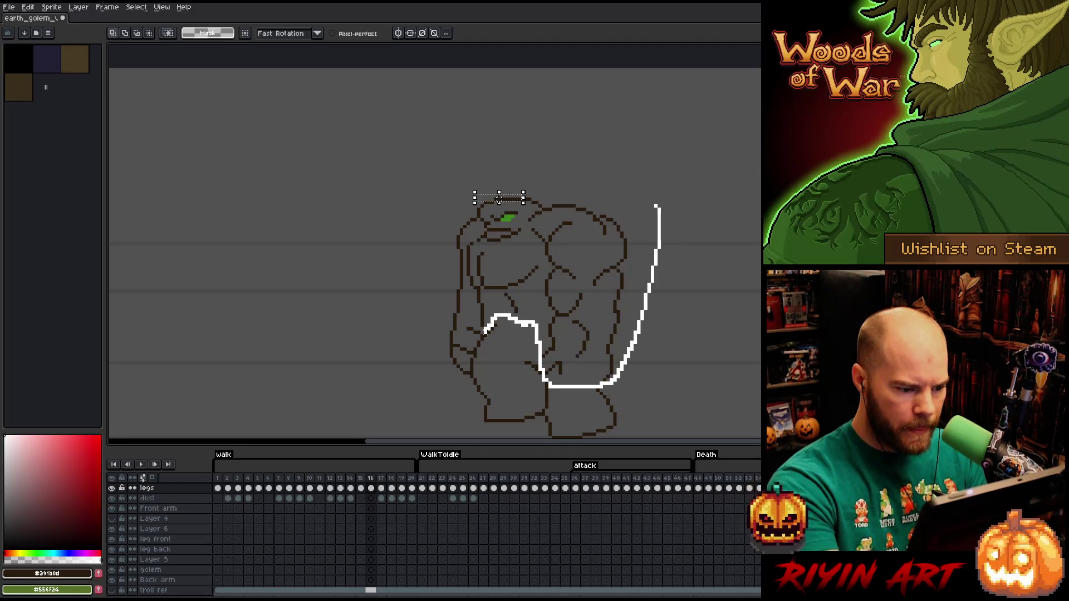
Lasso the golem's upper body on frame 16 and raise it one pixel
mouse_move(468, 370)
left_mouse_down()
mouse_move(452, 163)
mouse_move(669, 260)
left_mouse_up()
key("Up")
key("ctrl+d")
key("b")
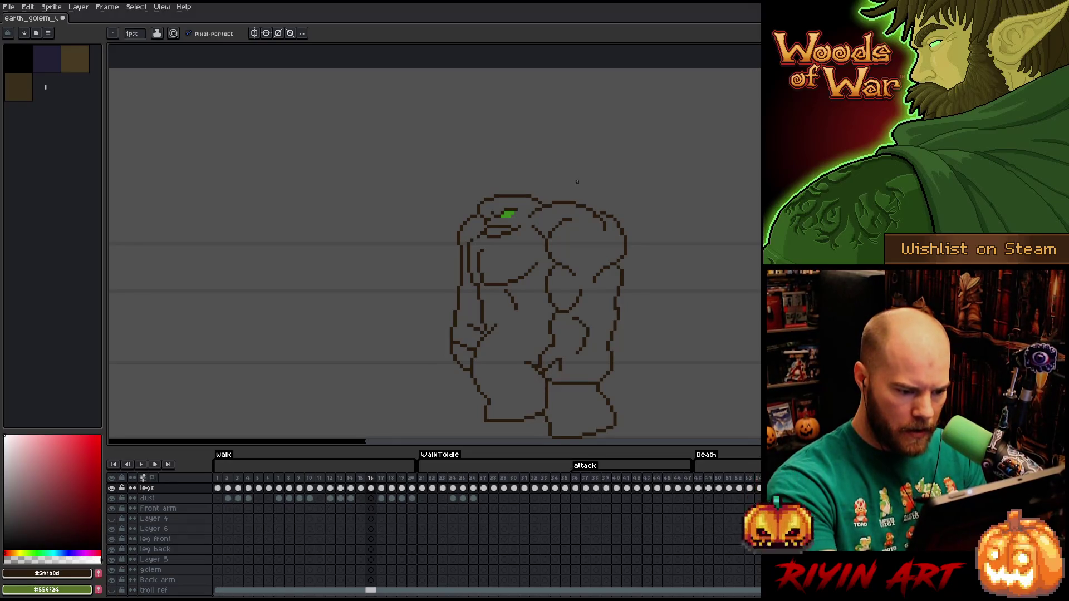
On frame 15, lasso the golem's right side and move it into place
left_click(361, 482)
key("q")
left_click_drag(652, 206, 604, 389)
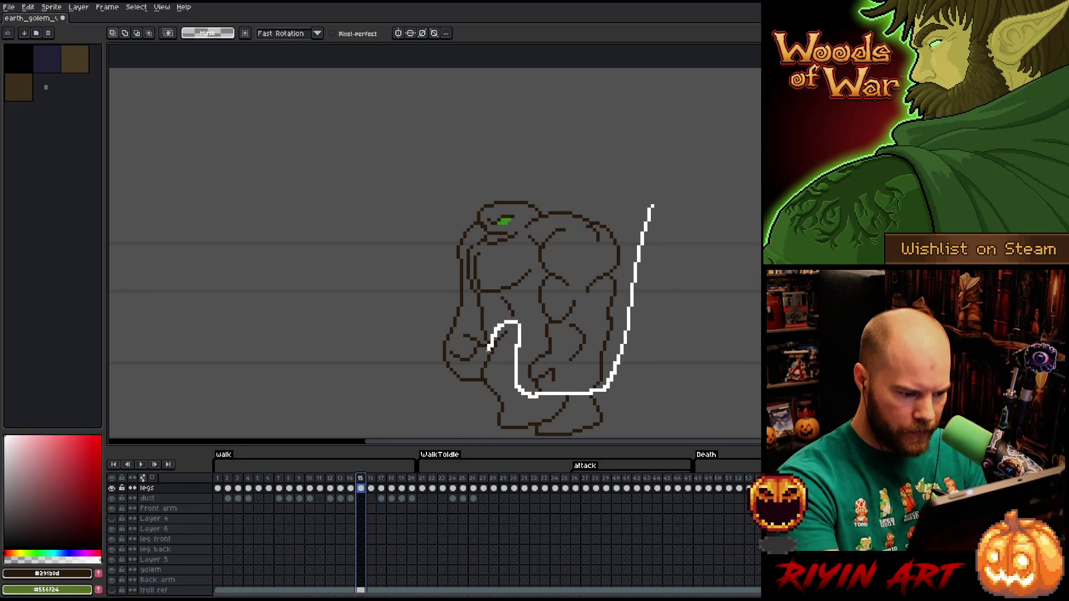
mouse_move(480, 384)
left_mouse_down()
mouse_move(399, 406)
mouse_move(693, 209)
left_mouse_up()
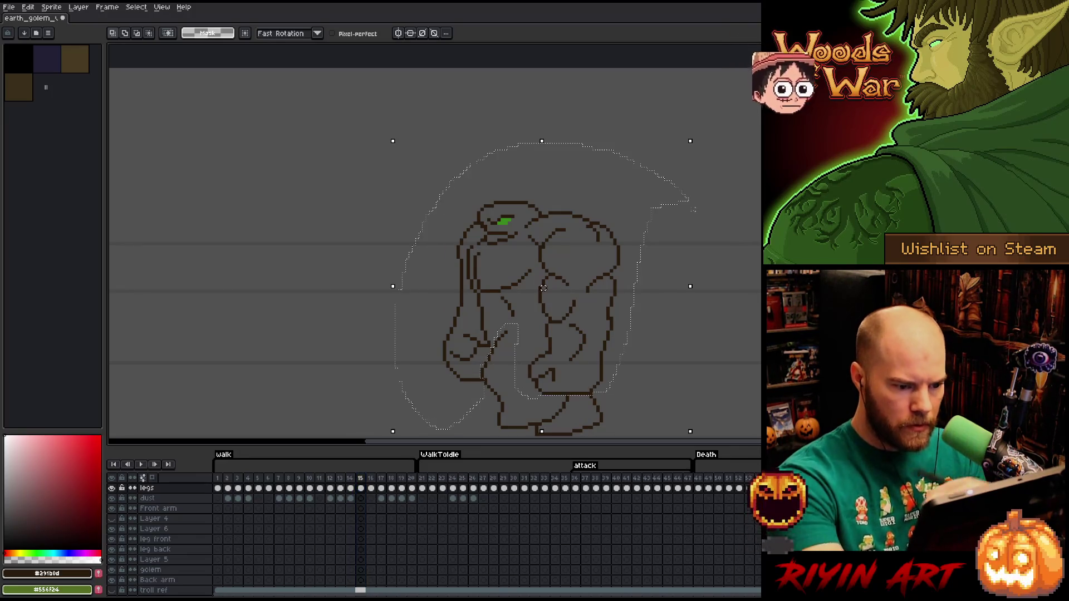
key("ctrl+t")
key("Return")
key("b")
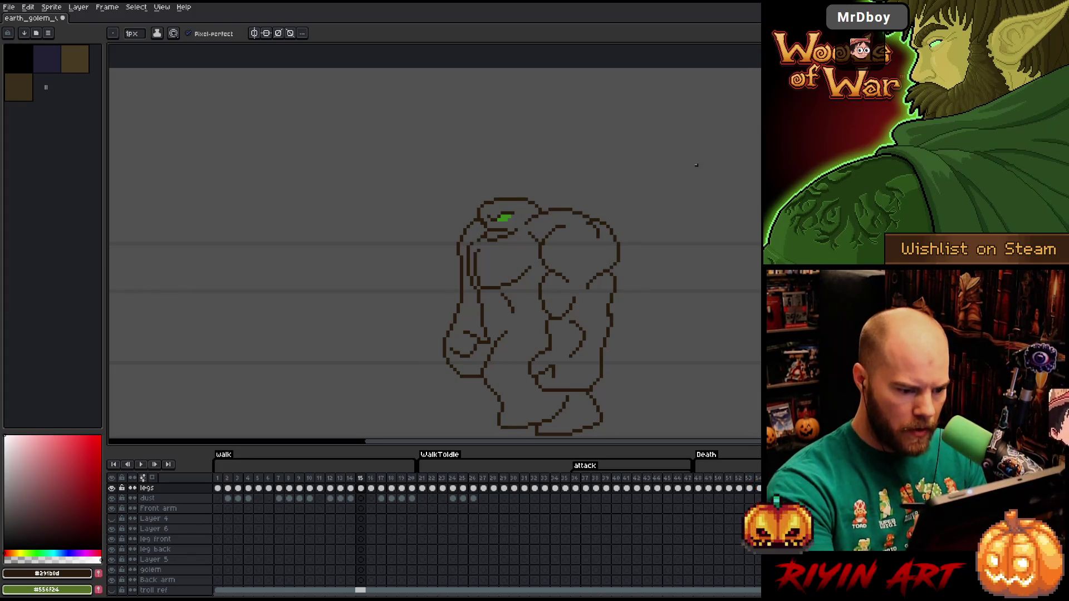
Play the walk animation, centre the golem in view, and save the sprite
key("e")
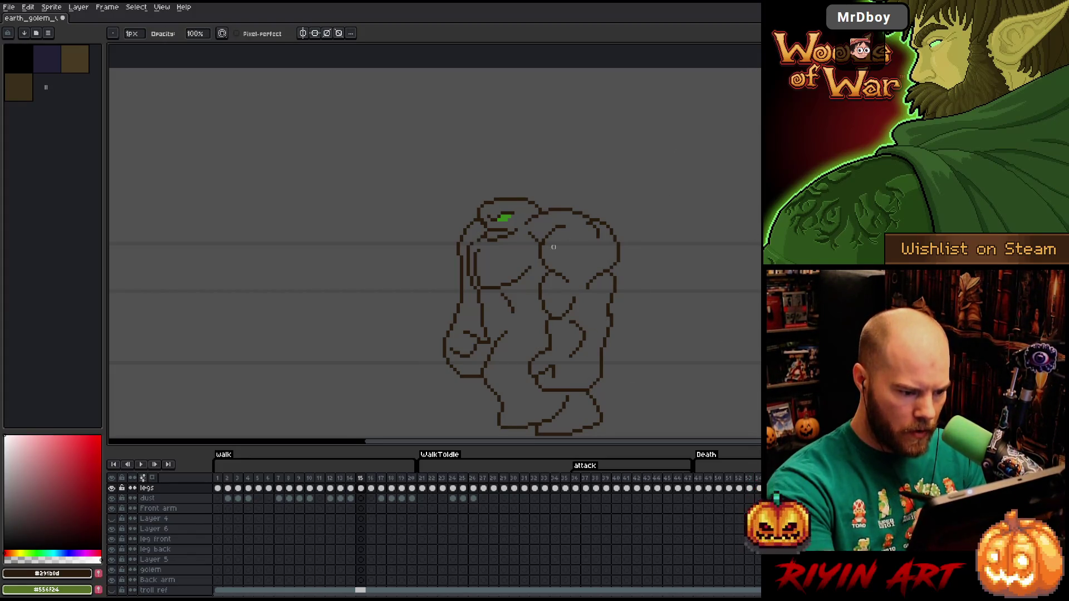
key("b")
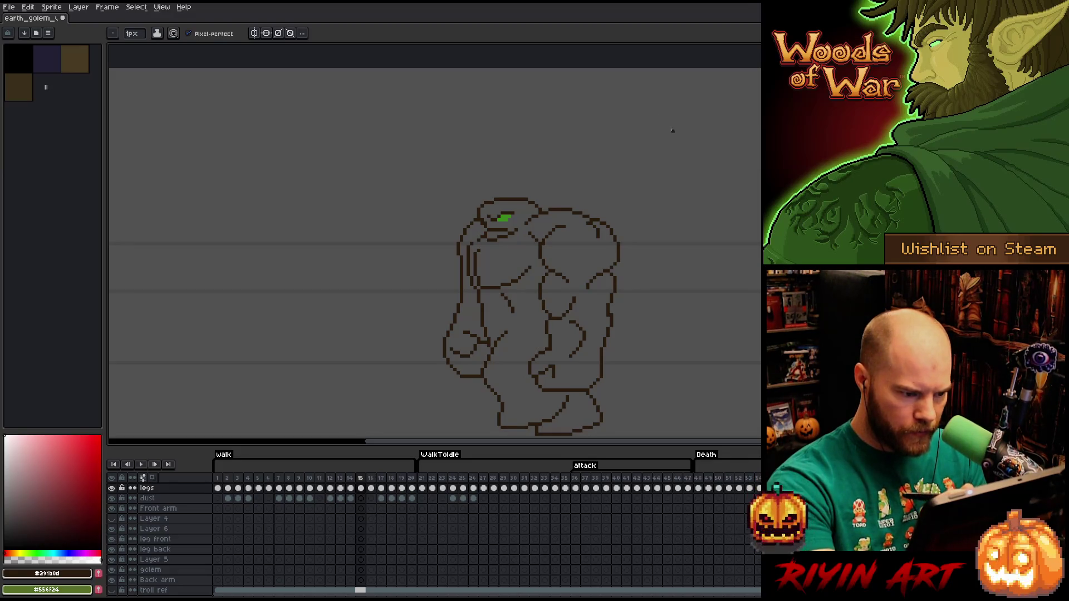
key("Return")
key("Return")
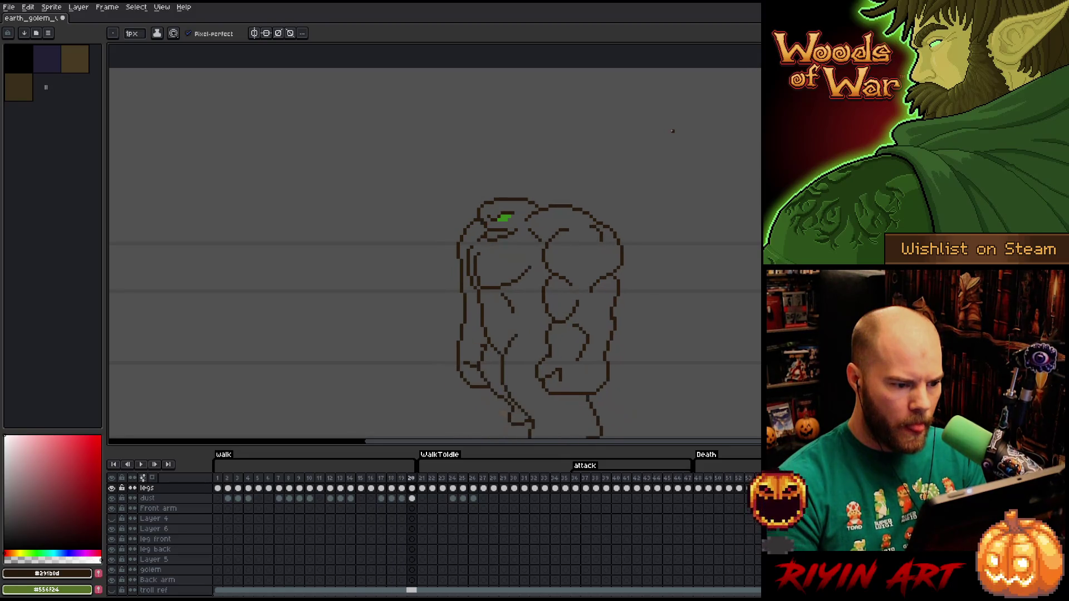
key("Return")
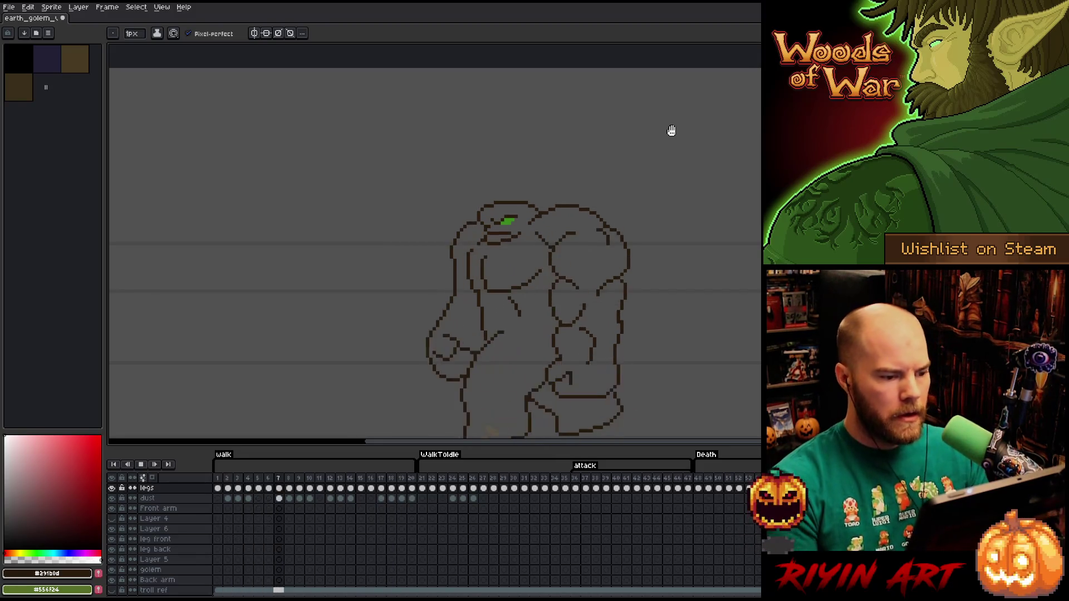
scroll(312, 222, "down", 2)
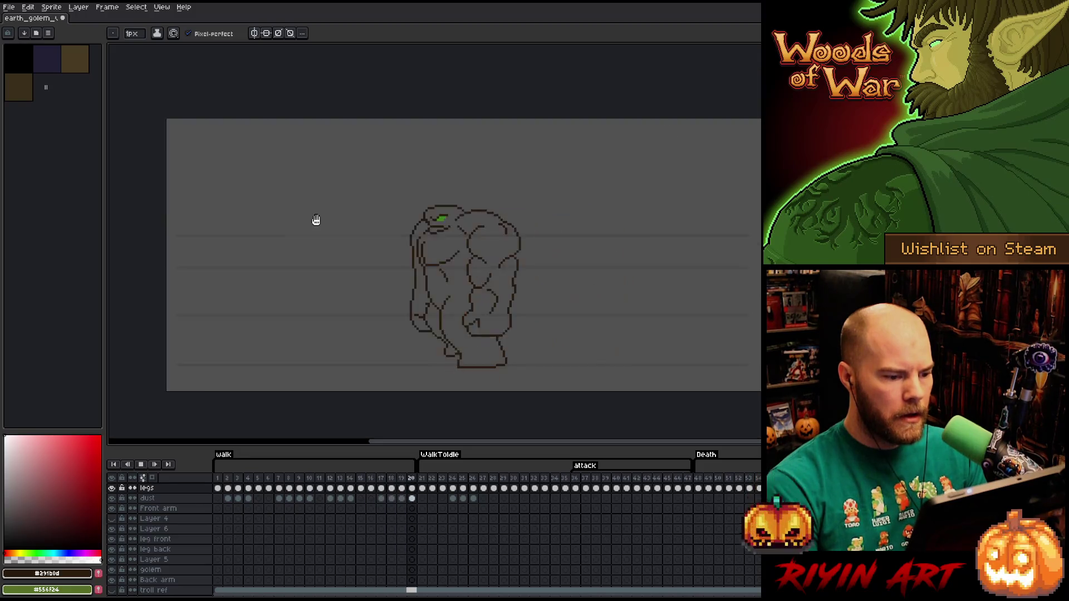
scroll(343, 253, "up", 2)
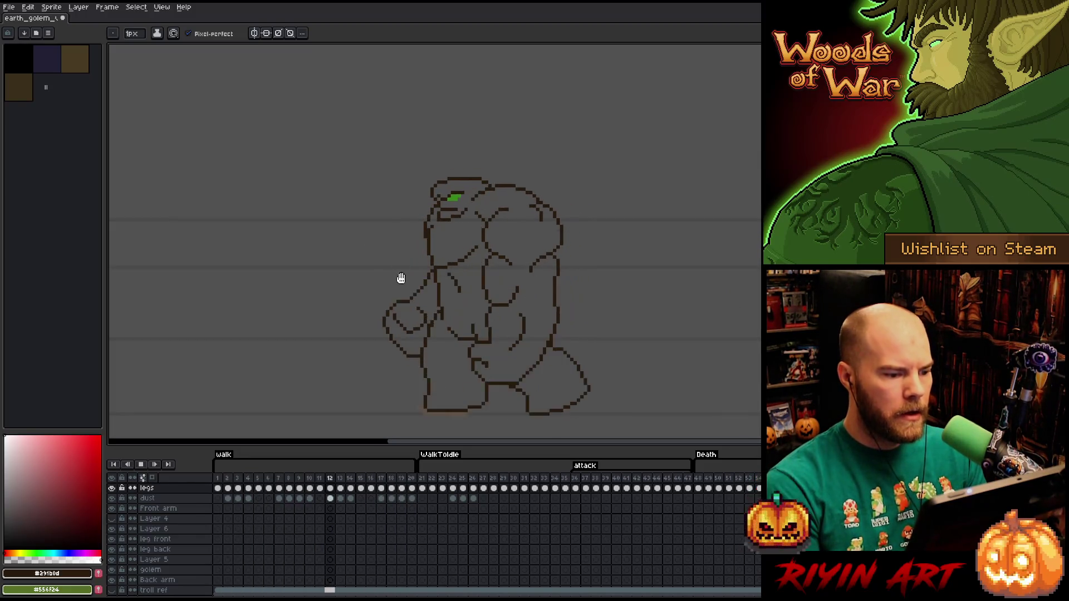
left_click_drag(365, 272, 363, 262)
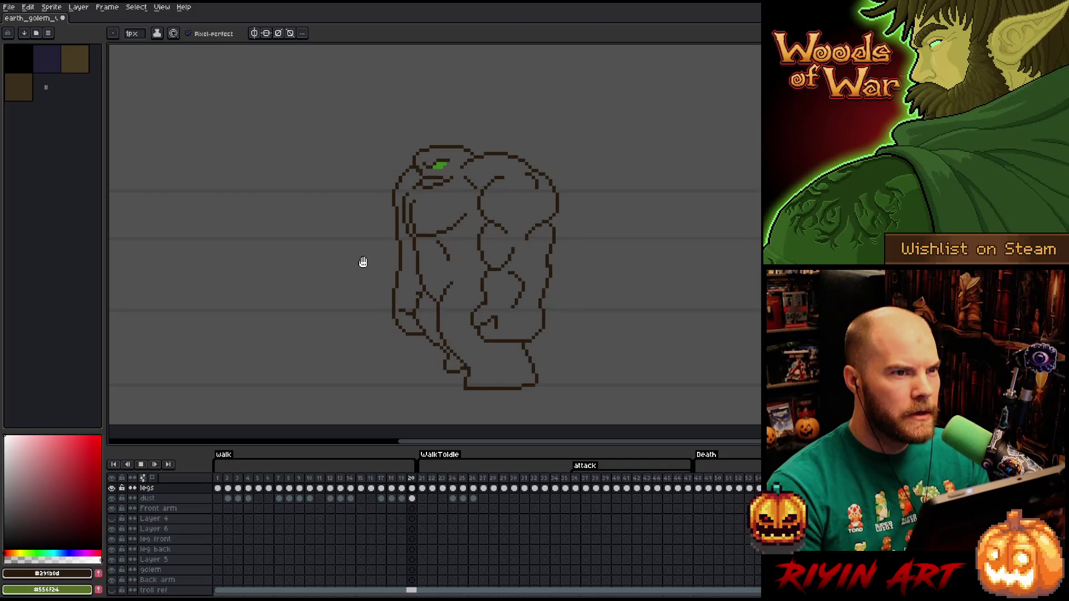
key("ctrl+s")
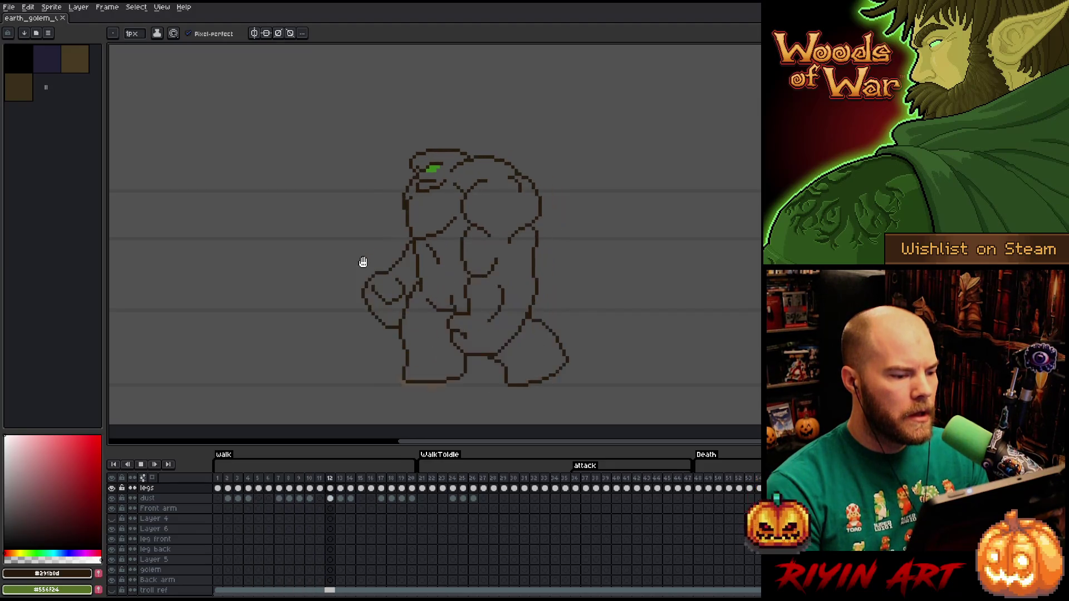
Stop playback and flip between frames 7 and 8, settling on frame 8
key("Return")
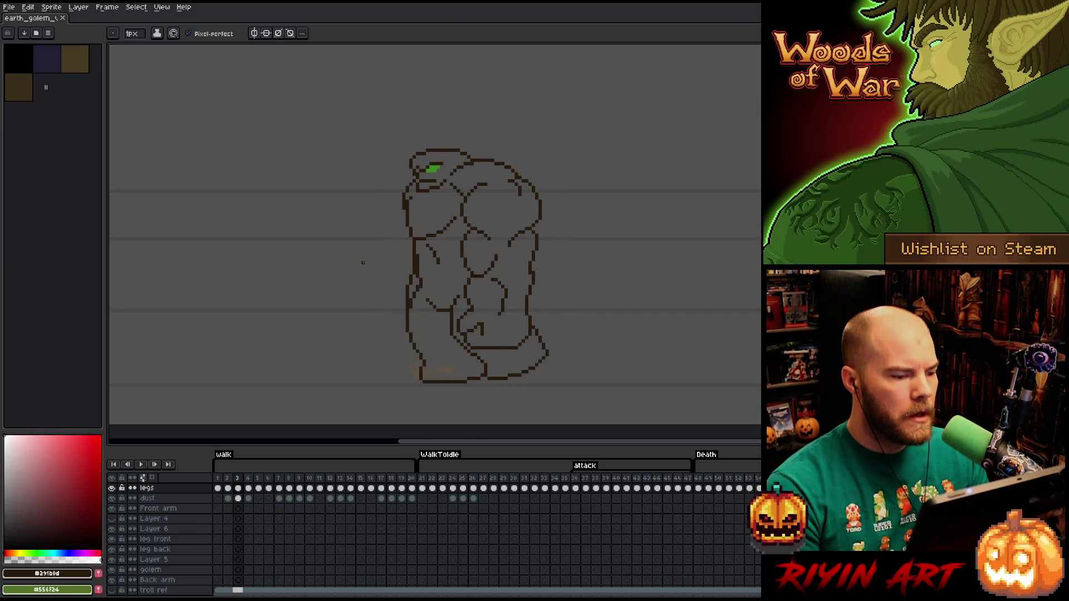
key("Right")
key("Right")
key("Right")
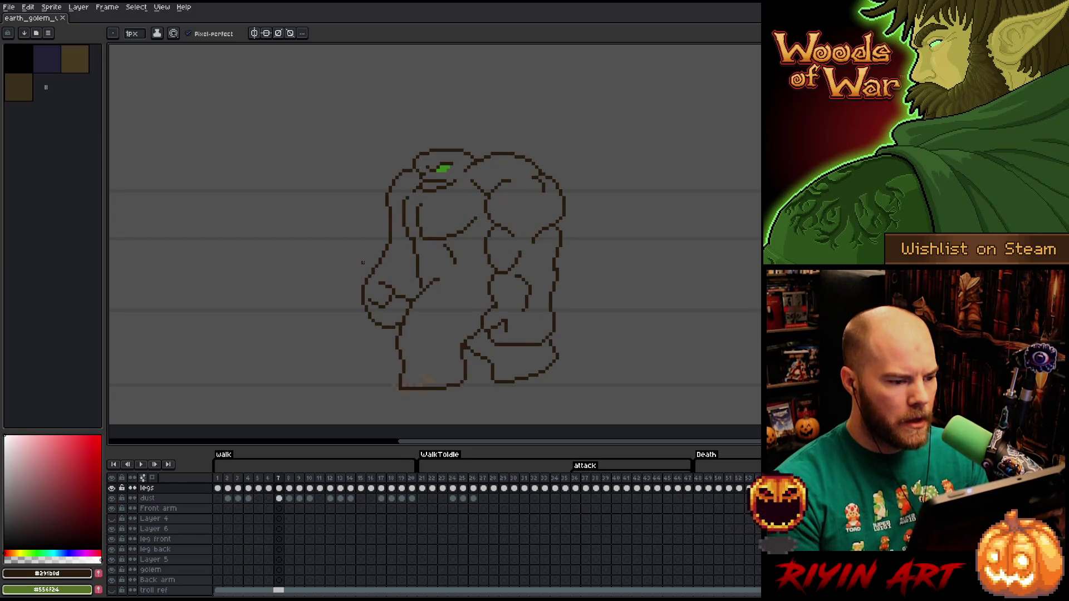
key("Right")
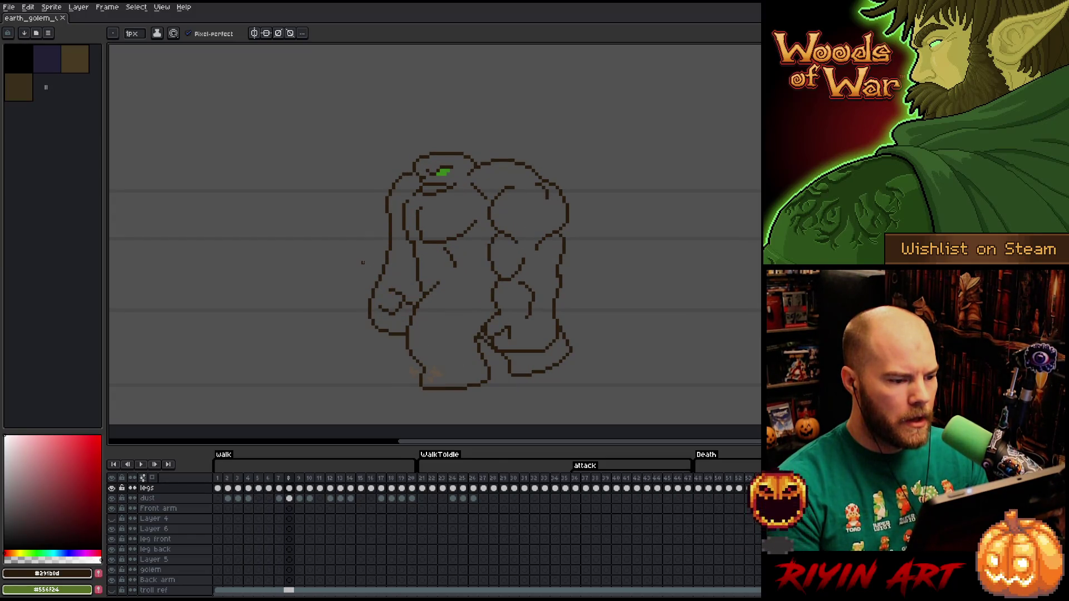
key("Left")
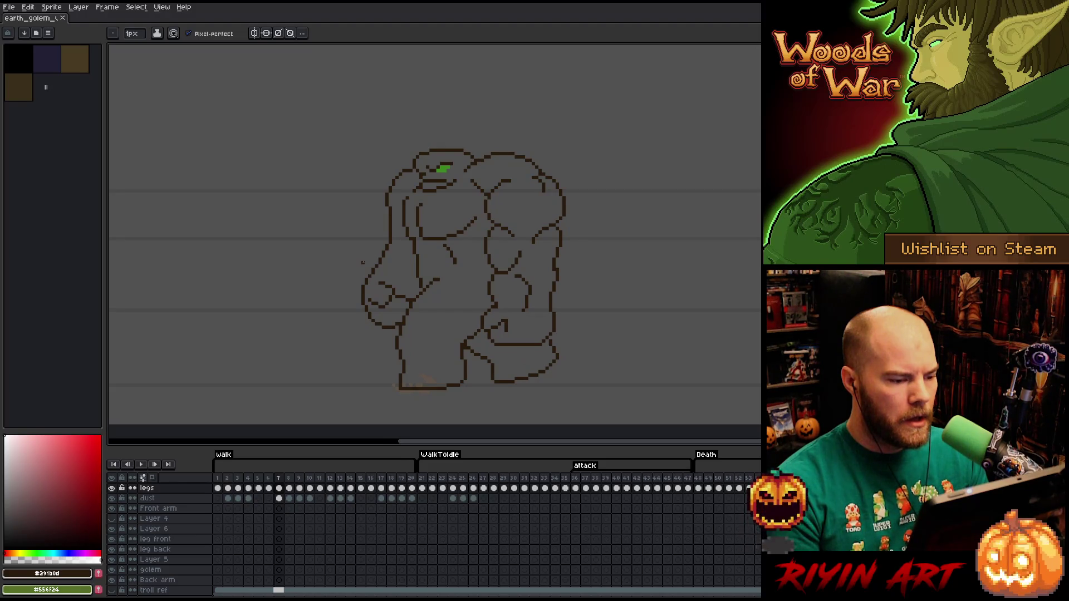
key("Right")
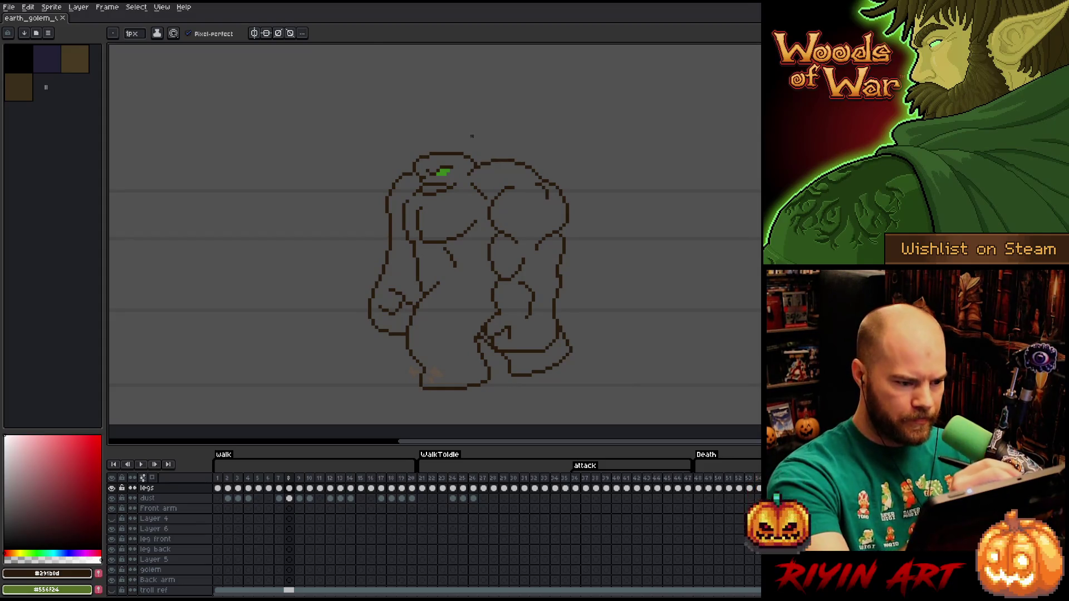
Lasso the golem's head and torso on frame 8 and rotate them slightly
key("m")
mouse_move(470, 199)
left_mouse_down()
mouse_move(476, 257)
mouse_move(434, 278)
mouse_move(407, 189)
left_mouse_up()
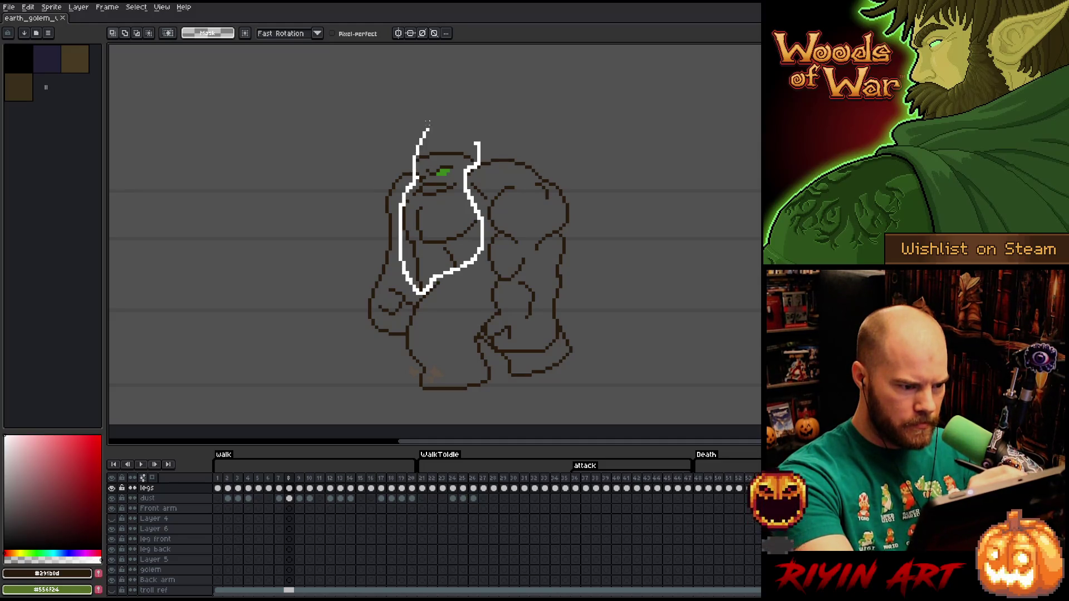
left_click_drag(427, 123, 430, 118)
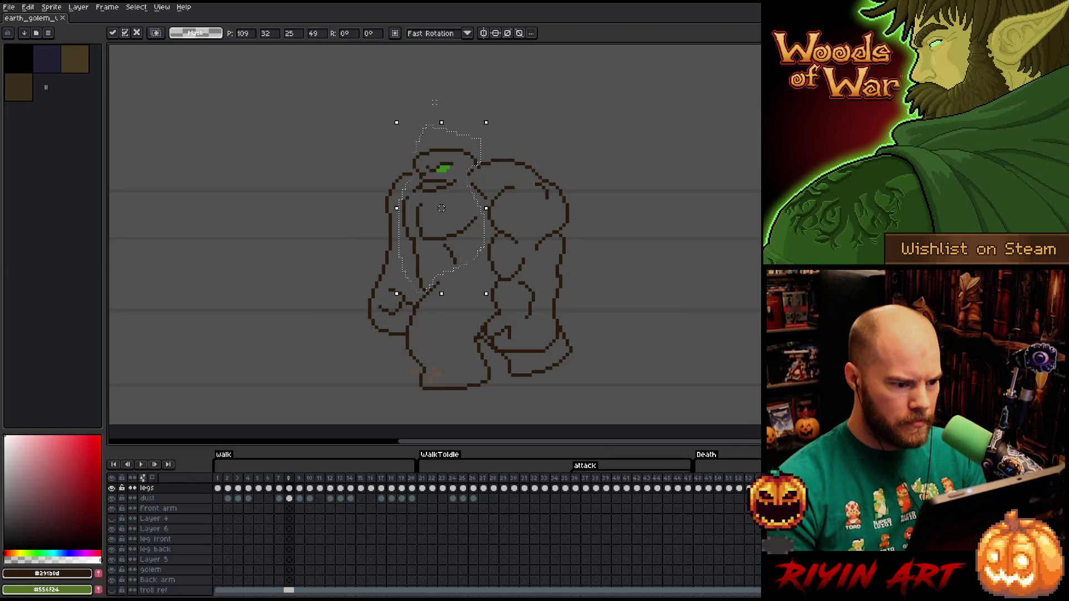
key("Return")
key("ctrl+d")
key("b")
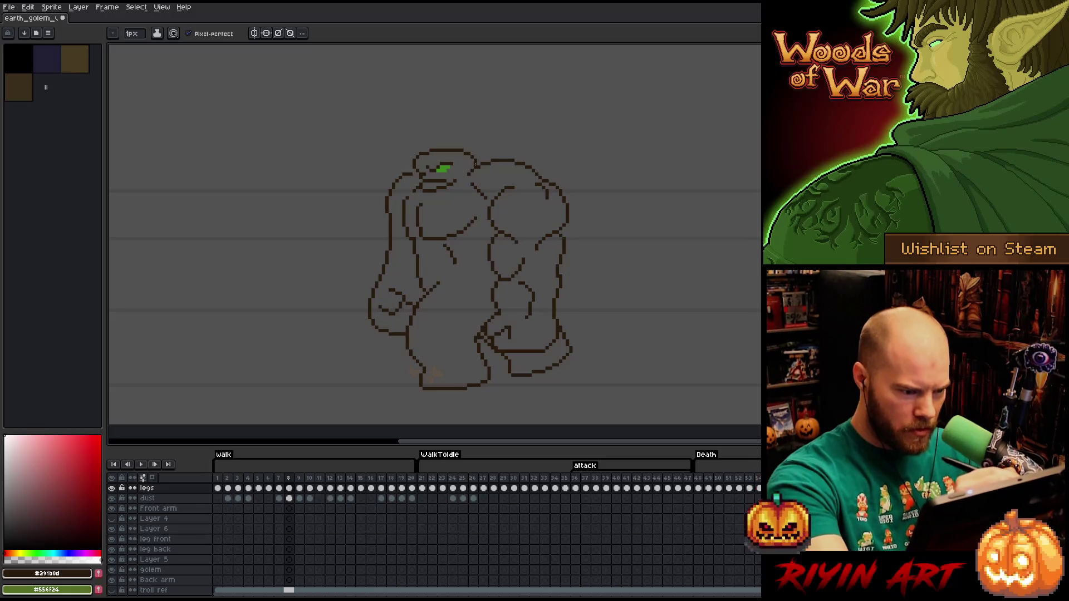
key("e")
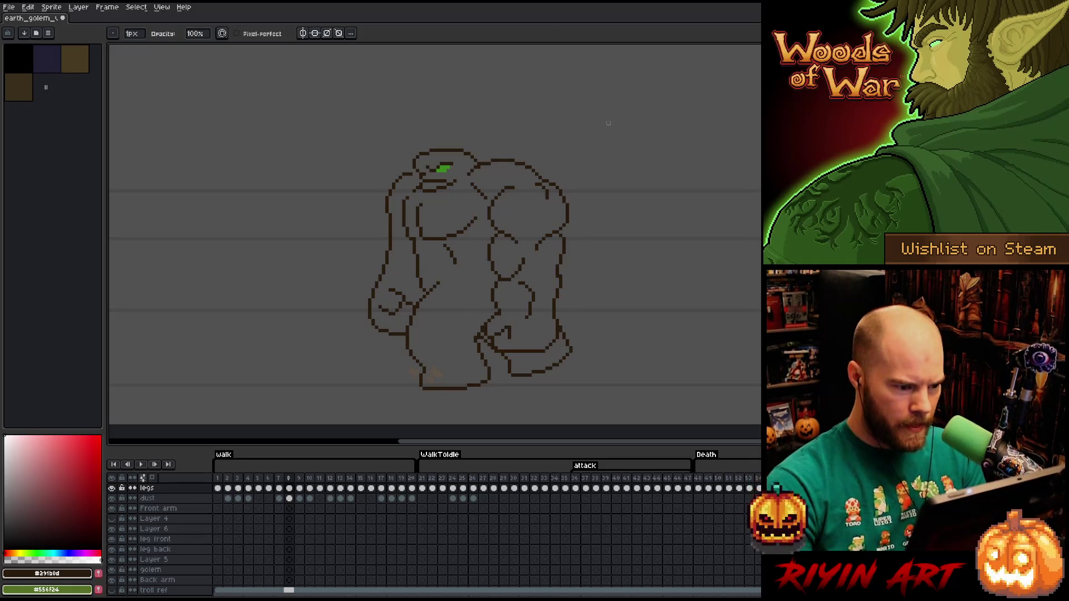
key("b")
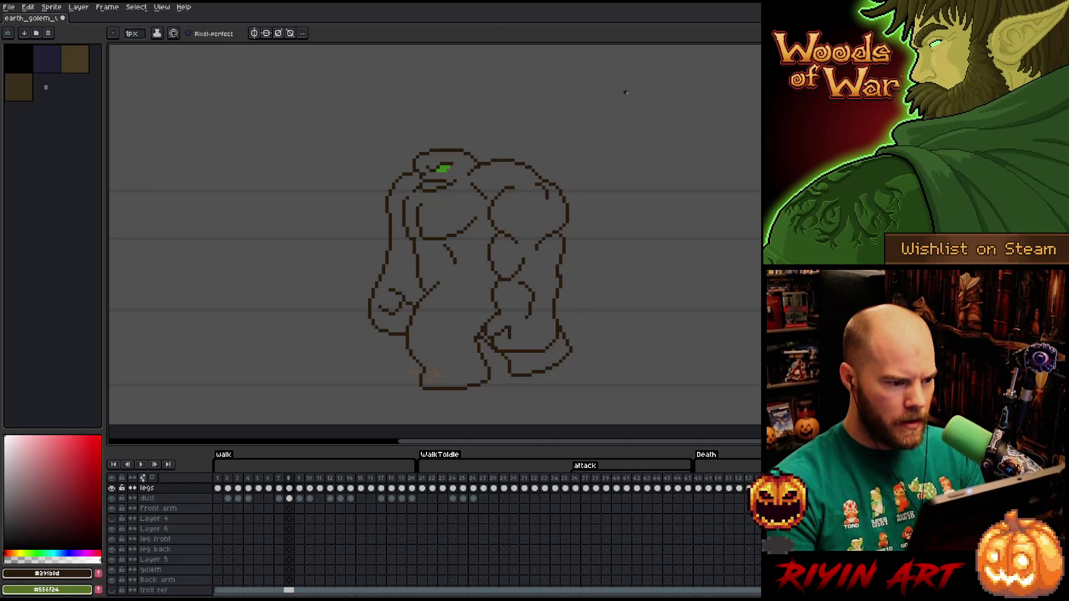
Advance to frame 13, comparing it against frame 12
key("comma")
key("period")
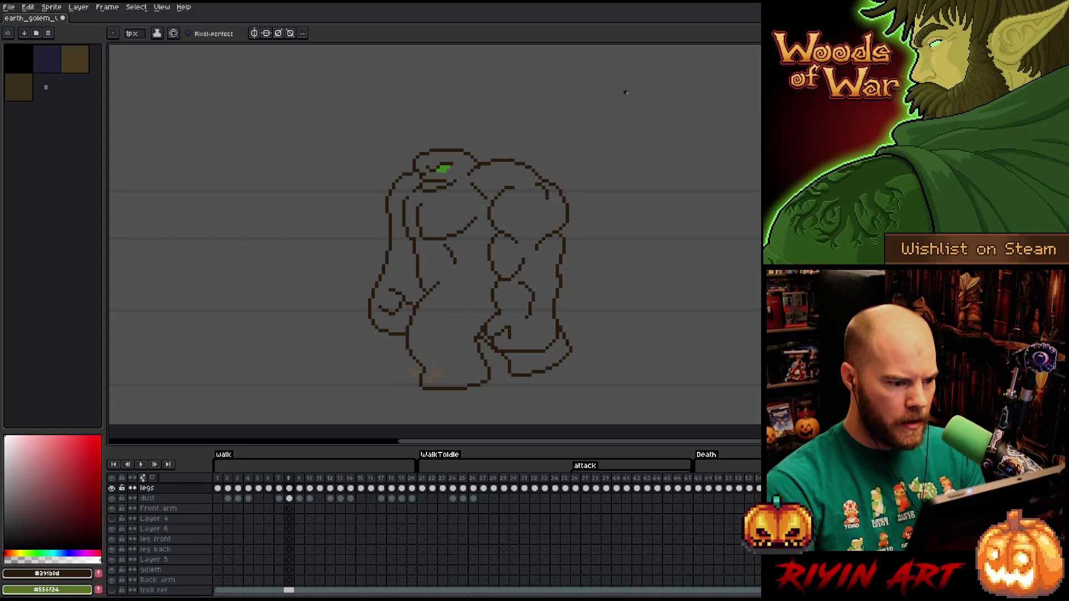
key("period")
key("period")
key("period")
key("comma")
key("comma")
key("period")
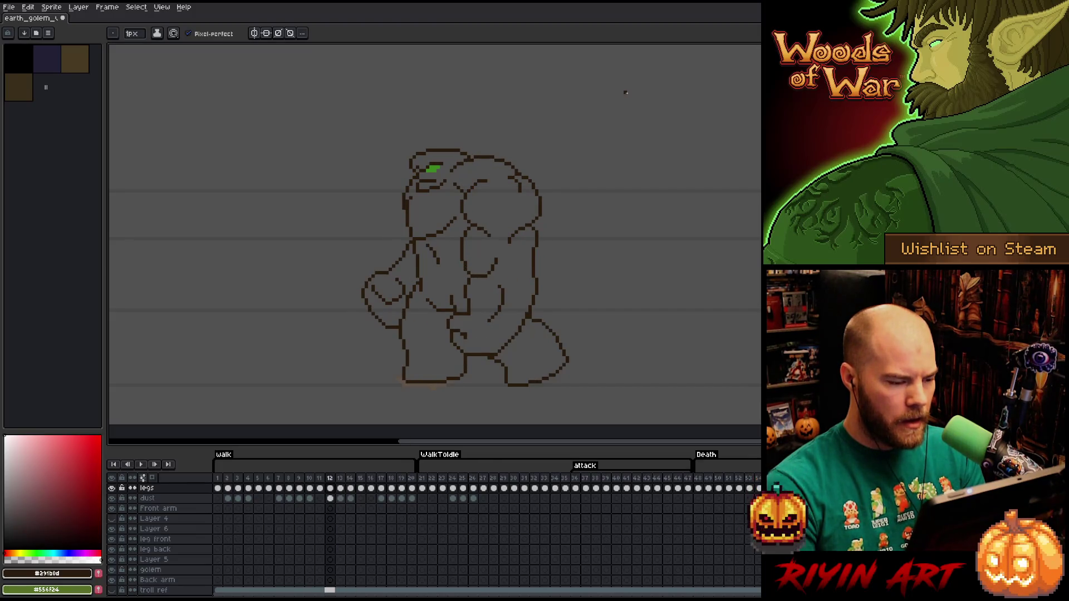
key("period")
key("comma")
key("period")
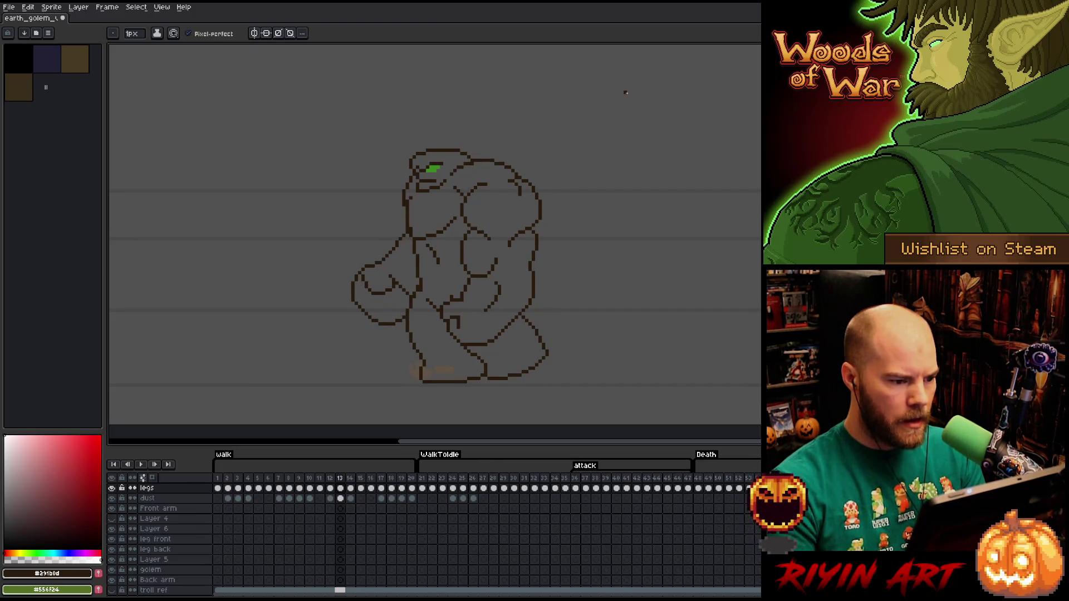
Lasso the front of the golem's head on frame 13 and lower it one pixel
key("m")
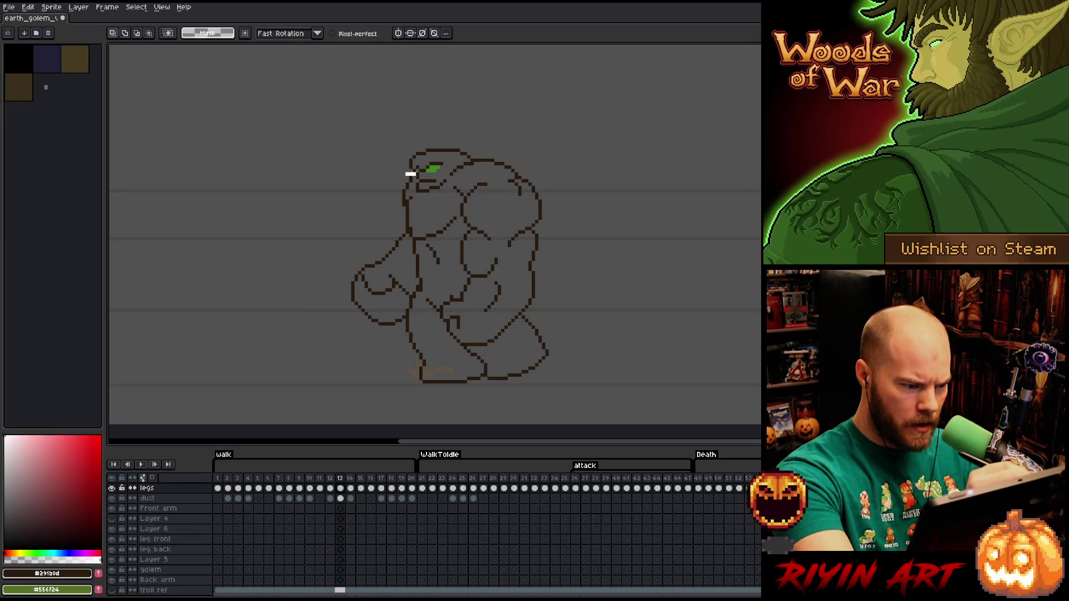
mouse_move(411, 177)
left_mouse_down()
mouse_move(406, 199)
mouse_move(384, 173)
left_mouse_up()
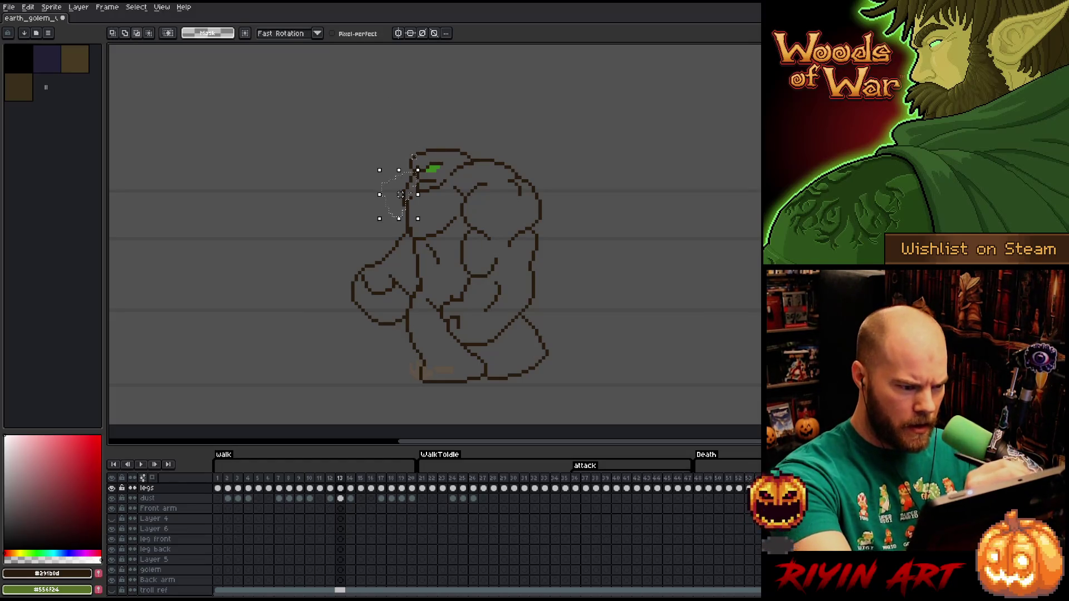
key("Down")
key("ctrl+d")
key("b")
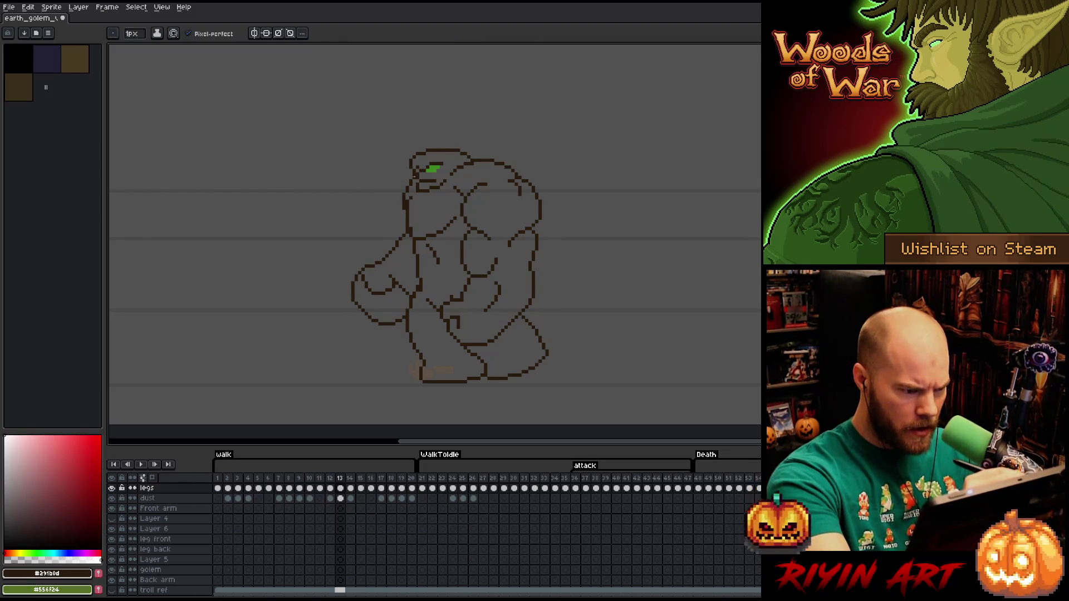
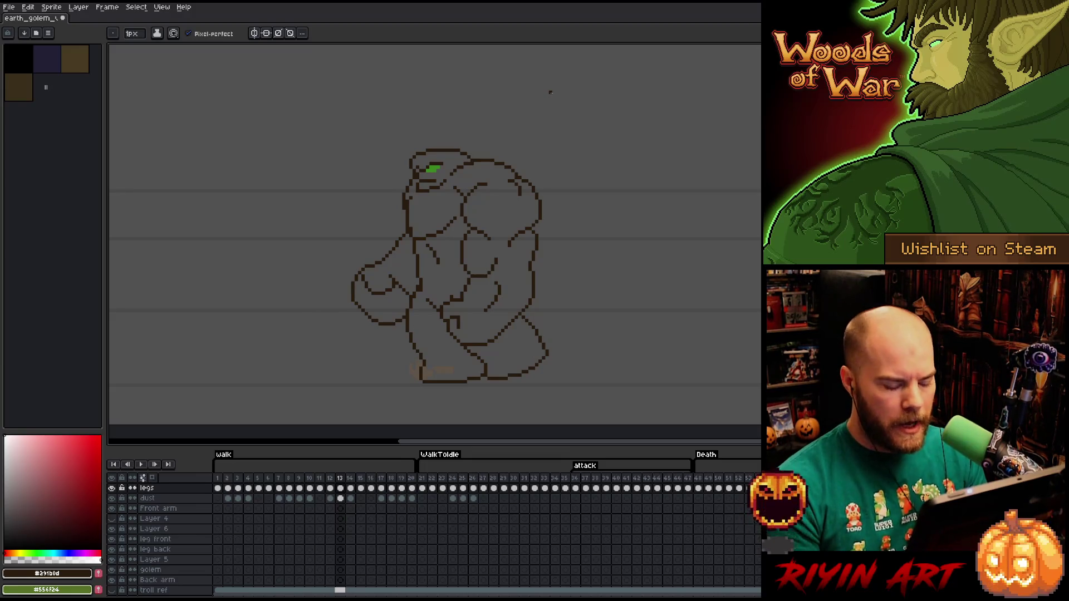
Compare walk frames 12 and 13, ending on frame 13
key("Left")
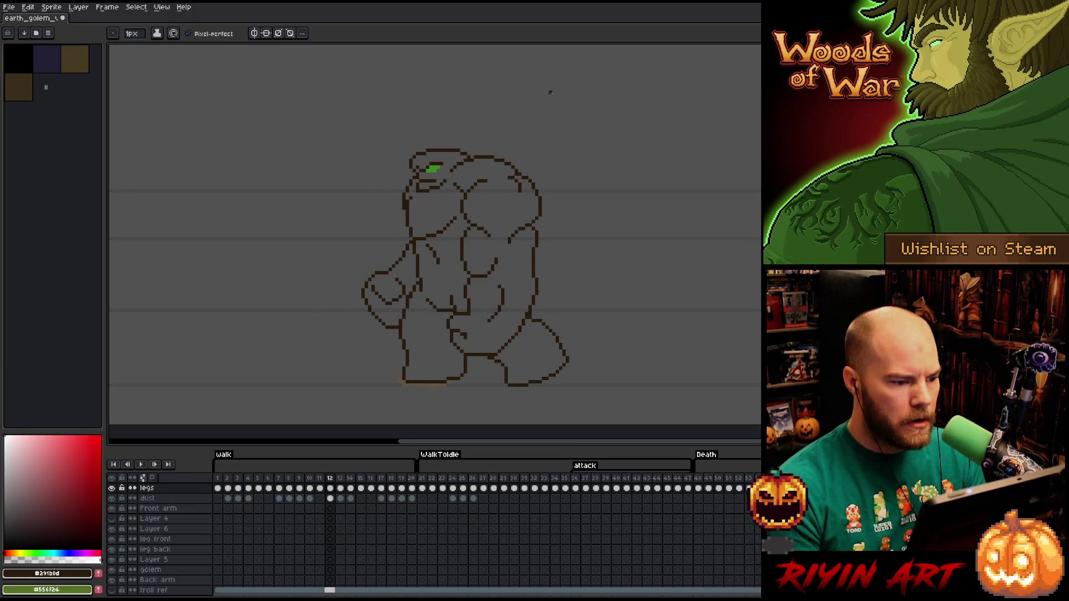
key("Right")
key("e")
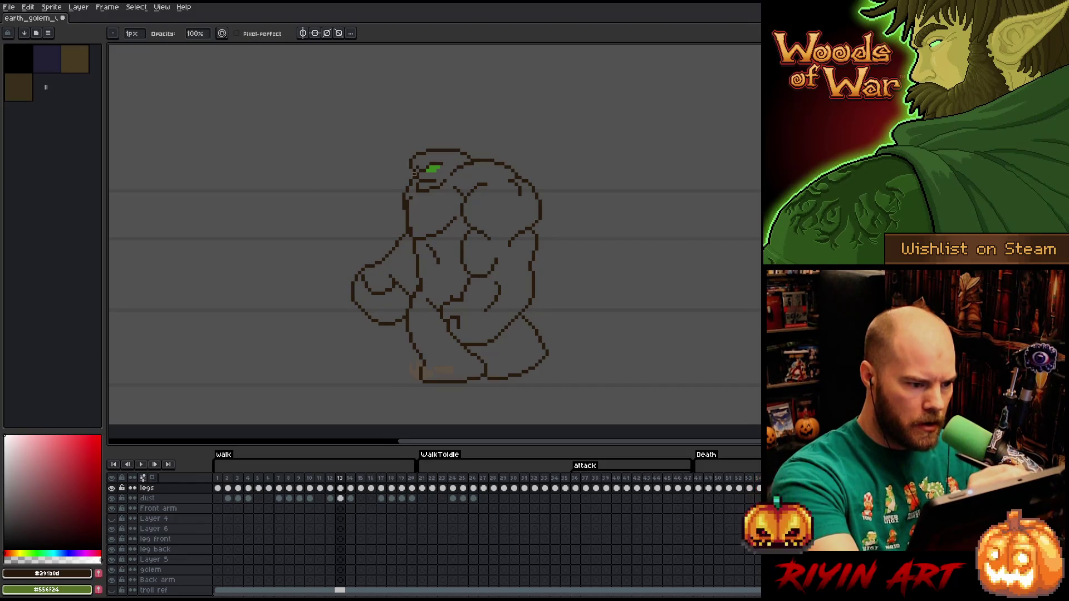
key("Left")
key("Right")
key("Left")
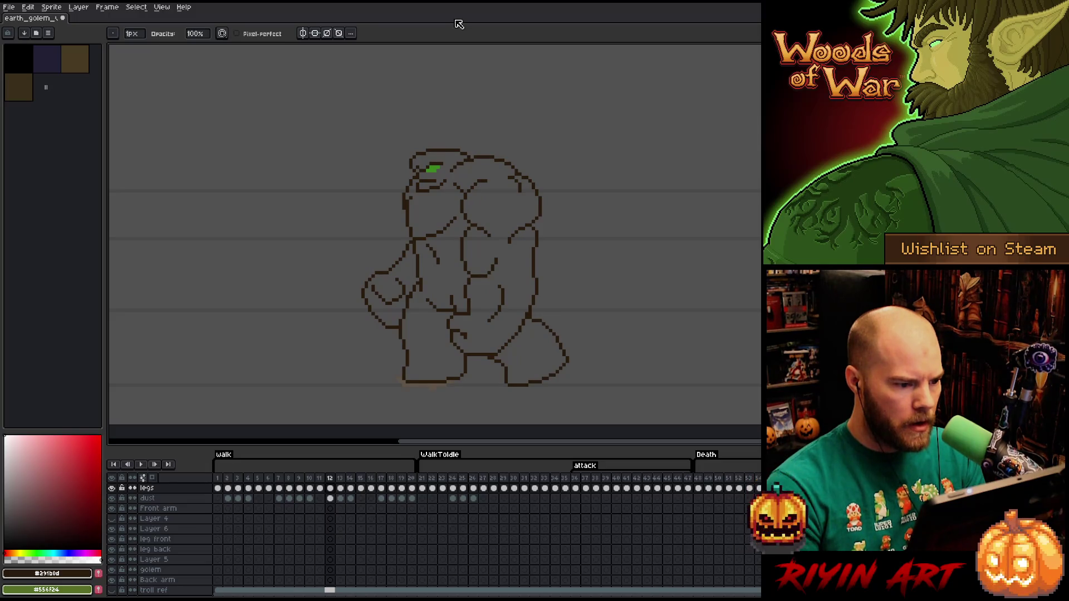
key("Right")
key("Left")
key("Right")
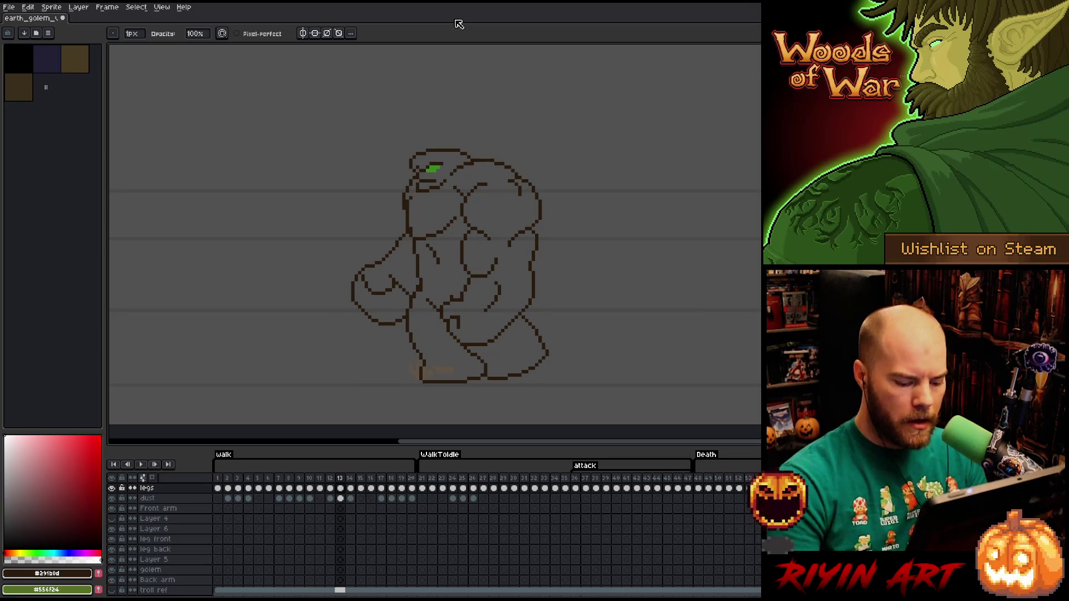
key("Left")
key("Right")
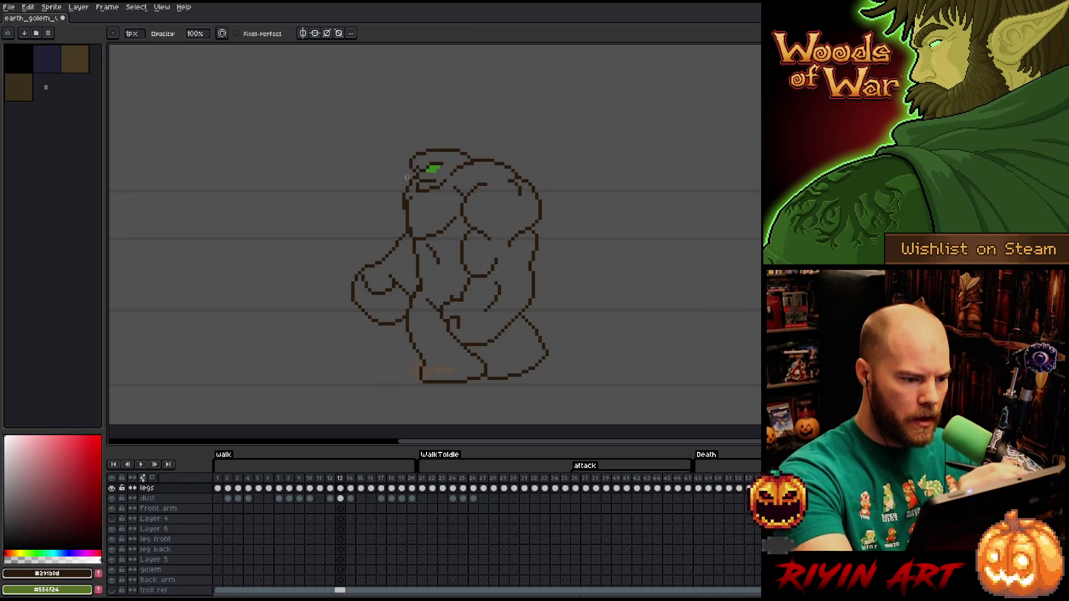
Lasso the golem's left arm on frame 13 and nudge it down one pixel
key("m")
mouse_move(412, 177)
left_mouse_down()
mouse_move(404, 230)
mouse_move(418, 285)
mouse_move(411, 310)
mouse_move(366, 346)
mouse_move(364, 170)
left_mouse_up()
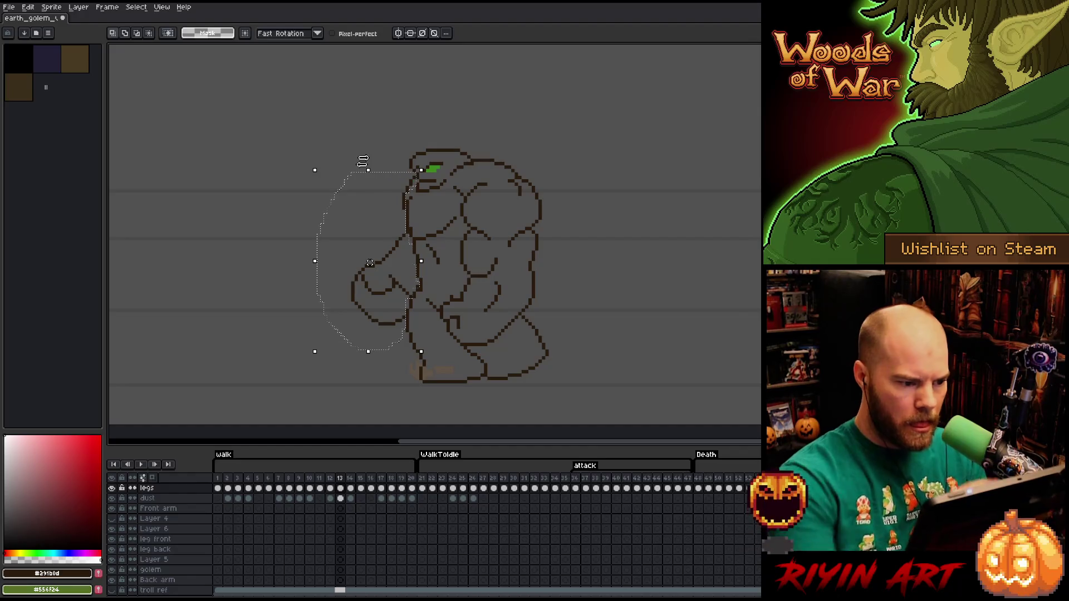
key("Down")
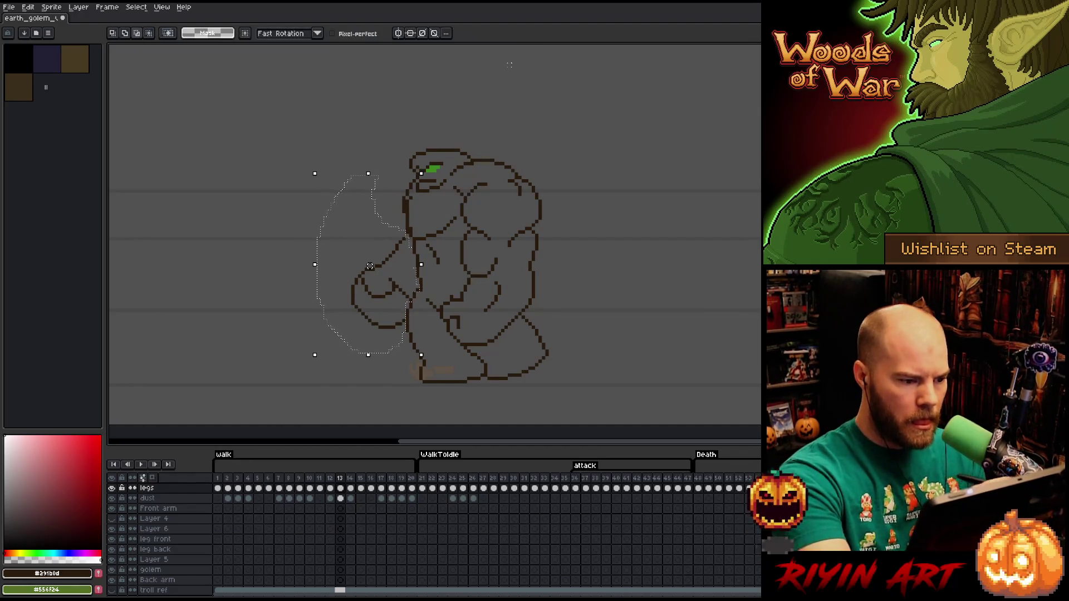
key("ctrl+d")
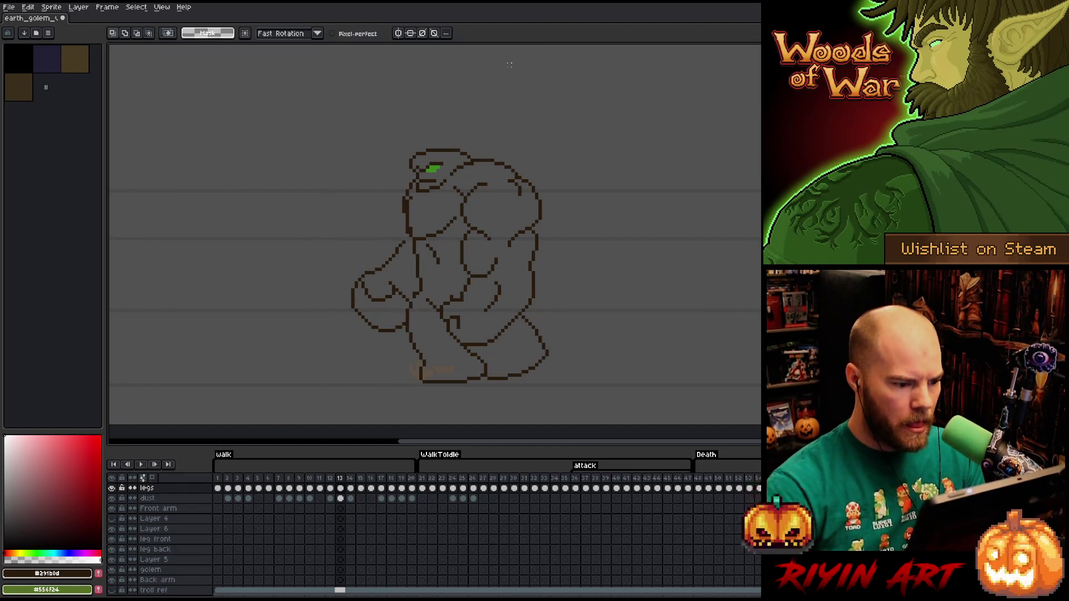
Review the earlier walk poses back through frames 11 and 10
key("comma")
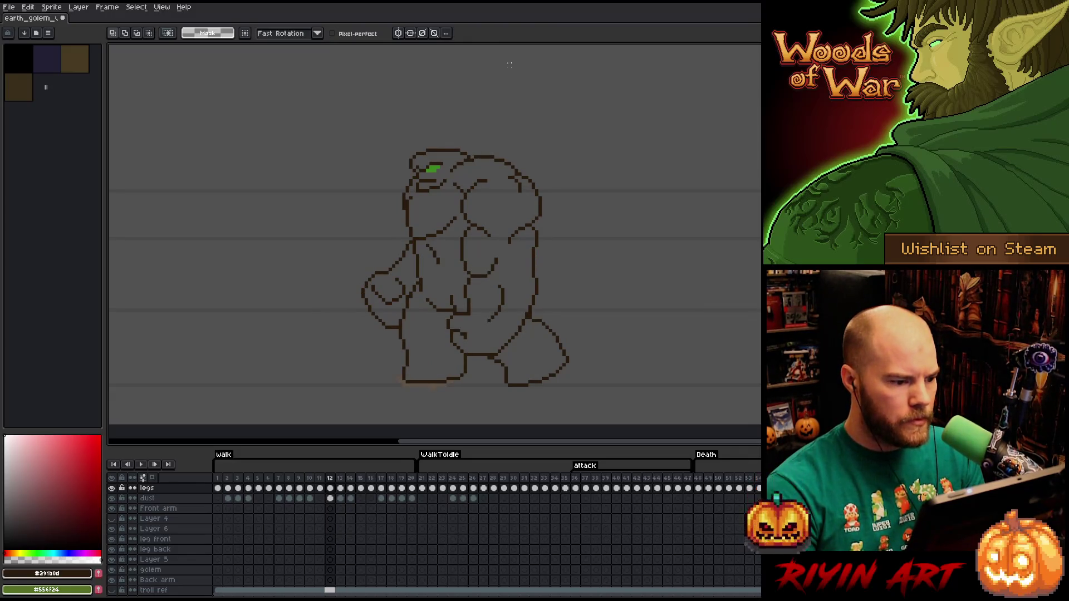
key("comma")
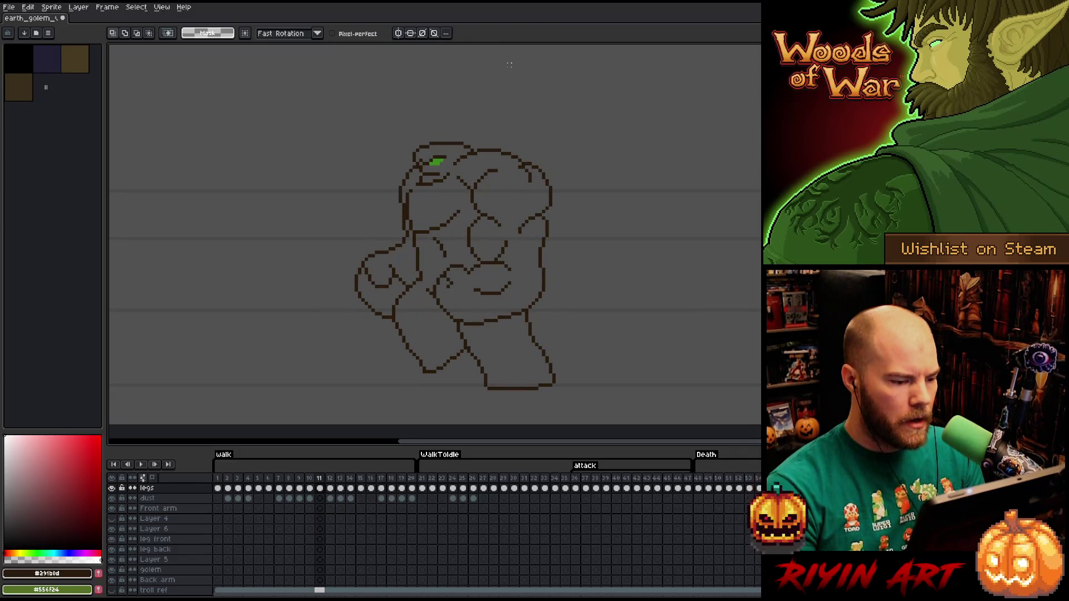
key("comma")
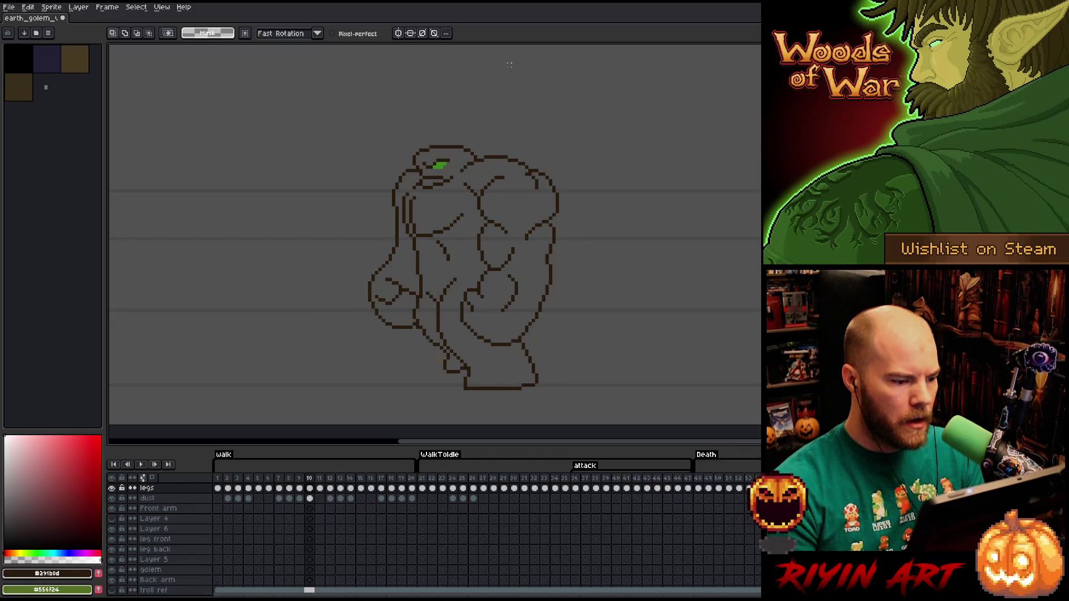
key("comma")
key("comma")
key("period")
key("period")
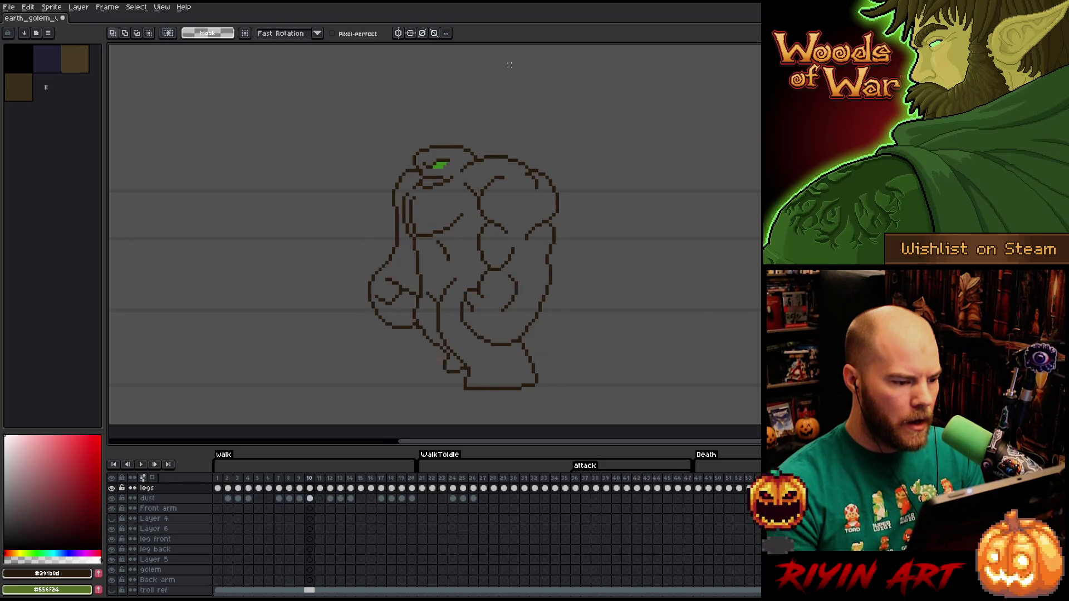
key("period")
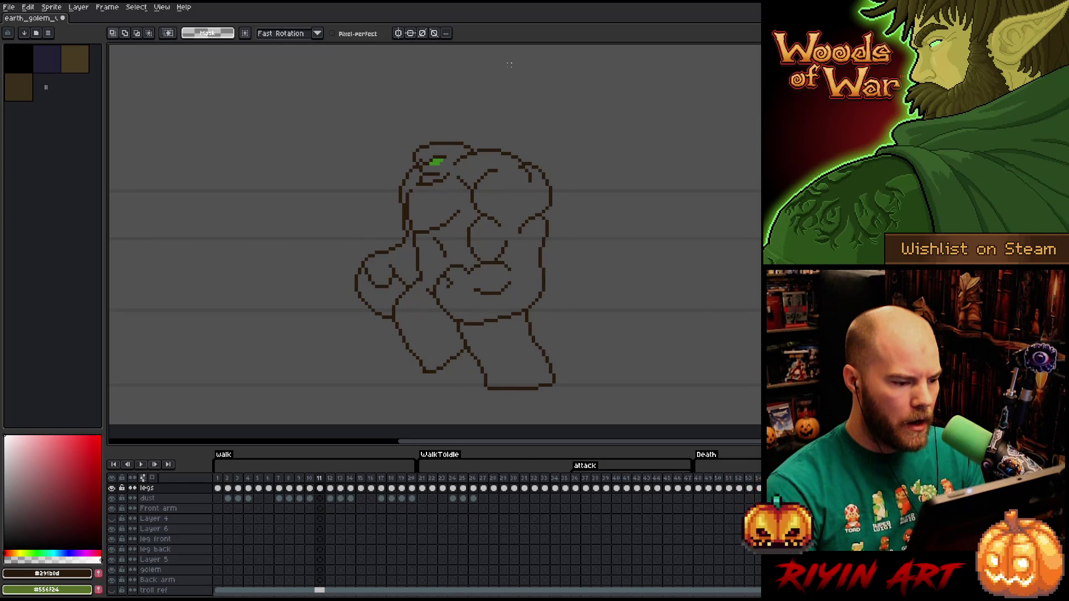
key("b")
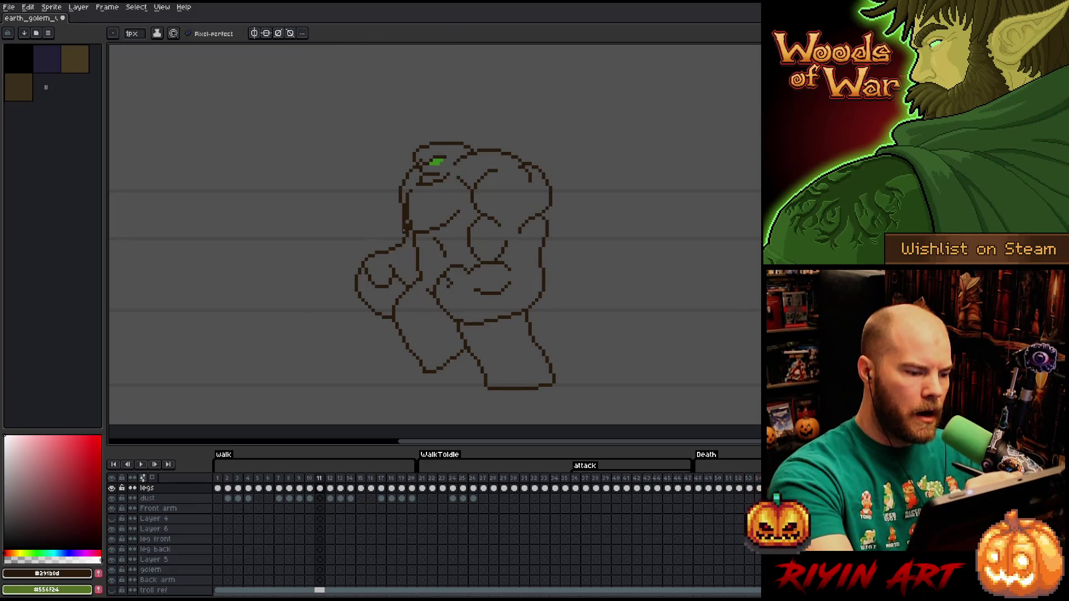
key("e")
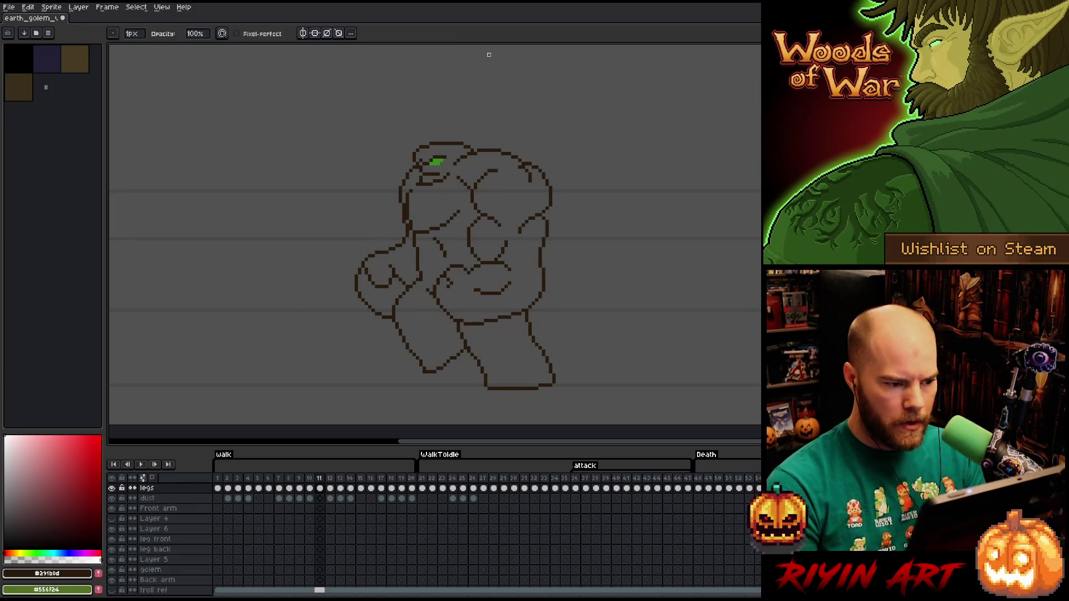
Check the lowered arm by stepping between walk frames 12 and 13
key("period")
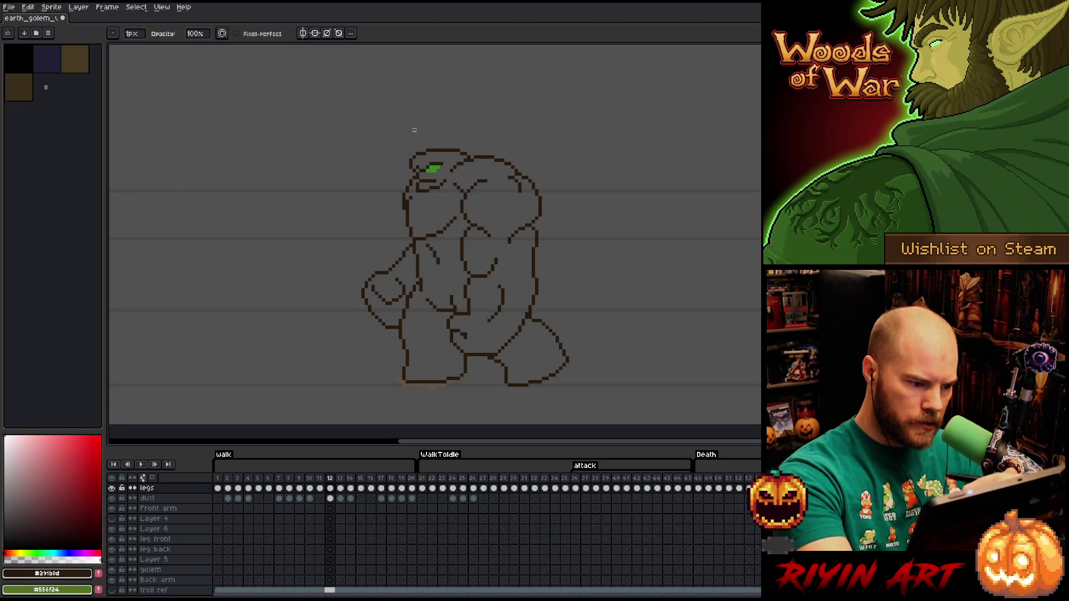
key("comma")
key("period")
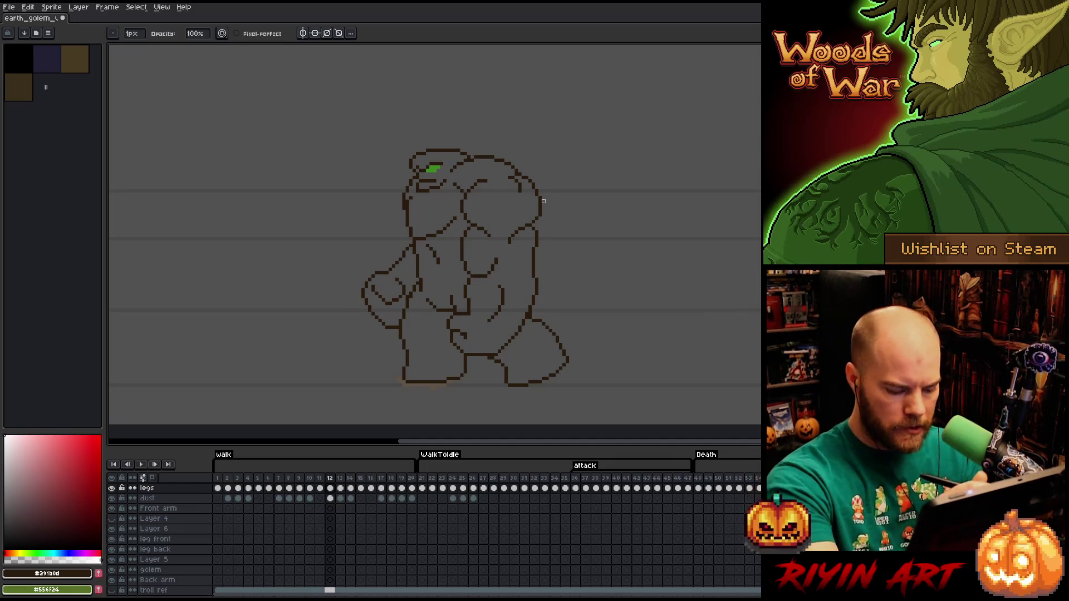
key("period")
key("period")
key("comma")
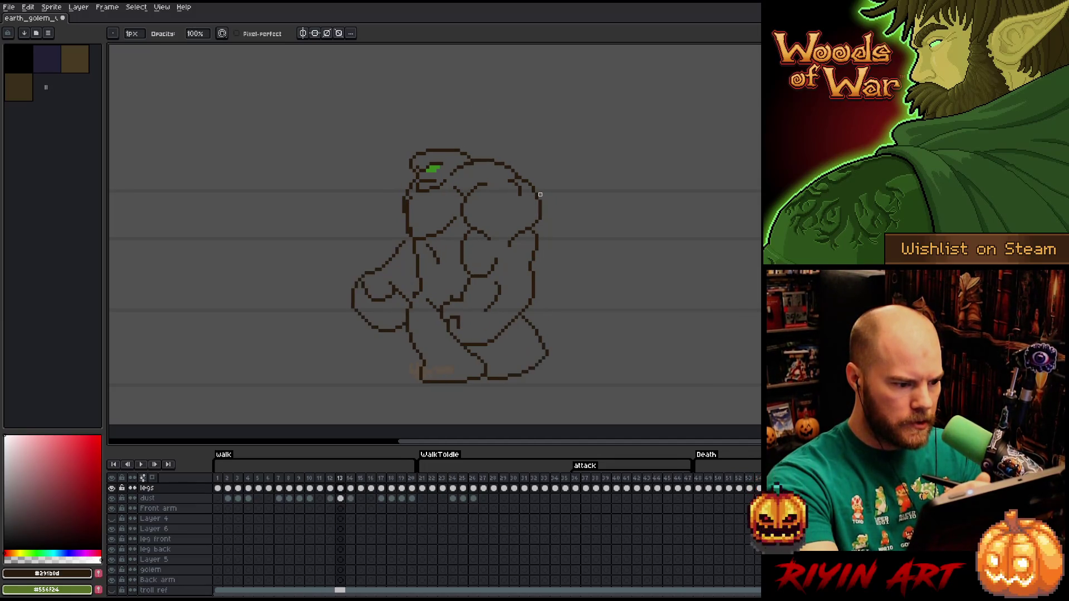
key("comma")
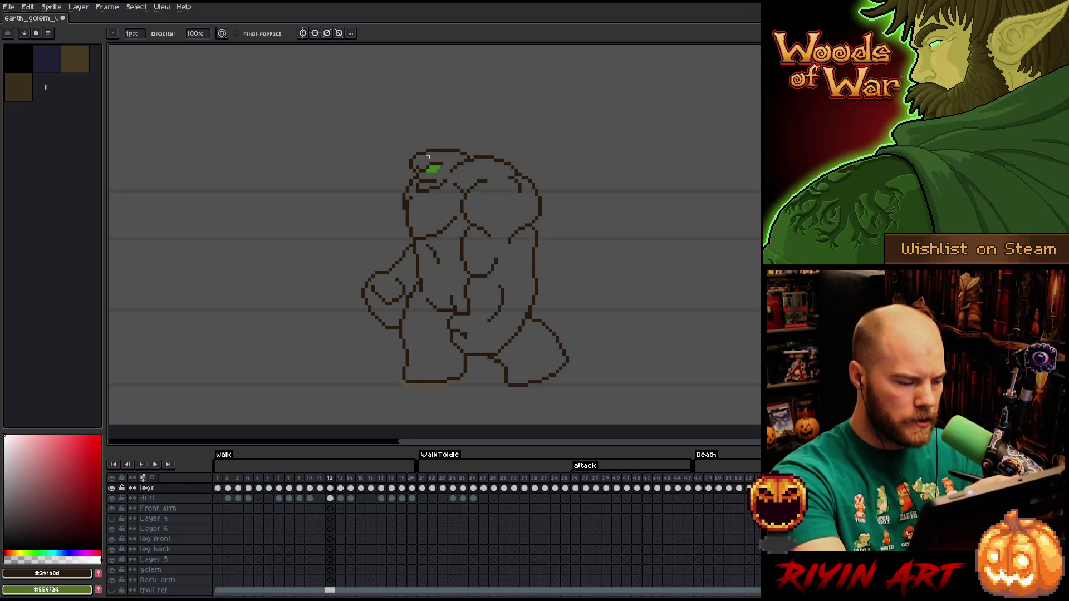
key("period")
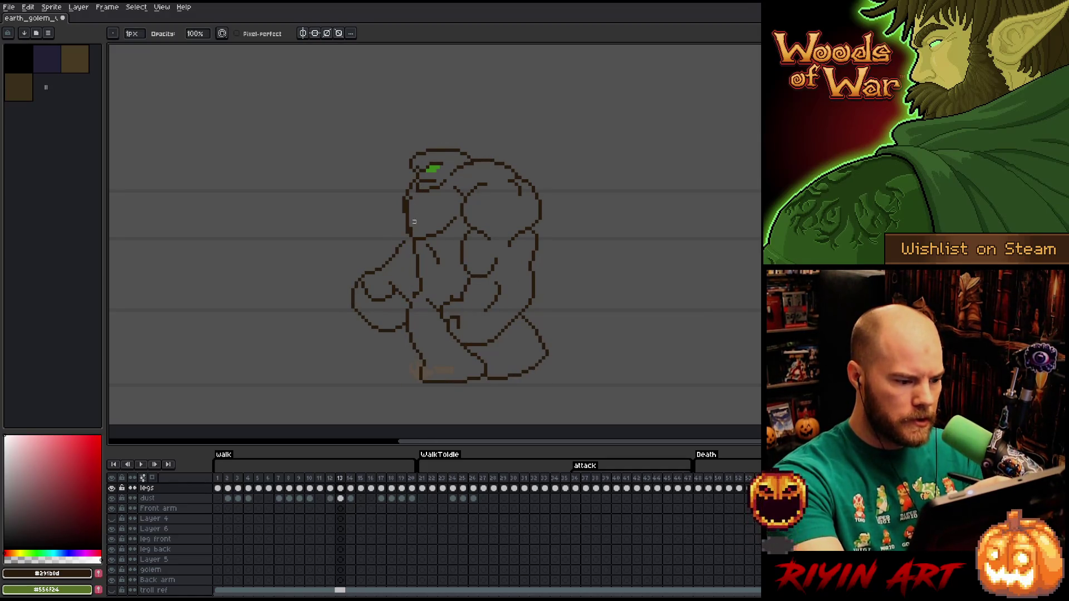
key("e")
key("b")
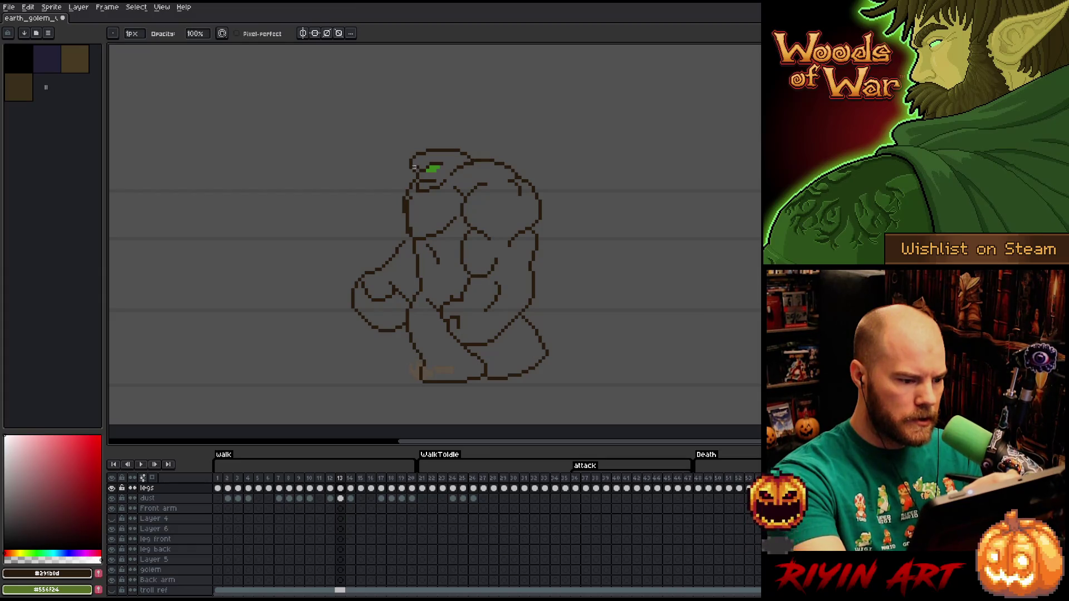
key("e")
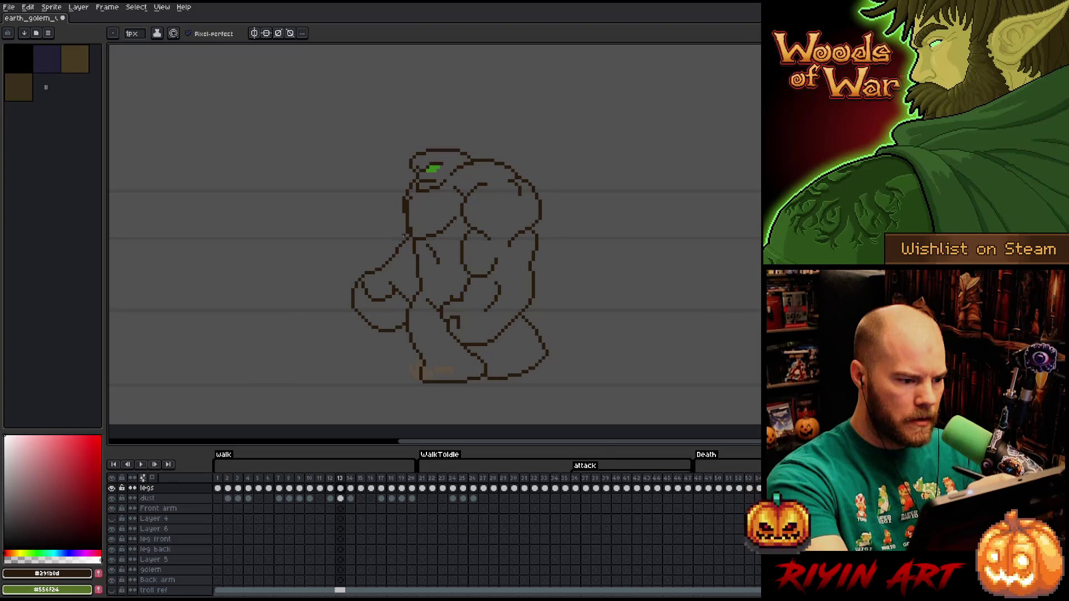
Compare leg poses against frame 13, finishing on walk frame 12
key("Left")
key("Right")
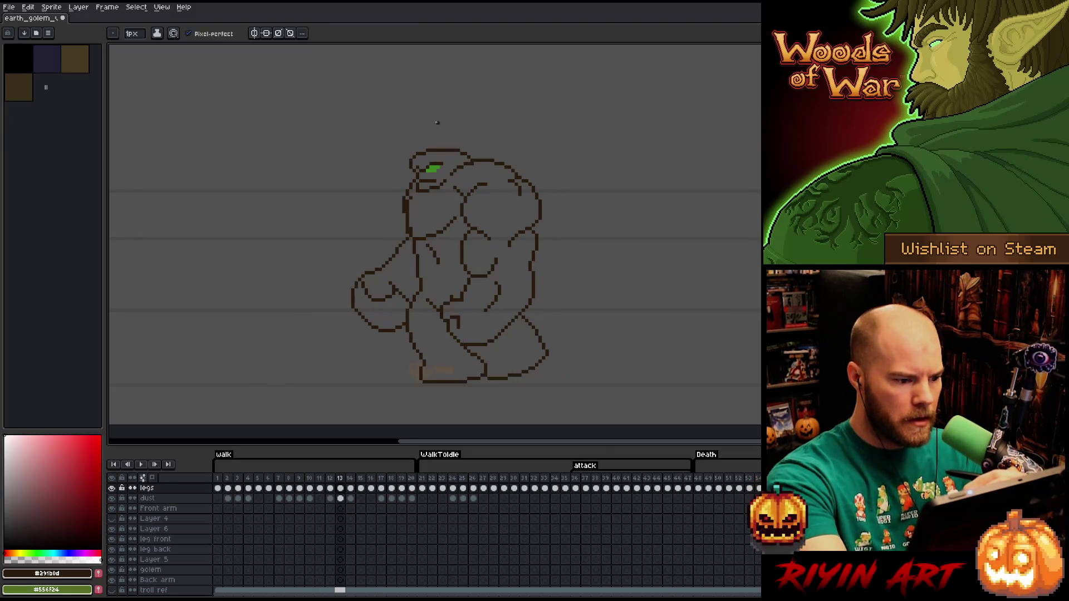
key("Left")
key("Right")
key("Left")
key("Right")
key("Left")
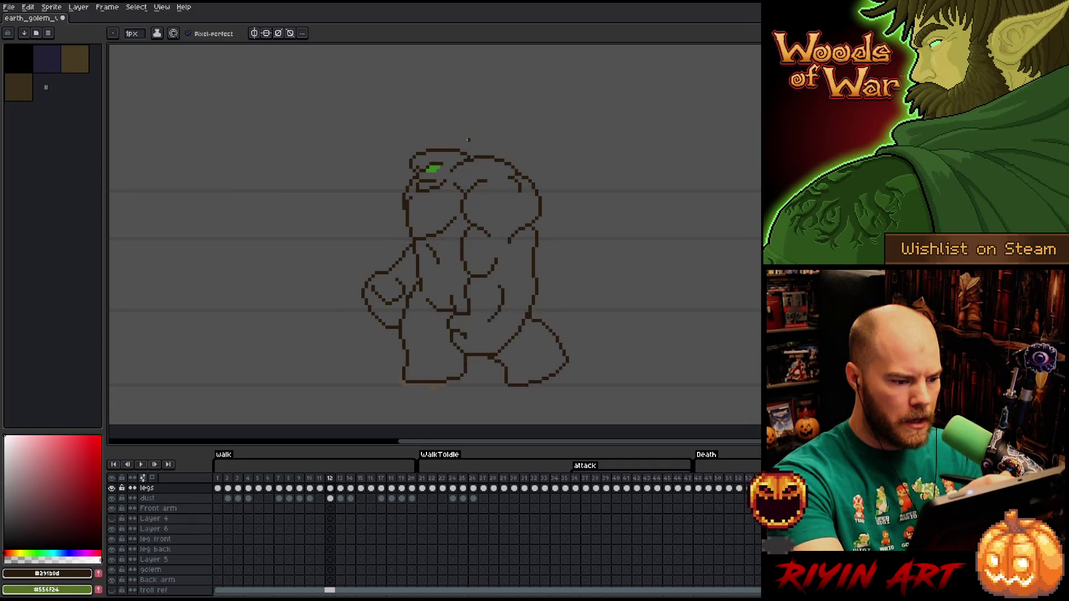
key("Left")
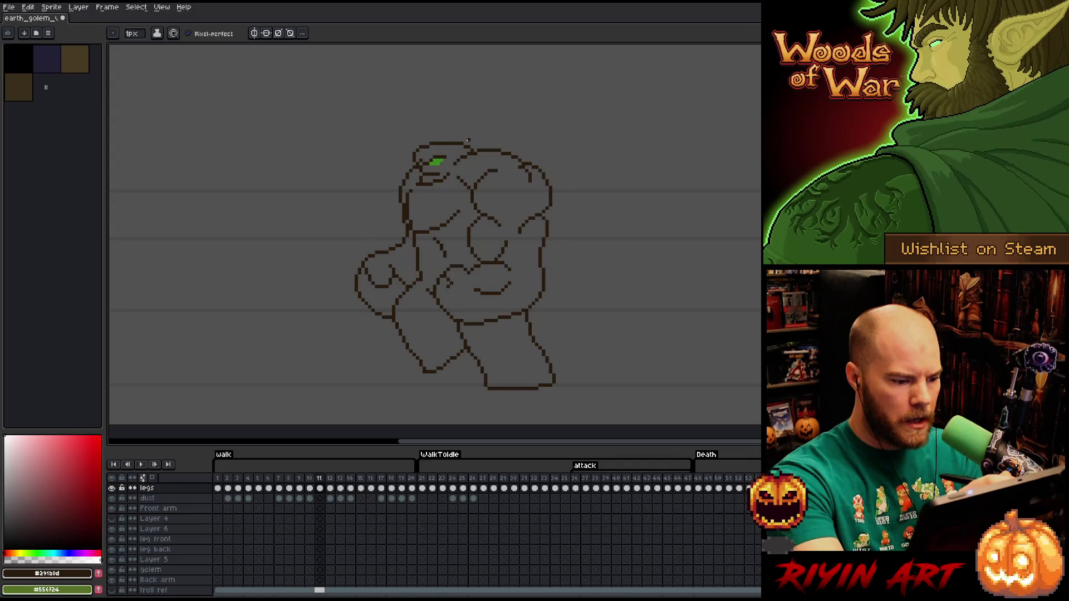
key("Right")
Try outlining the golem's left arm on frame 13, then drop the selection
key("q")
left_click_drag(403, 241, 407, 301)
left_click(343, 212)
mouse_move(392, 243)
left_mouse_down()
mouse_move(410, 246)
mouse_move(403, 306)
mouse_move(394, 328)
mouse_move(358, 334)
mouse_move(334, 243)
left_mouse_up()
left_click(373, 303)
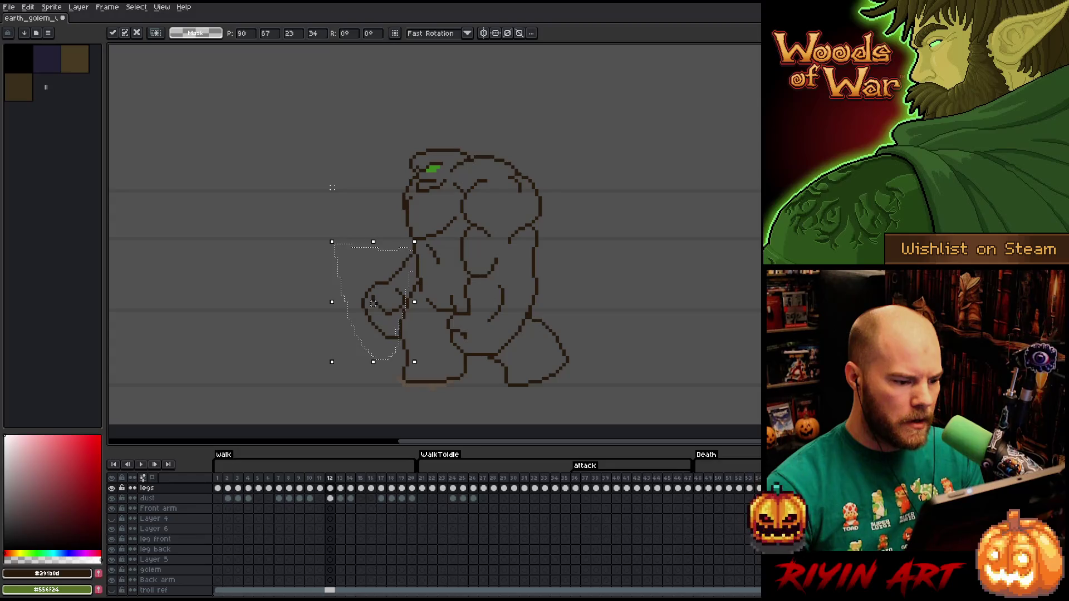
key("ctrl+d")
Compare frame 13 with its neighbouring pose before reselecting the arm
key("Left")
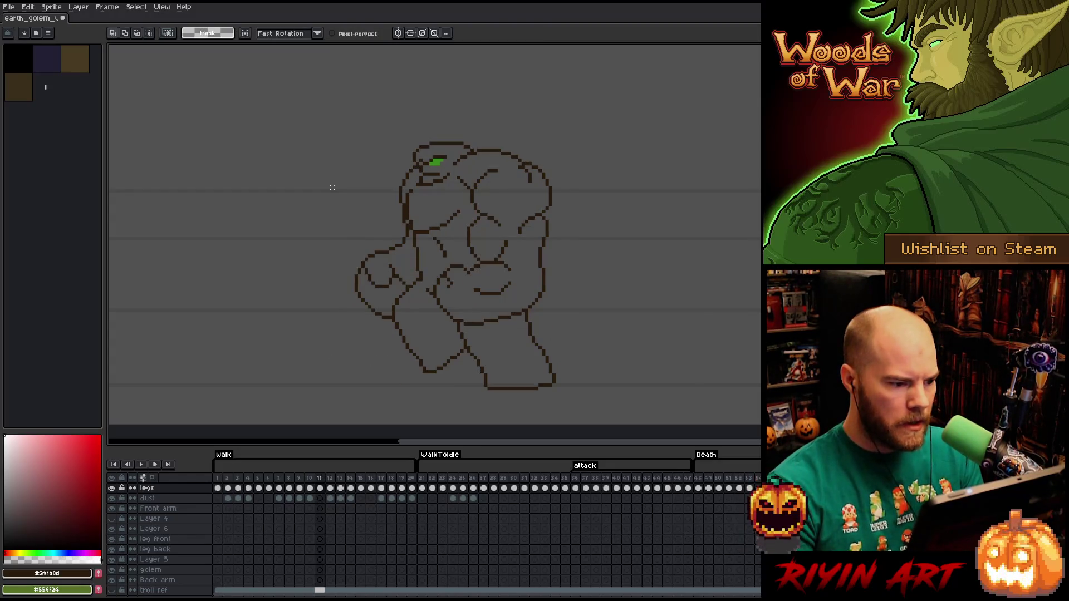
key("Right")
key("b")
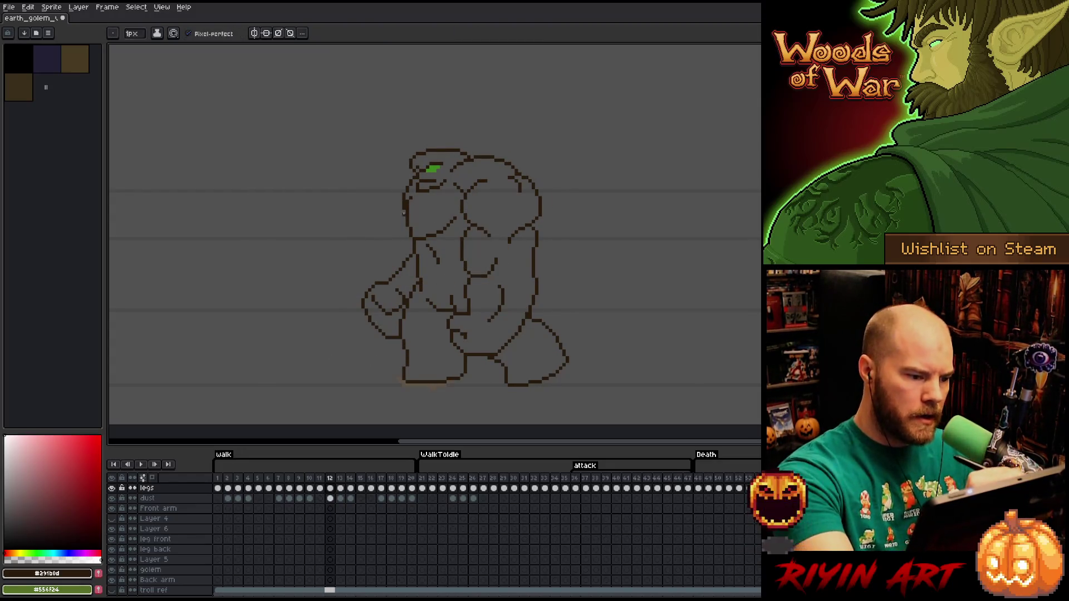
key("Left")
key("Right")
key("Right")
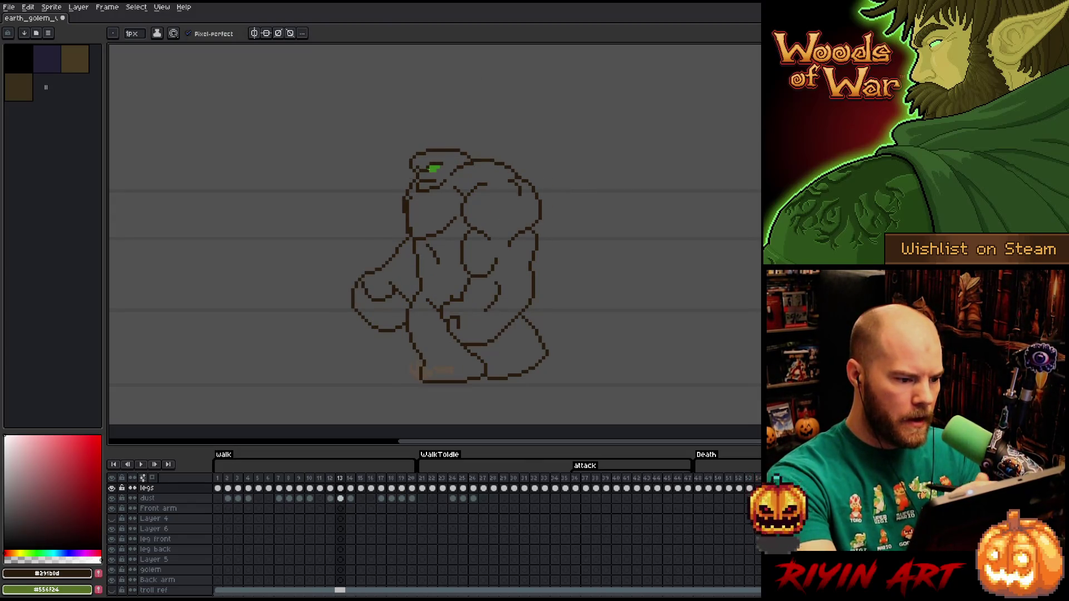
key("m")
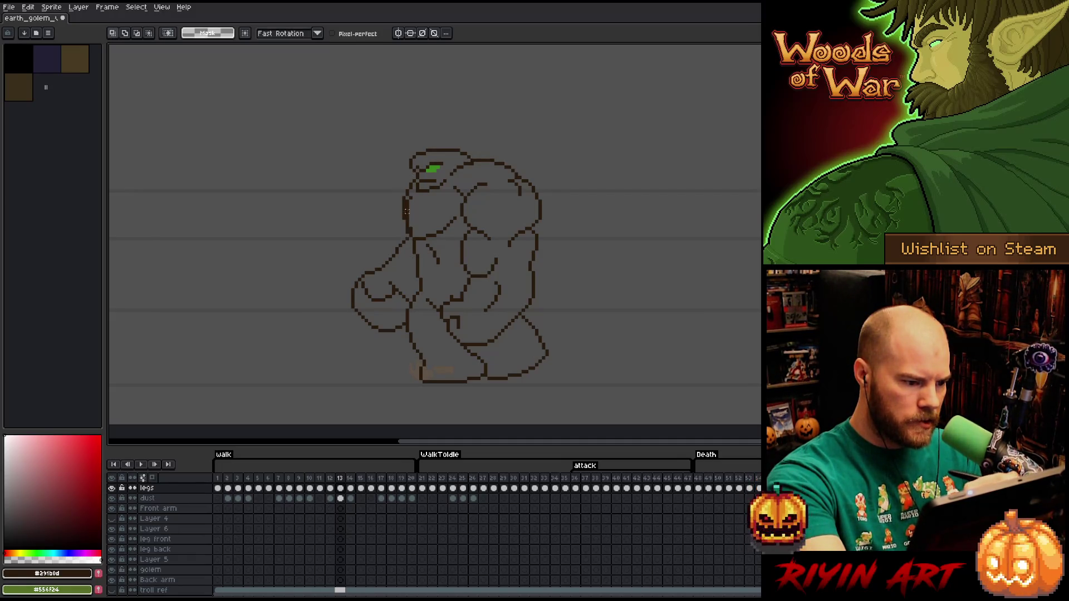
key("b")
key("q")
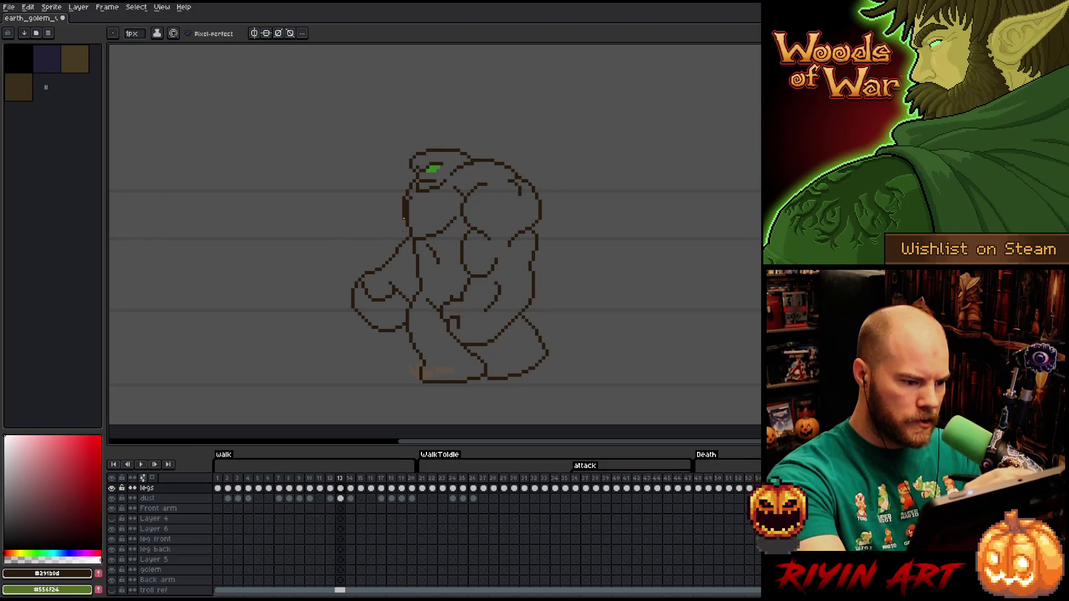
Lasso the left arm, move it down about 18 px, and commit it
mouse_move(404, 231)
left_mouse_down()
mouse_move(410, 297)
mouse_move(372, 345)
mouse_move(350, 224)
left_mouse_up()
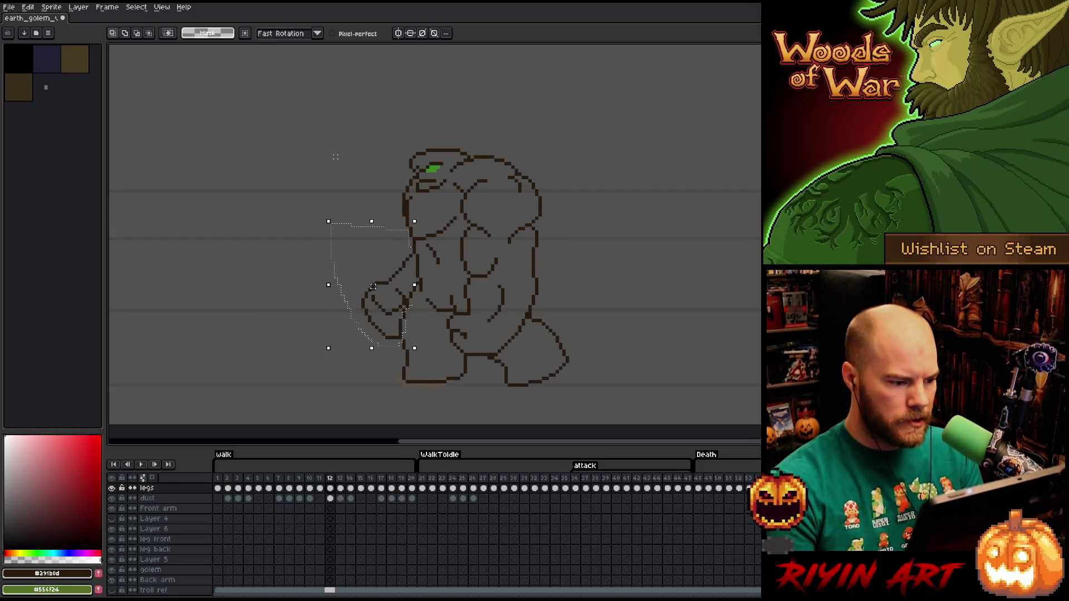
left_click_drag(373, 286, 373, 293)
key("comma")
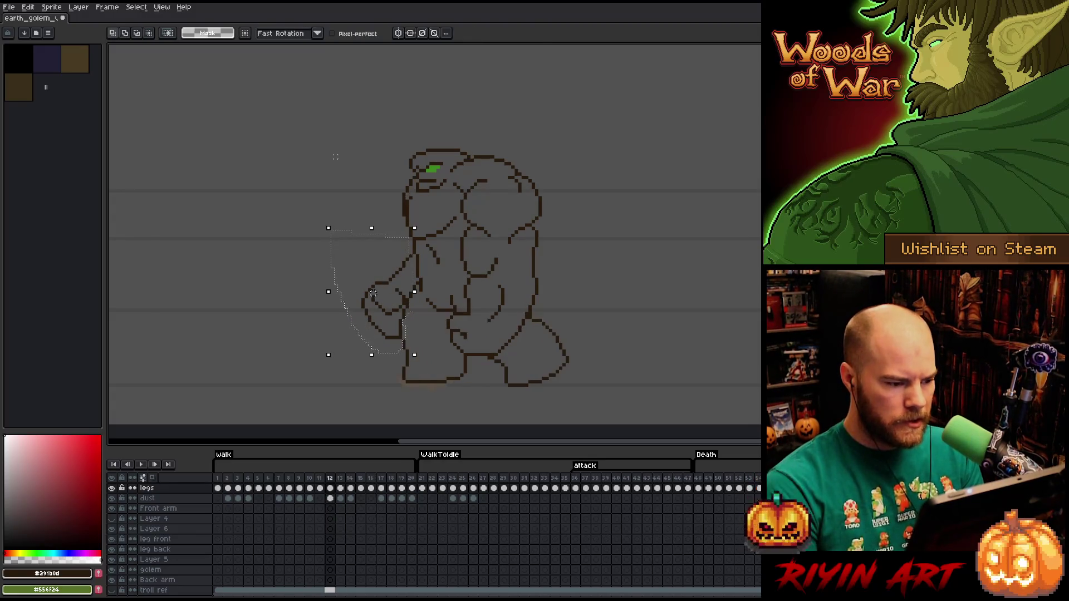
key("period")
key("comma")
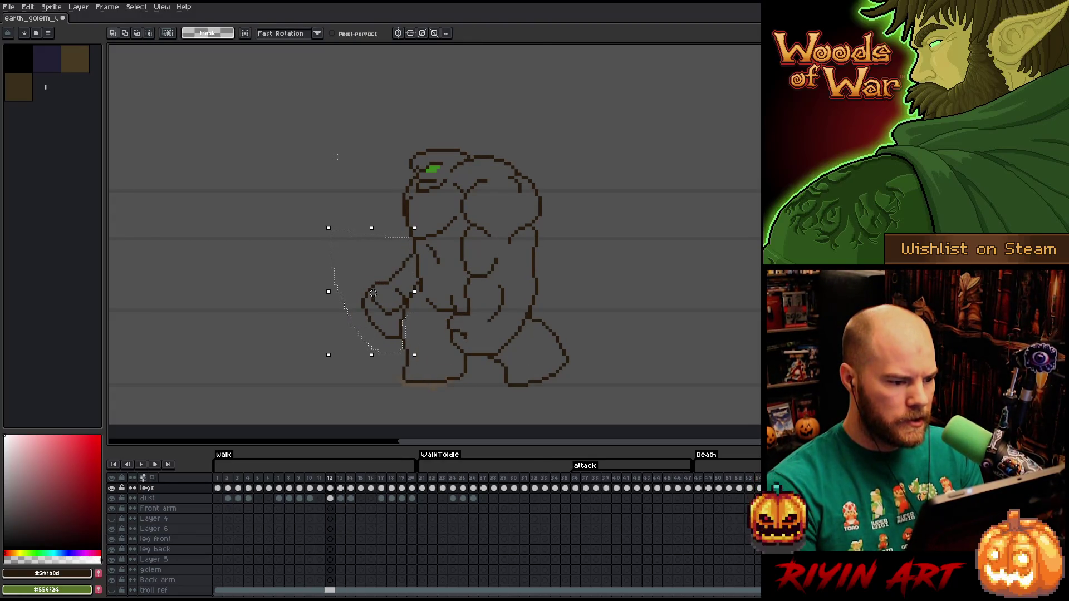
key("period")
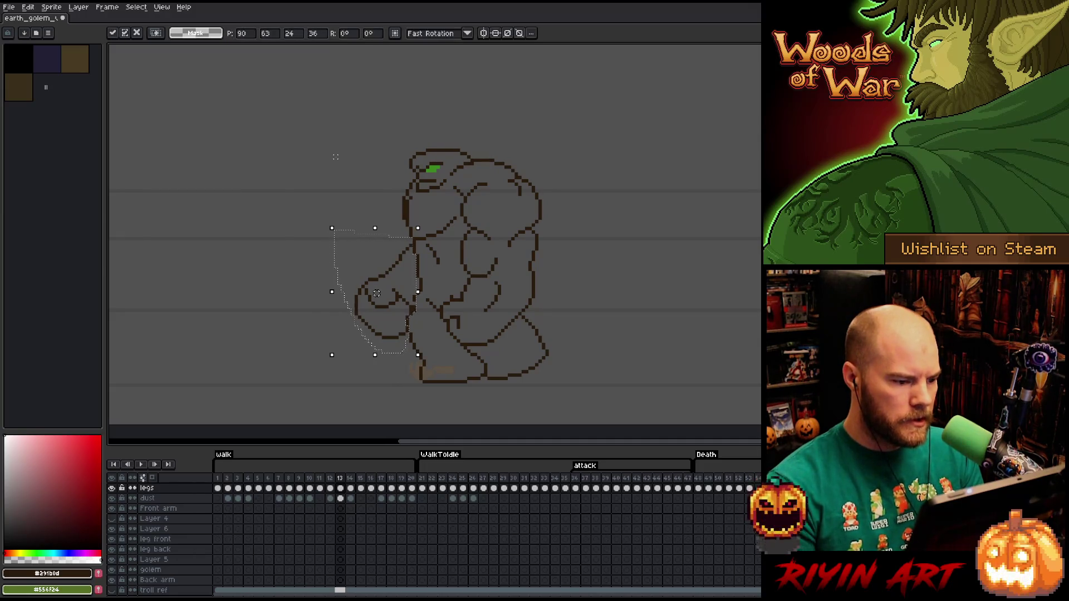
key("period")
key("comma")
key("ctrl+d")
Compare leg poses between frames 12 and 13, ending on frame 13
key("b")
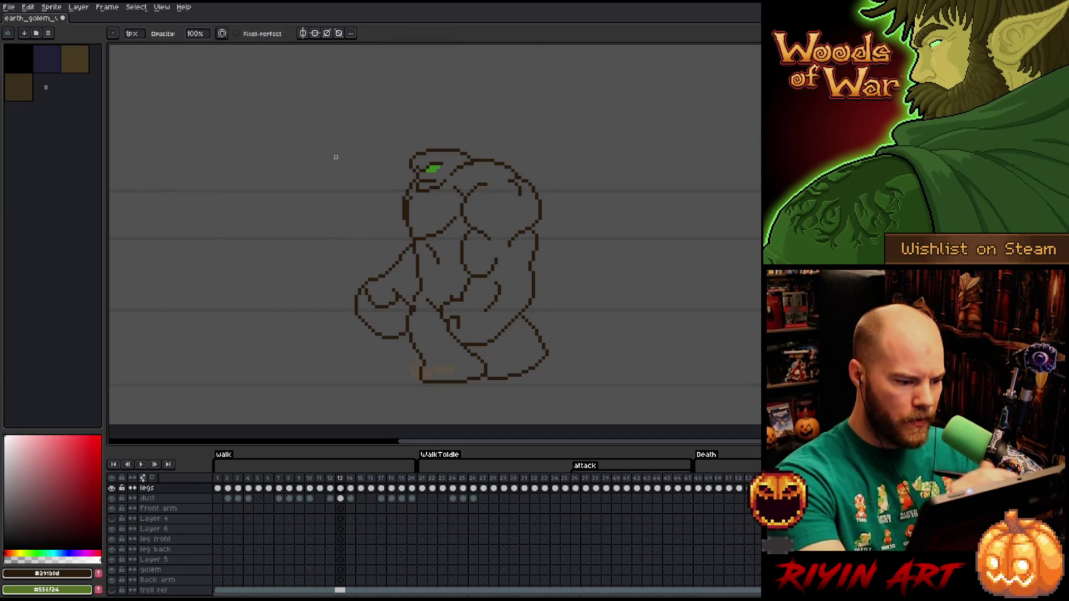
key("e")
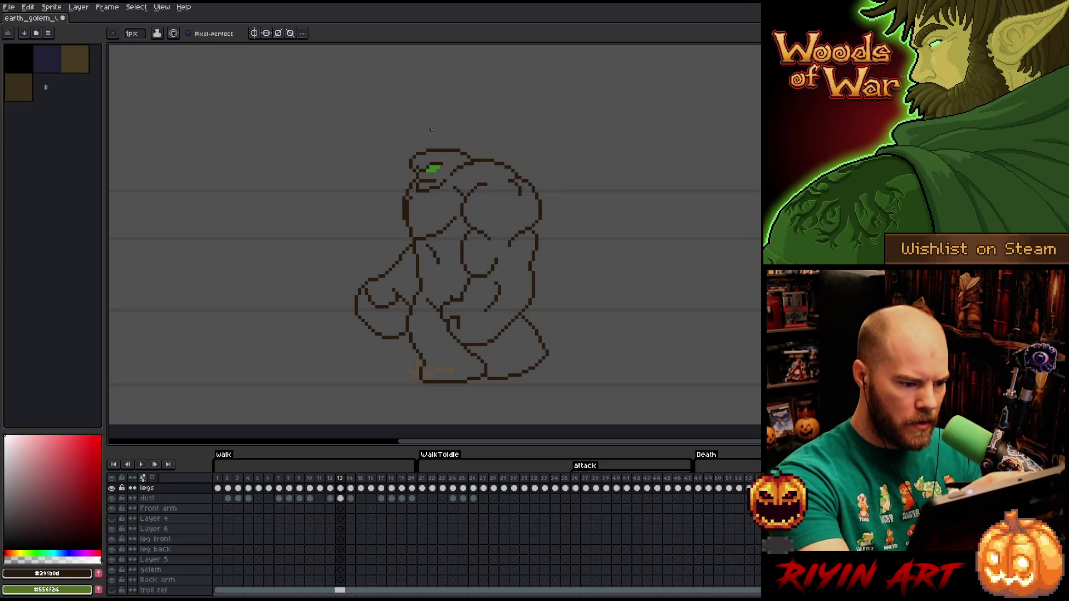
key("b")
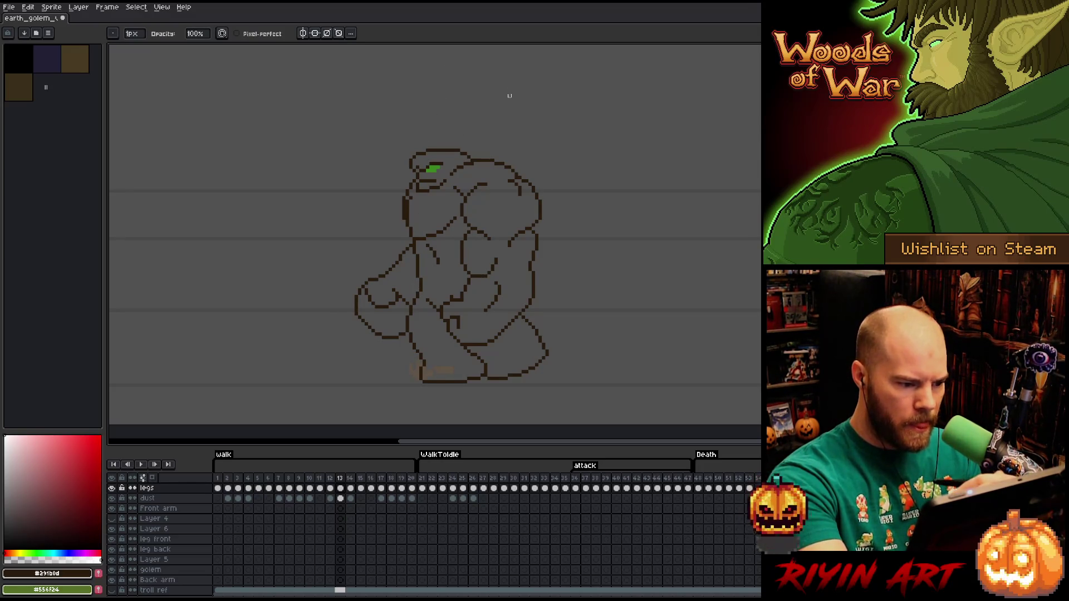
key("Right")
key("Left")
key("Left")
key("Right")
key("Left")
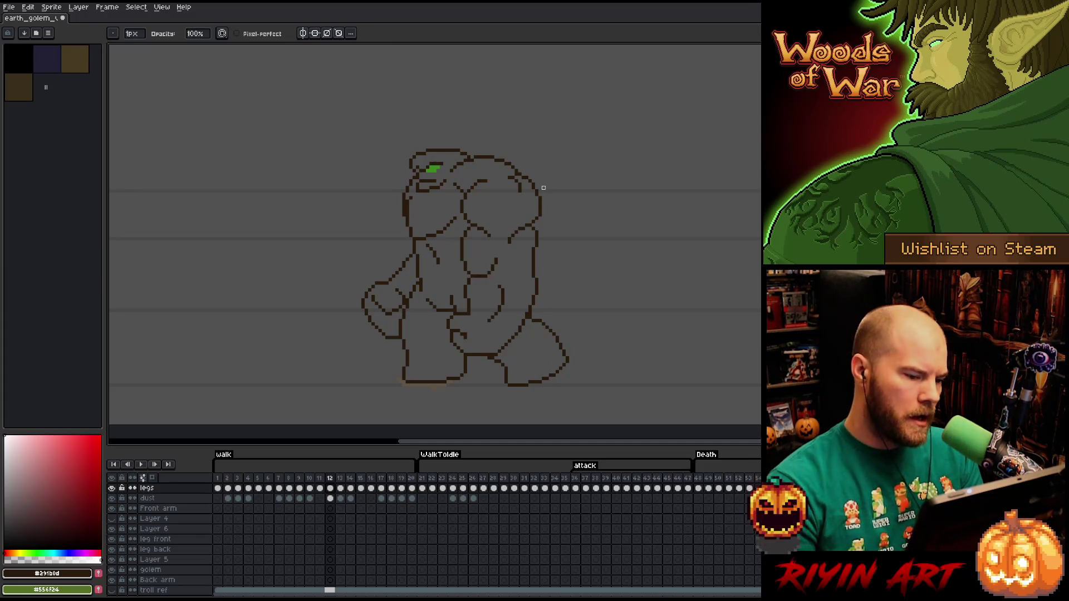
key("Right")
Zoom in and pan to centre the golem on frame 13
scroll(543, 187, "up", 1)
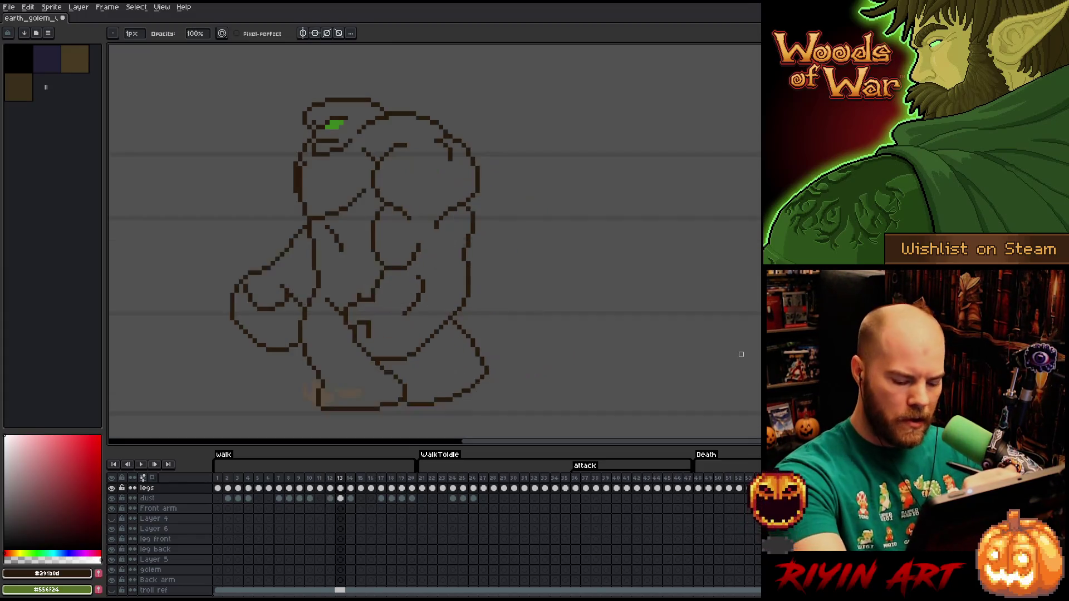
key("Left")
key("space")
left_click_drag(289, 317, 488, 277)
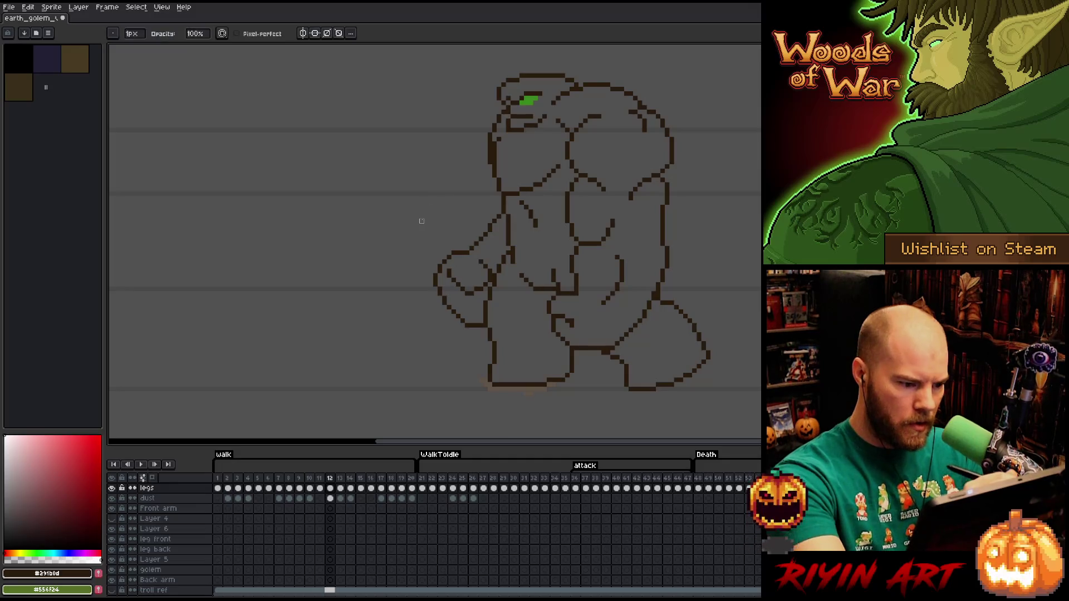
key("Right")
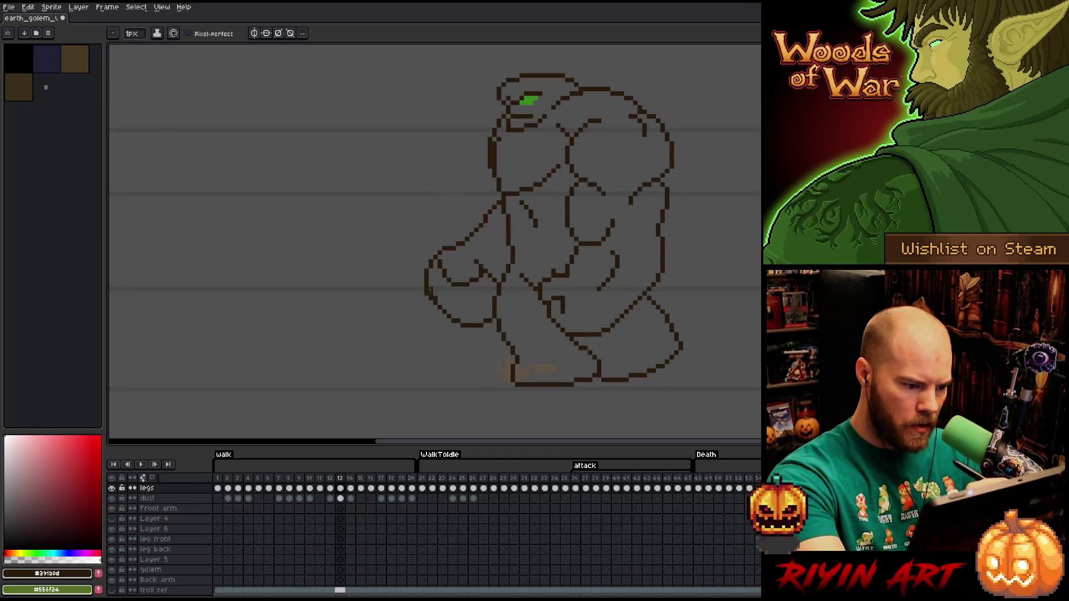
Compare the golem's poses across walk frames 11 to 13
key("e")
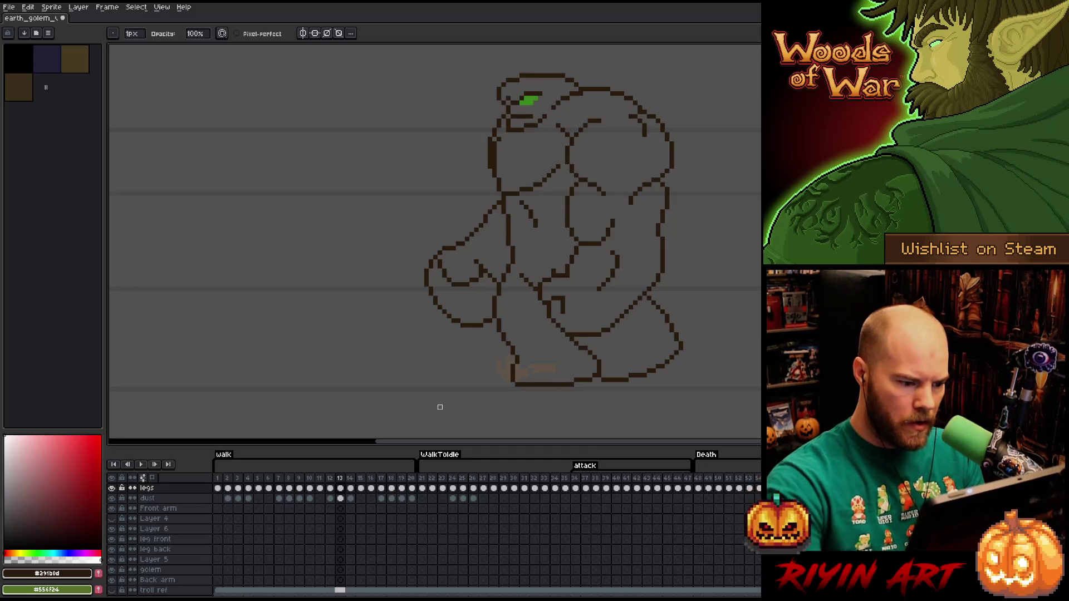
key("Left")
key("Left")
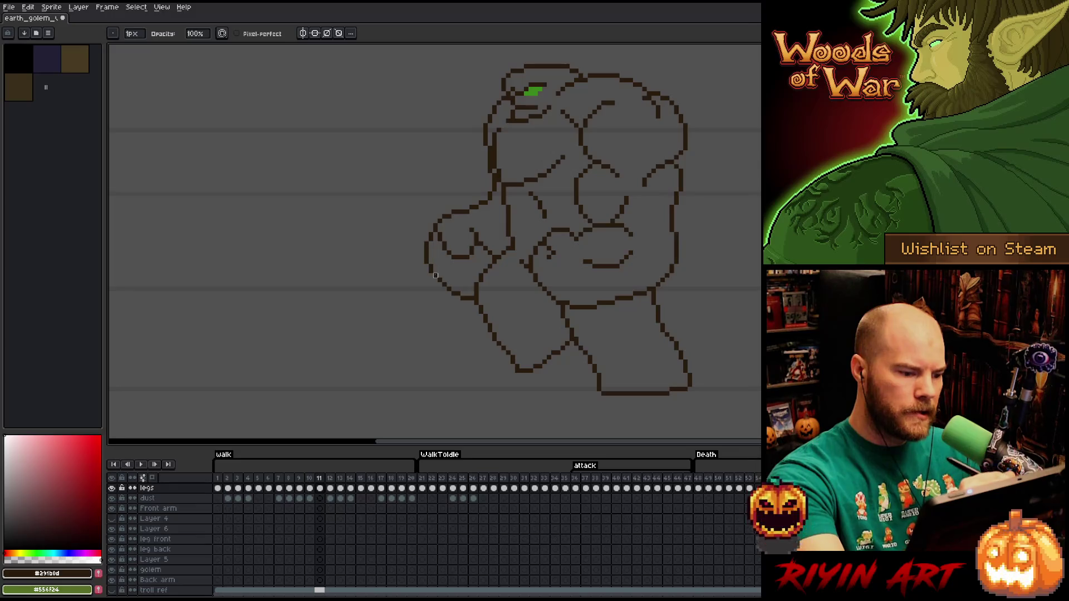
key("b")
key("e")
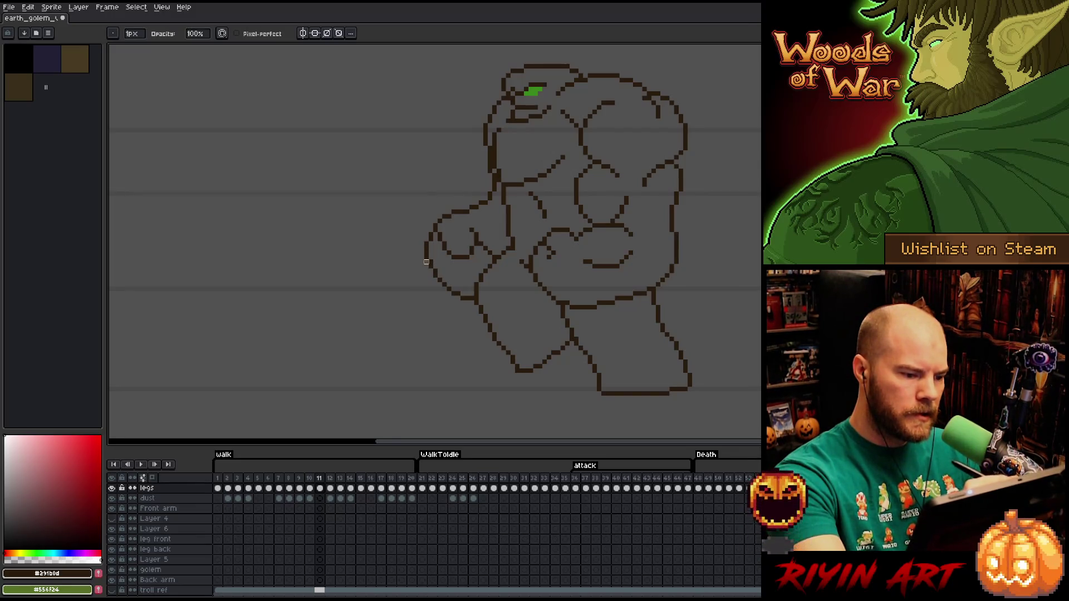
key("Right")
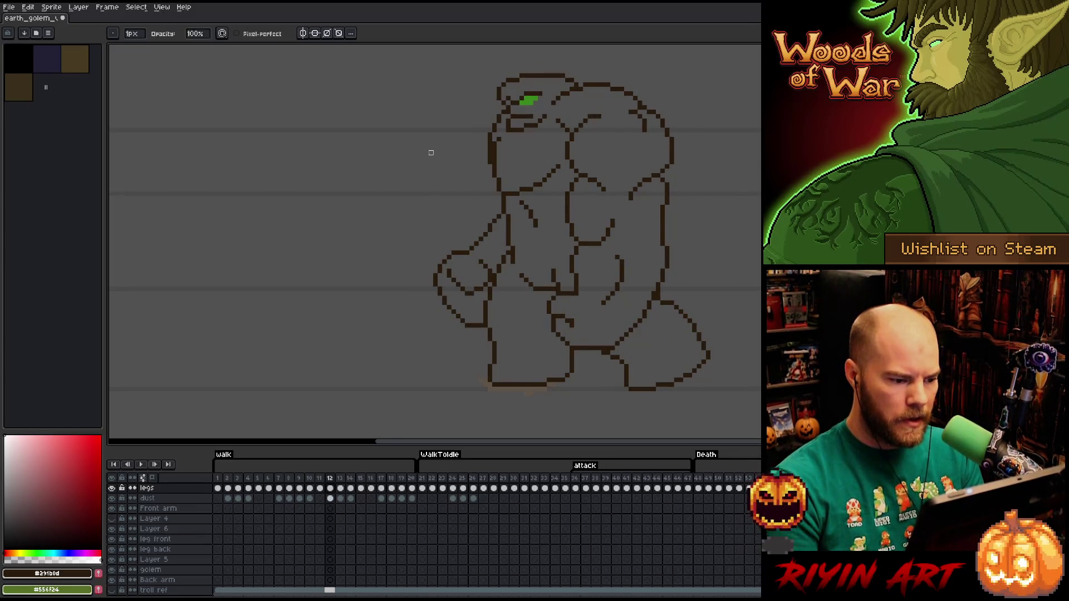
key("Left")
key("Right")
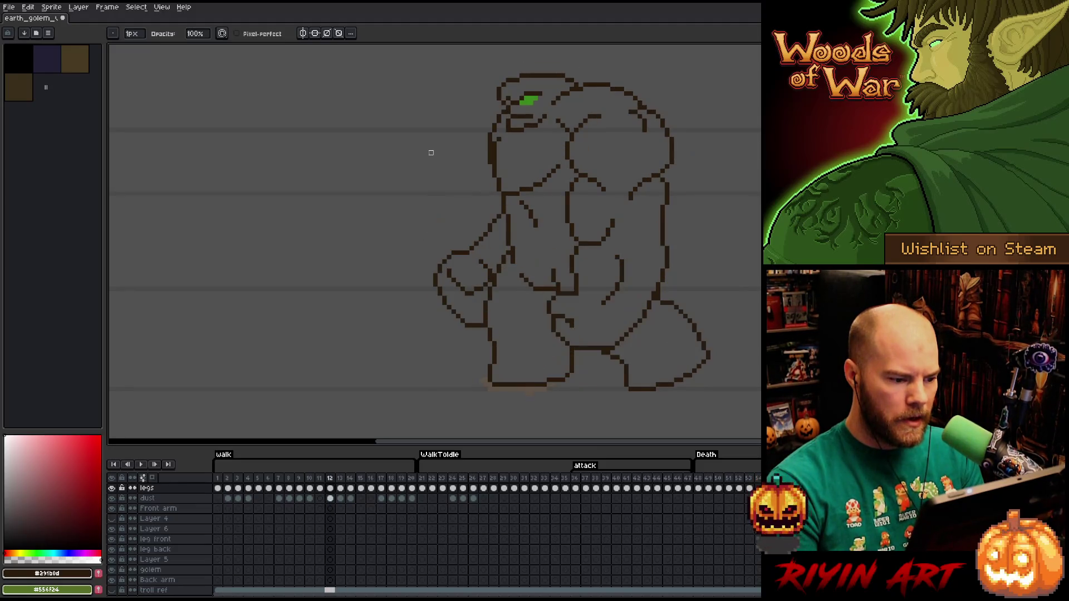
key("Left")
key("Right")
key("Right")
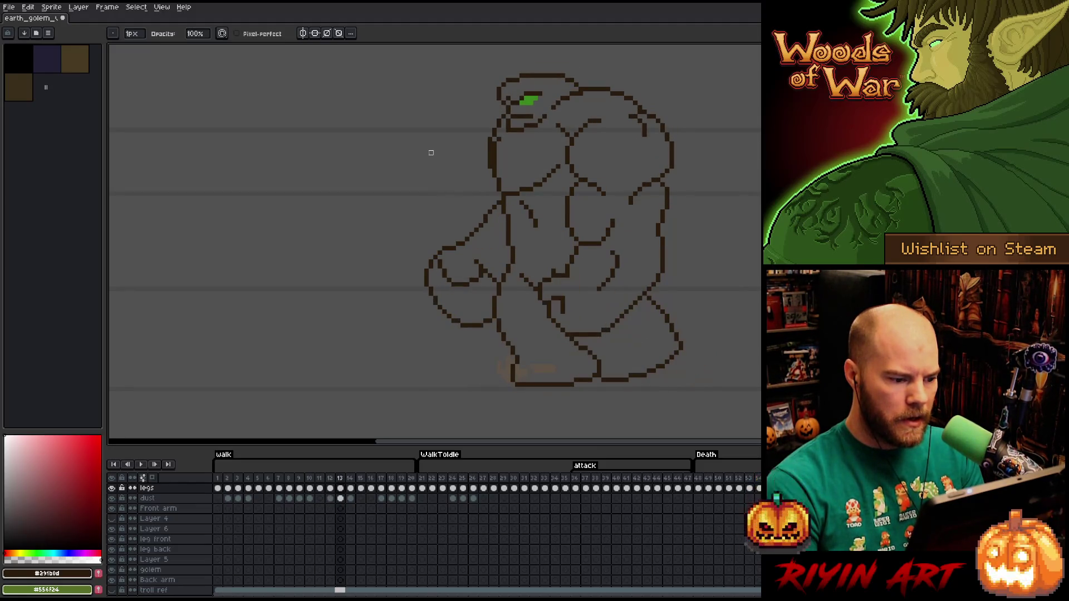
key("Left")
key("Right")
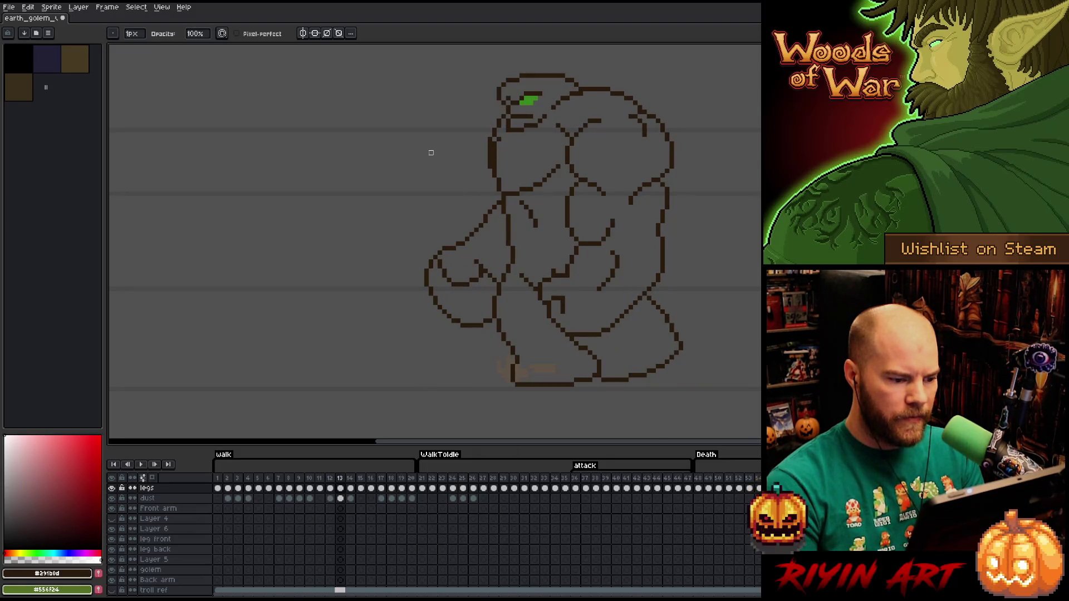
Save the earth_golem sprite file
key("b")
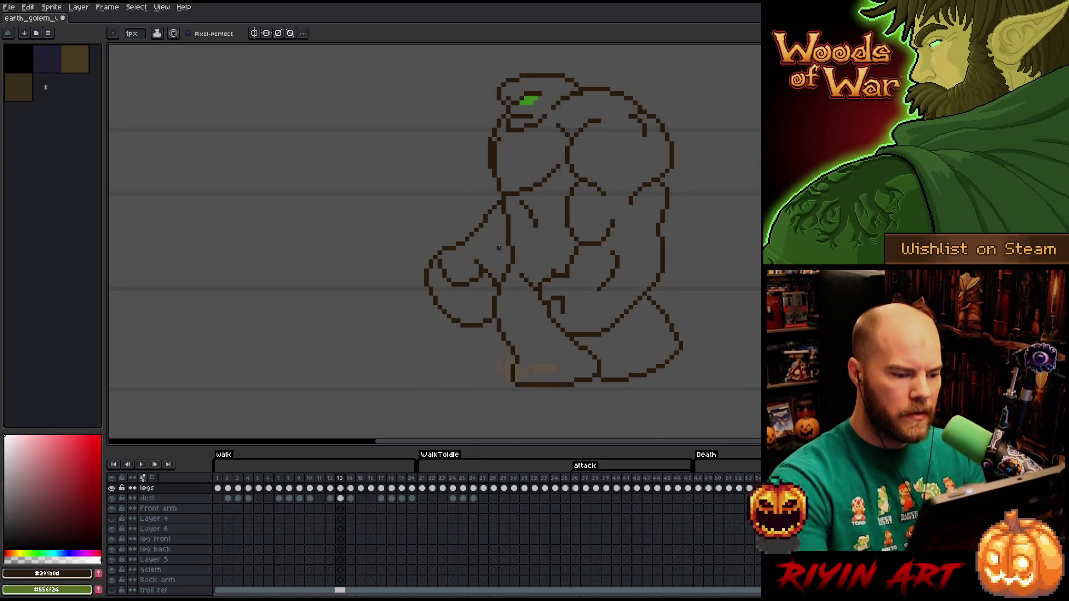
scroll(548, 228, "down", 1)
scroll(549, 228, "down", 1)
key("b")
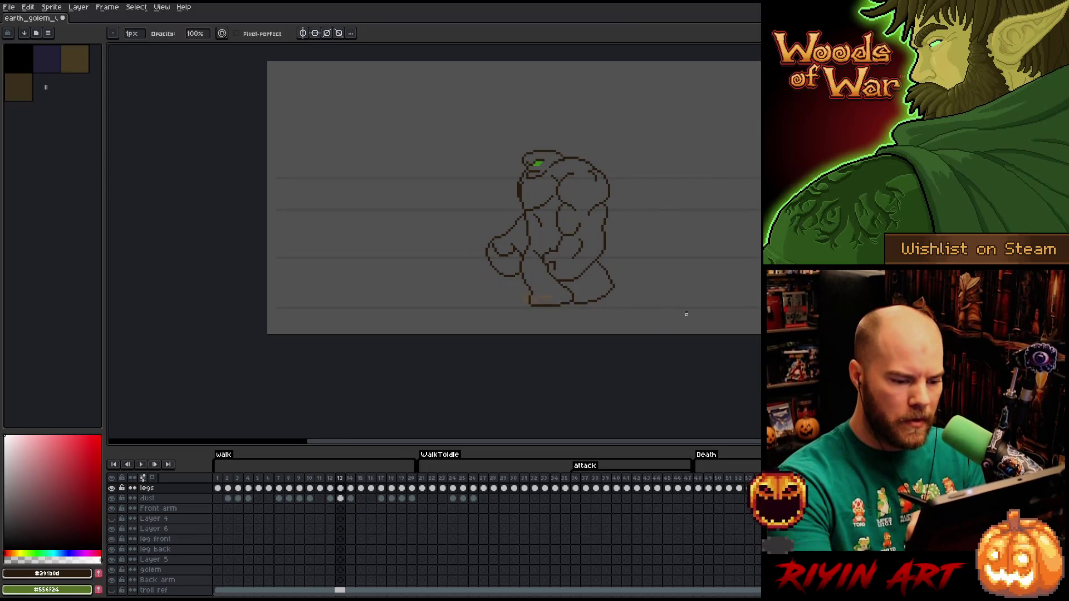
scroll(616, 239, "up", 1)
key("v")
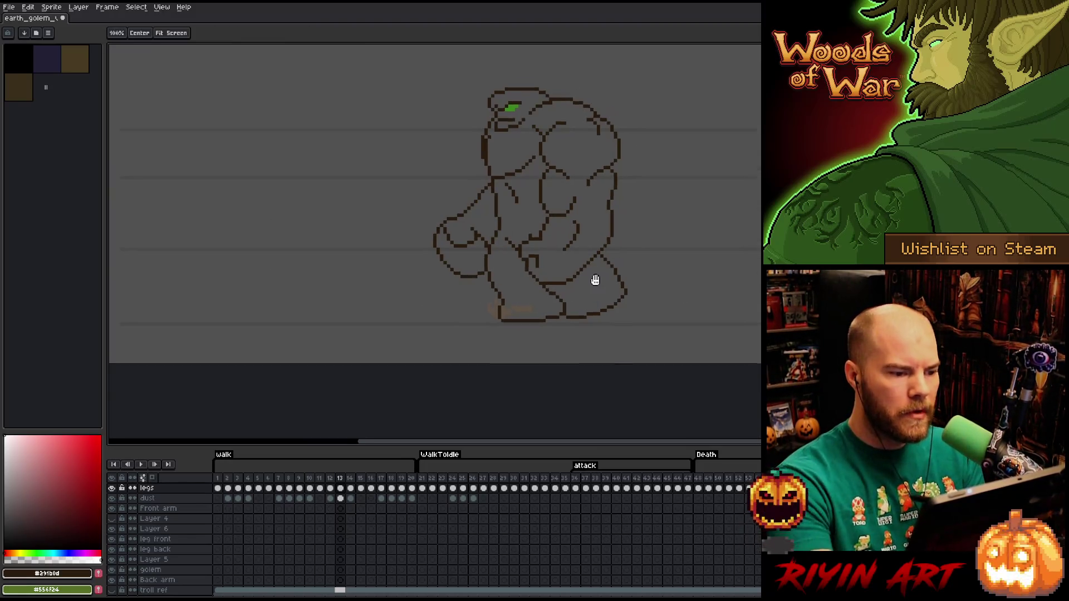
key("ctrl+s")
key("b")
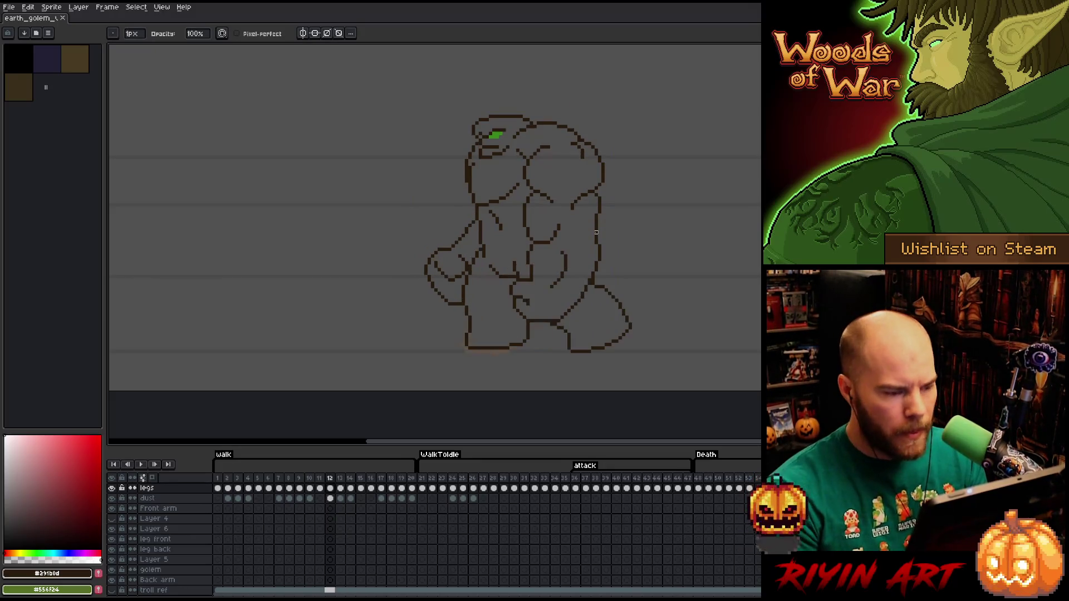
Play the walk animation, stop on frame 13, and compare it with frame 12
key("Return")
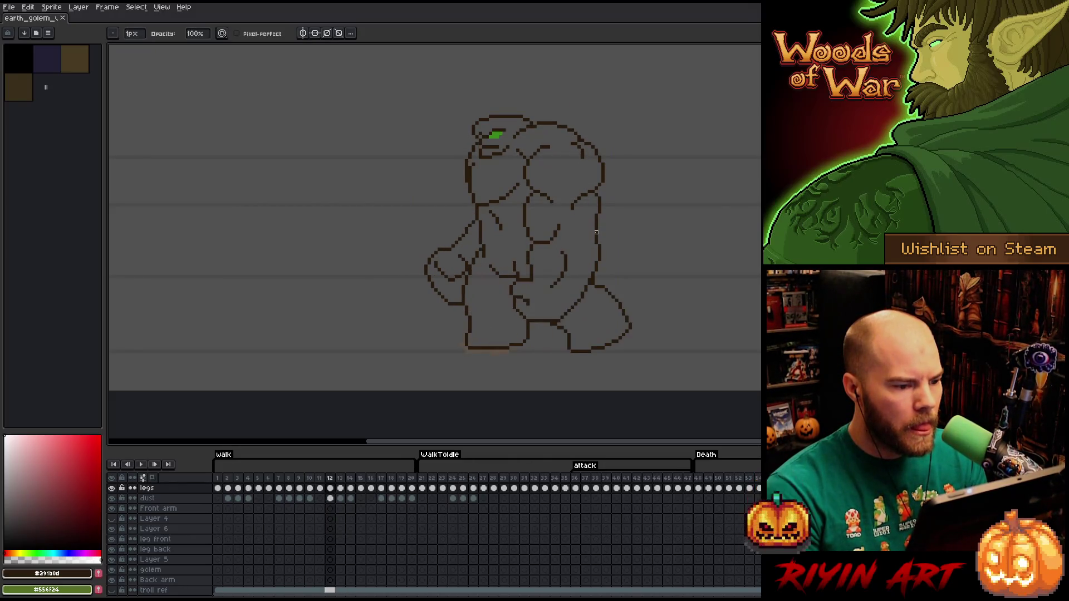
key("Return")
key("Return")
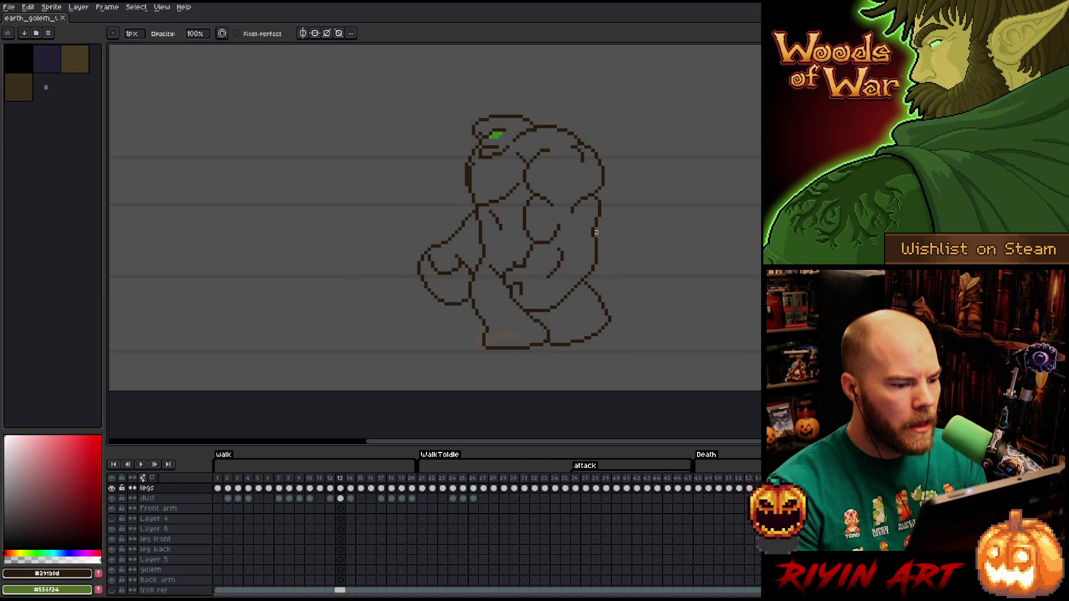
key("Left")
key("Right")
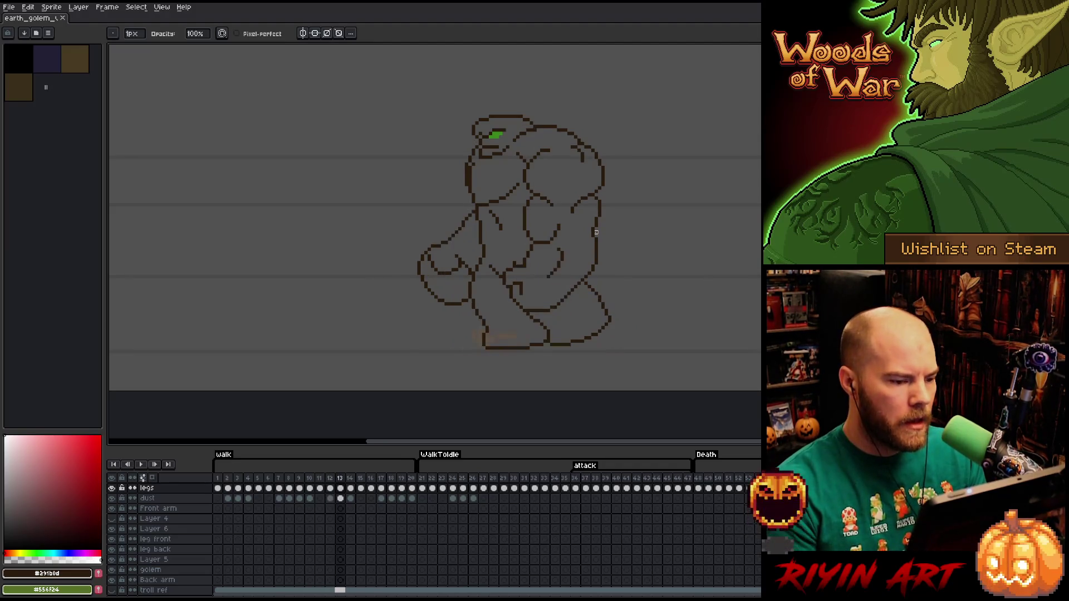
key("Left")
key("Right")
key("Left")
key("Right")
key("Right")
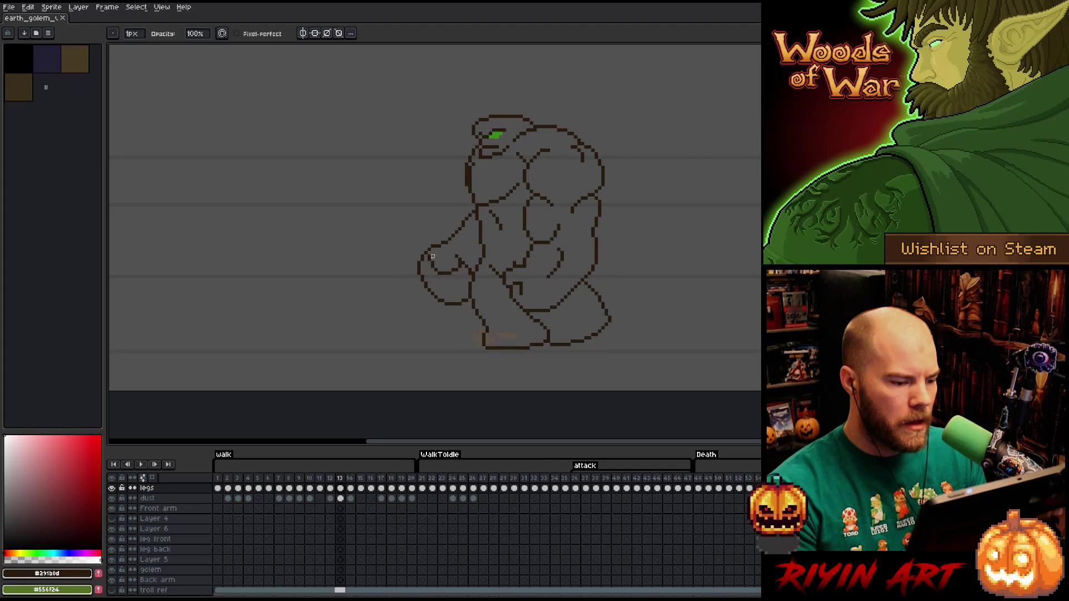
scroll(438, 195, "up", 2)
key("Left")
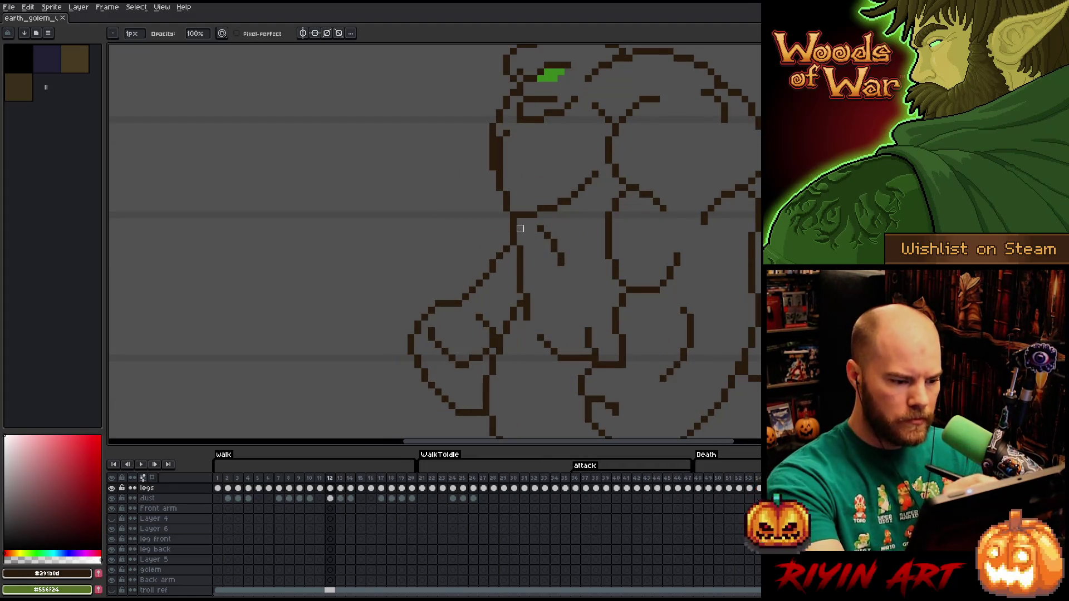
Add dark pixels to the arm outline near the shoulder on frame 13
key("Right")
key("b")
left_click(499, 256)
left_click(493, 249)
key("b")
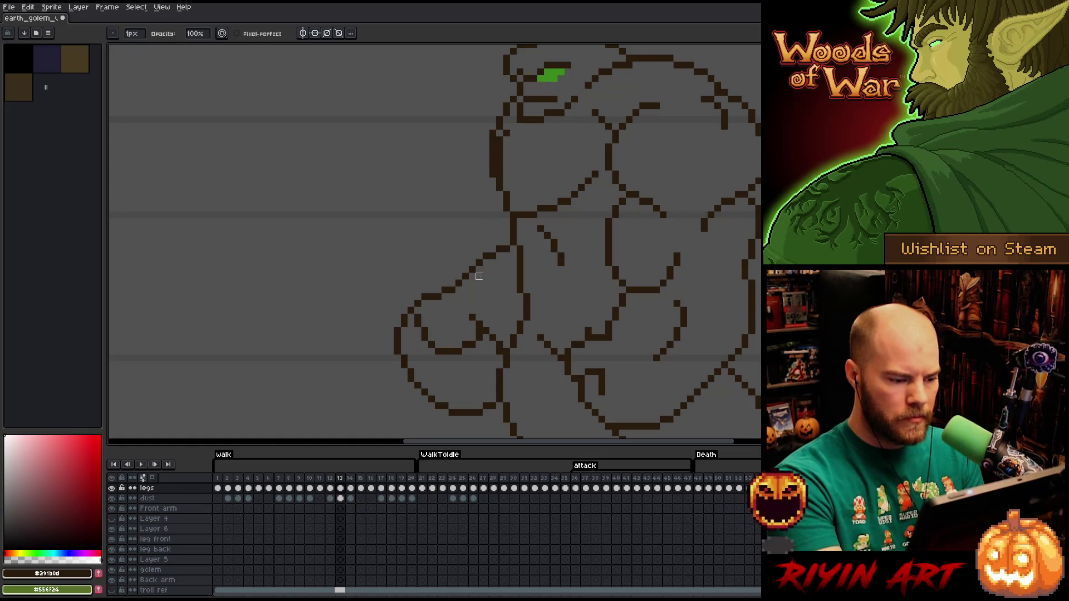
key("e")
Redraw the arm's diagonal line, erasing stray pixels and adding dark ones, then zoom out
left_click(479, 266)
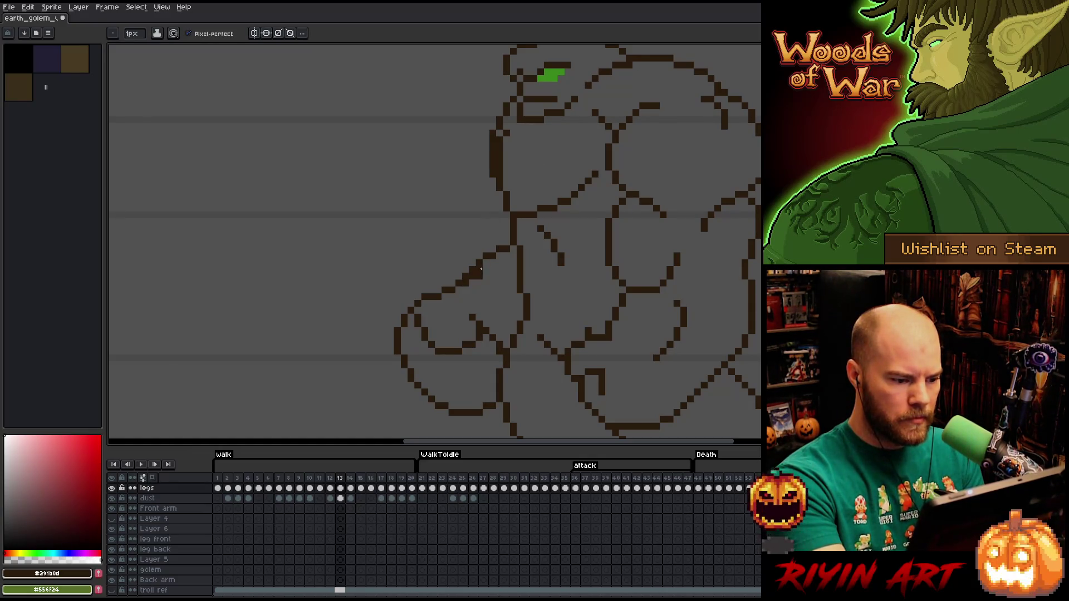
key("e")
left_click(469, 273)
key("b")
left_click(492, 263)
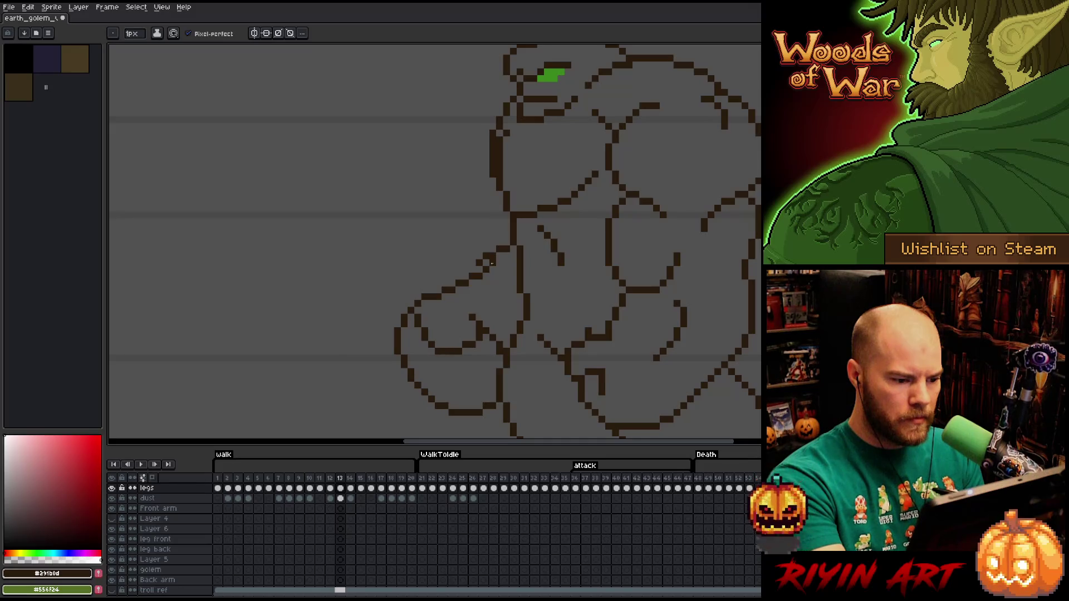
left_click(499, 263)
key("b")
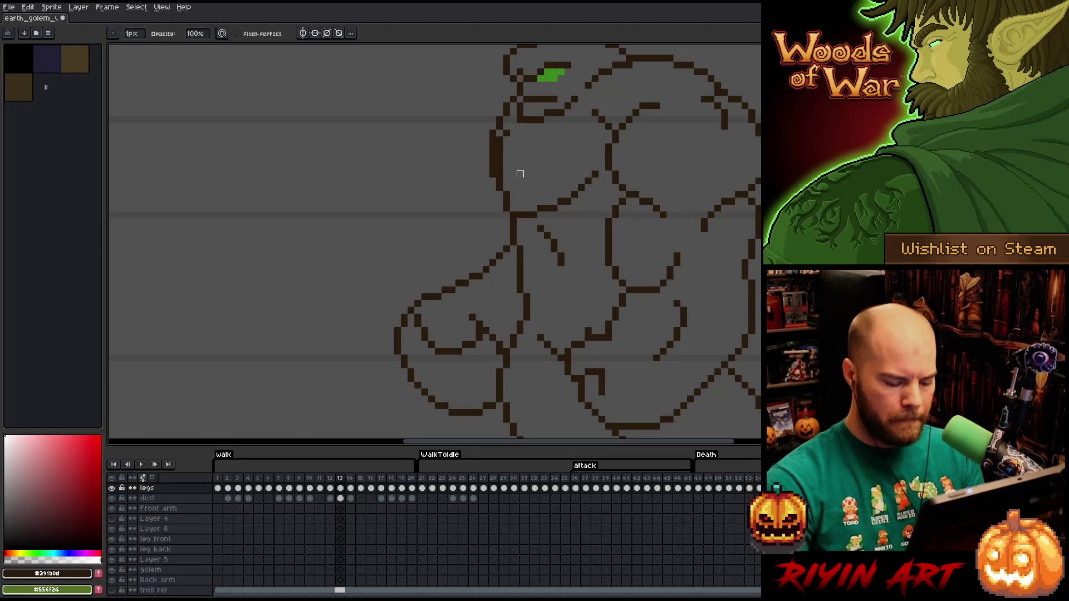
scroll(520, 174, "down", 4)
key("Right")
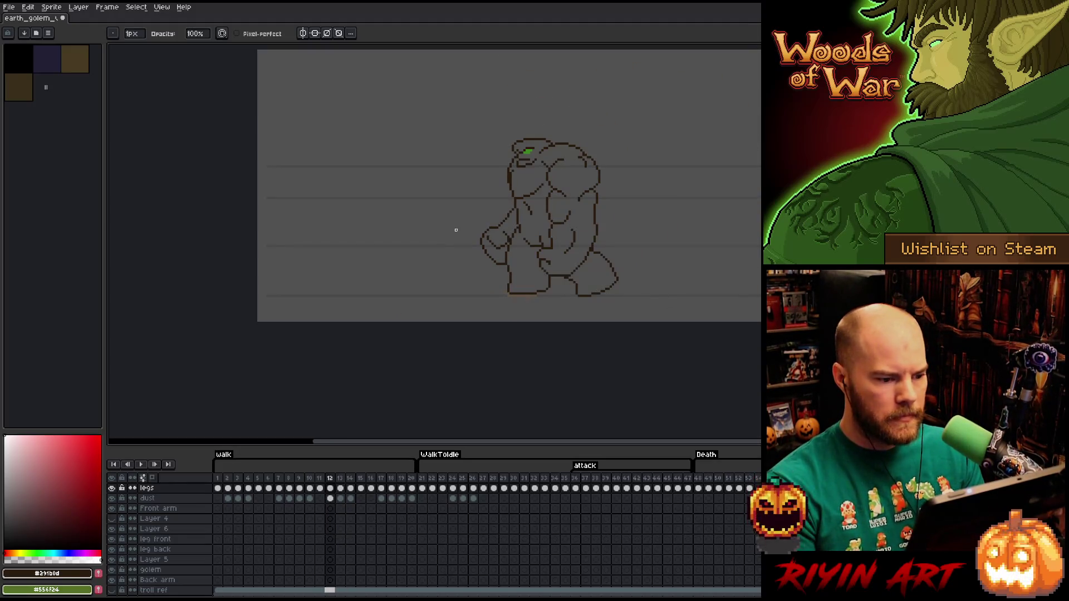
Flip through walk frames 10 to 13 to compare poses
key("Left")
key("Right")
key("Left")
key("Left")
key("Left")
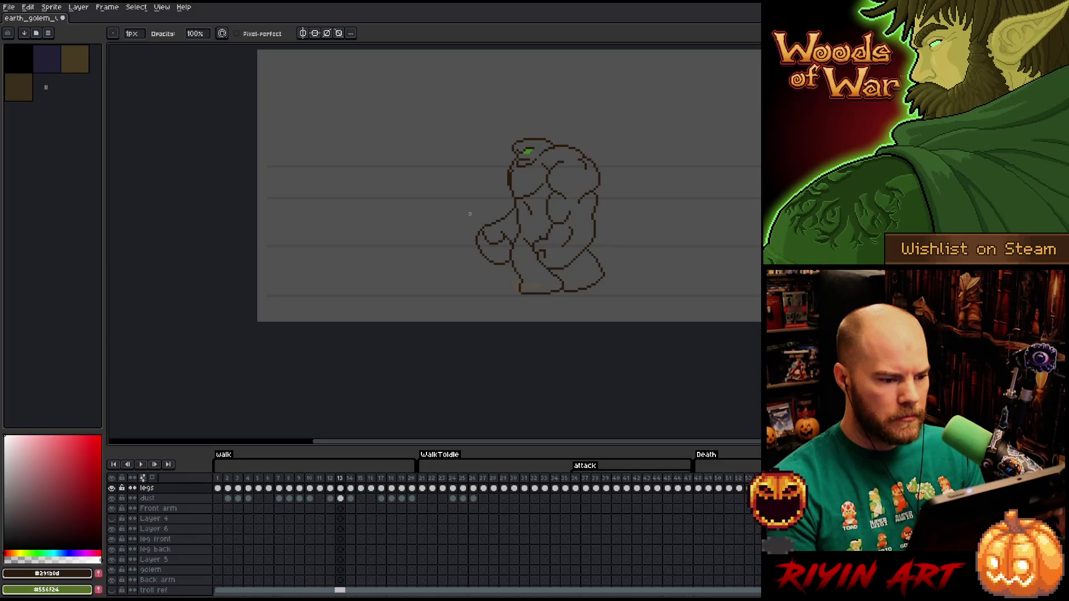
key("Right")
key("Right")
key("Right")
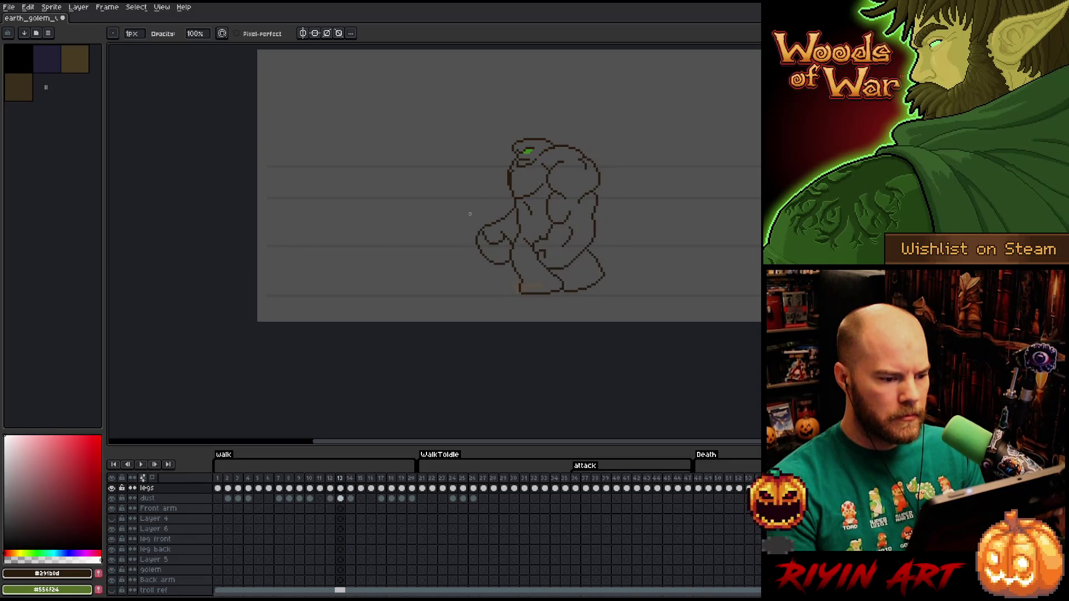
key("Left")
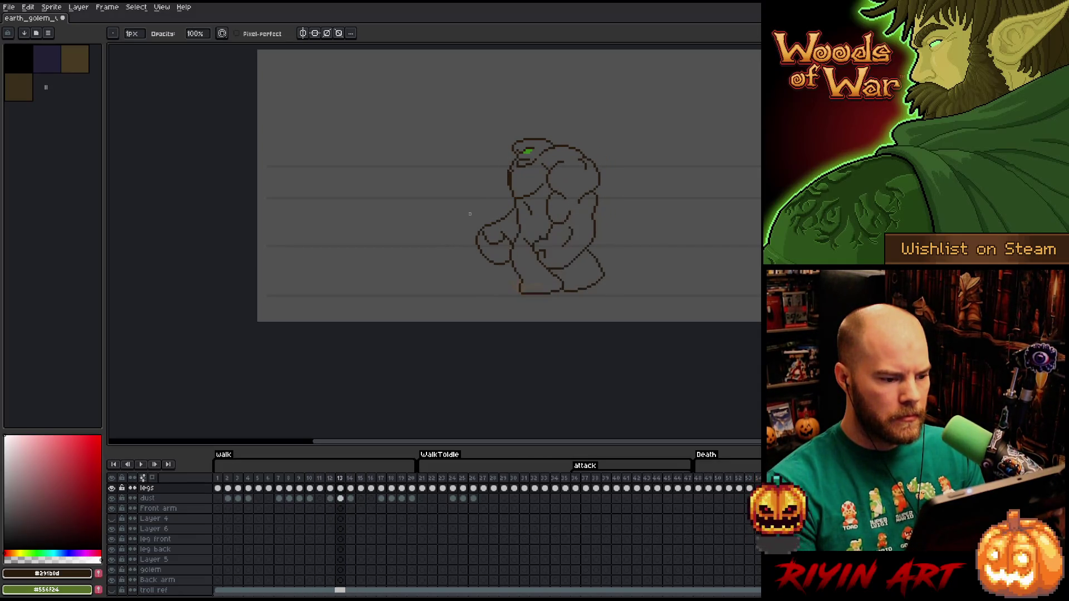
key("Right")
key("Right")
key("Left")
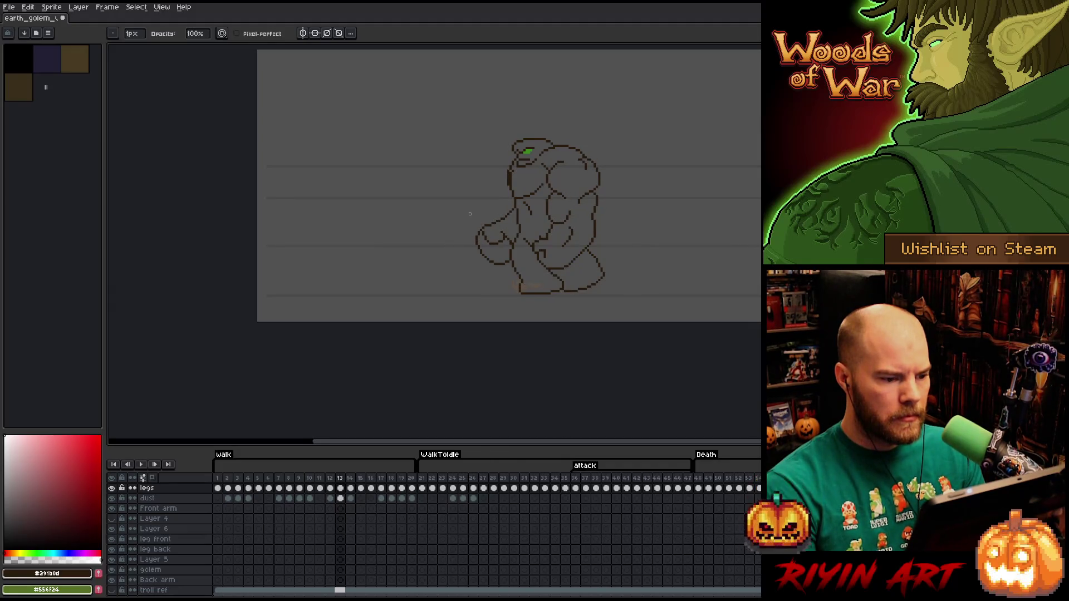
key("Left")
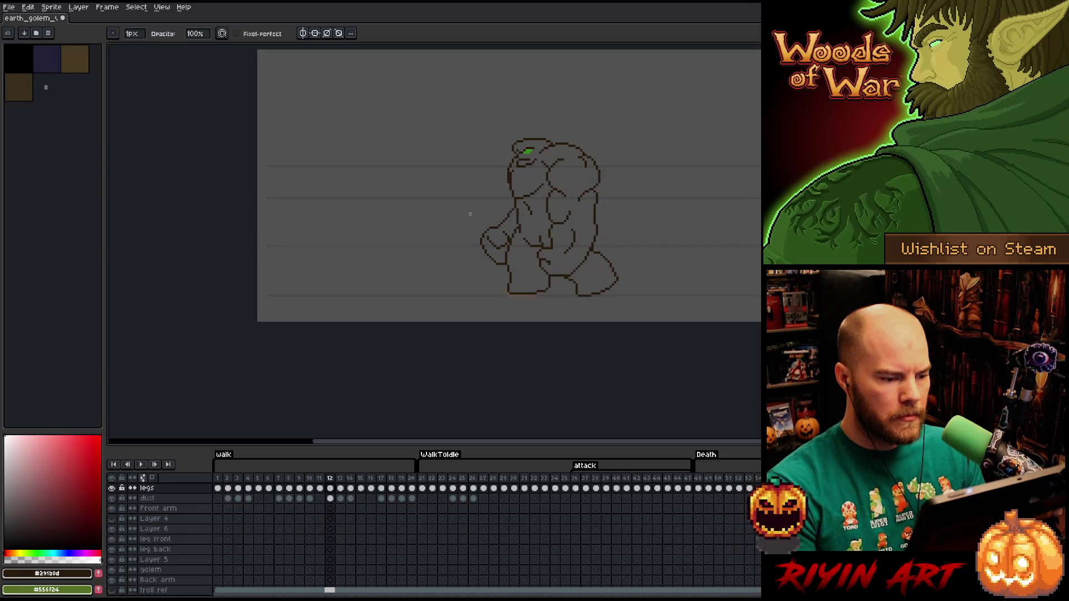
Toggle between frames 12 and 13, settle on frame 12, and zoom in
key("Right")
key("Left")
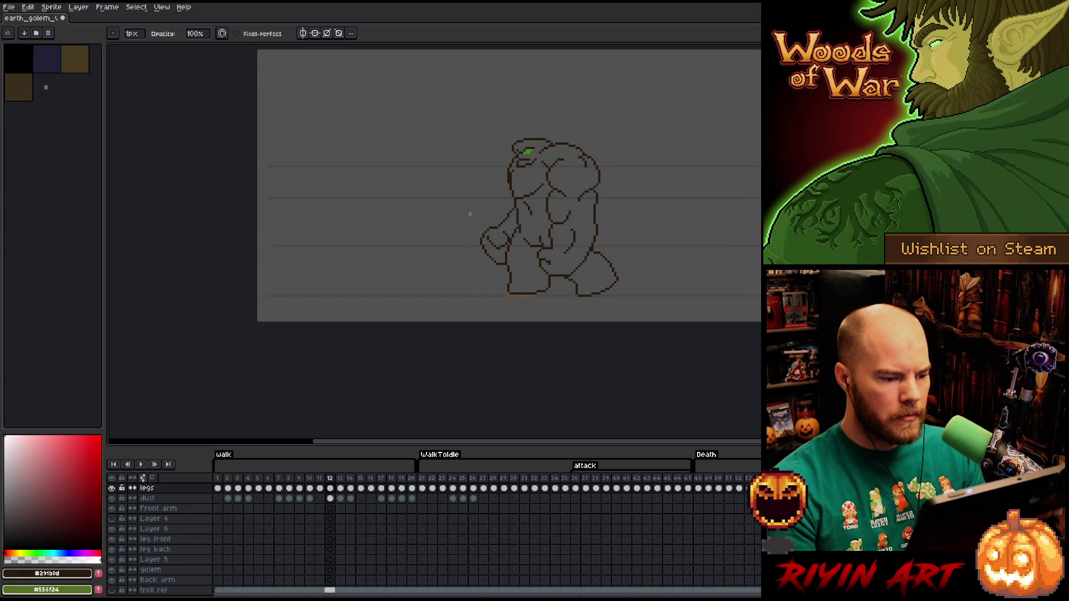
key("Right")
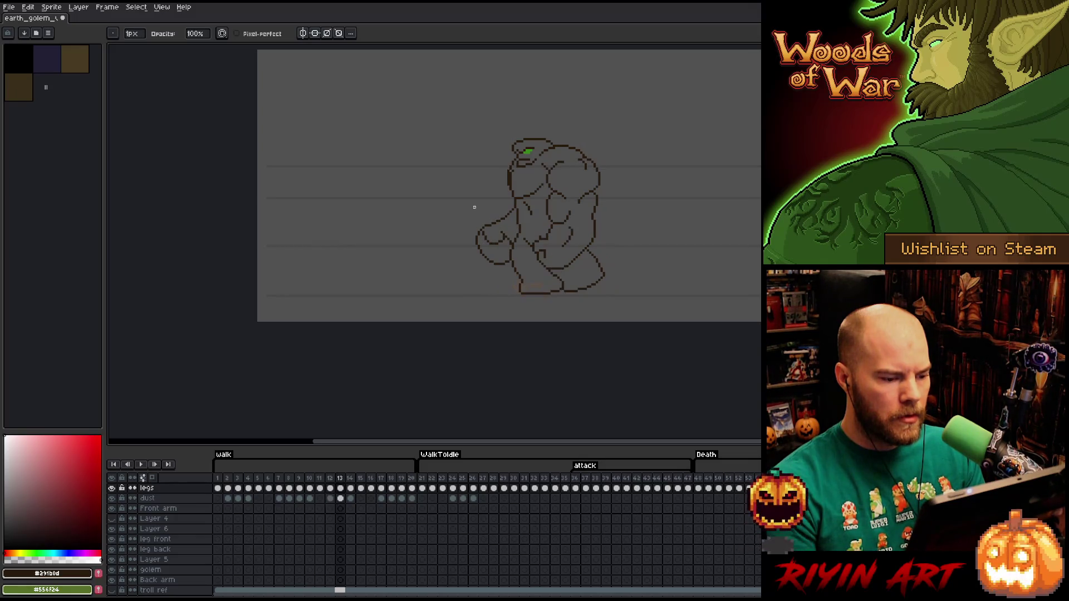
key("Left")
key("Right")
key("Left")
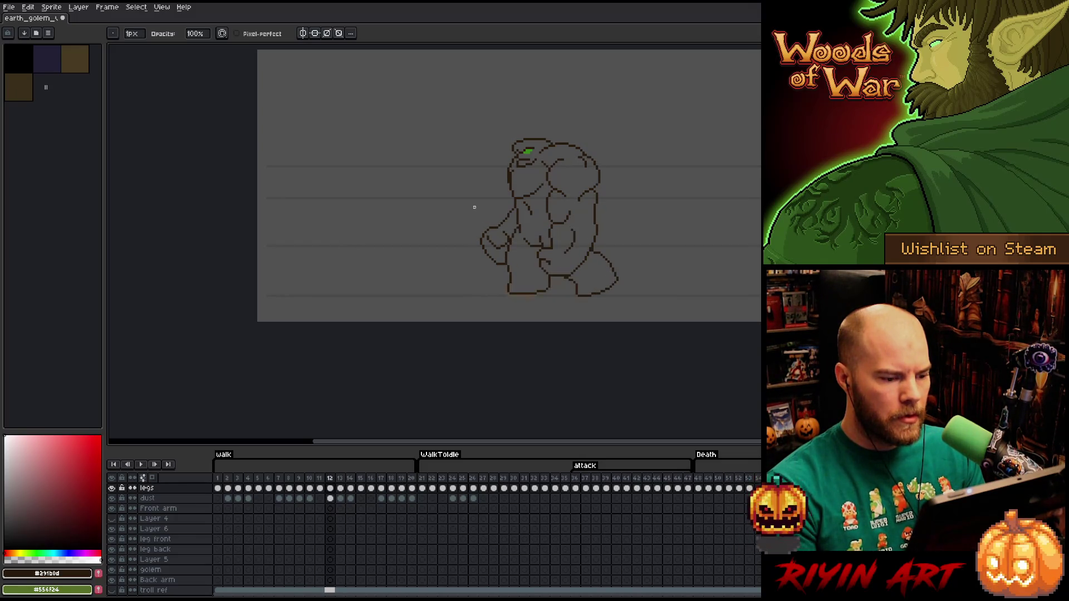
key("Left")
key("Right")
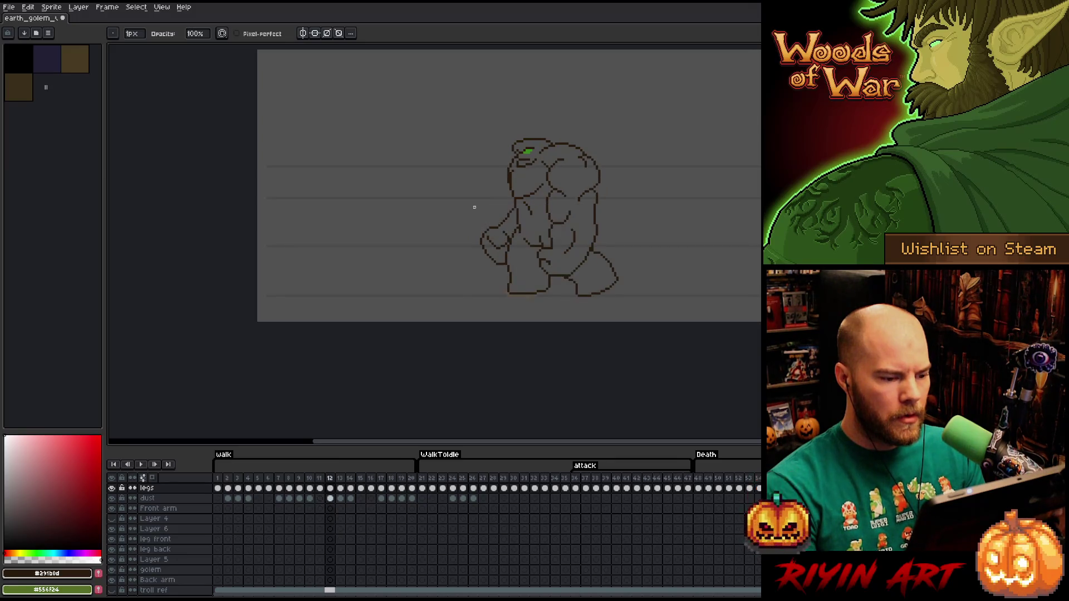
scroll(478, 208, "up", 1)
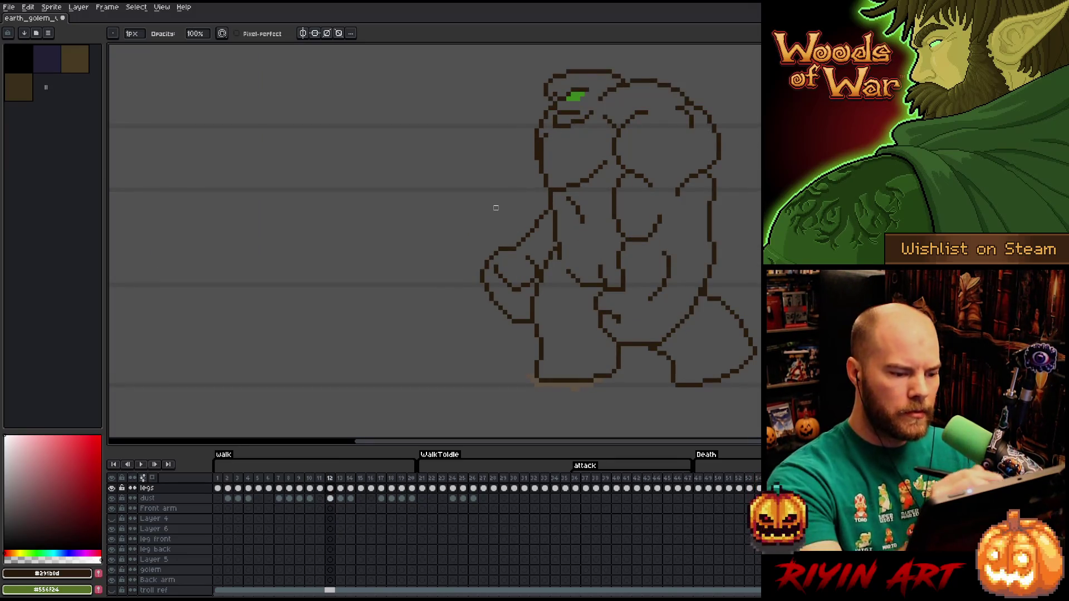
With the Eraser active, flip between walk frames 12 and 13 to compare the golem's poses, ending on 13
key("e")
key("Left")
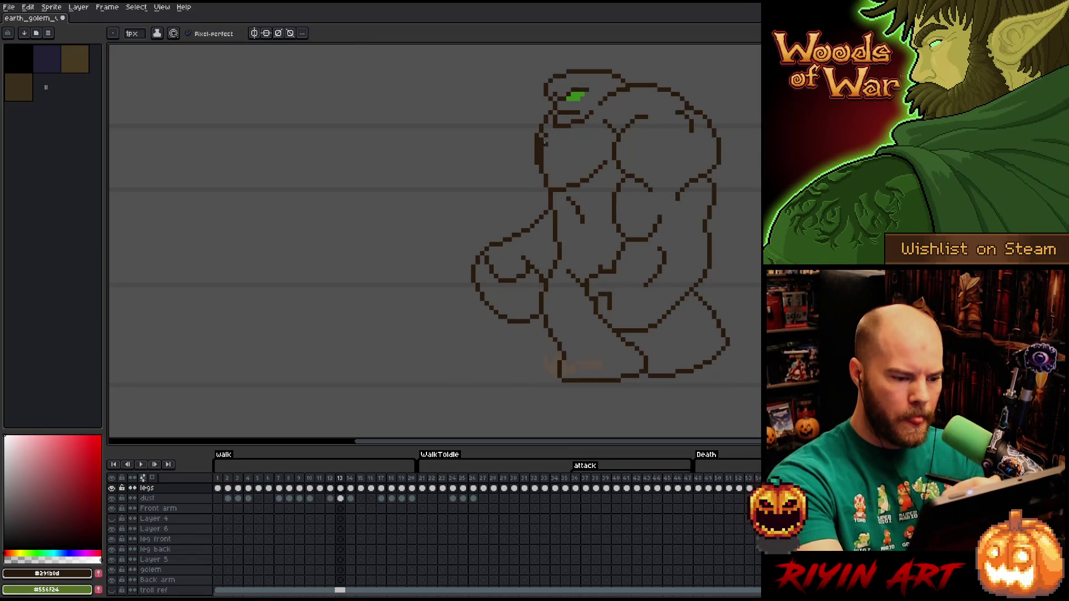
key("Right")
key("Right")
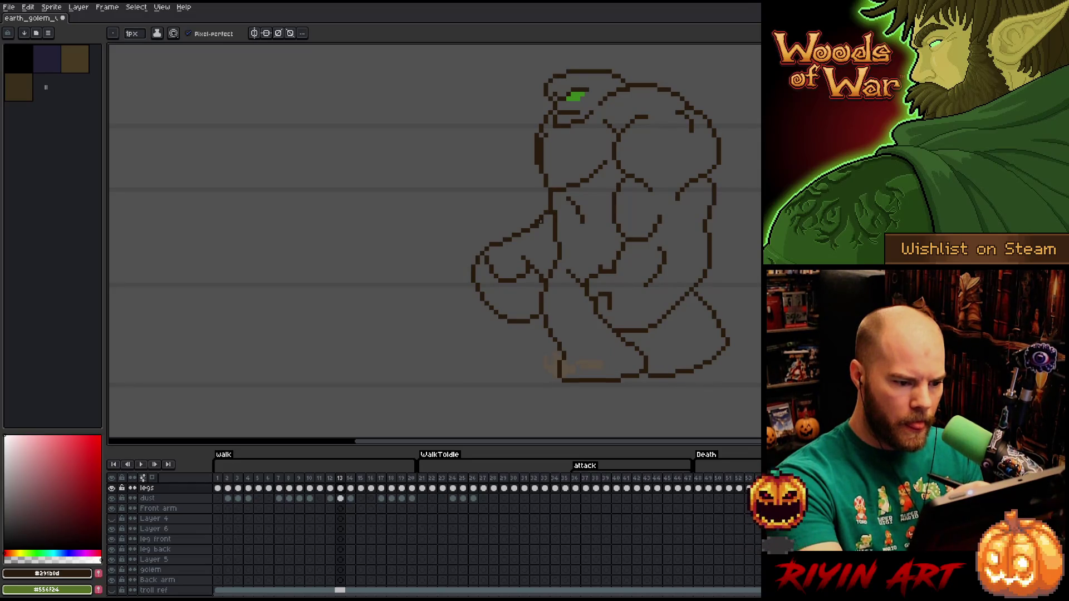
key("e")
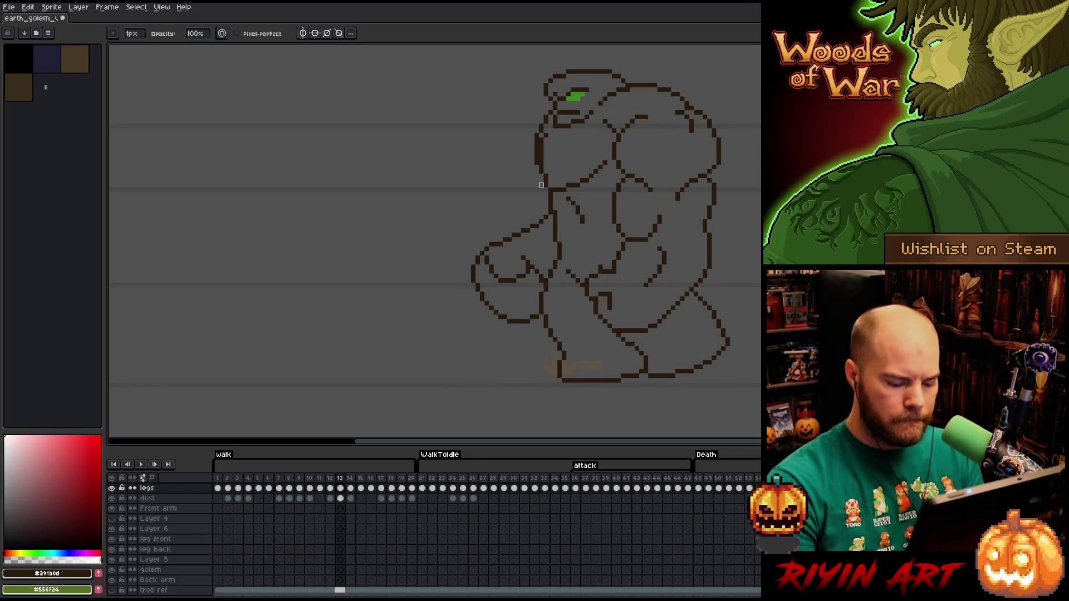
key("Left")
scroll(472, 213, "down", 1)
key("Right")
key("Right")
key("Left")
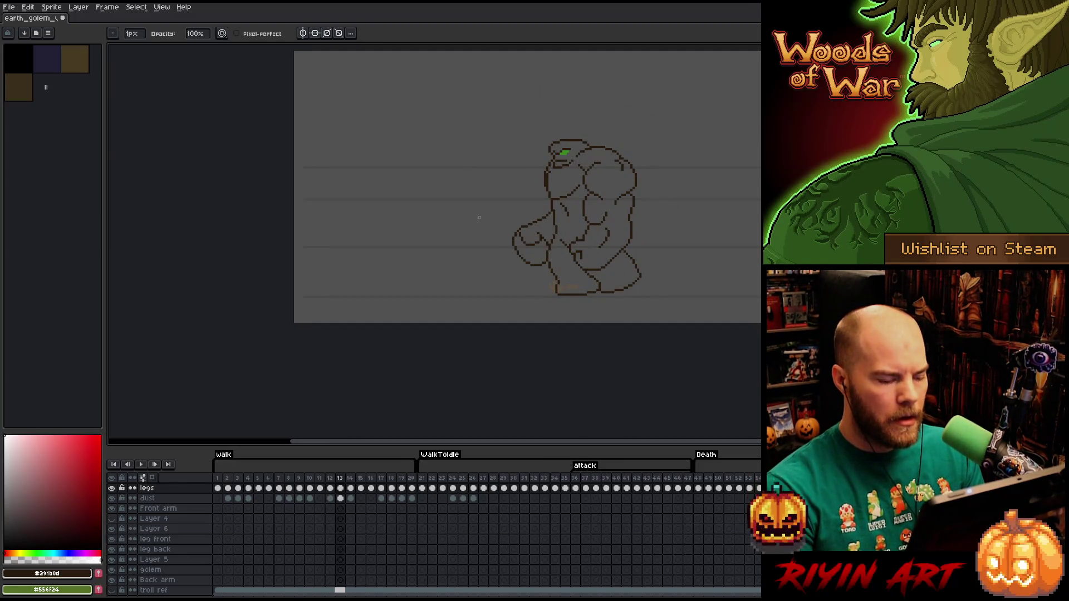
scroll(502, 238, "up", 1)
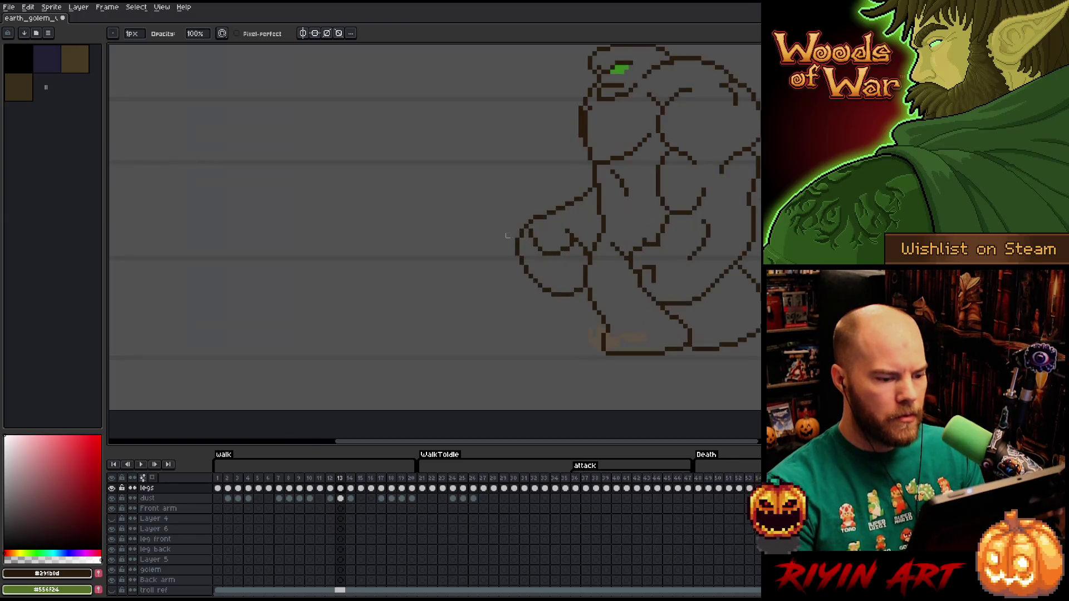
Select the golem's front arm on frame 13 and nudge it slightly right
key("m")
mouse_move(586, 176)
left_mouse_down()
mouse_move(584, 287)
mouse_move(481, 162)
left_mouse_up()
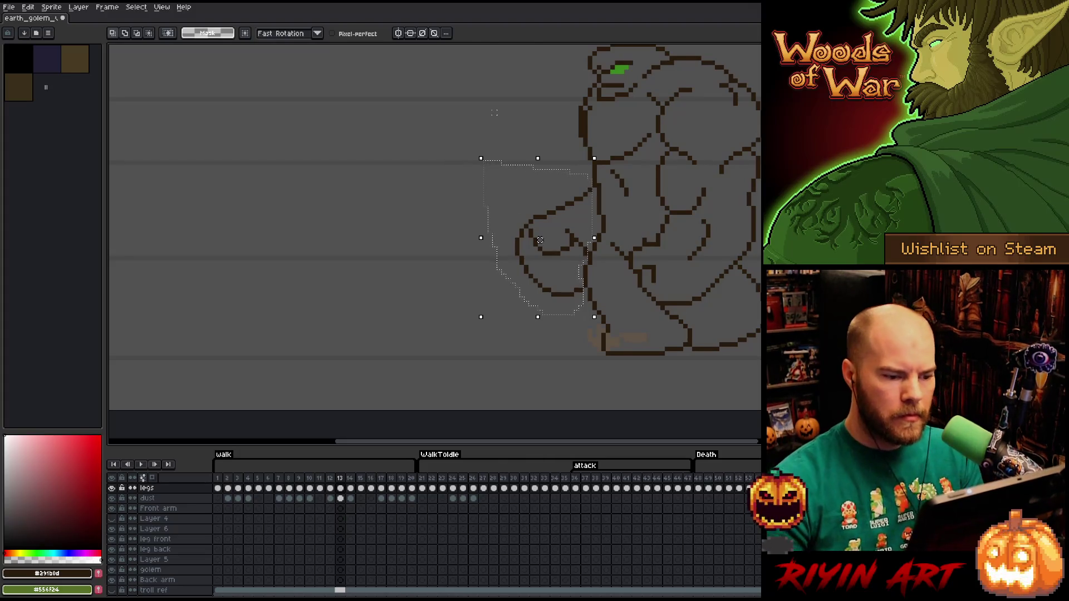
left_click_drag(537, 240, 544, 241)
key("Return")
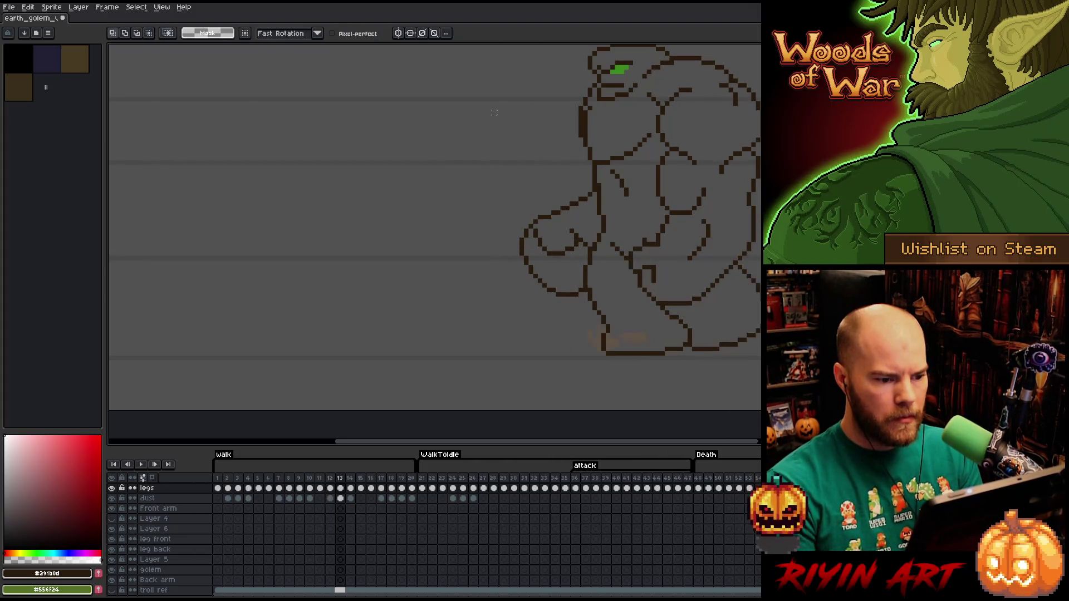
Flip between frames 13 and 14 to compare the arm, settling on frame 14
key("period")
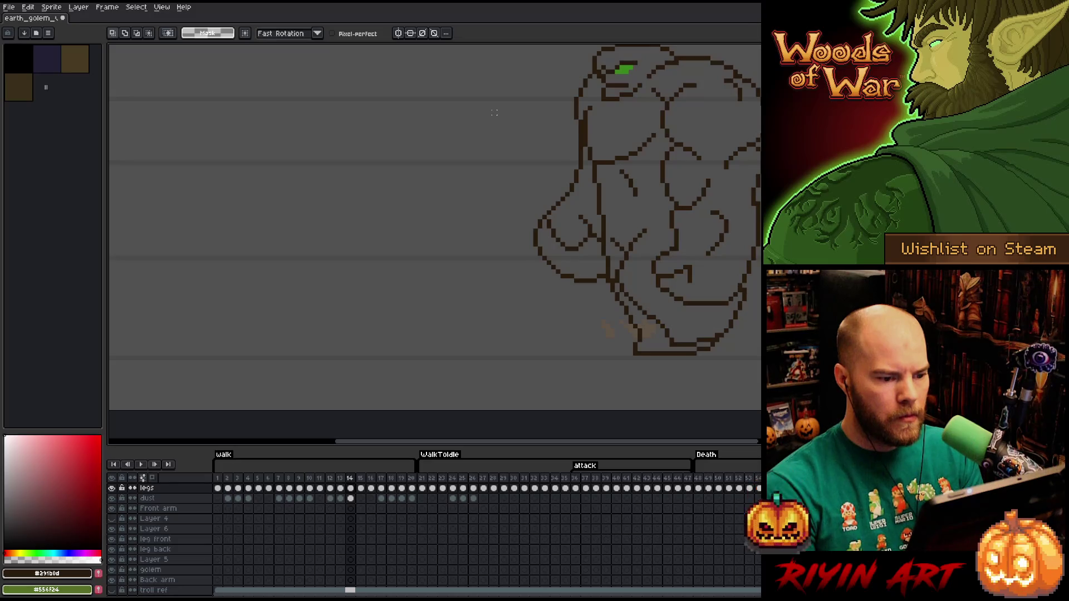
key("comma")
key("period")
key("comma")
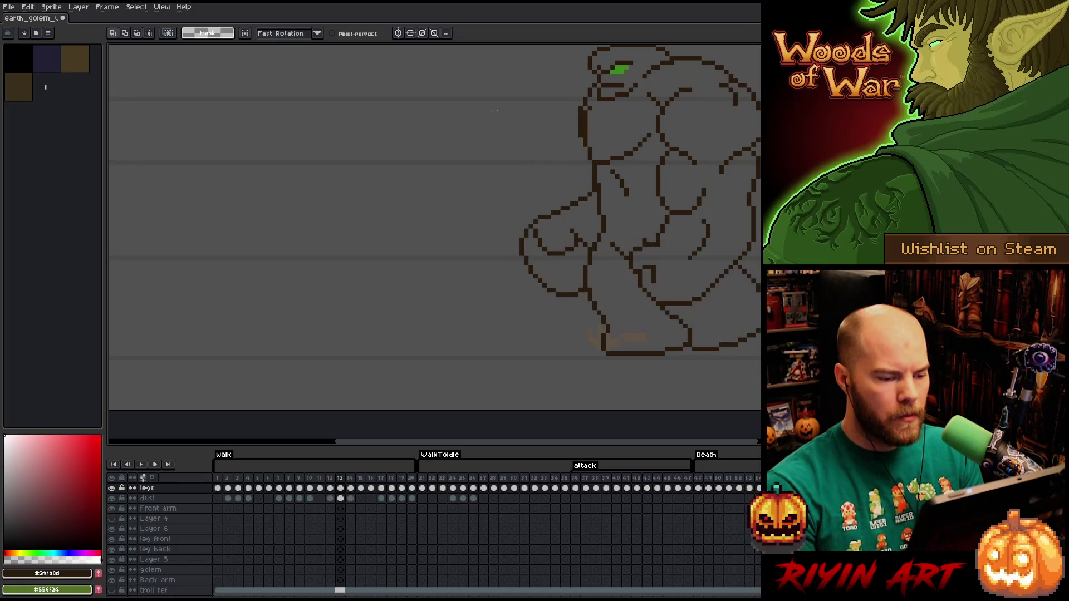
key("period")
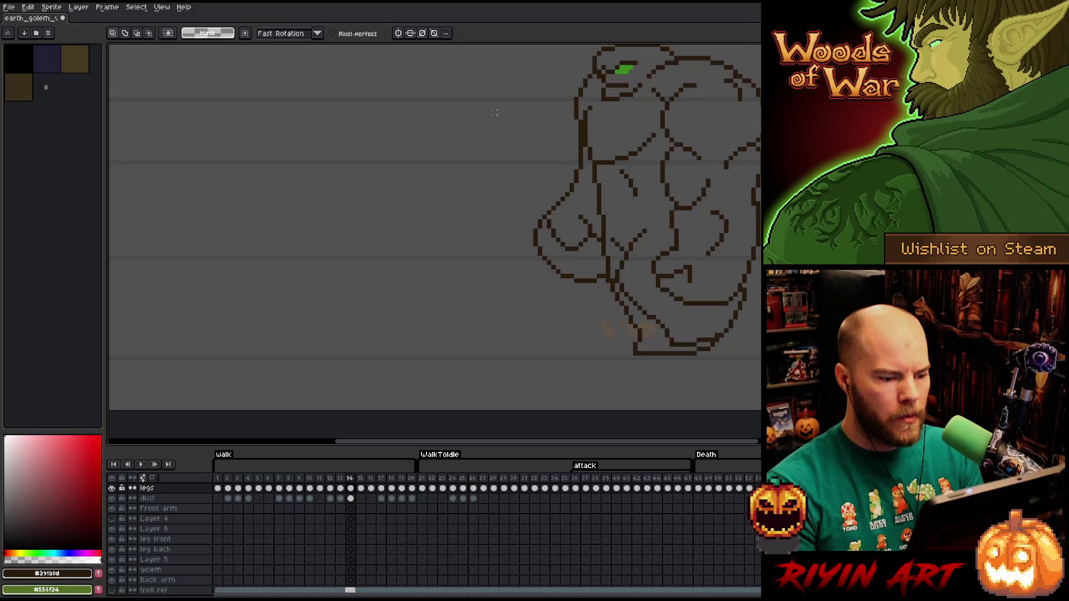
On frame 14, lasso the front arm, shift it down slightly, and deselect
mouse_move(567, 159)
left_mouse_down()
mouse_move(582, 166)
mouse_move(604, 270)
mouse_move(534, 212)
mouse_move(530, 329)
mouse_move(541, 327)
left_mouse_up()
key("Down")
key("Down")
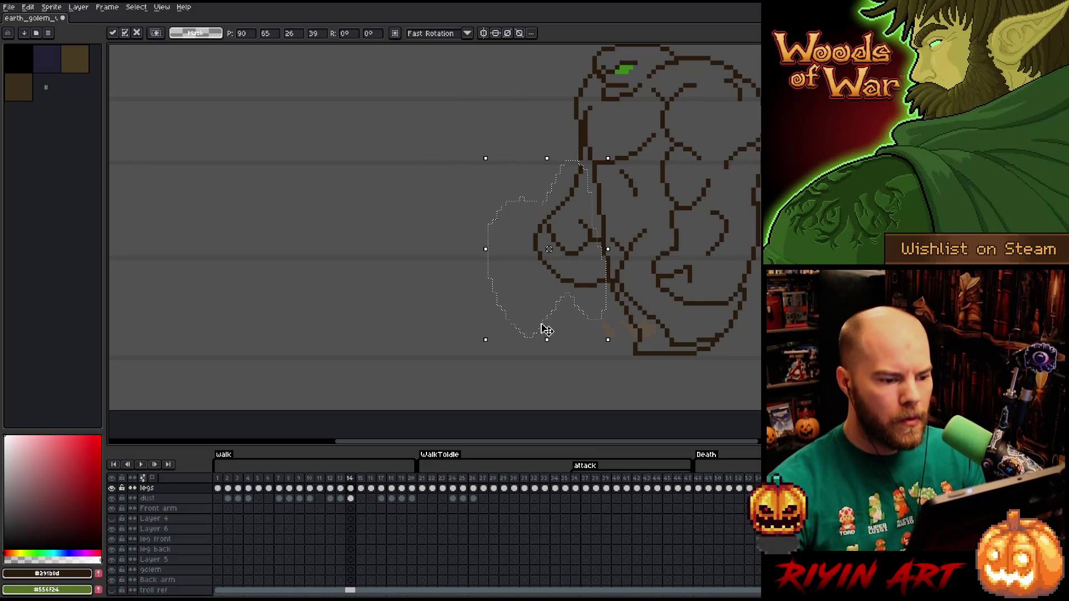
key("Return")
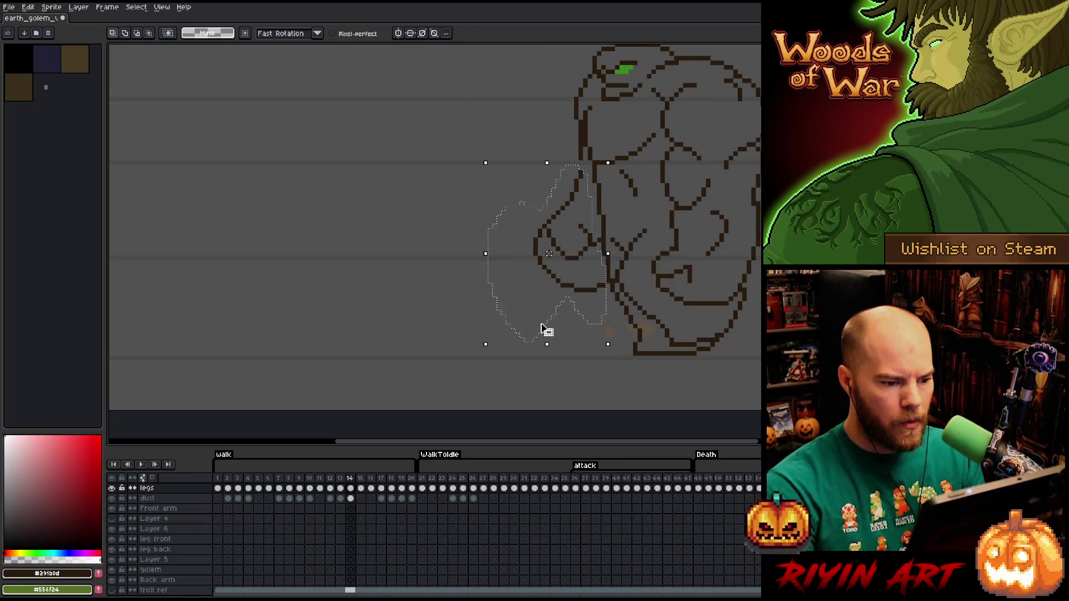
key("ctrl+z")
key("ctrl+y")
key("ctrl+d")
Switch between Pencil and Eraser, then advance to walk frame 15, comparing it with frame 14
key("b")
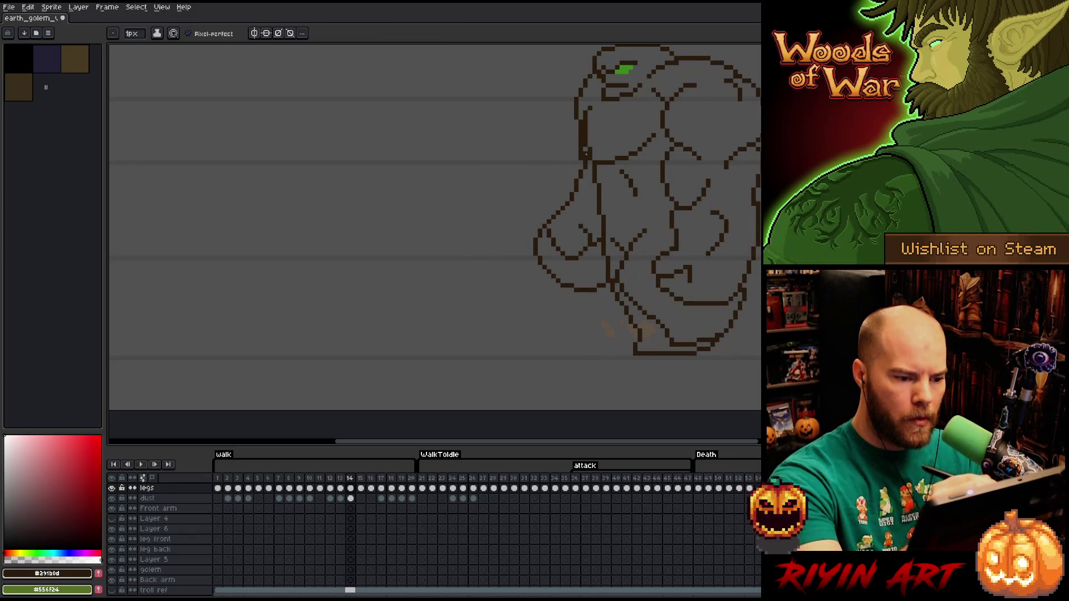
key("e")
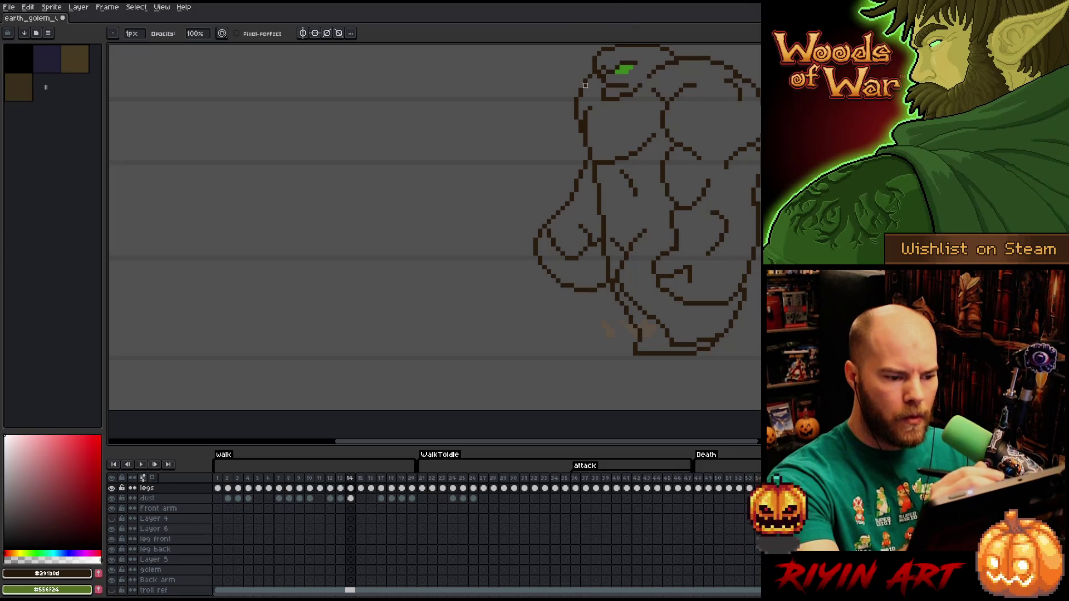
key("b")
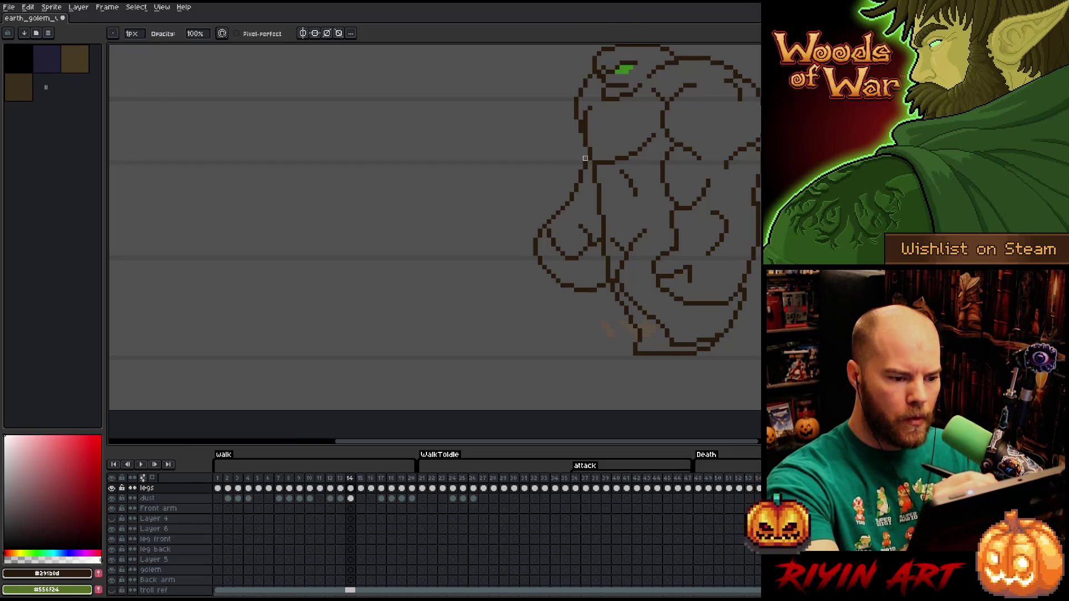
key("e")
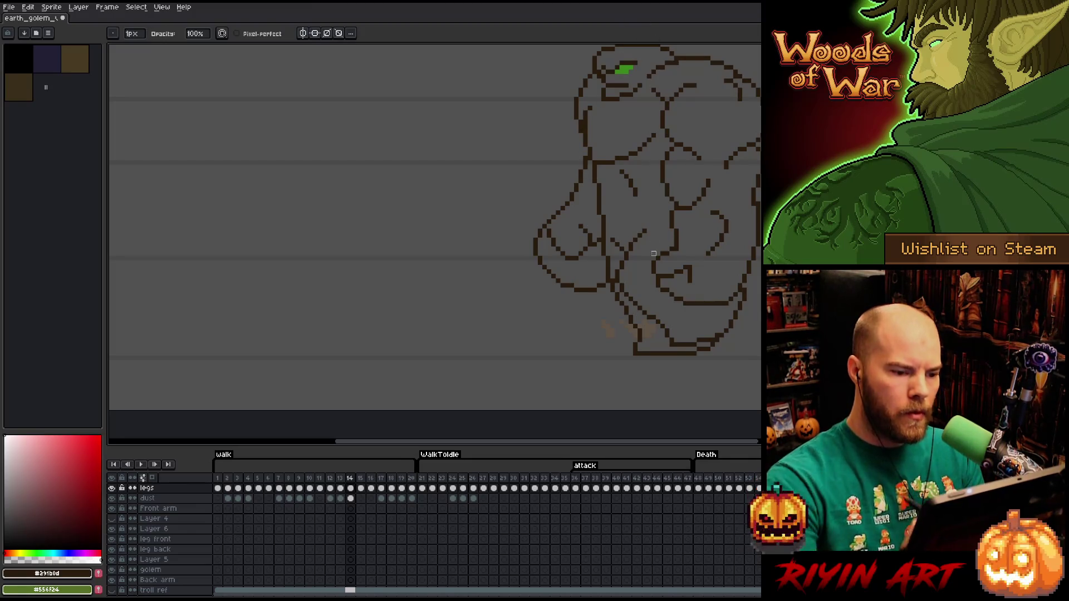
key("Left")
key("Right")
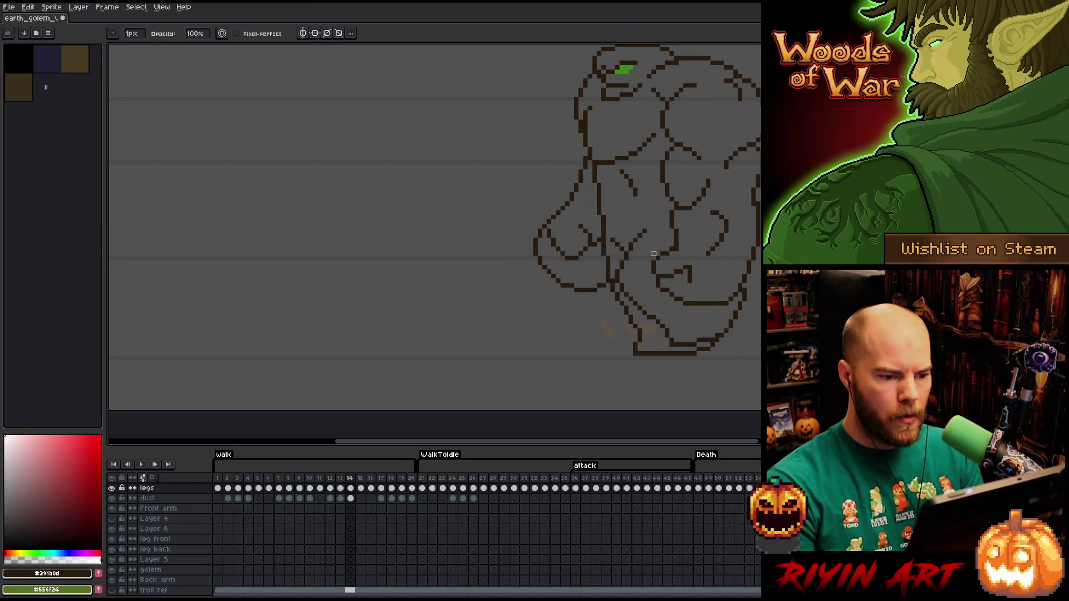
key("Right")
key("Left")
key("Right")
Lasso the lowered front arm on frame 15 and nudge it down one pixel
key("q")
mouse_move(548, 153)
left_mouse_down()
mouse_move(569, 161)
mouse_move(601, 221)
mouse_move(594, 271)
mouse_move(546, 156)
left_mouse_up()
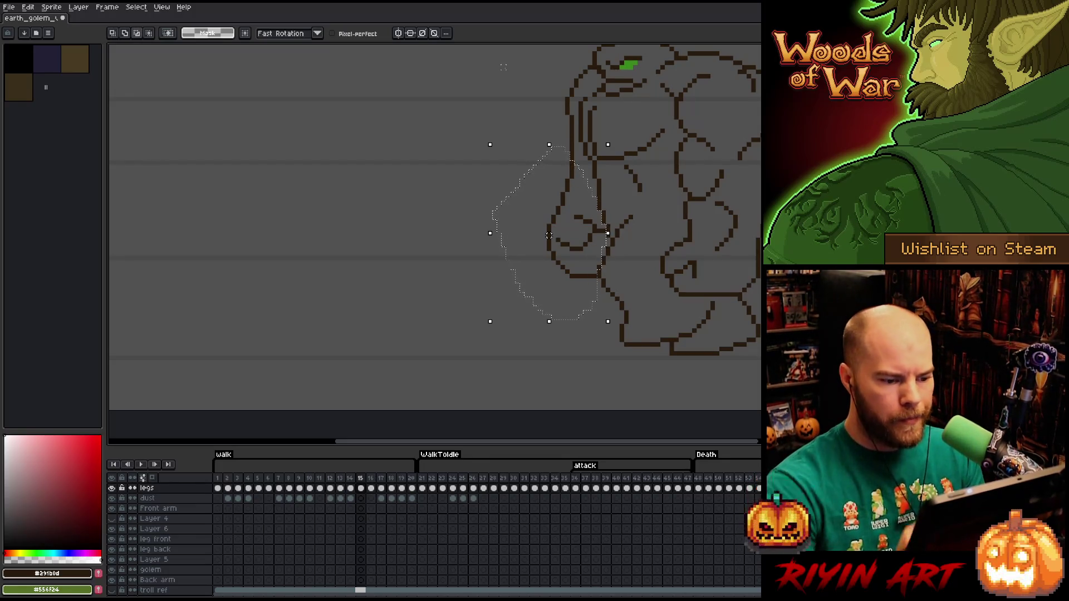
key("Down")
key("ctrl+d")
key("b")
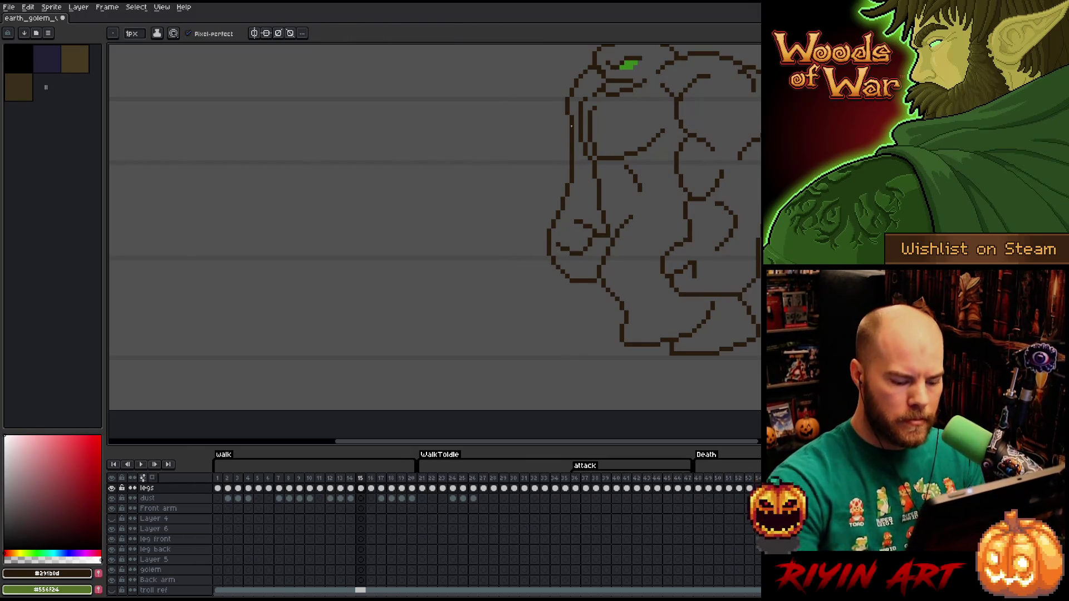
Compare frames 14 and 15, then restore the previous selection around the arm
key("Left")
key("Right")
key("Left")
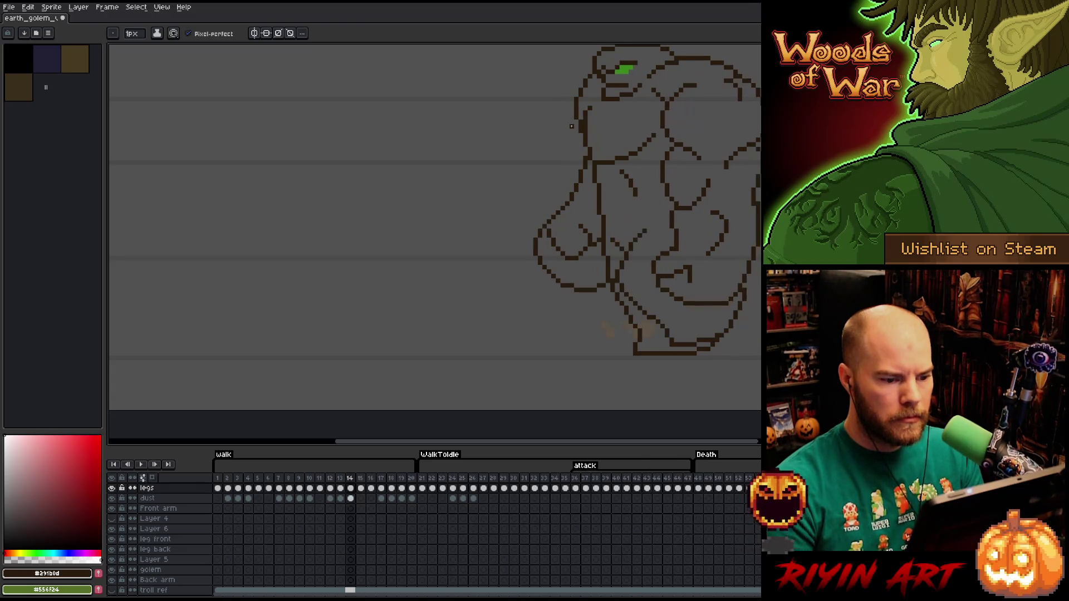
key("Right")
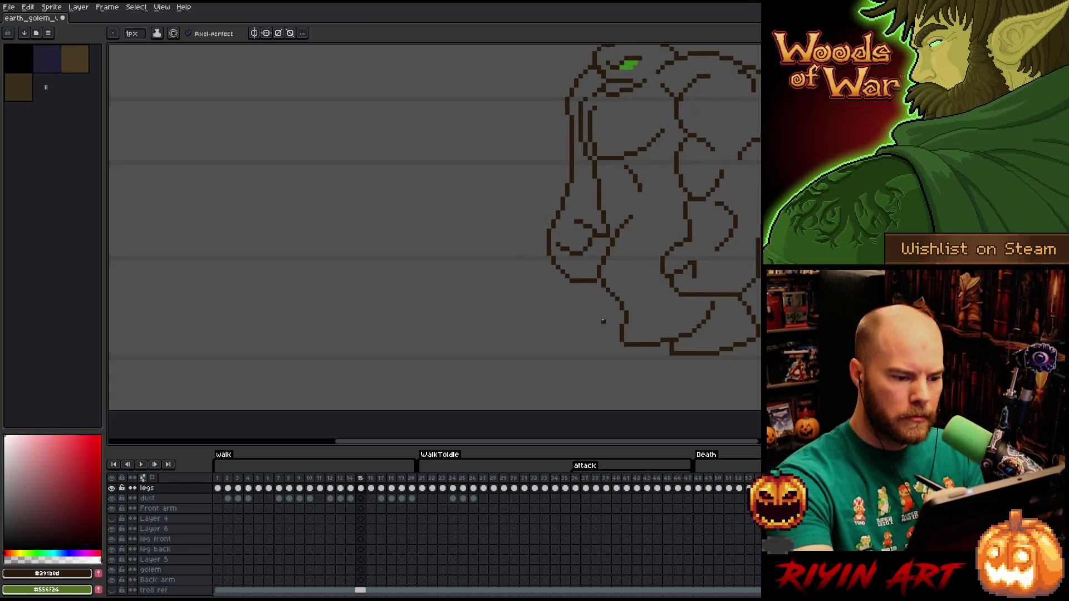
key("ctrl+shift+d")
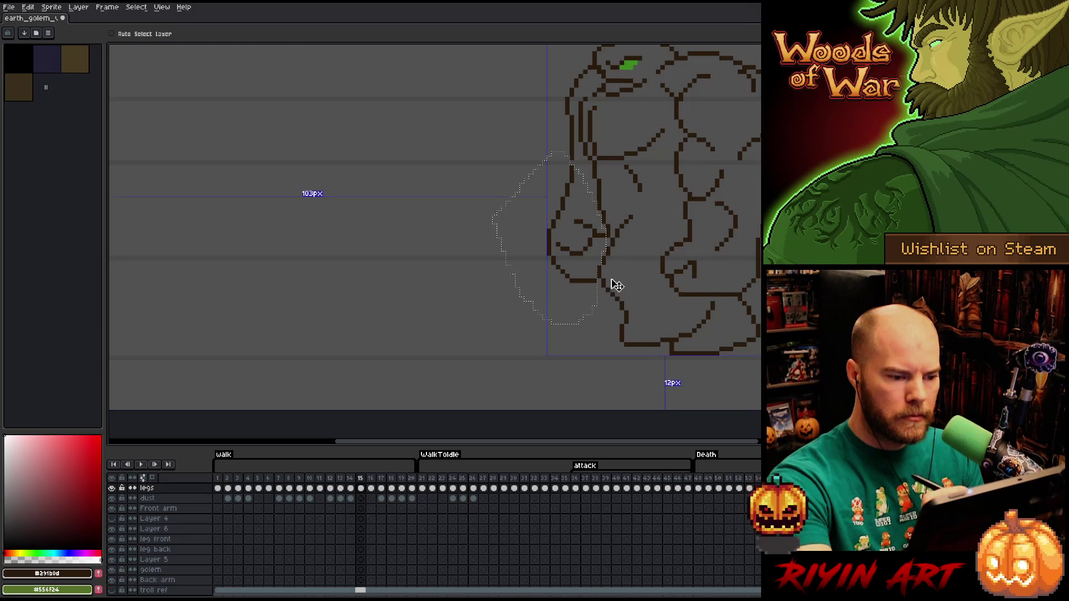
key("b")
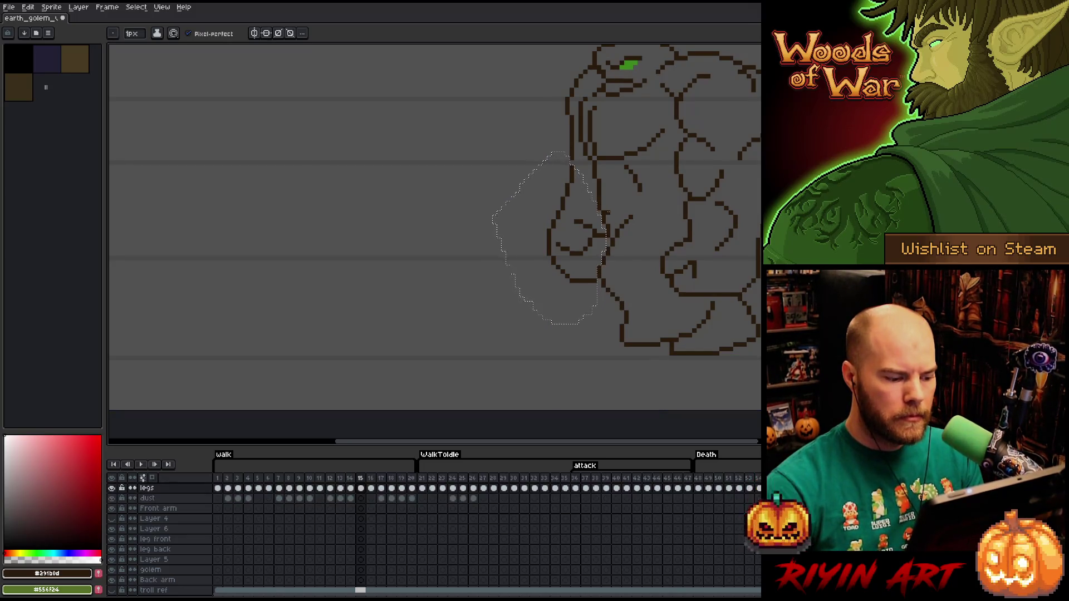
Stretch the arm selection out to the left and draw a short diagonal line on the fist outline
key("Left")
key("v")
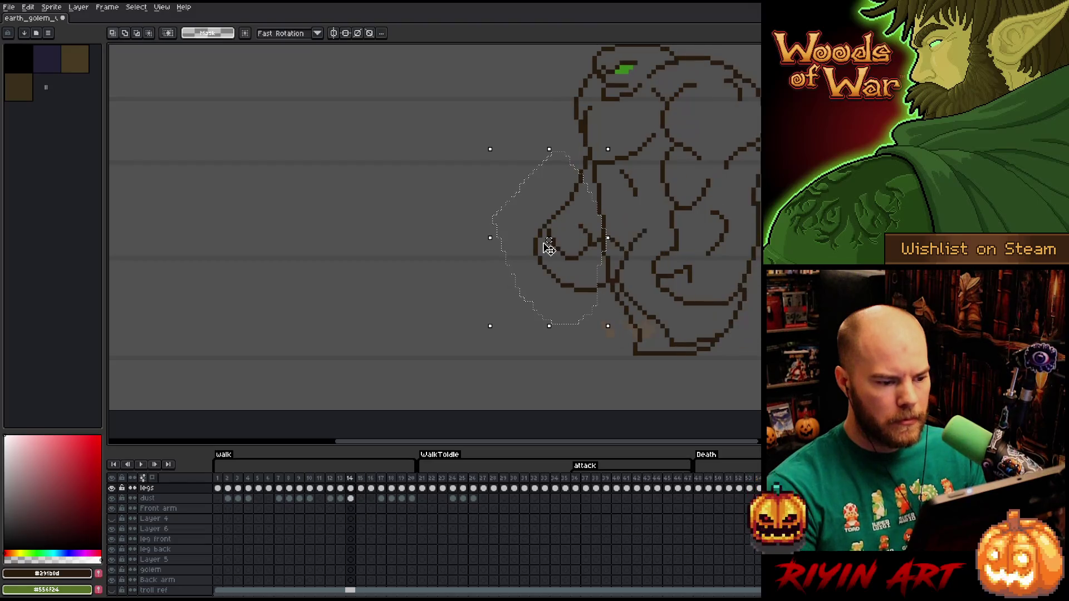
key("Right")
left_click_drag(546, 246, 490, 269)
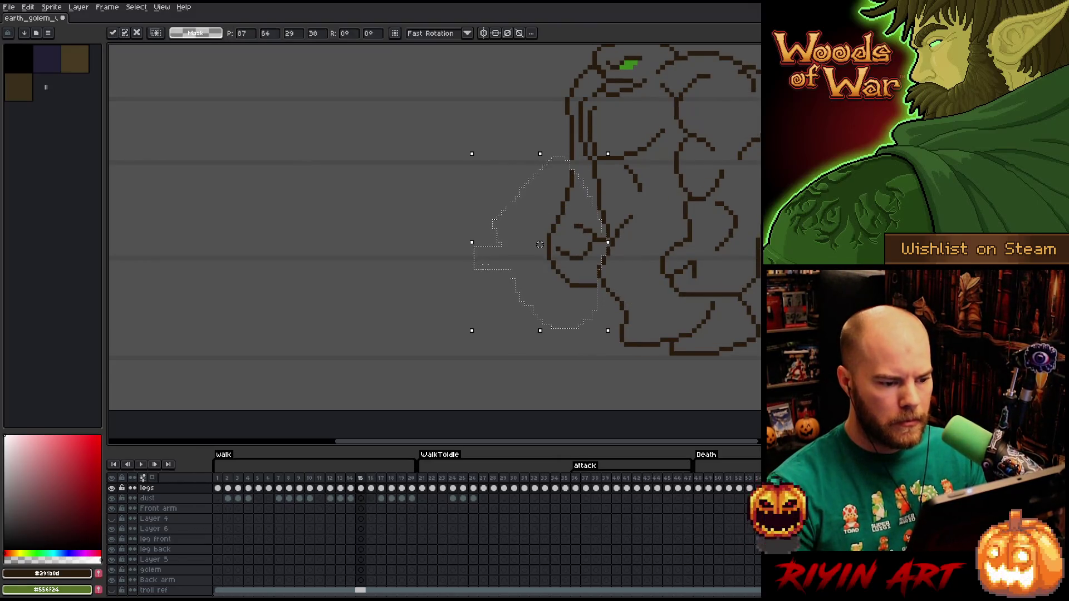
key("ctrl+d")
key("b")
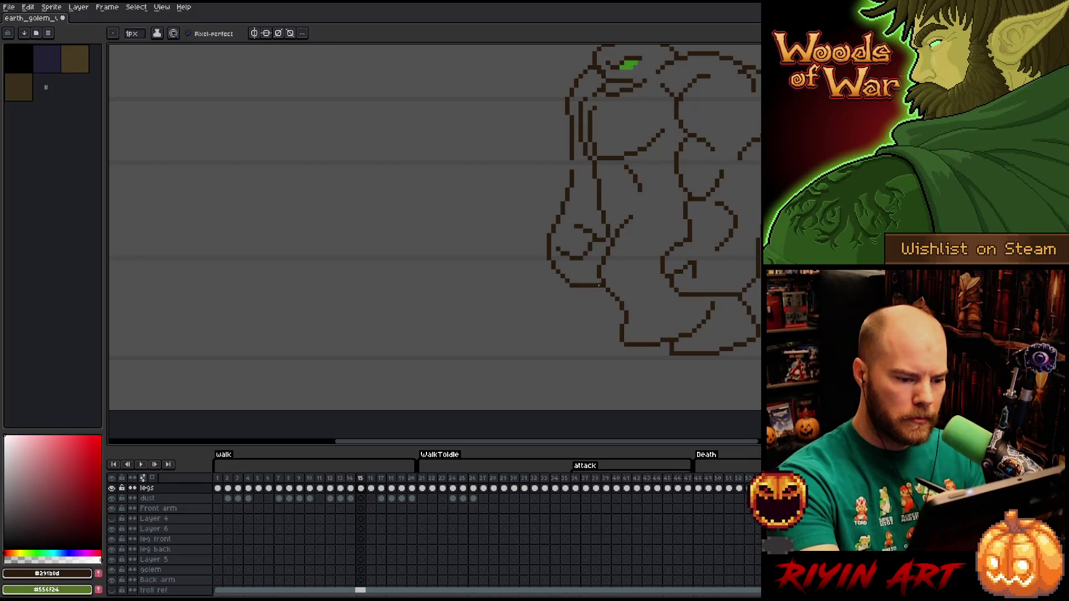
left_click_drag(603, 234, 610, 241)
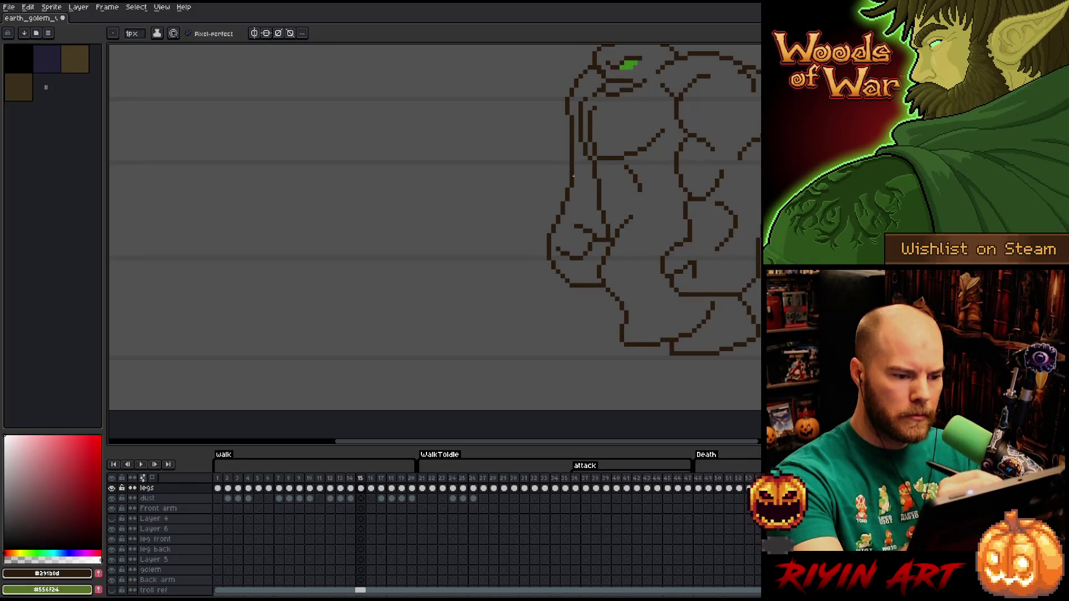
key("e")
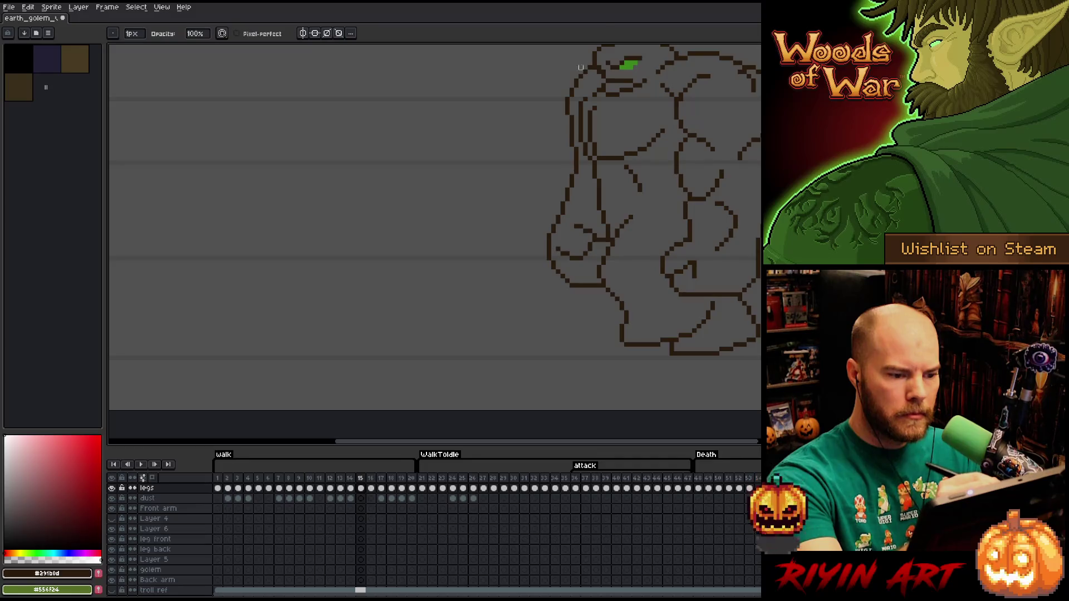
key("Left")
key("Right")
key("Left")
key("Right")
key("Left")
key("Right")
key("e")
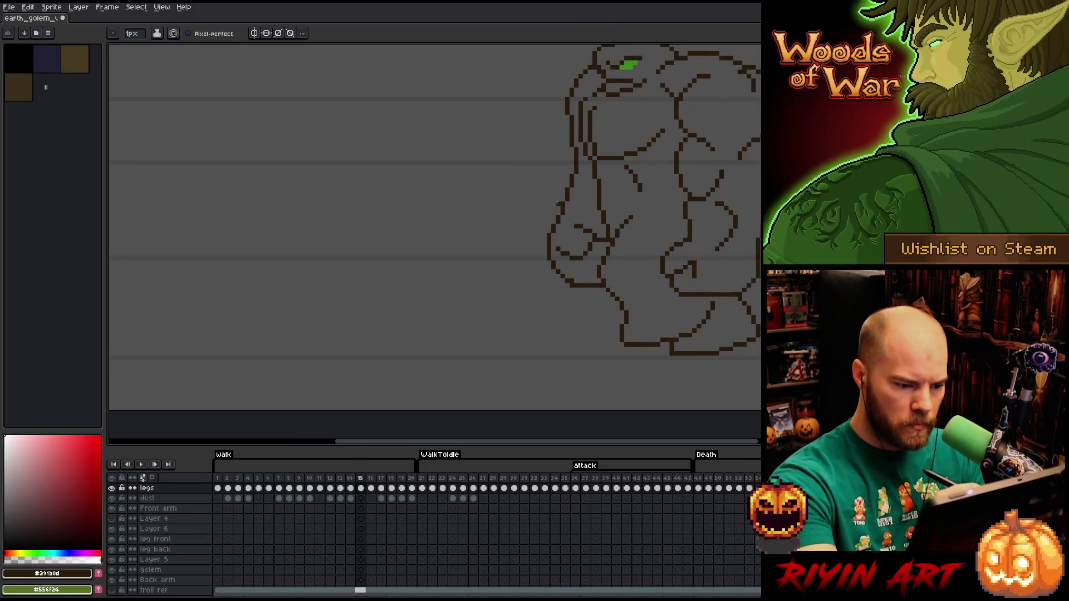
key("b")
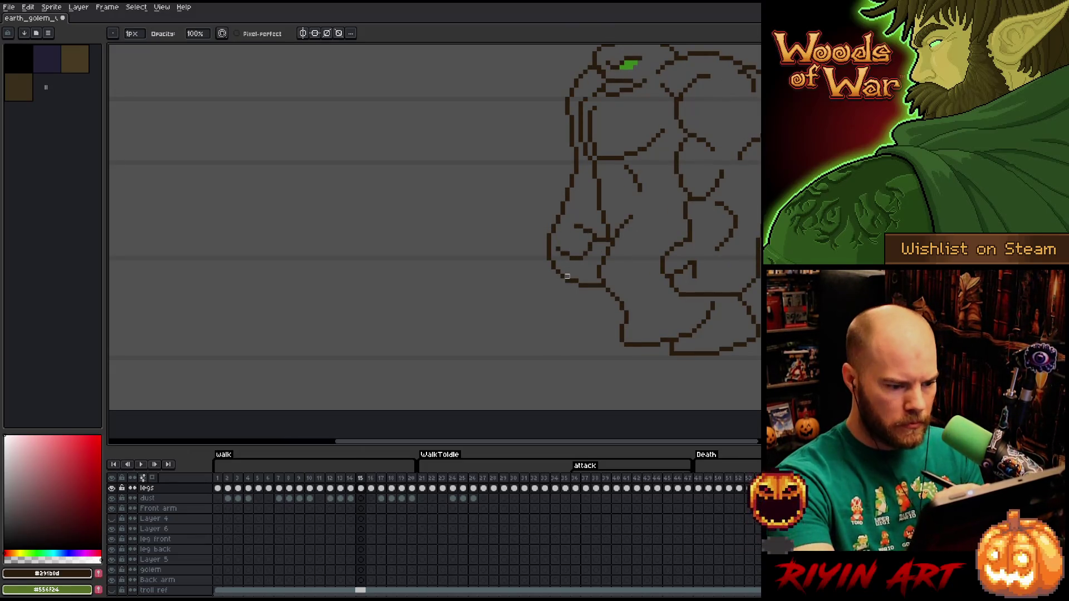
key("e")
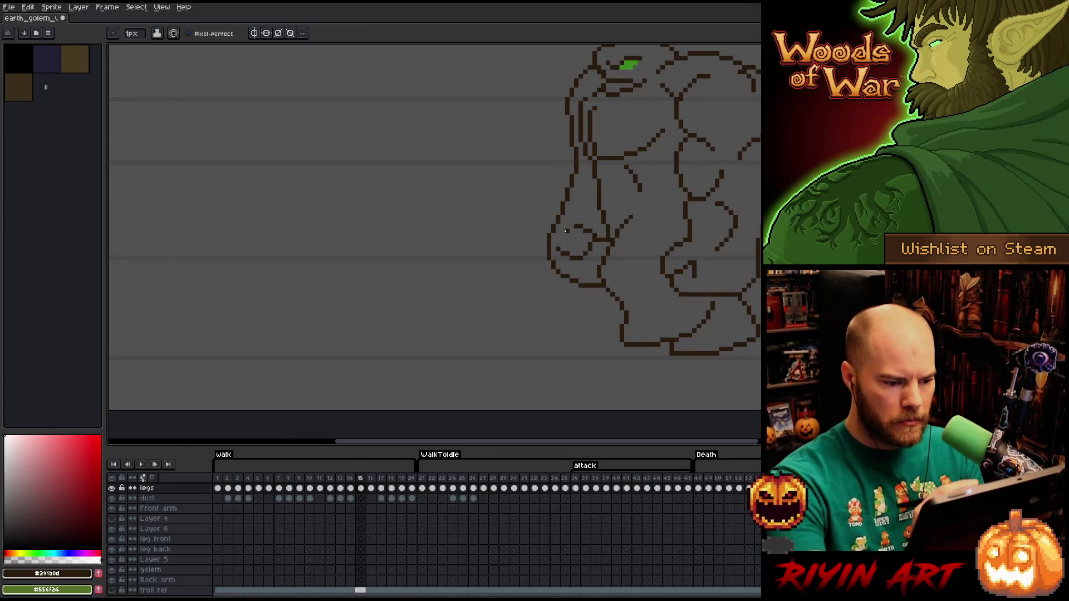
key("Left")
key("Right")
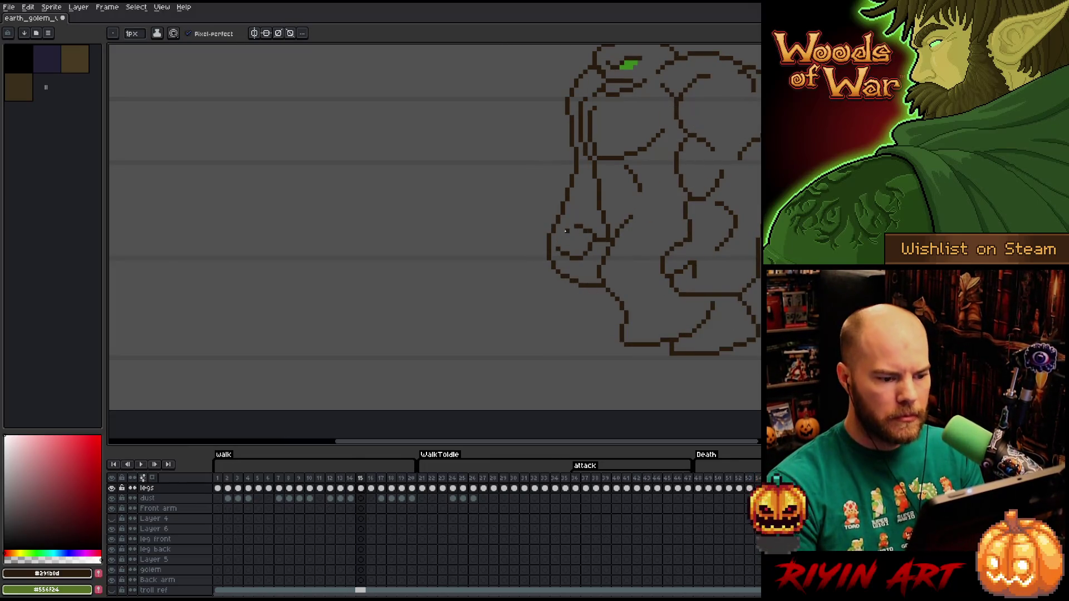
key("Right")
key("Left")
key("Right")
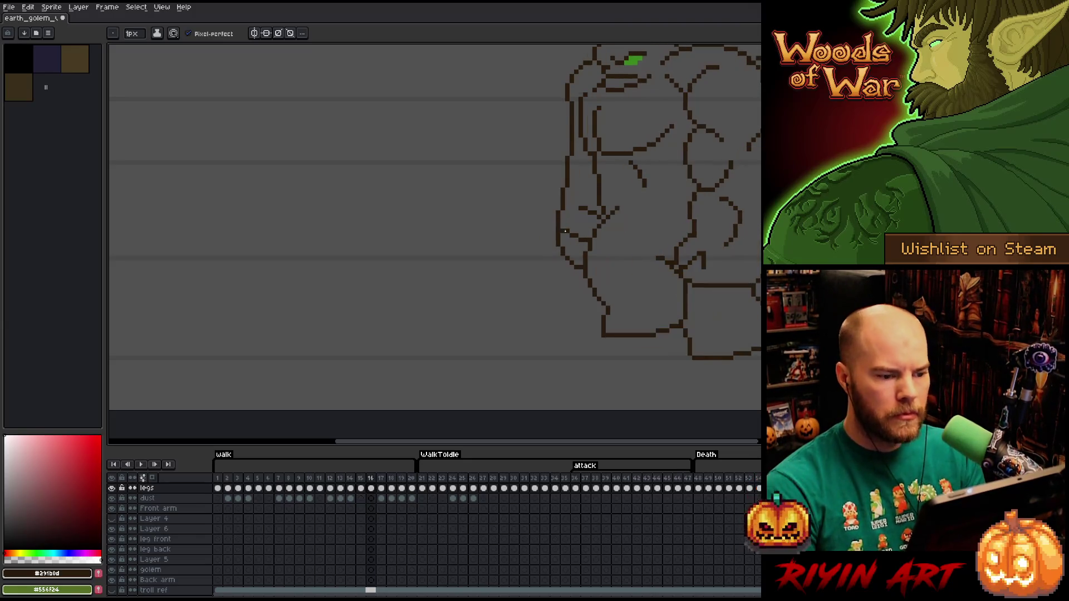
key("Left")
key("m")
mouse_move(537, 256)
left_mouse_down()
mouse_move(584, 236)
mouse_move(596, 210)
mouse_move(612, 226)
mouse_move(471, 235)
left_mouse_up()
key("Right")
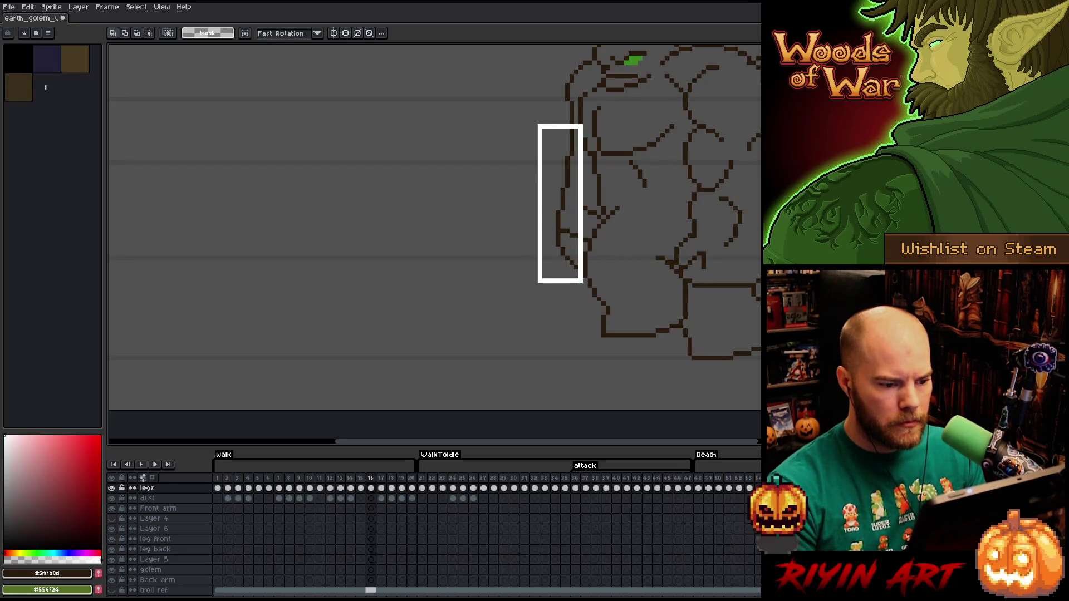
Select the front arm on frame 16 and lower it three pixels, committing after each nudge
left_click_drag(538, 125, 583, 283)
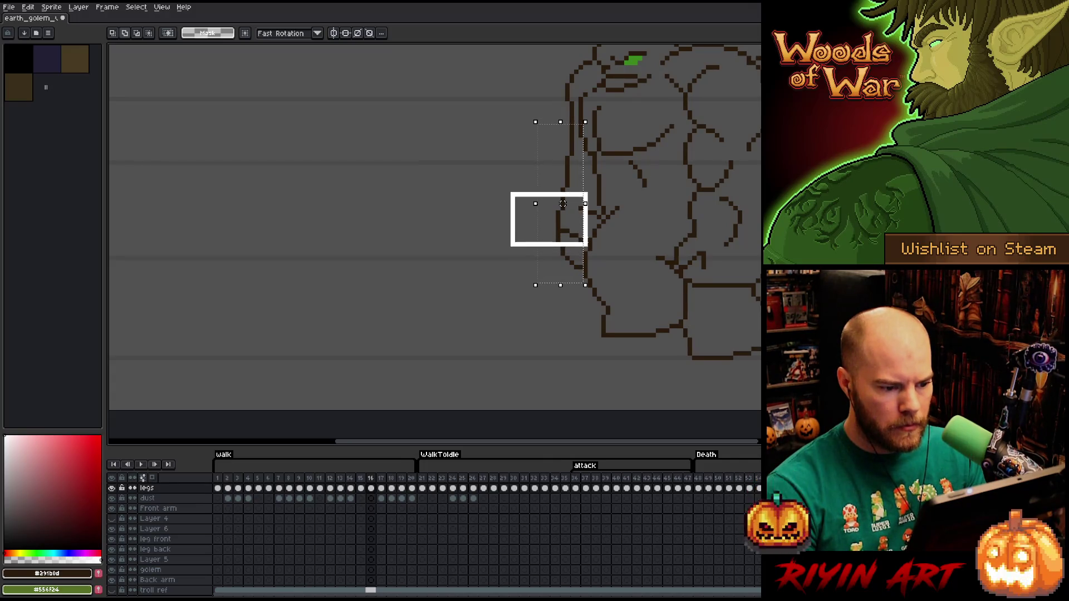
left_click(549, 203)
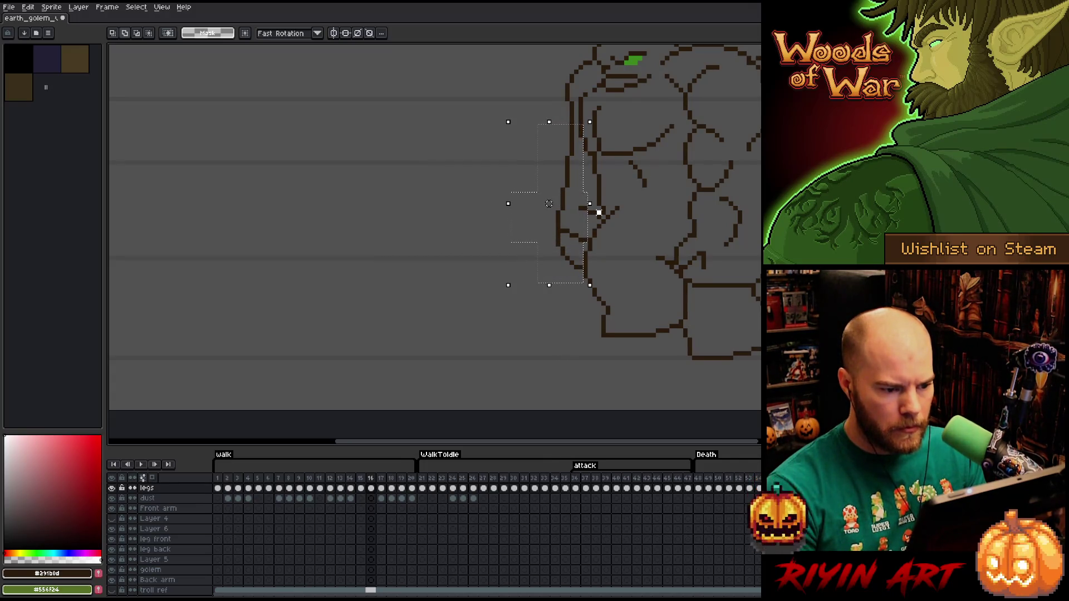
key("Down")
key("Down")
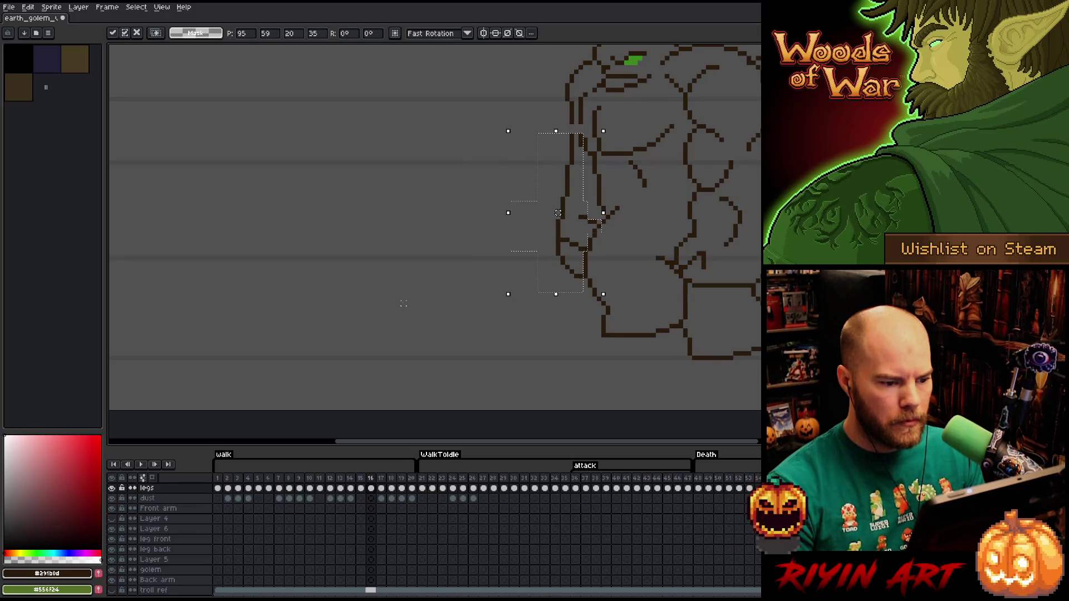
key("Return")
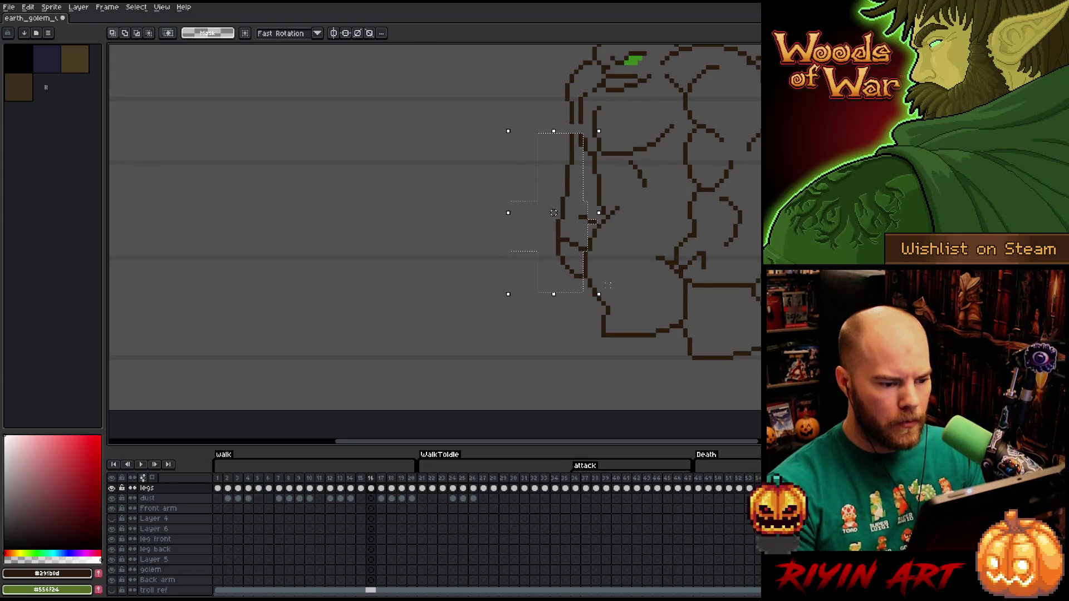
key("Down")
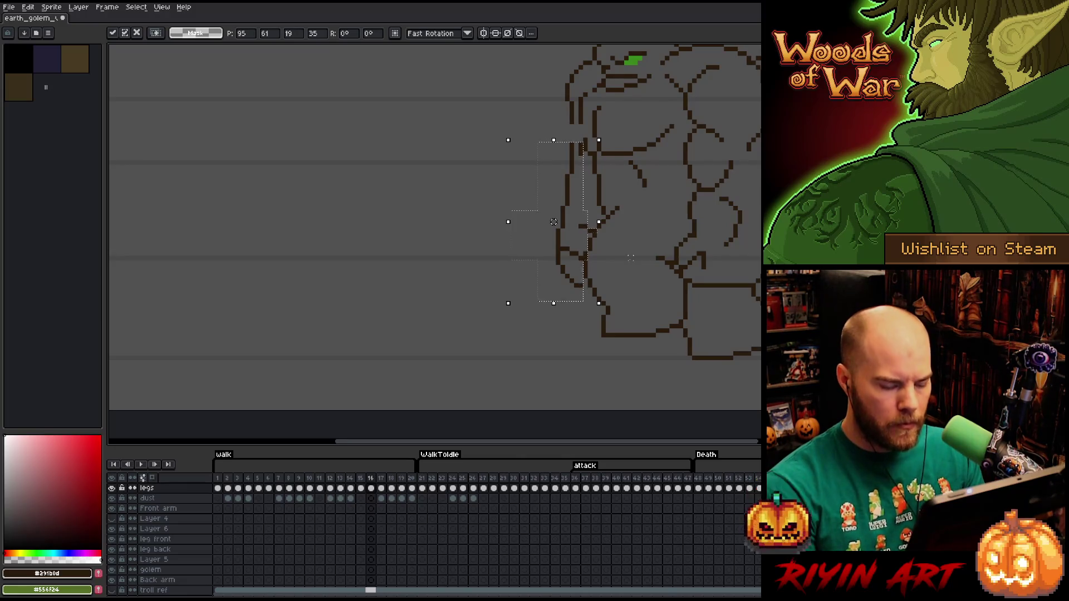
key("Return")
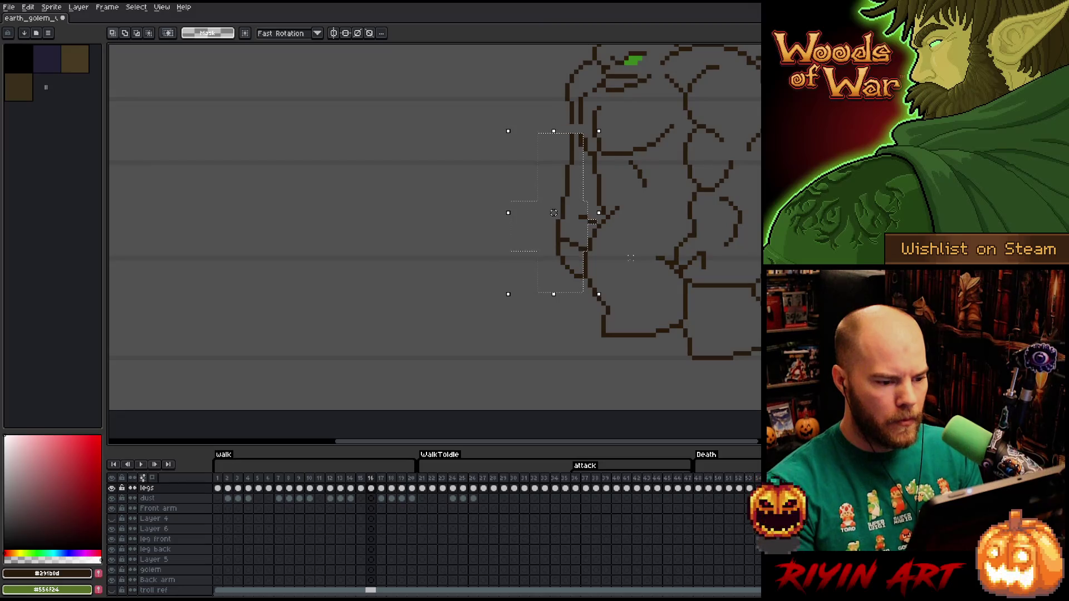
key("Down")
key("Return")
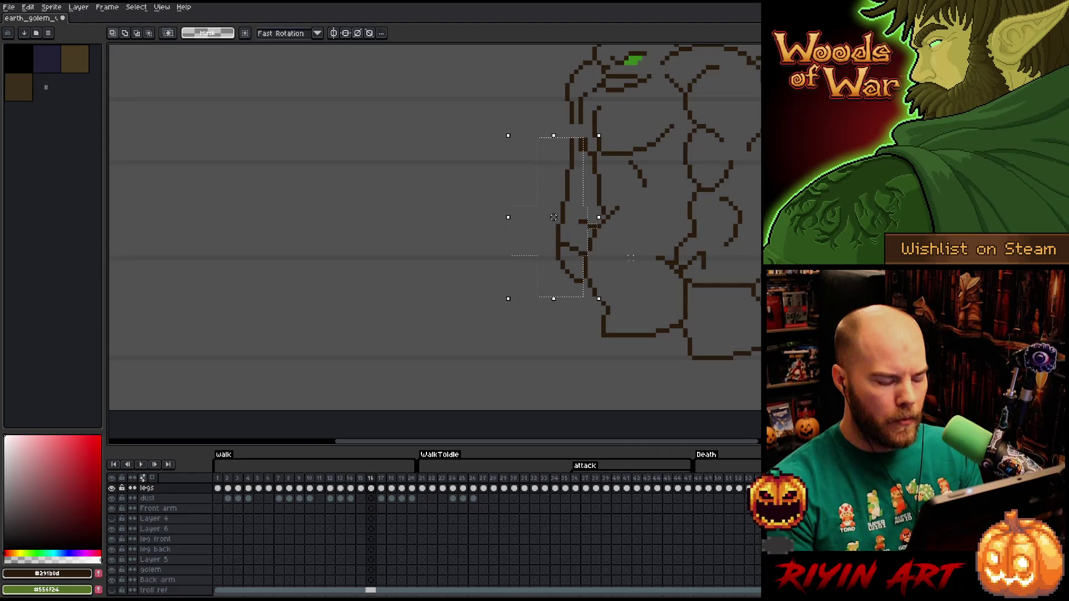
key("b")
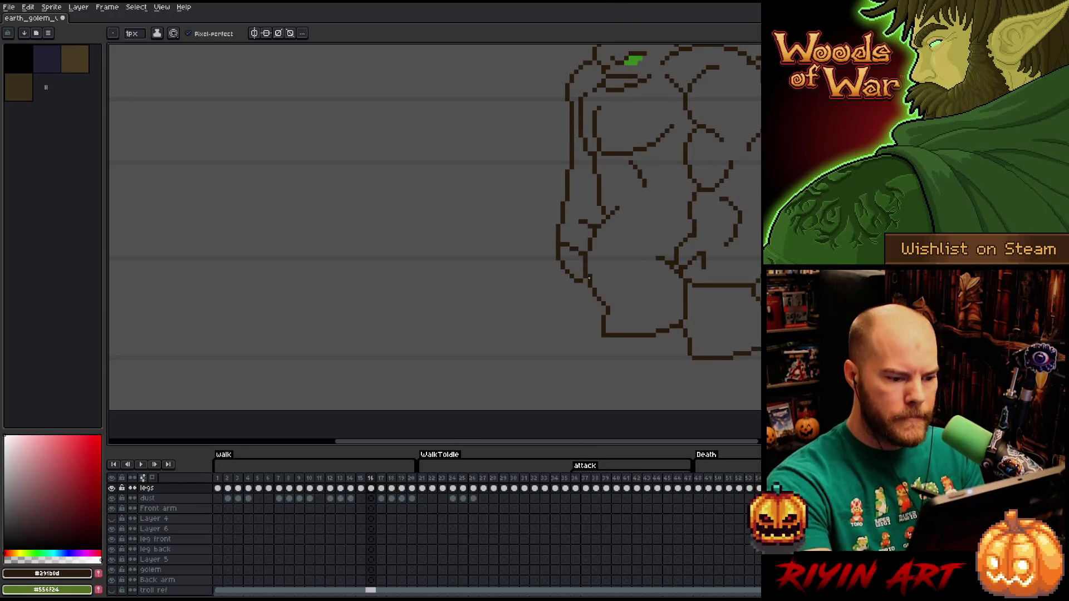
Flip between walk frames 15 and 16 to compare poses, settling on frame 16
scroll(581, 268, "down", 3)
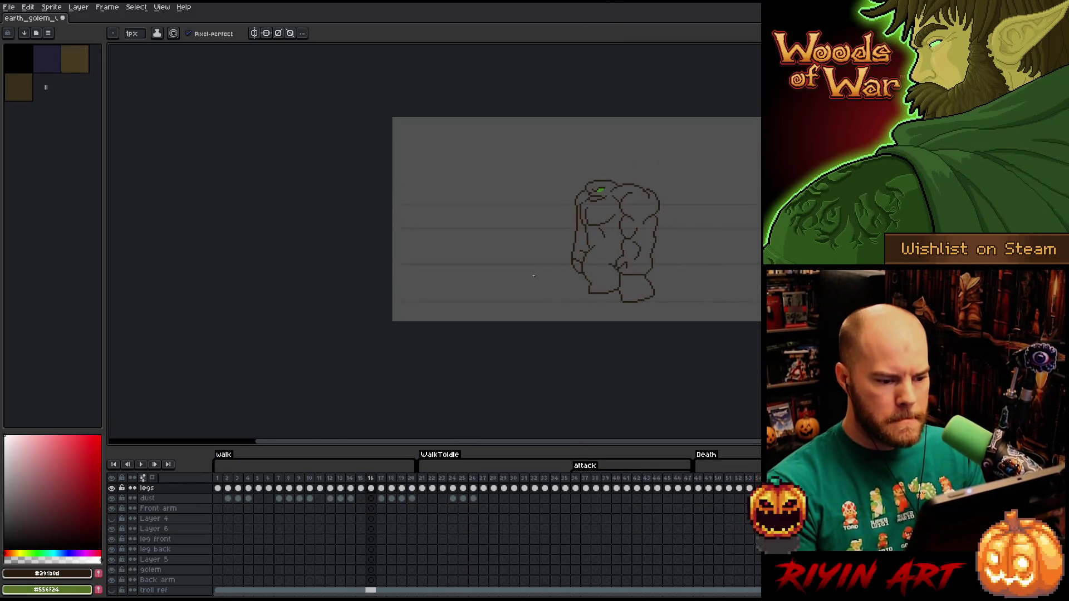
scroll(633, 230, "up", 2)
key("Left")
key("Right")
key("Left")
key("Right")
Flip between frames 16 and 17 to compare the arm, ending on frame 17
key("Right")
key("Left")
key("Right")
key("Left")
key("Right")
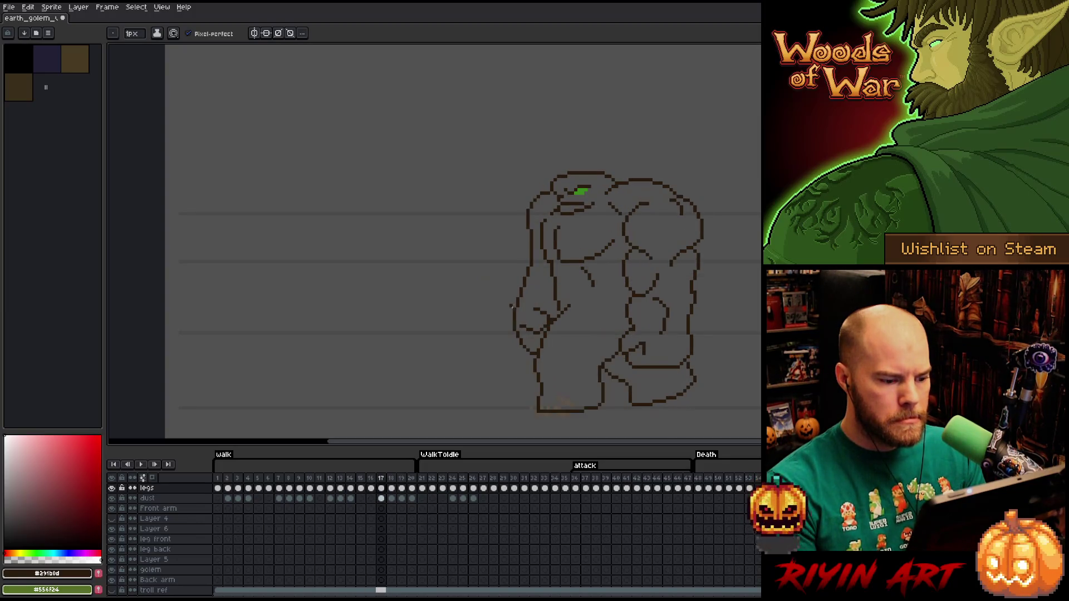
scroll(511, 306, "up", 1)
key("Left")
scroll(594, 340, "up", 2)
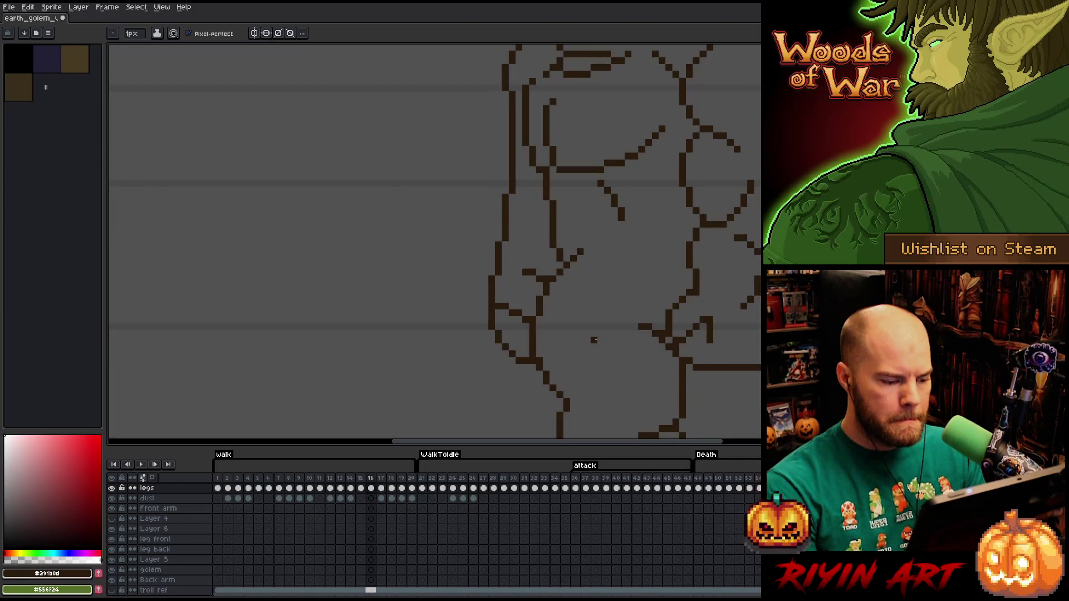
key("Right")
Lasso around the golem's foot on frame 17, compare the arm with frame 16, and commit
key("m")
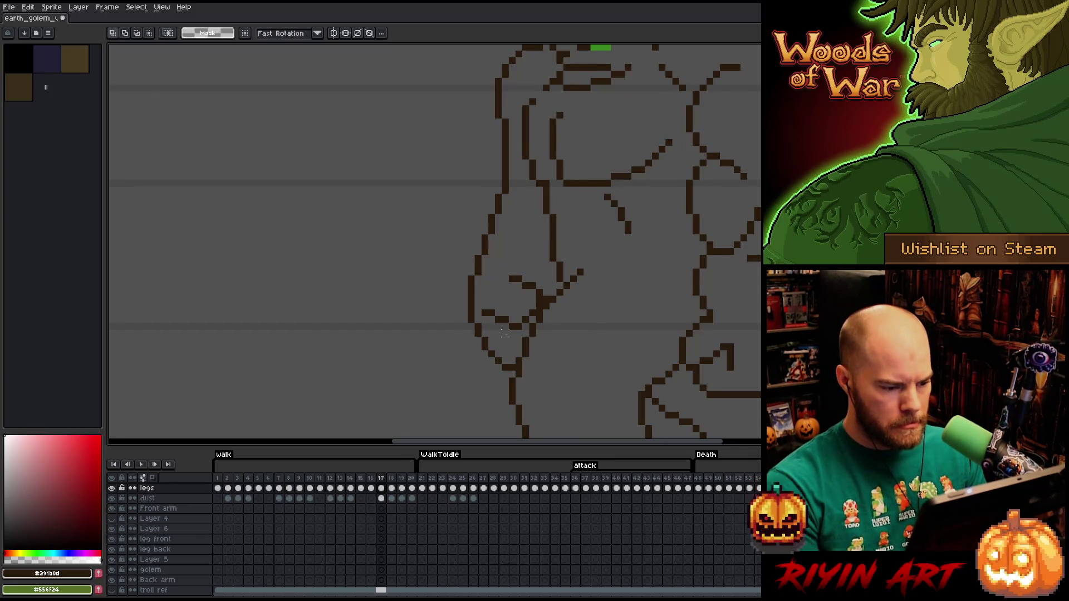
key("q")
mouse_move(463, 341)
left_mouse_down()
mouse_move(474, 329)
mouse_move(504, 353)
mouse_move(436, 368)
left_mouse_up()
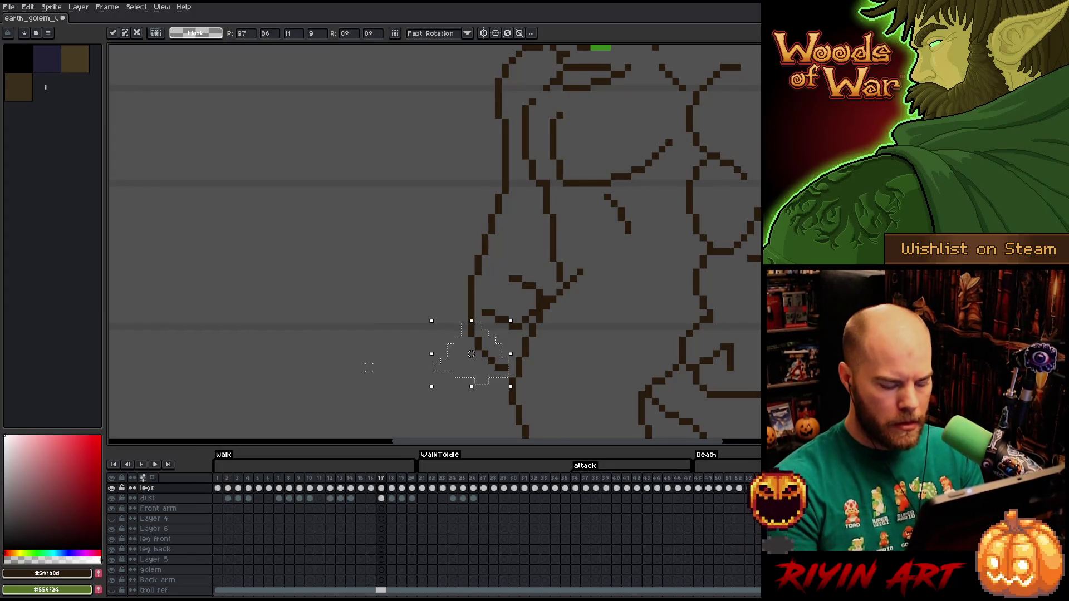
key("Left")
key("Right")
key("Left")
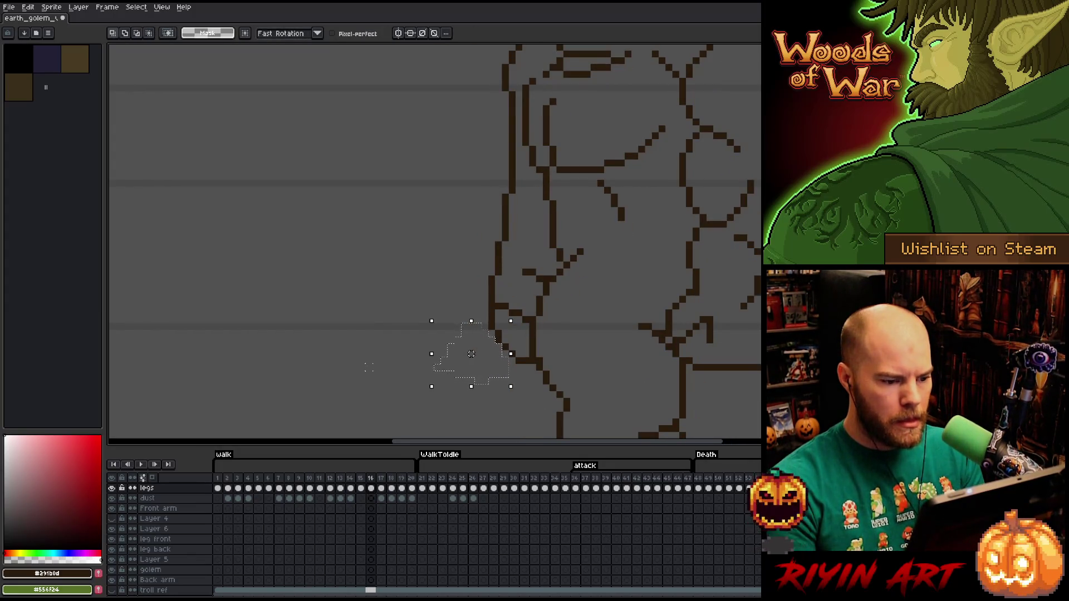
key("Right")
key("Left")
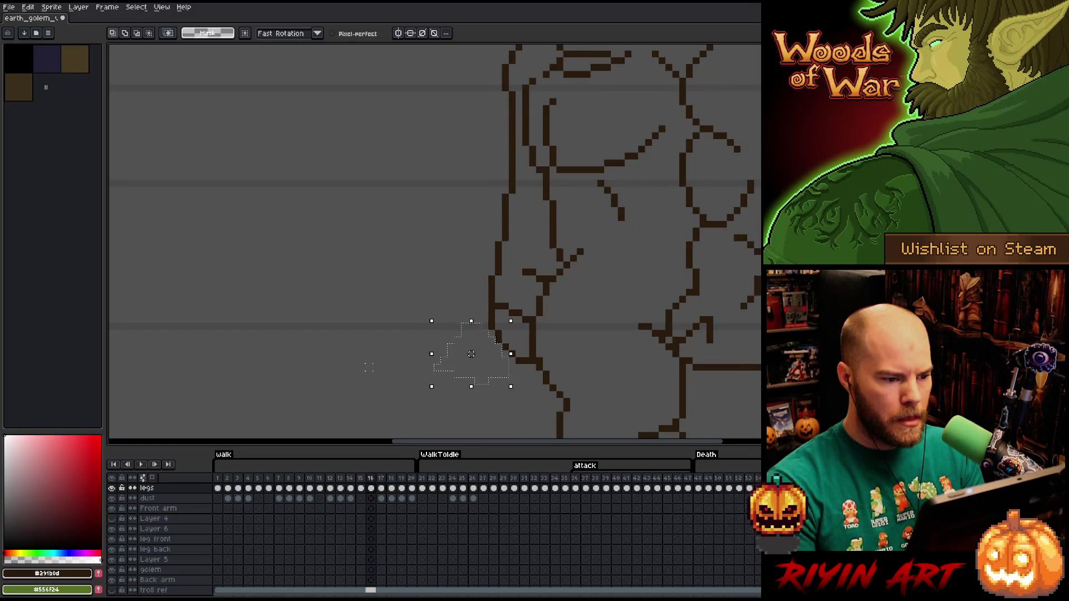
key("Right")
key("Left")
key("Right")
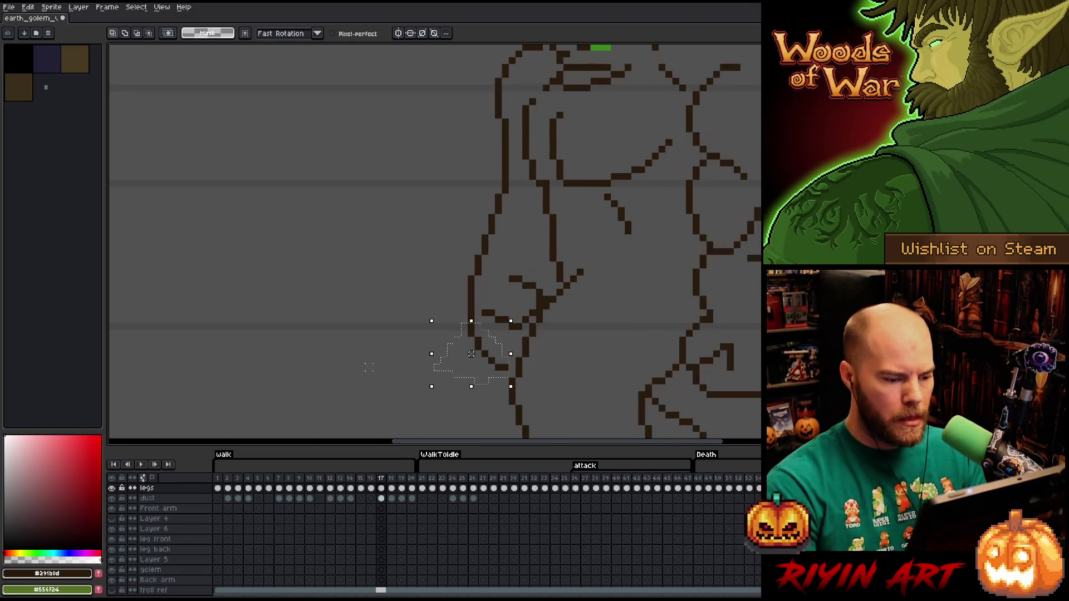
key("b")
Recheck frames 16 and 17, then begin outlining the golem's left arm for selection
scroll(539, 359, "down", 4)
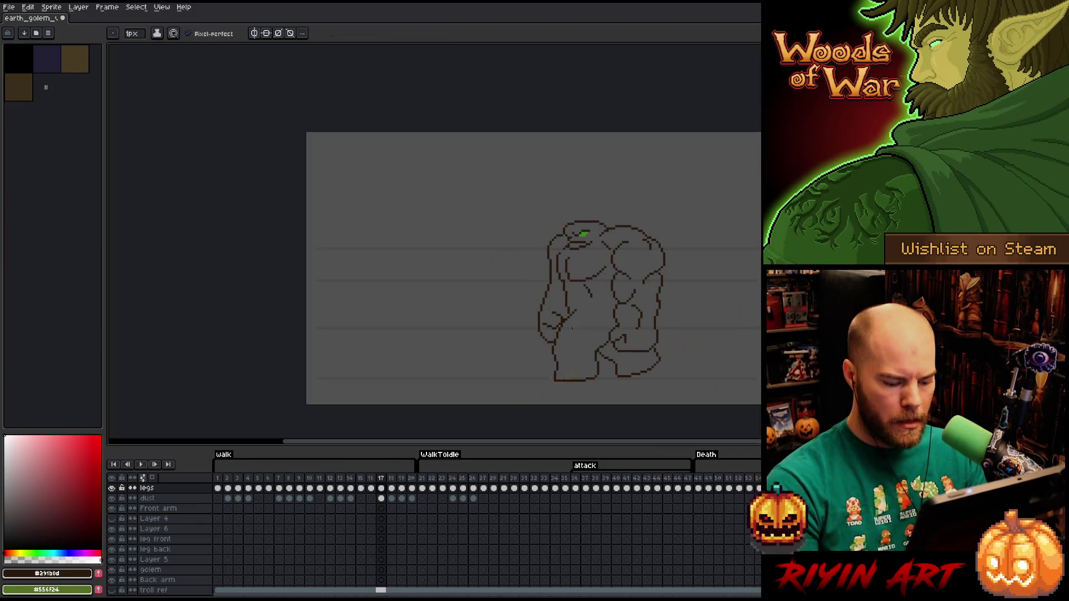
key("Left")
key("Right")
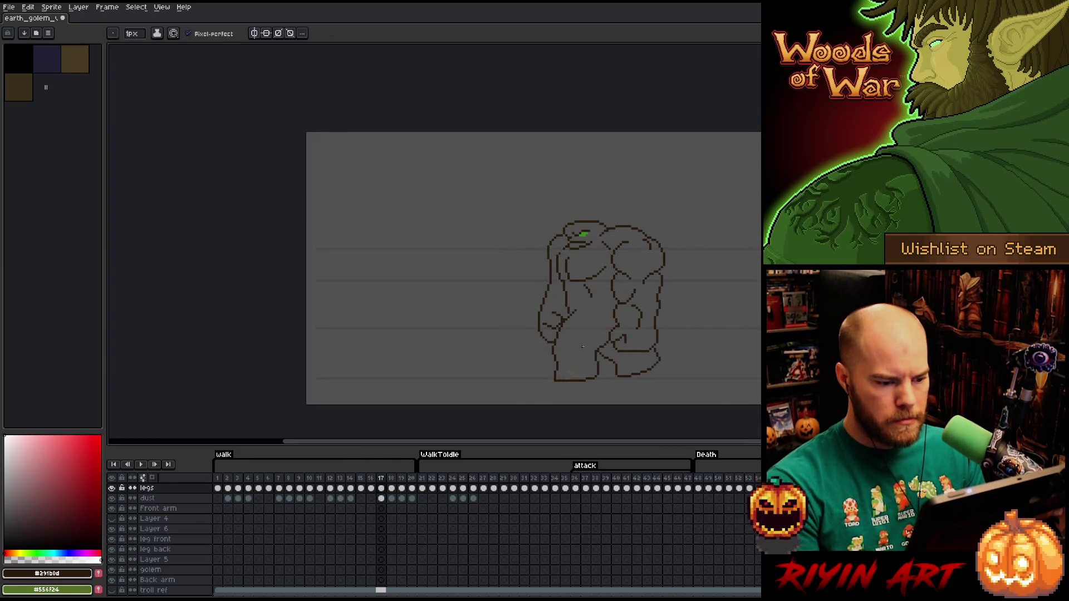
scroll(556, 337, "up", 1)
mouse_move(537, 241)
left_mouse_down()
mouse_move(565, 308)
mouse_move(550, 338)
mouse_move(509, 351)
mouse_move(537, 241)
left_mouse_up()
Turn the left arm outline on frame 17 into a selection and check it against frame 16
key("ctrl+t")
key("Return")
key("comma")
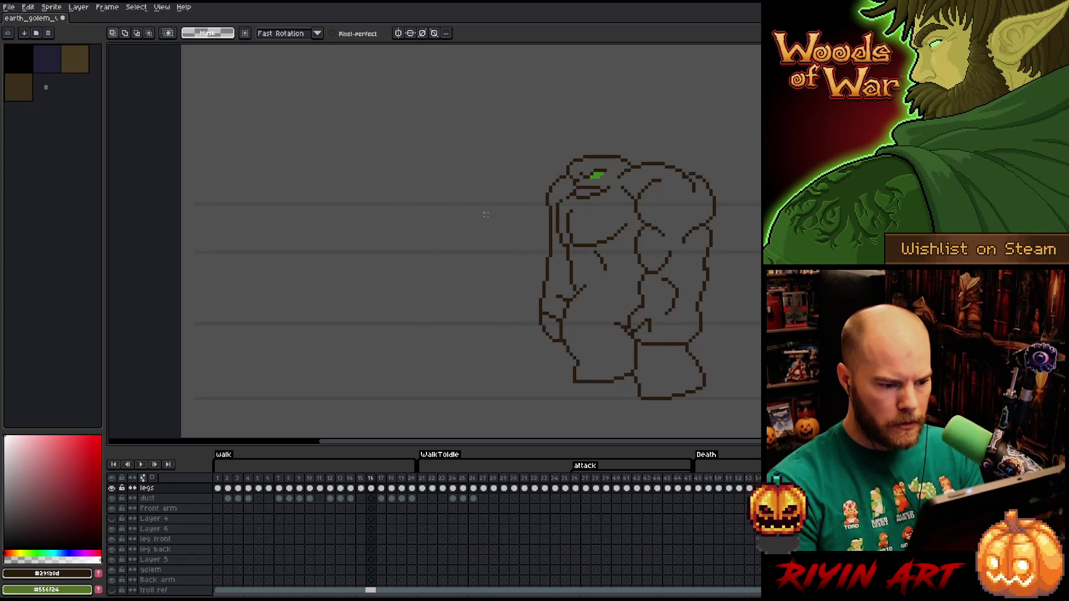
key("period")
key("comma")
key("period")
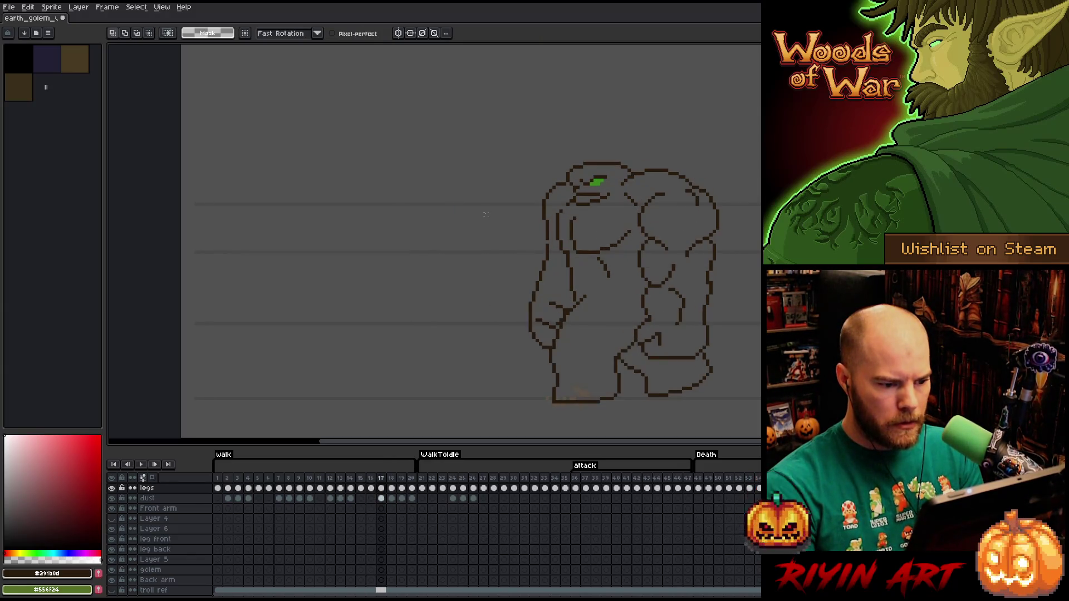
key("comma")
key("period")
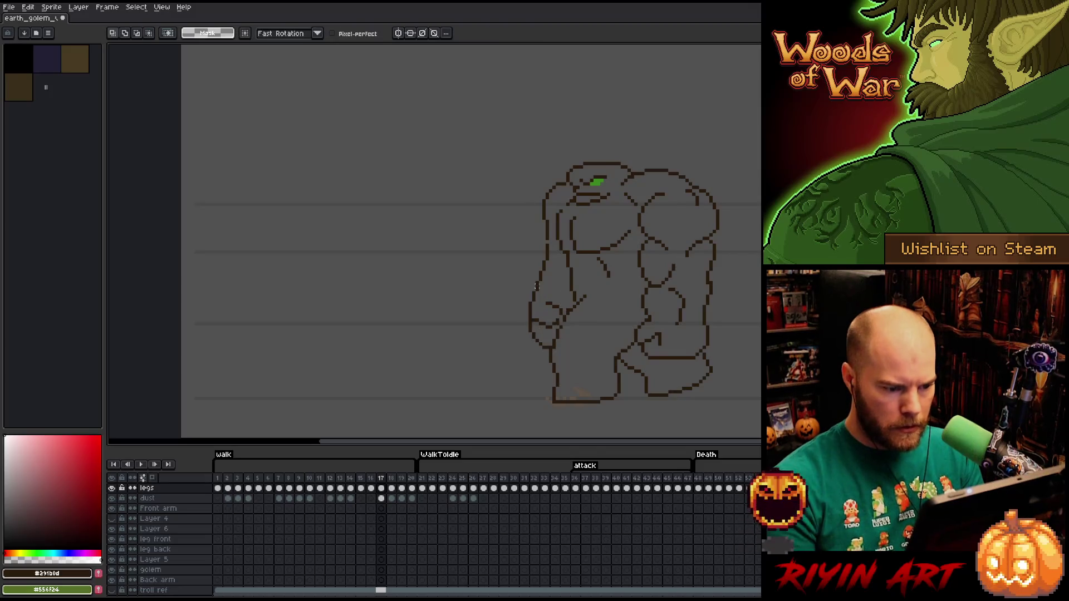
Erase stray pixels around the left arm on frame 17, then return to the Pencil
scroll(536, 285, "up", 4)
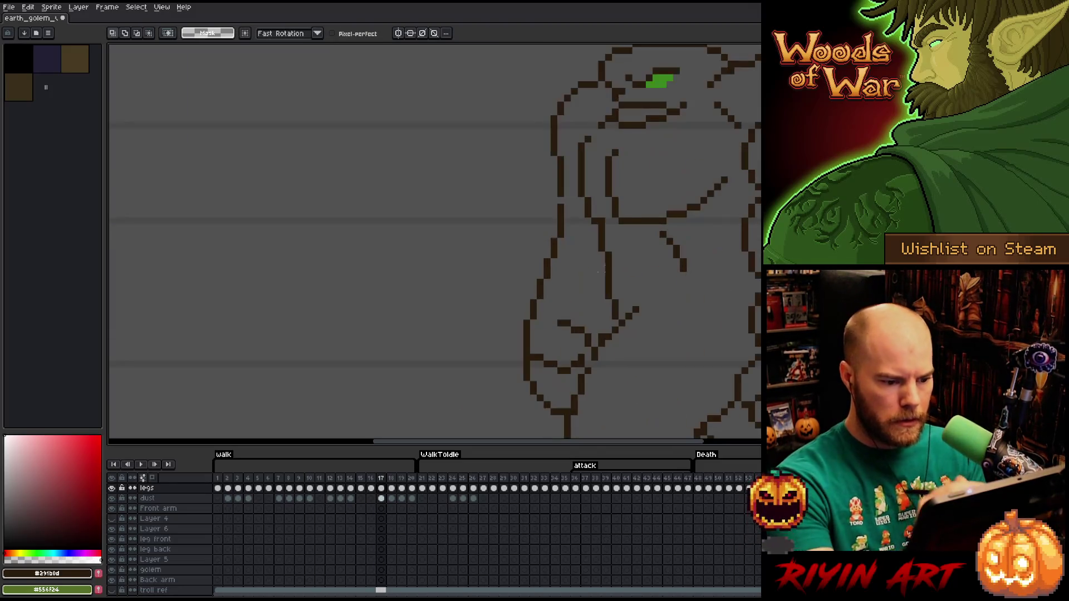
scroll(601, 271, "down", 3)
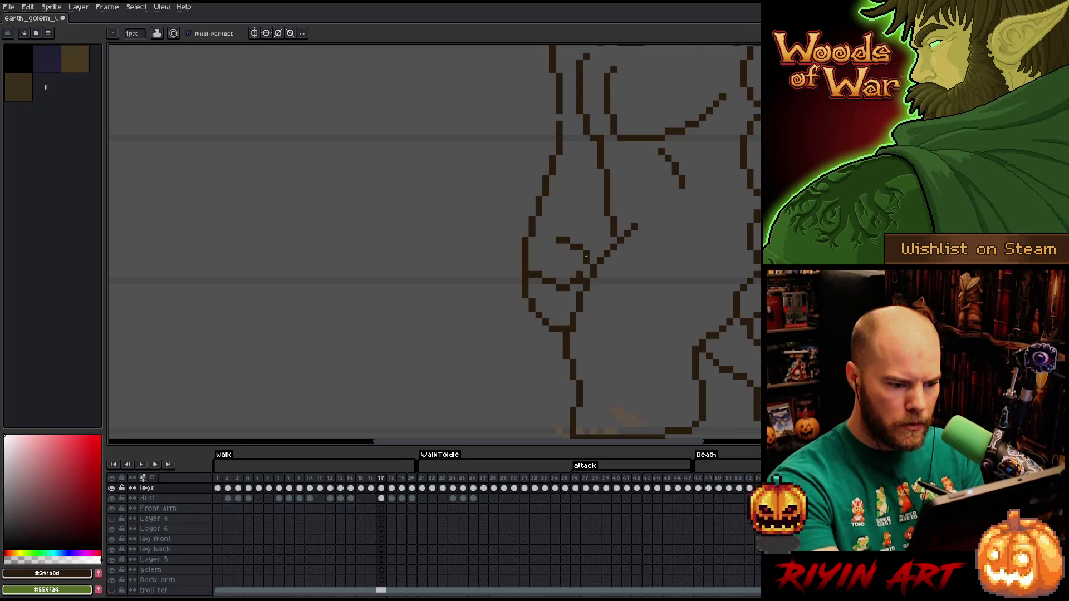
key("e")
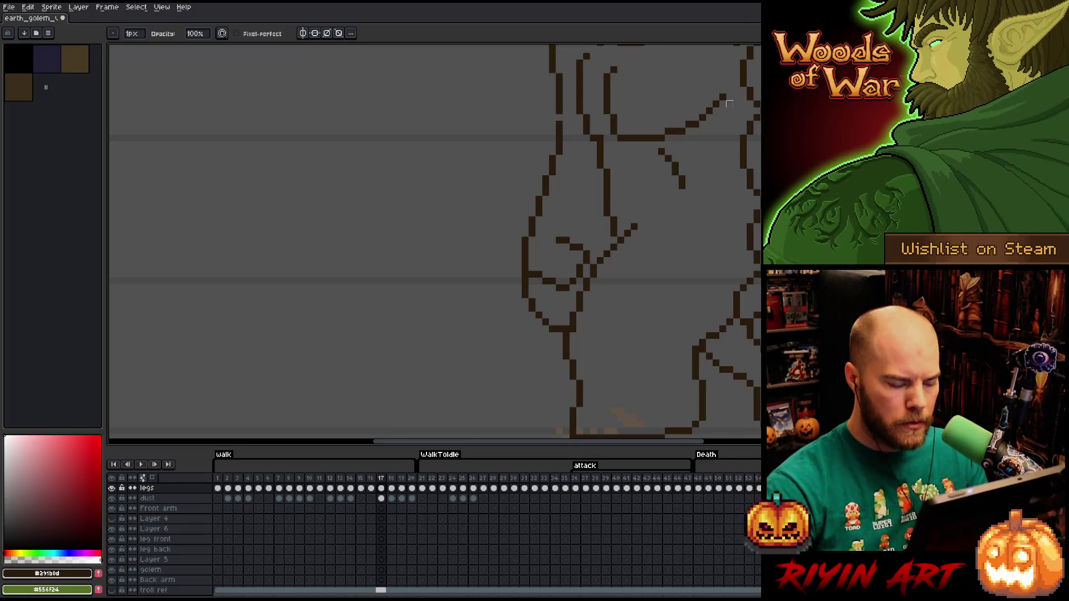
scroll(729, 103, "down", 4)
scroll(587, 243, "up", 3)
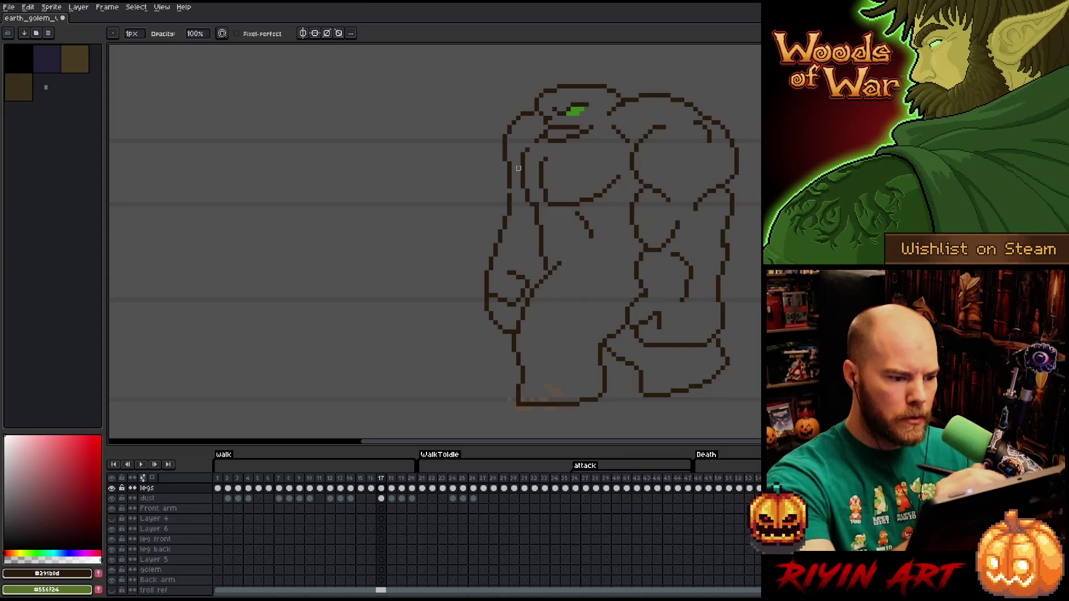
key("b")
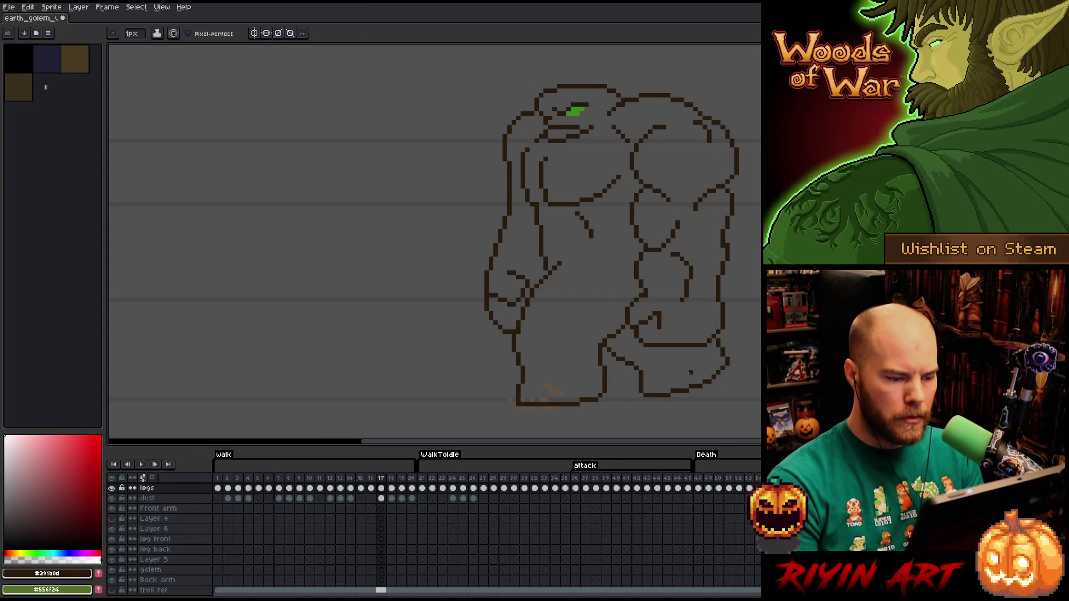
Flip repeatedly between frames 16 and 17 to compare the edited arm
key("Left")
key("Right")
key("Left")
key("Right")
key("Left")
key("Right")
key("Left")
key("Right")
Step to walk frame 18 and compare its arm pose against frame 17
key("Right")
key("Left")
key("Right")
key("Left")
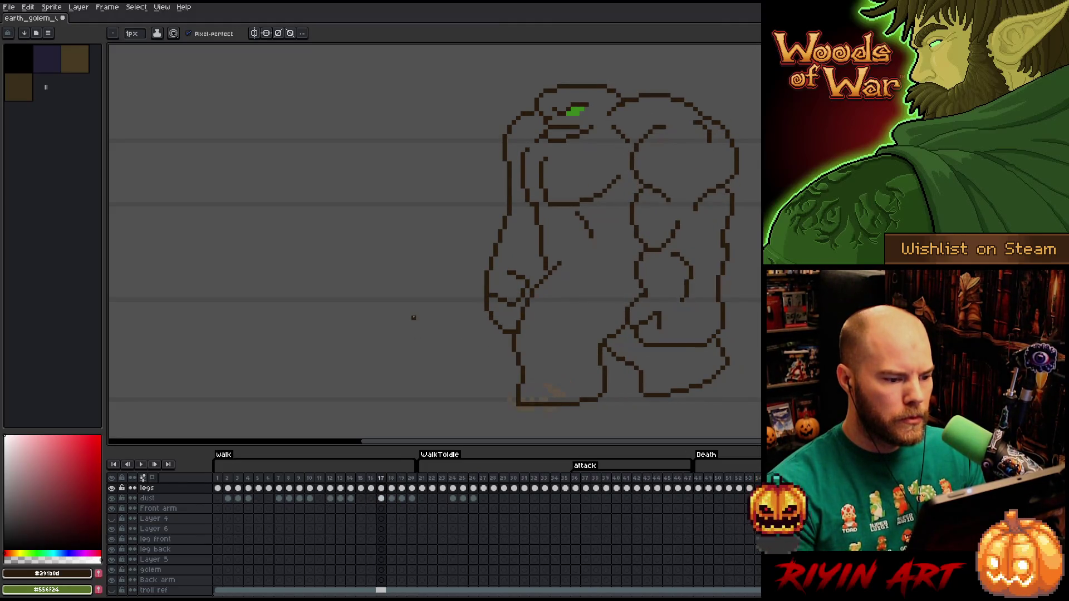
key("Right")
key("Right")
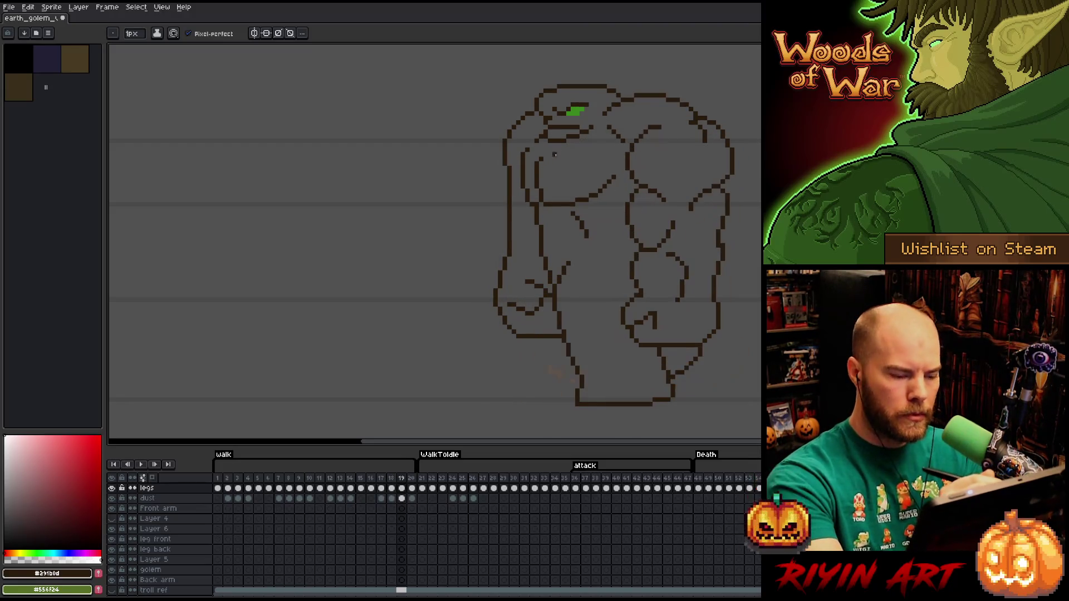
key("Left")
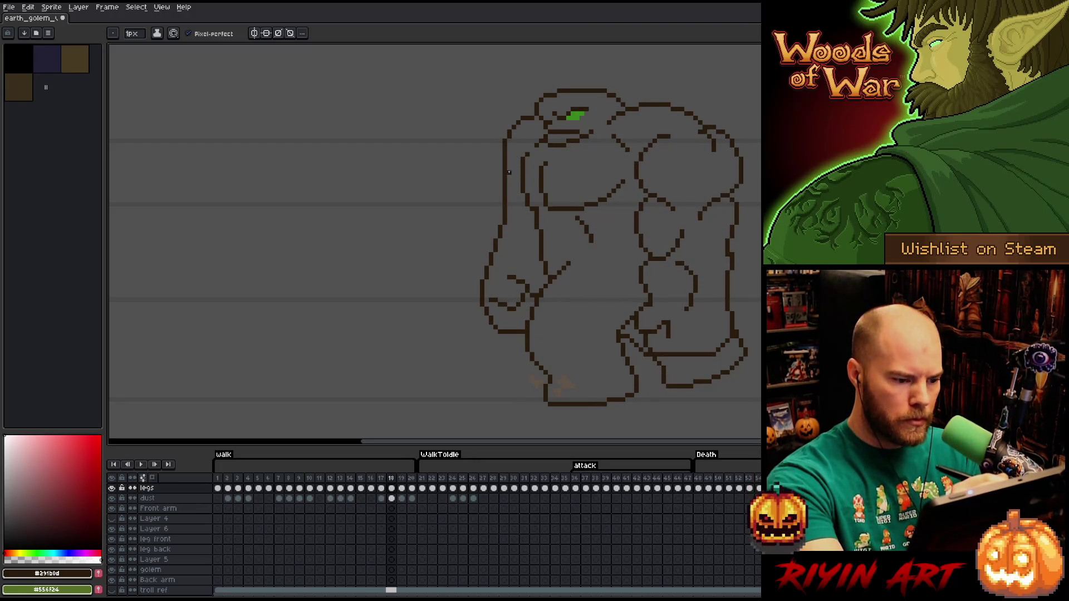
key("Left")
key("Right")
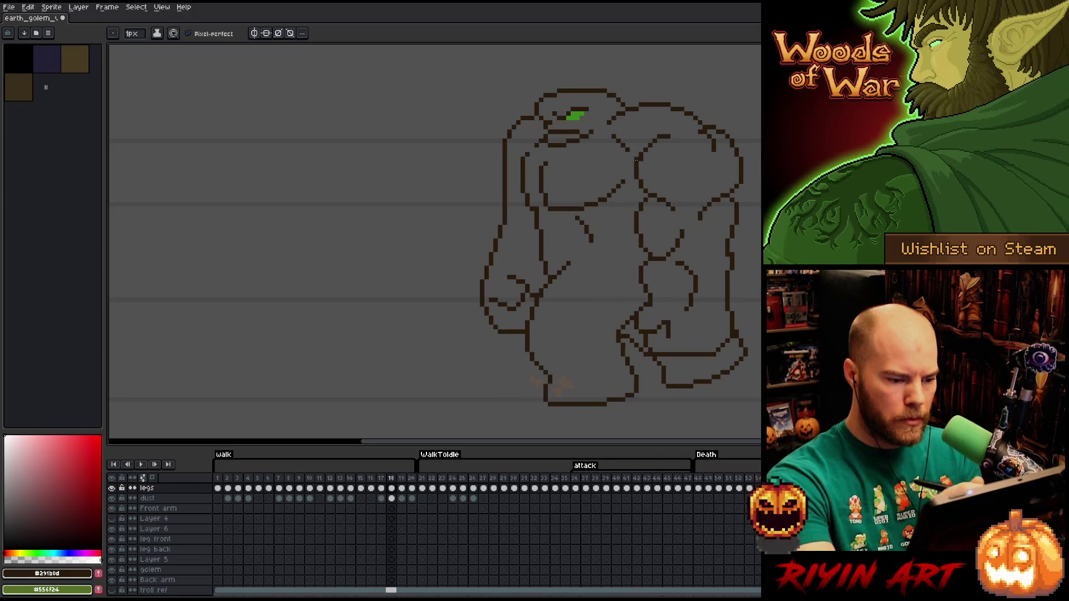
key("Left")
key("Right")
key("Left")
key("Right")
Lasso the golem's front arm on frame 18 and move it into a new position
key("m")
left_click_drag(500, 166, 522, 253)
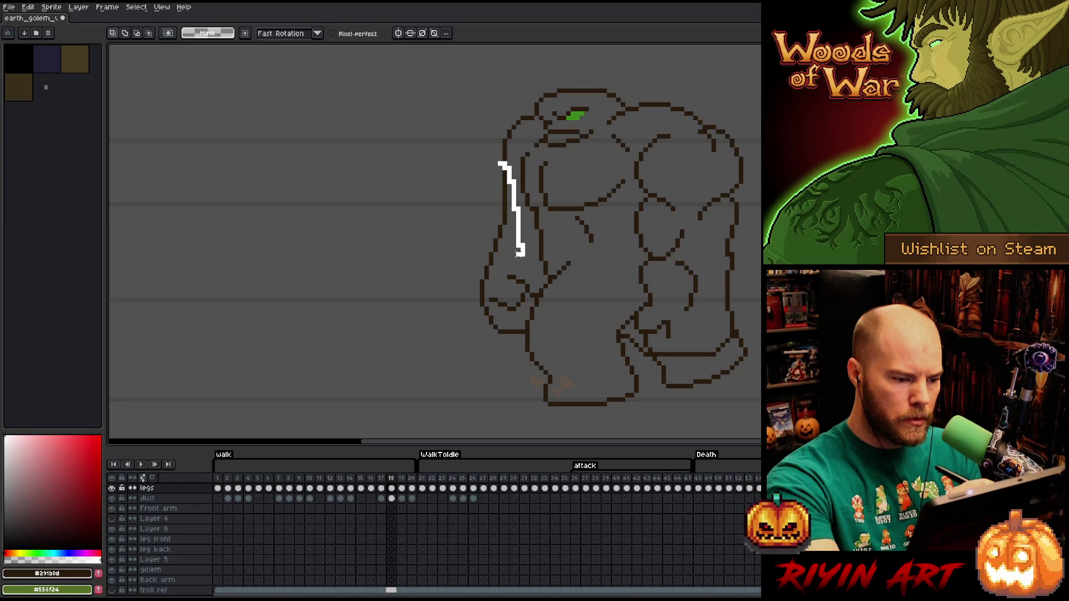
left_click_drag(522, 253, 493, 166)
left_click(514, 209)
key("Return")
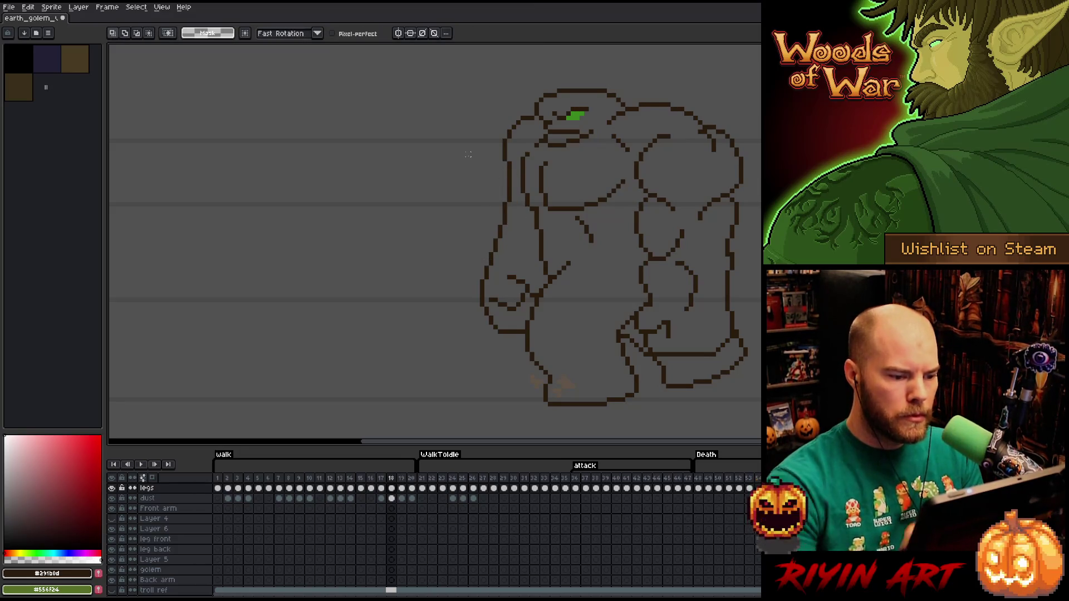
mouse_move(496, 182)
left_mouse_down()
mouse_move(538, 291)
mouse_move(489, 362)
mouse_move(490, 183)
left_mouse_up()
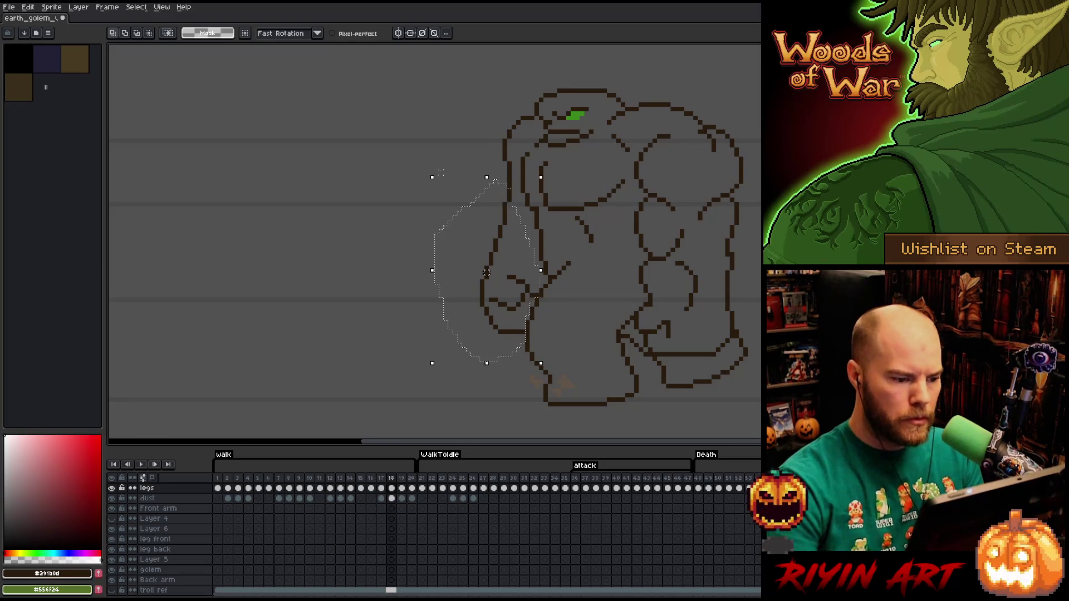
left_click(487, 277)
Check the moved arm against frame 17, then commit it on frame 18
key("Left")
key("Right")
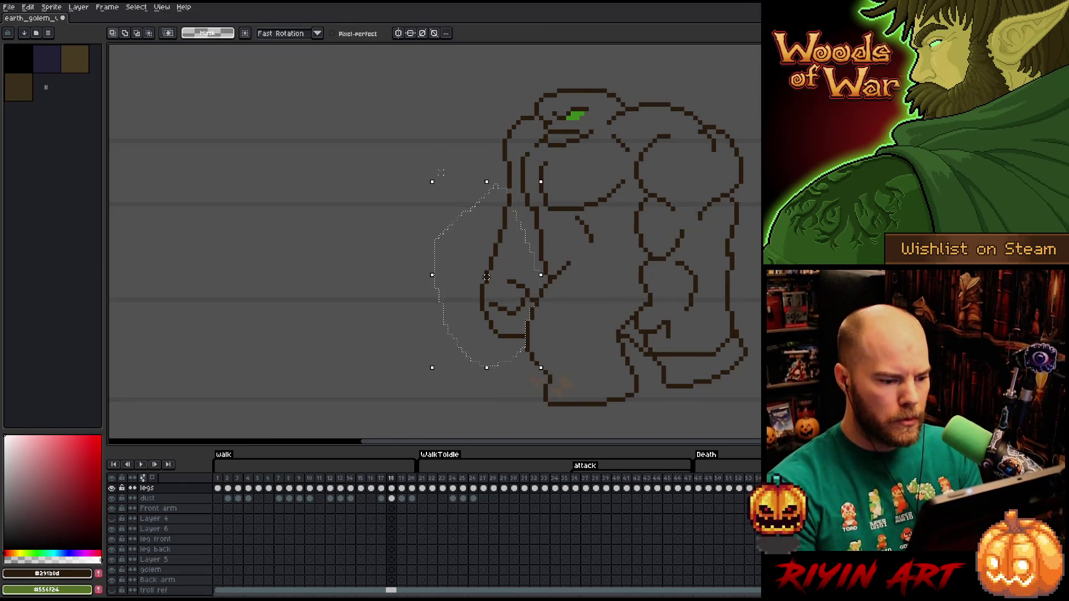
key("Left")
key("Right")
key("Left")
key("Right")
key("ctrl+d")
Nudge the golem's hand slightly, commit it and return to the Pencil
mouse_move(520, 267)
left_mouse_down()
mouse_move(520, 304)
mouse_move(492, 279)
left_mouse_up()
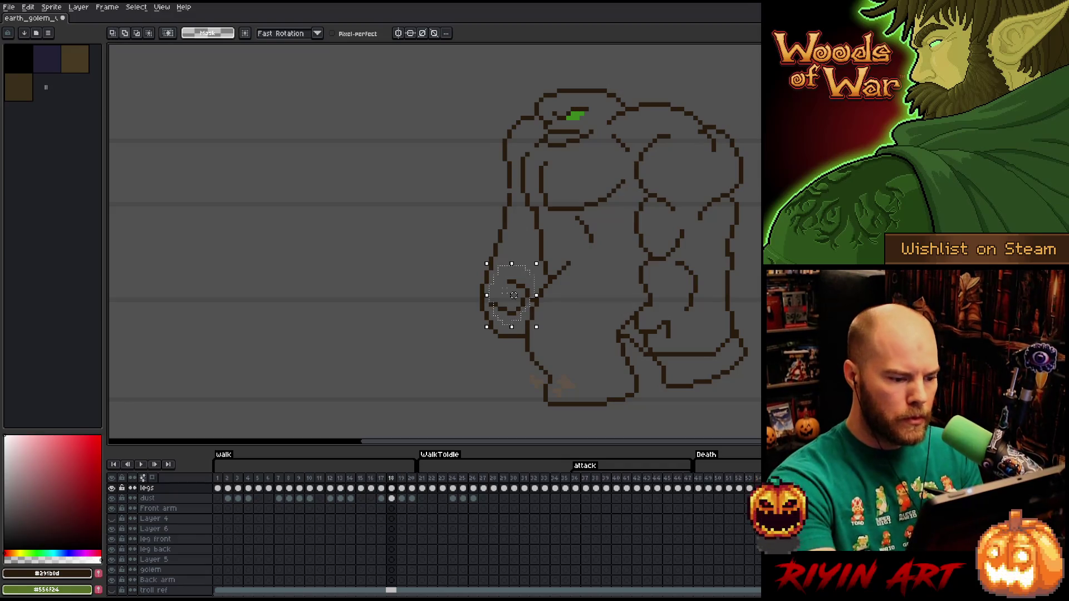
key("ctrl+d")
key("b")
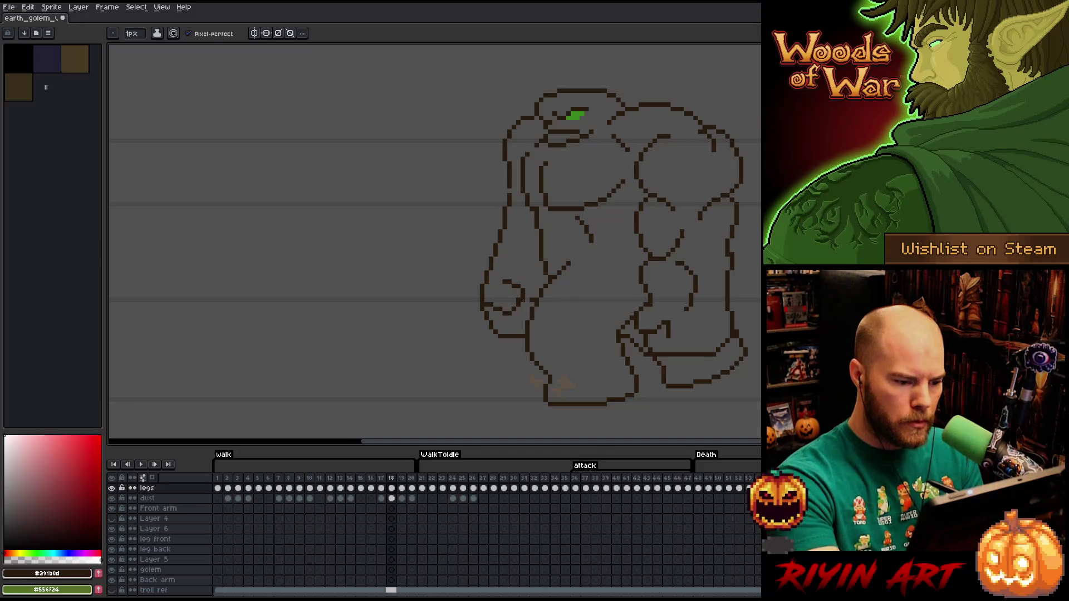
key("comma")
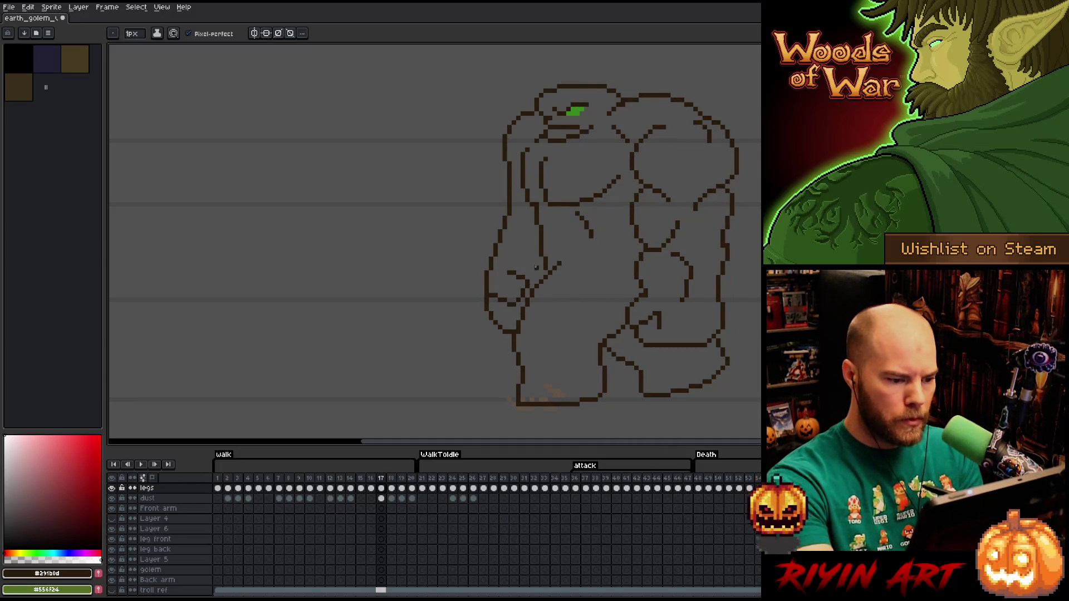
key("period")
key("comma")
key("comma")
key("period")
key("period")
key("comma")
key("period")
key("comma")
key("period")
key("comma")
key("period")
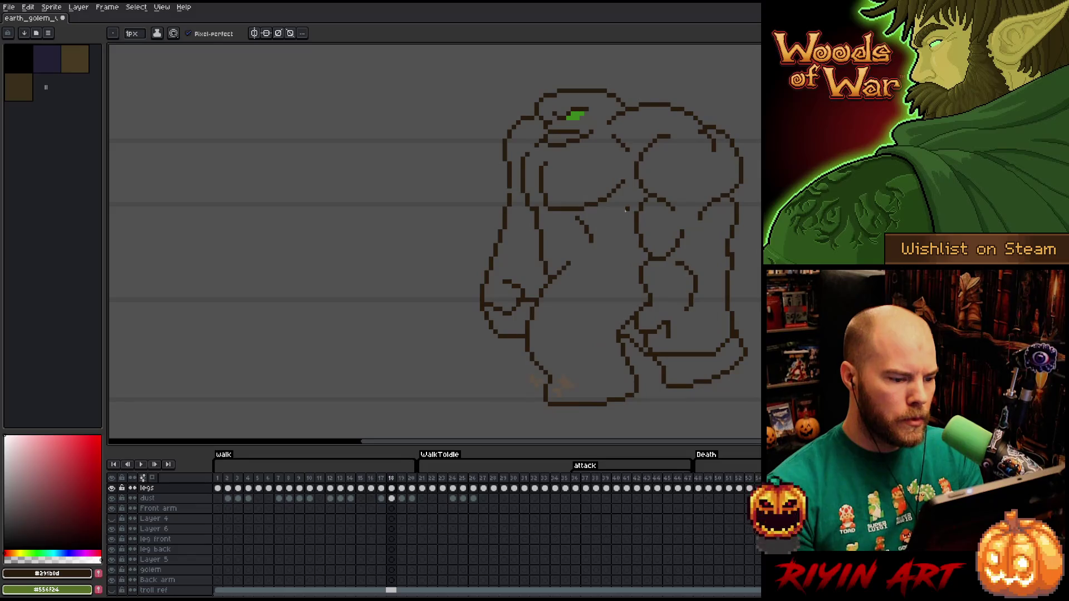
key("comma")
key("period")
key("comma")
key("period")
key("comma")
key("period")
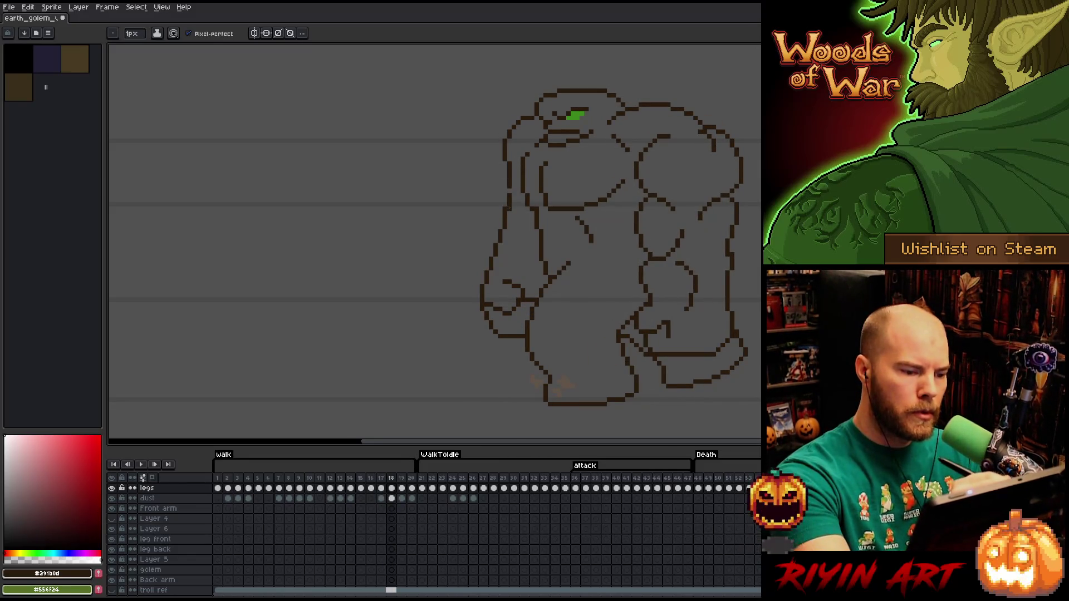
key("e")
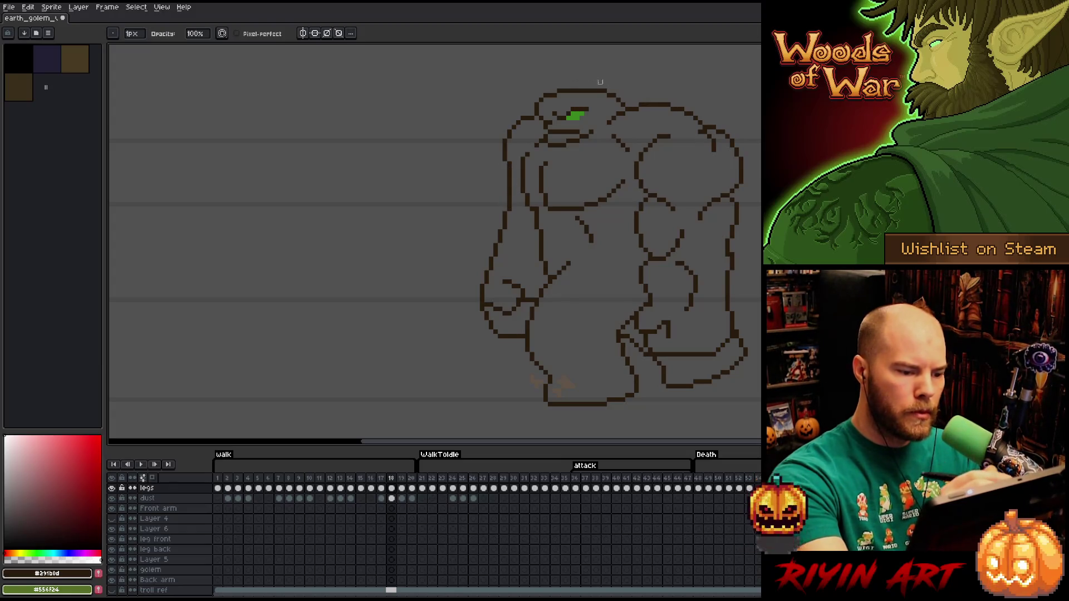
key("comma")
key("period")
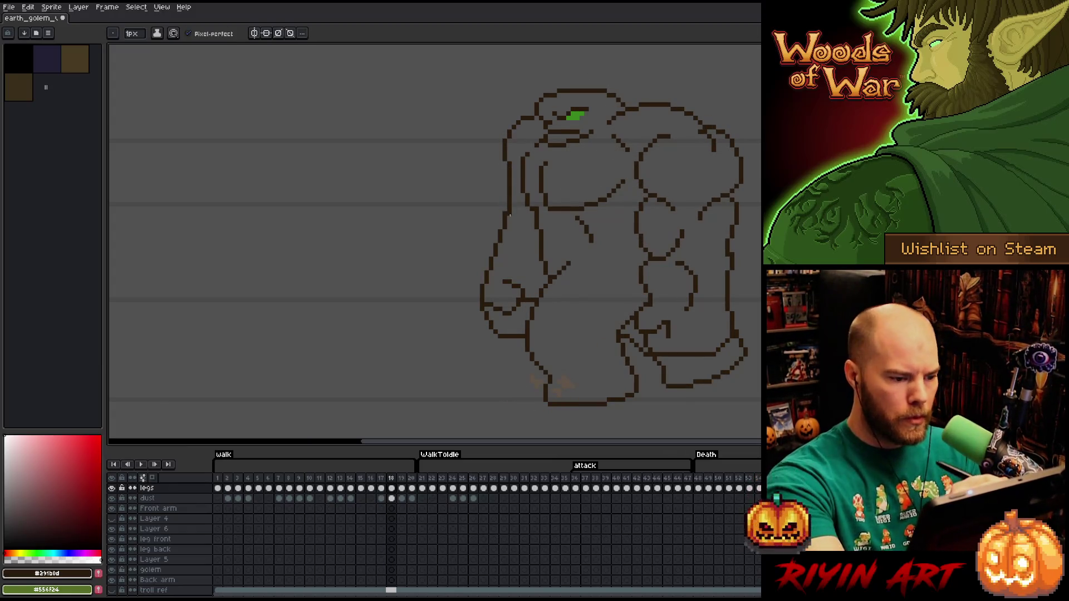
key("comma")
key("period")
key("comma")
key("period")
key("comma")
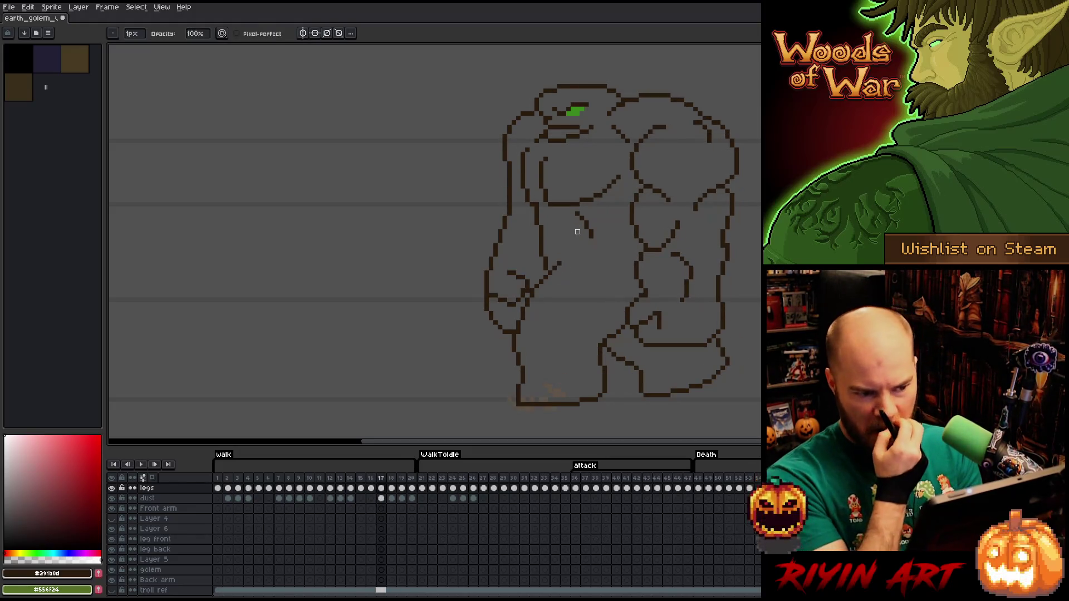
key("period")
key("comma")
key("period")
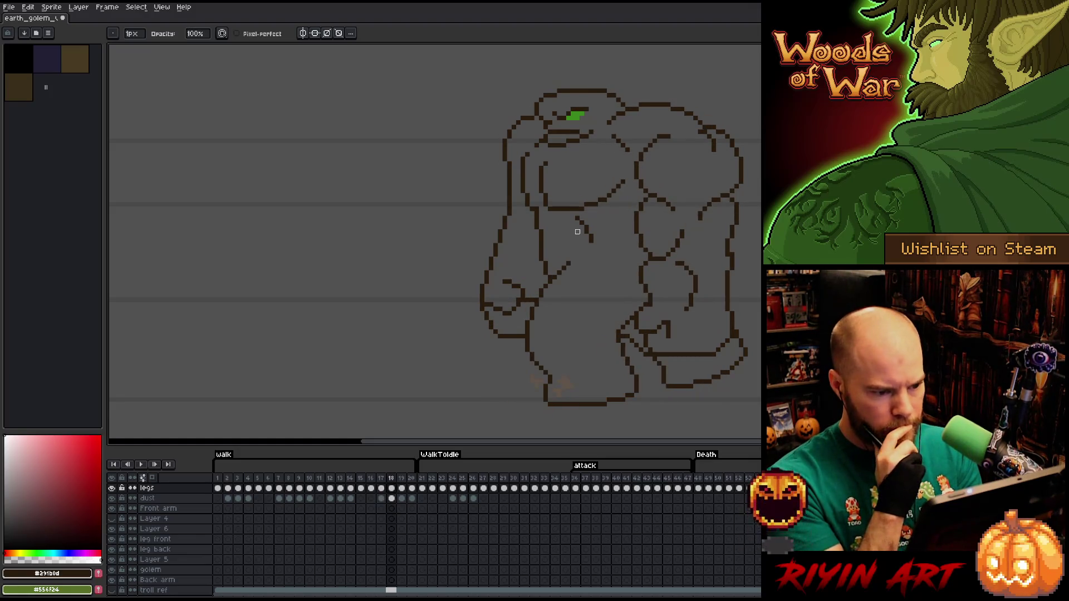
key("period")
key("comma")
key("period")
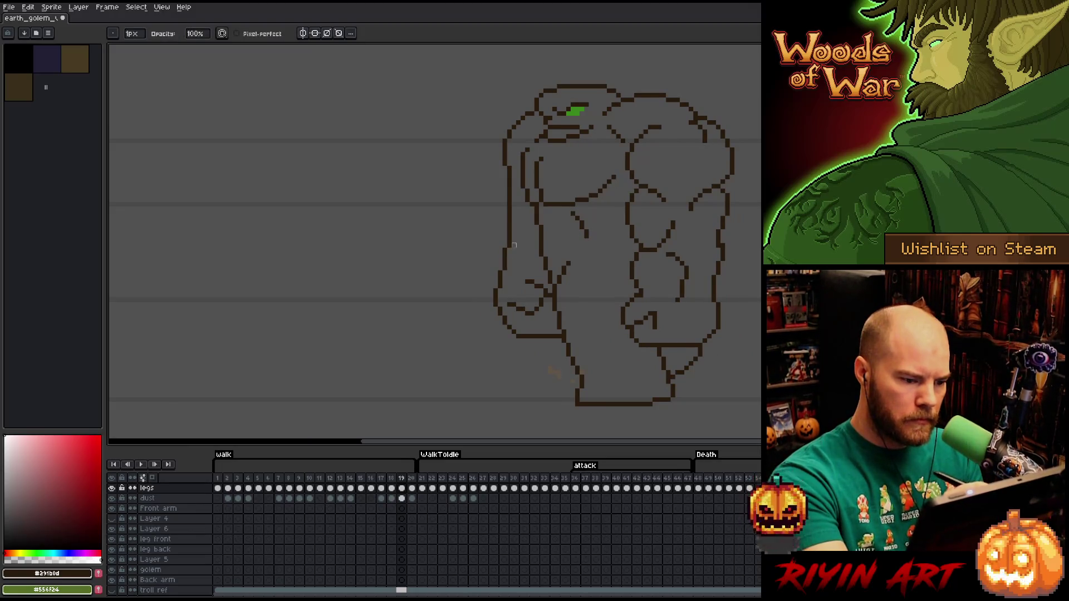
key("comma")
key("period")
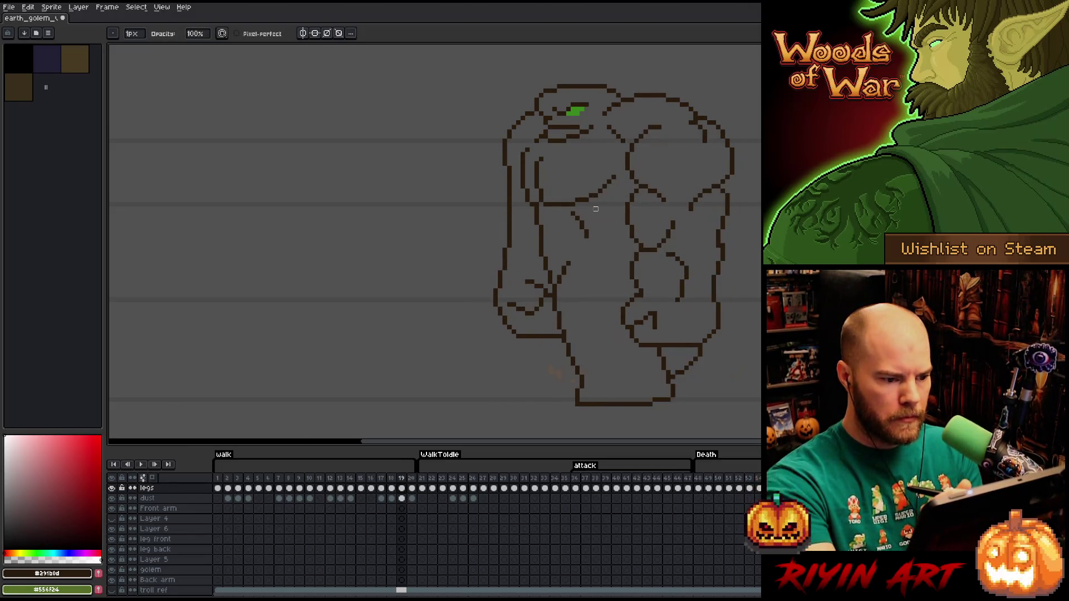
key("comma")
key("period")
key("comma")
key("period")
key("comma")
key("period")
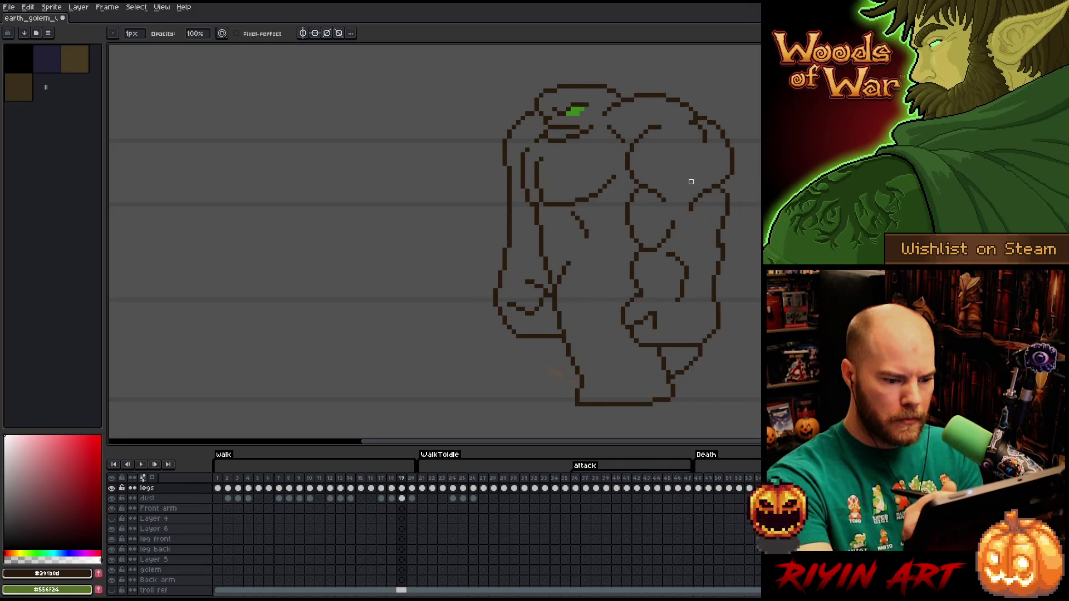
key("comma")
key("period")
key("comma")
key("period")
key("comma")
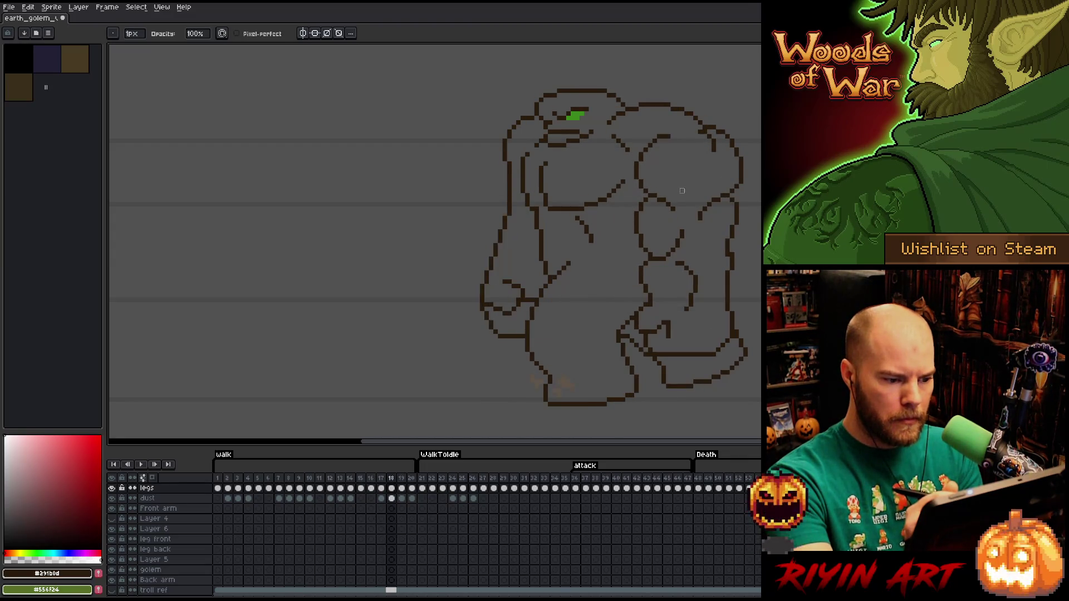
key("m")
Select the front arm on frame 18, then lasso and adjust the arm outline on frame 19
mouse_move(496, 341)
left_mouse_down()
mouse_move(546, 253)
mouse_move(559, 114)
left_mouse_up()
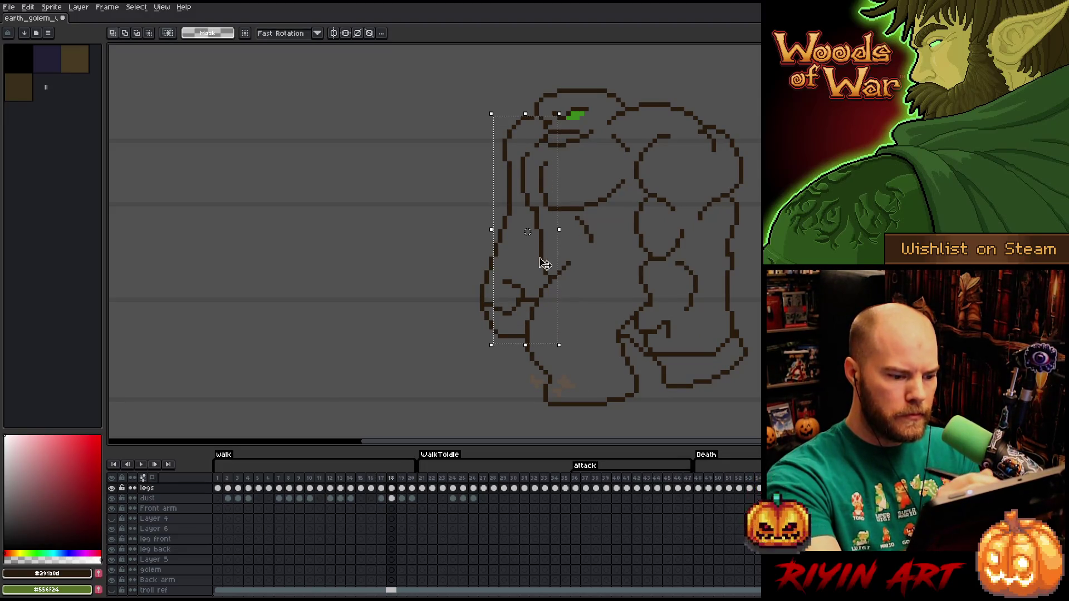
key("period")
key("ctrl+d")
key("b")
mouse_move(497, 208)
left_mouse_down()
mouse_move(547, 282)
mouse_move(561, 353)
mouse_move(468, 196)
left_mouse_up()
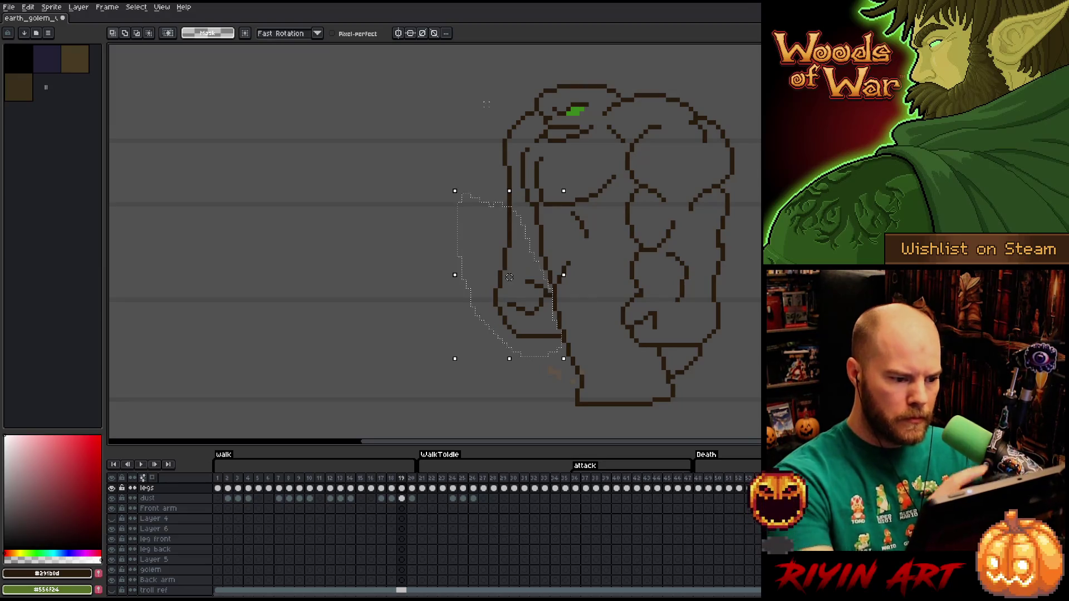
key("ctrl+d")
key("b")
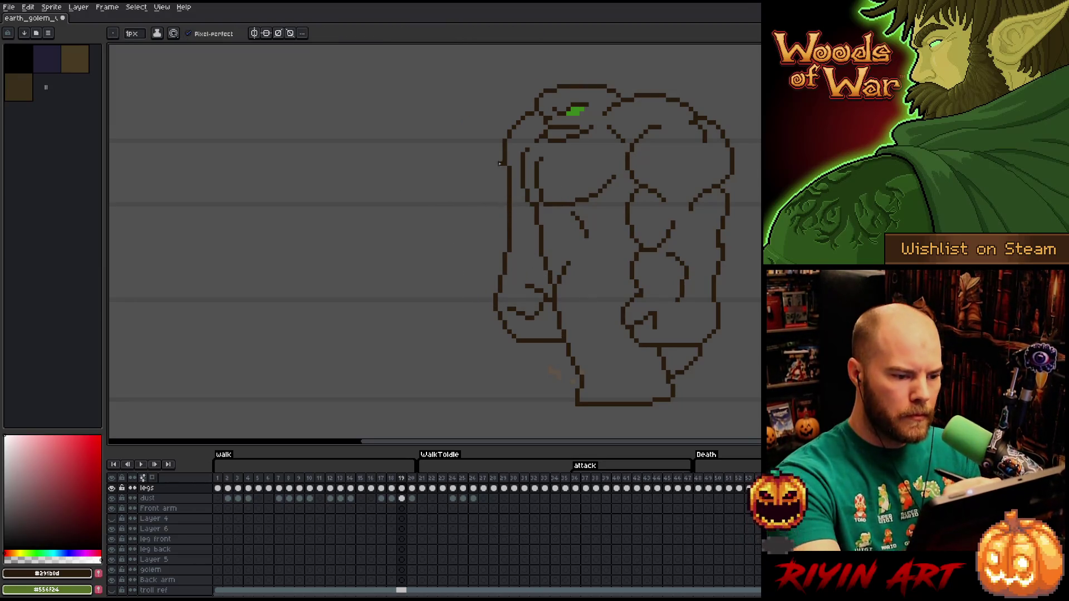
Flip between frames 18, 19 and 20 to check the reworked front arm
key("comma")
key("period")
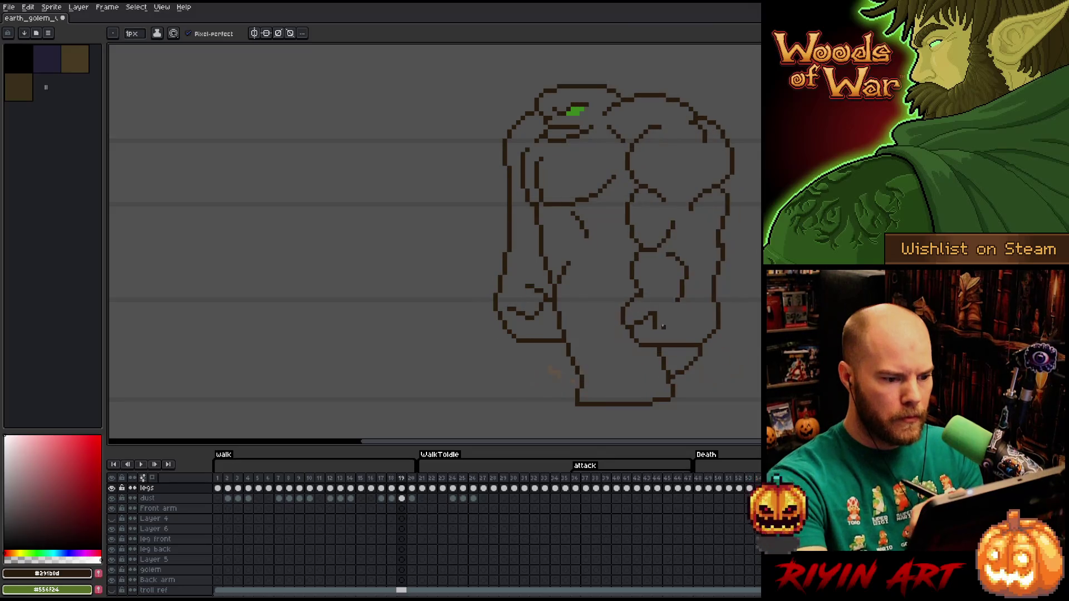
key("comma")
key("period")
key("period")
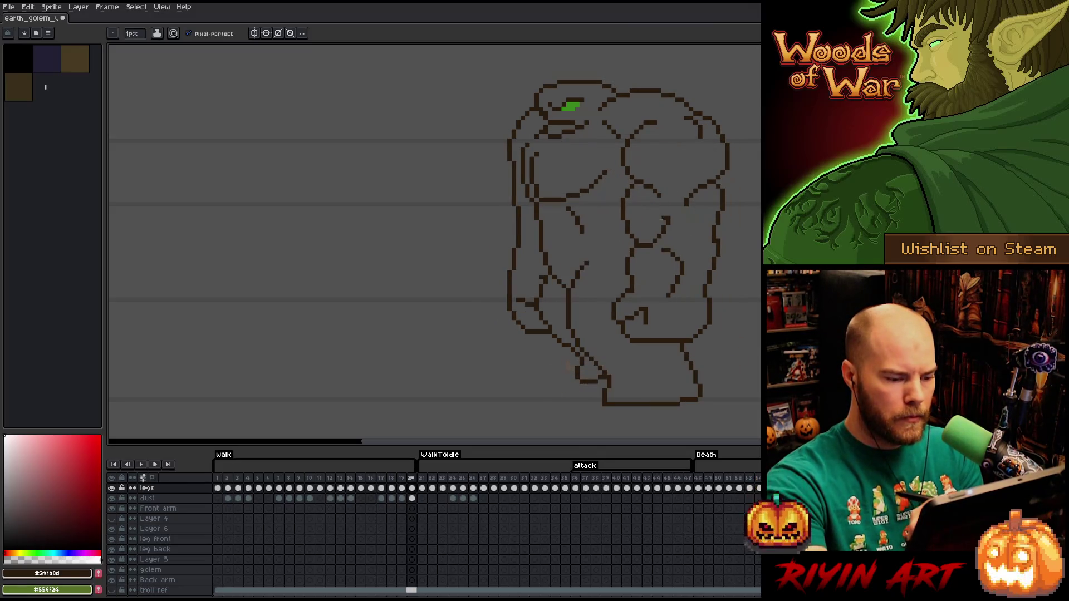
key("comma")
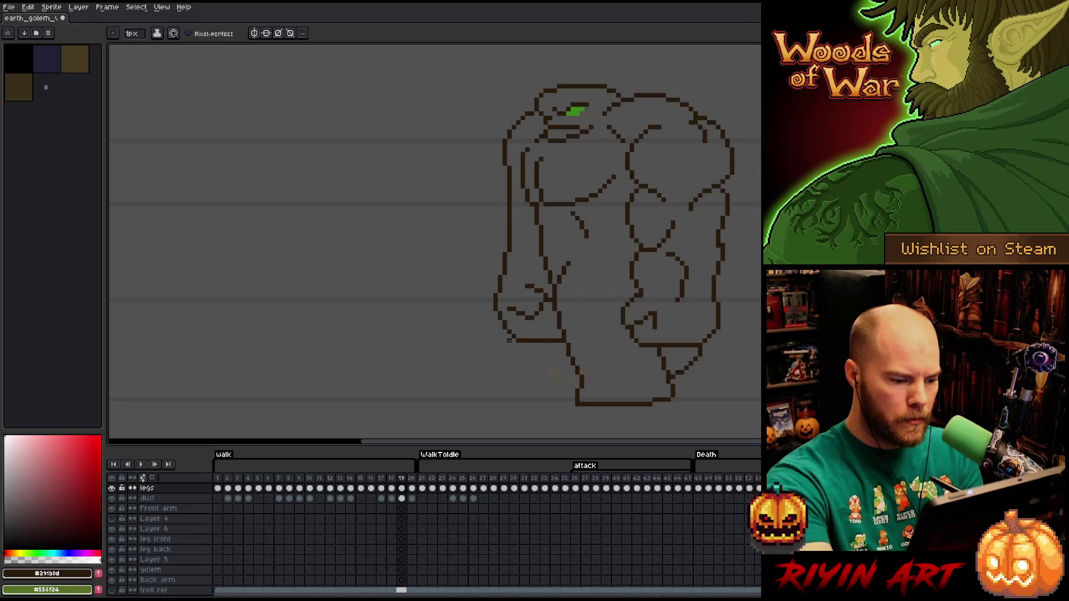
key("period")
key("comma")
key("period")
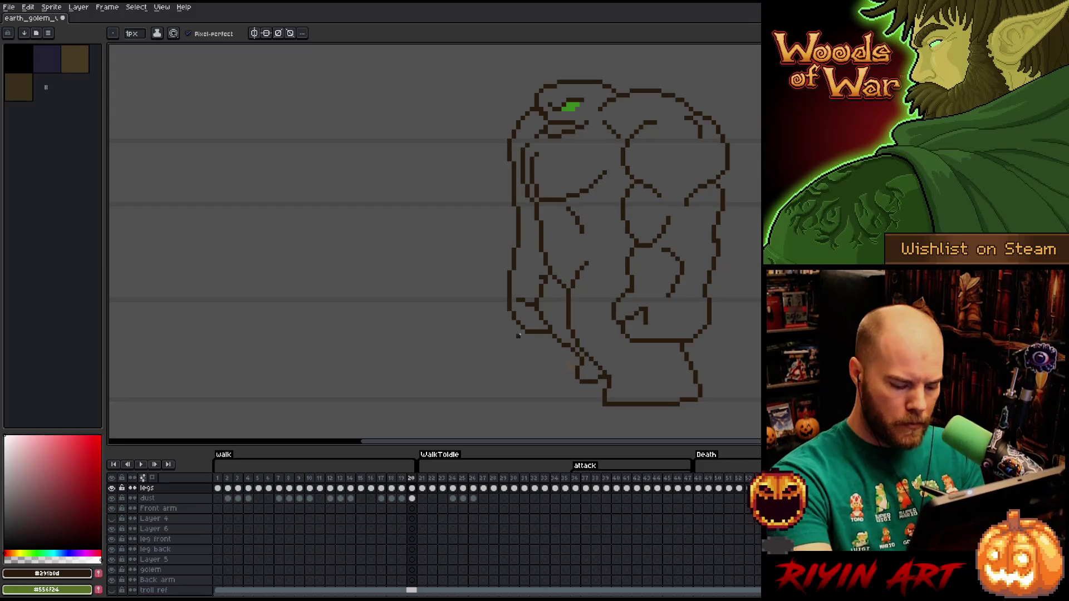
key("comma")
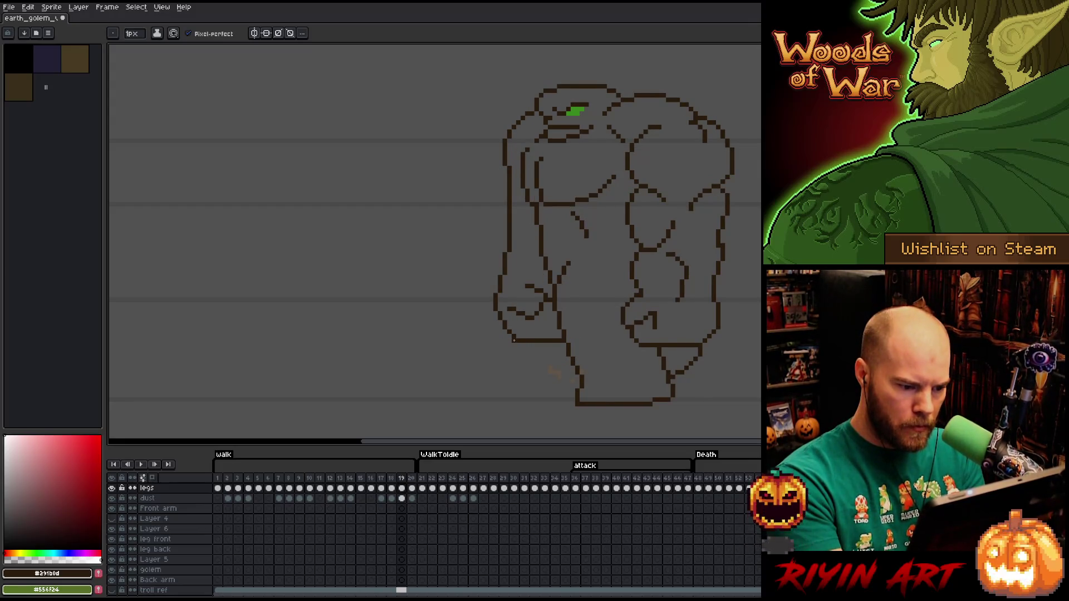
key("period")
Select the area left of the golem's legs and erase stray pixels there
key("q")
mouse_move(548, 325)
left_mouse_down()
mouse_move(544, 336)
mouse_move(485, 285)
mouse_move(501, 188)
mouse_move(524, 207)
mouse_move(537, 251)
mouse_move(535, 329)
left_mouse_up()
key("ctrl+d")
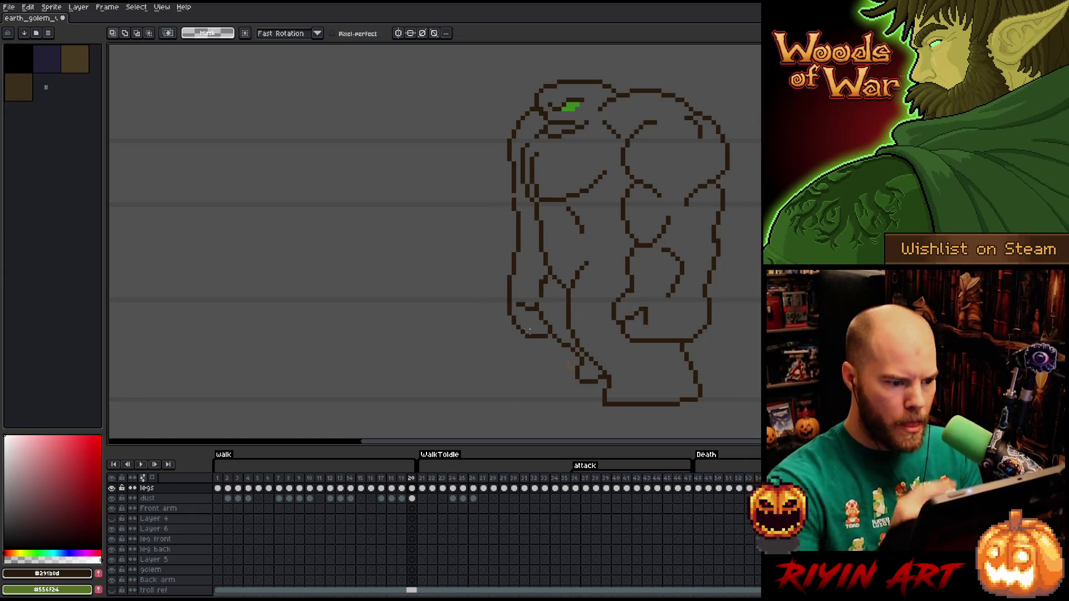
key("b")
key("e")
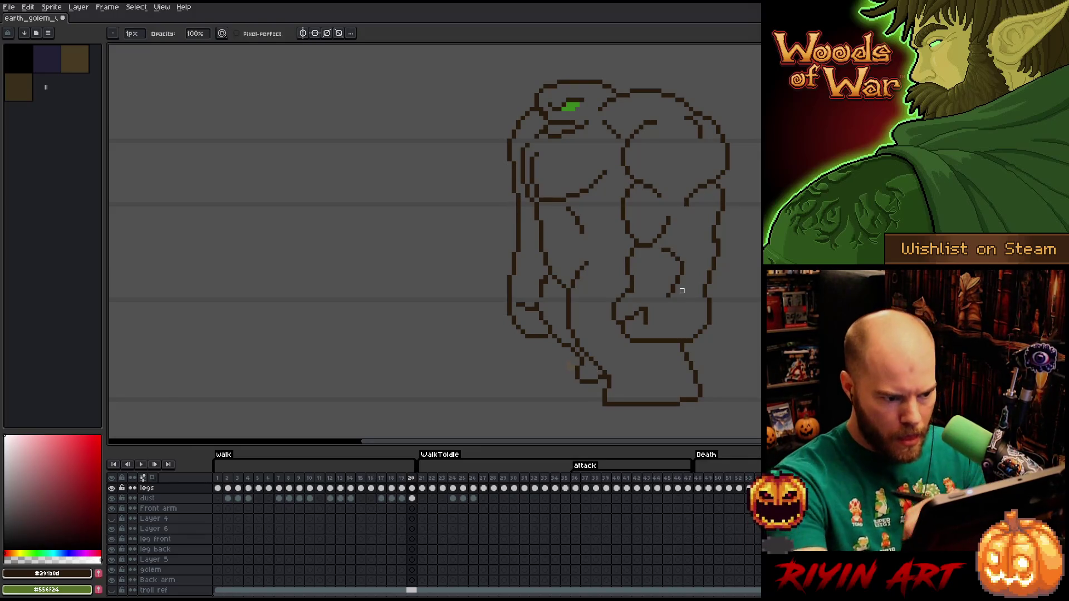
key("b")
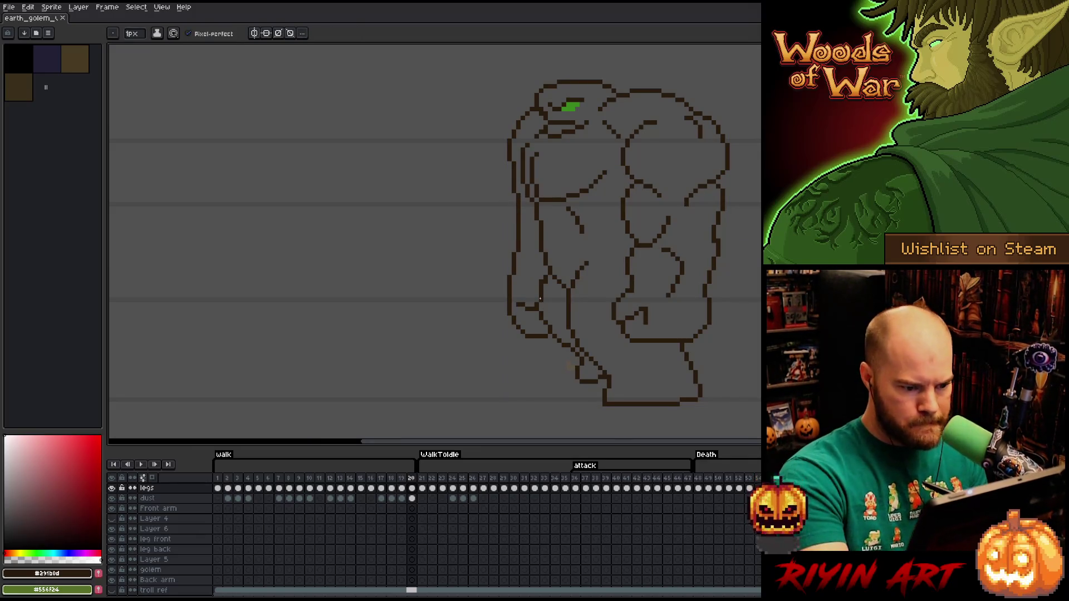
key("e")
Touch up the outline with Pencil and Eraser while comparing frames 19 and 20
key("Left")
key("Right")
key("b")
key("e")
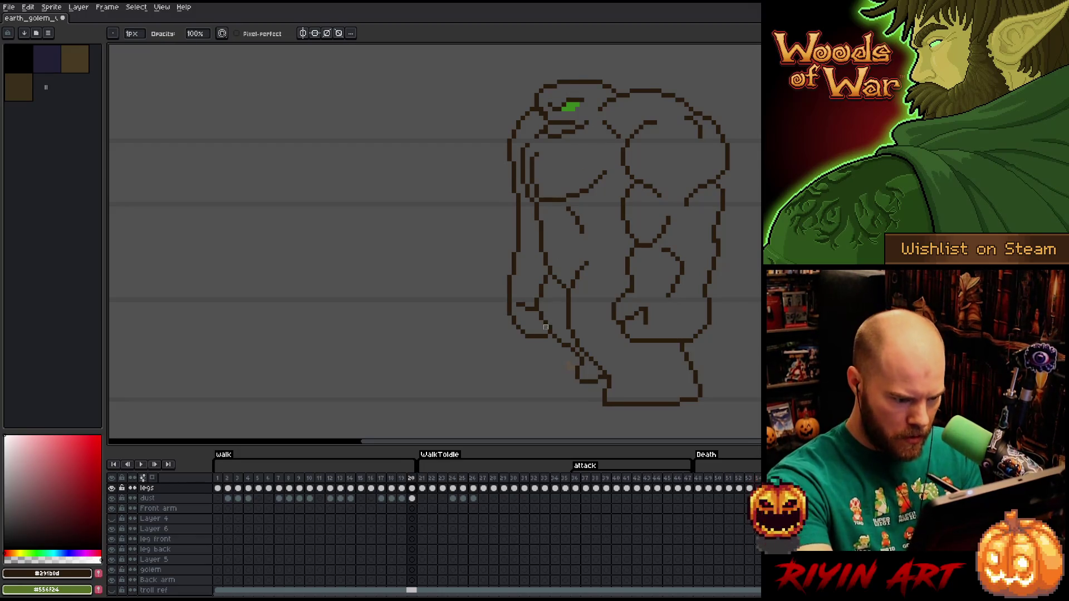
key("b")
key("e")
key("b")
key("e")
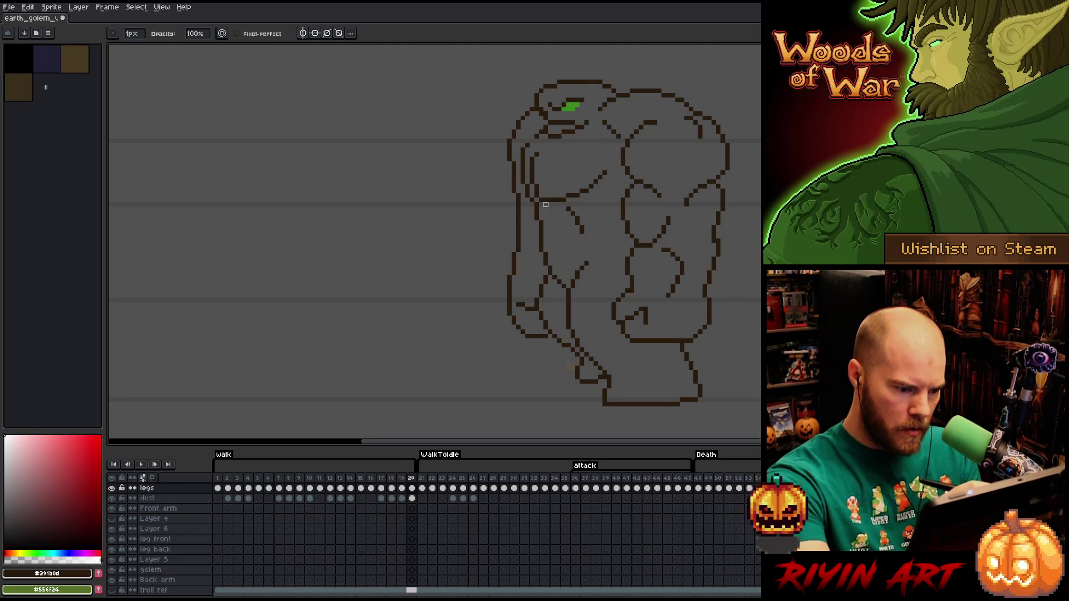
key("Right")
key("Left")
key("Left")
key("Right")
key("Left")
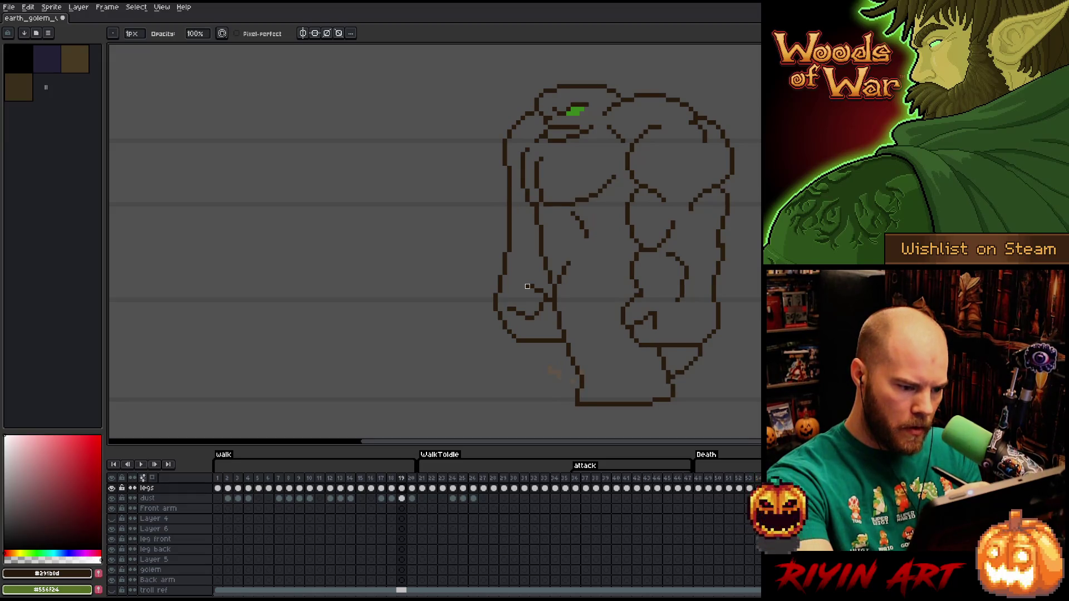
Move a small group of front-arm pixels up to the upper arm line and commit
key("m")
left_click_drag(528, 312, 536, 282)
key("Right")
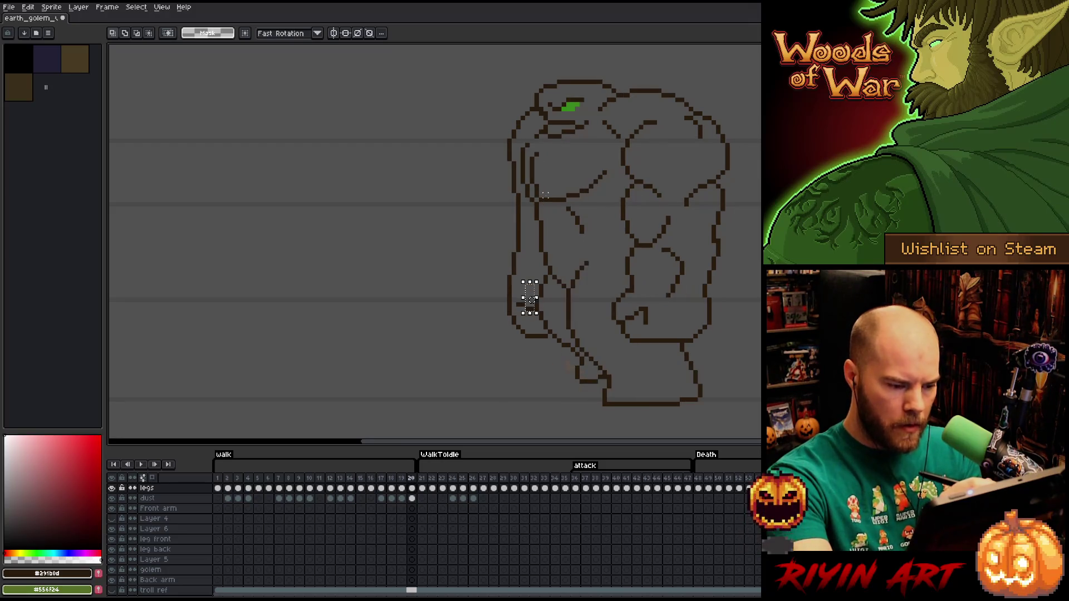
key("Left")
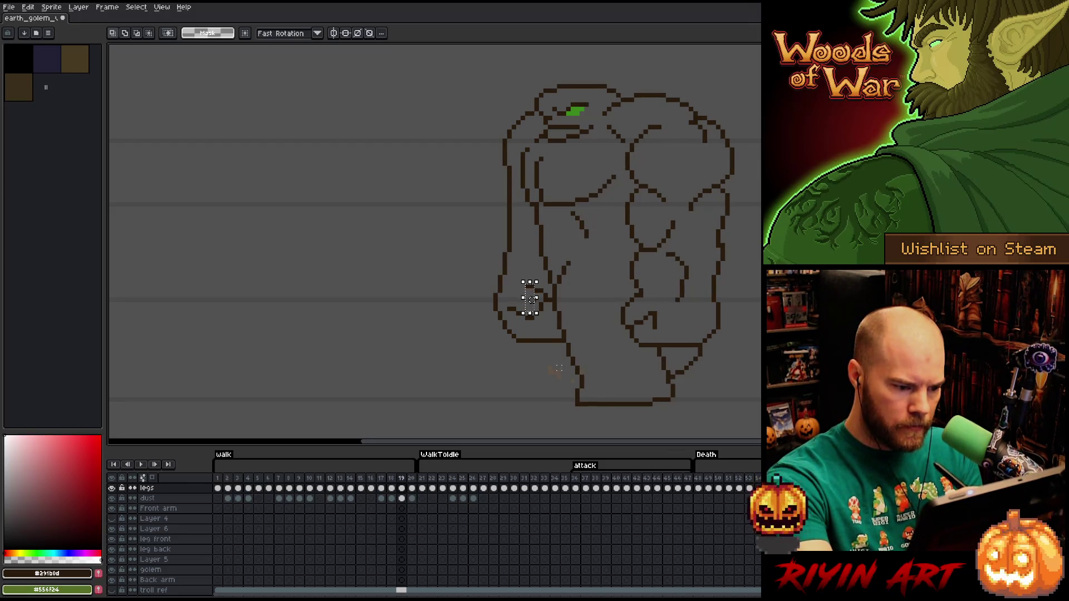
key("Right")
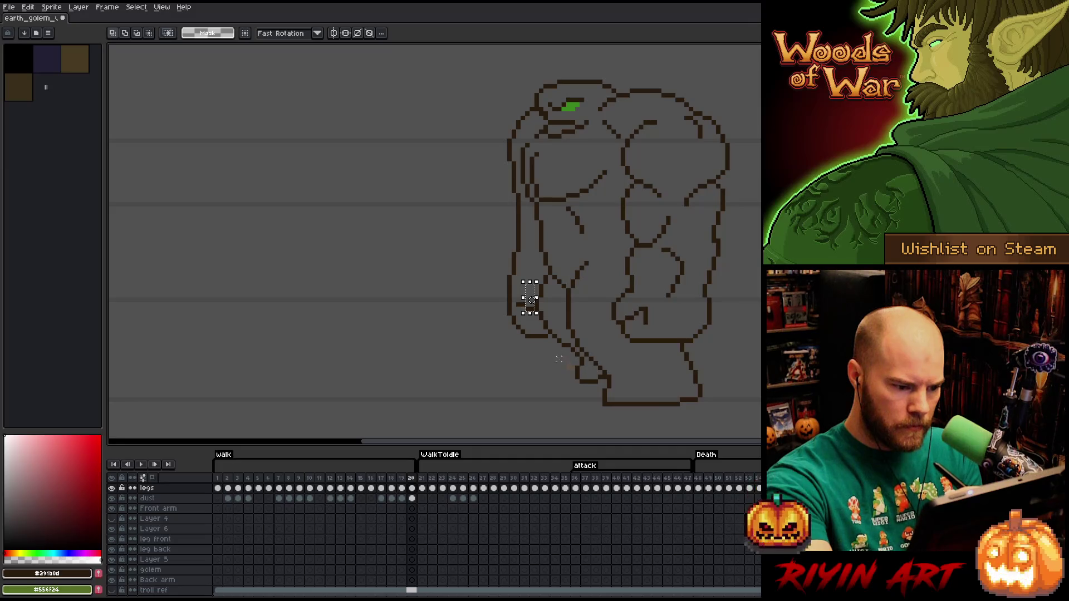
key("Left")
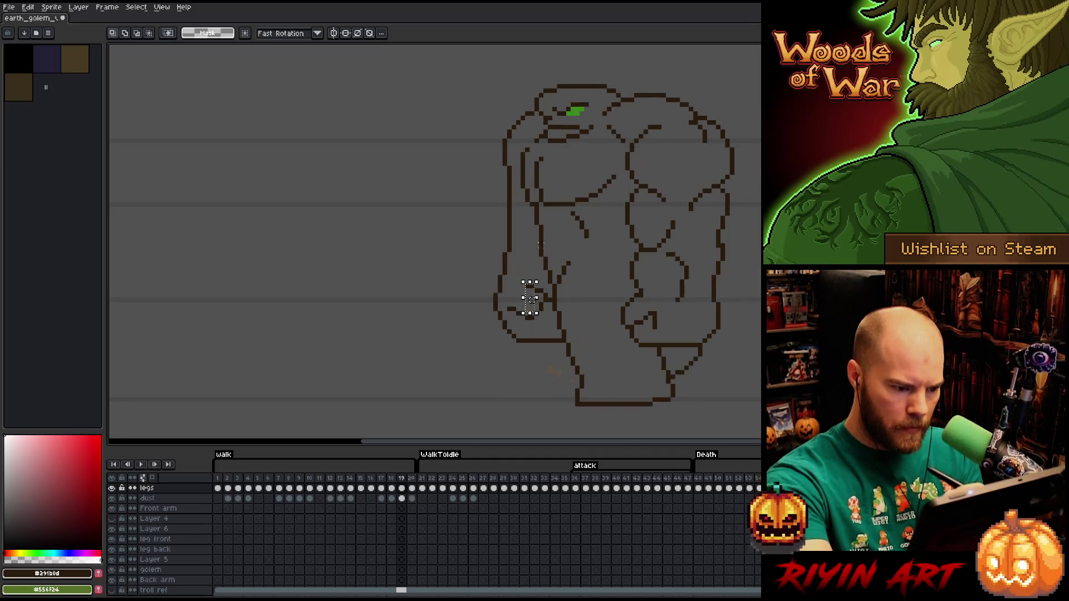
scroll(532, 298, "up", 2)
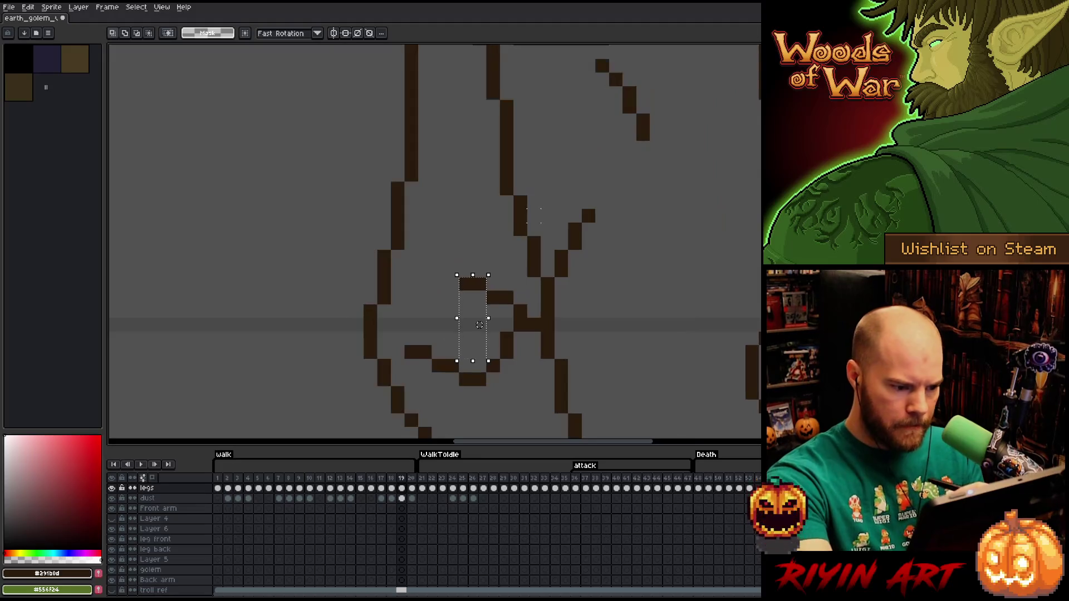
left_click_drag(451, 351, 525, 200)
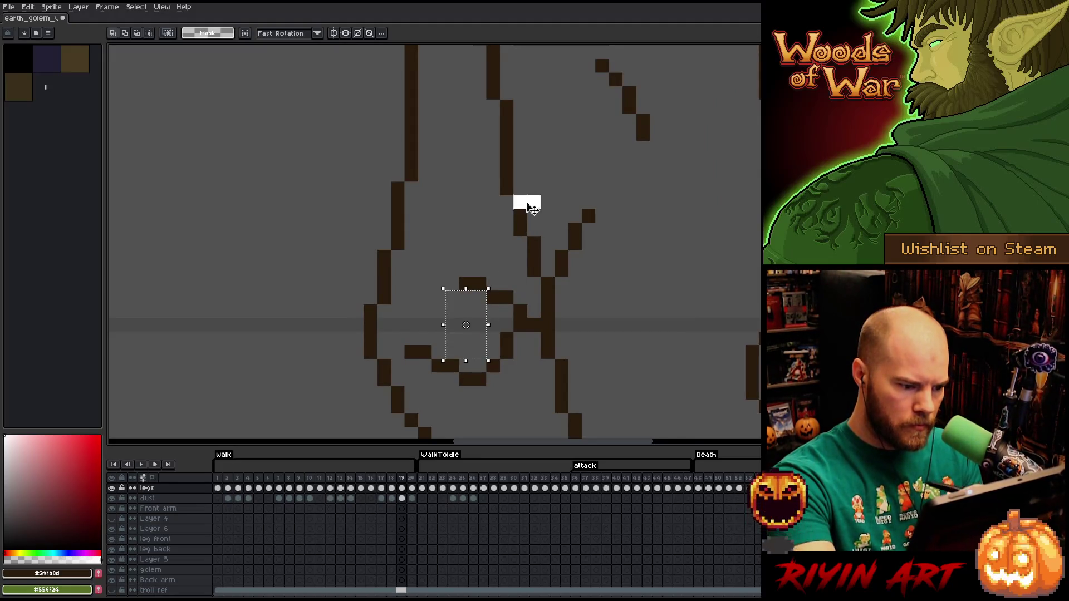
mouse_move(430, 290)
left_mouse_down()
mouse_move(487, 360)
mouse_move(512, 330)
left_mouse_up()
key("period")
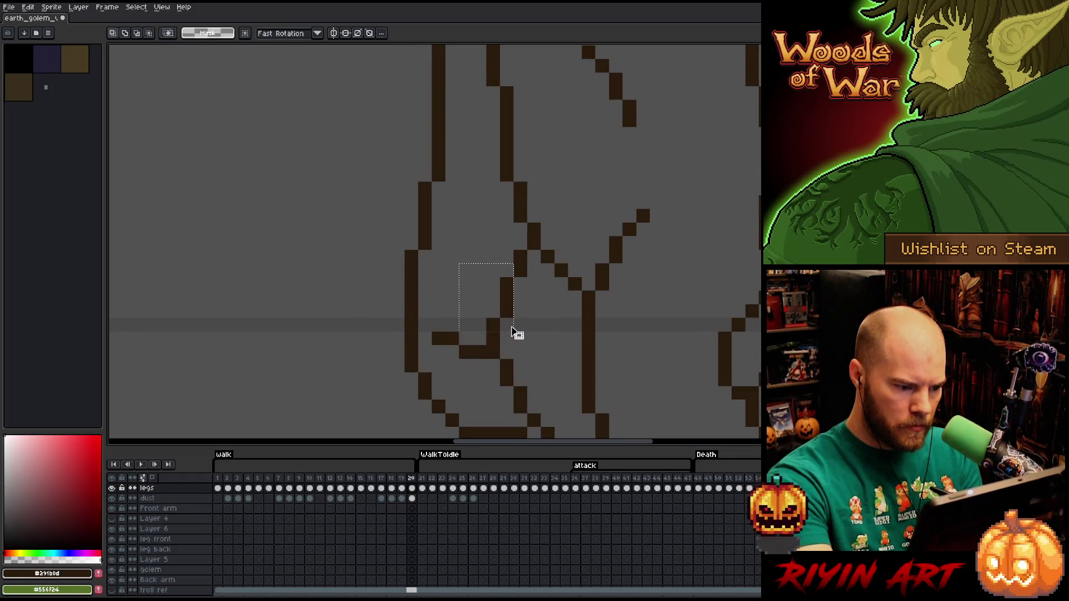
key("Return")
key("b")
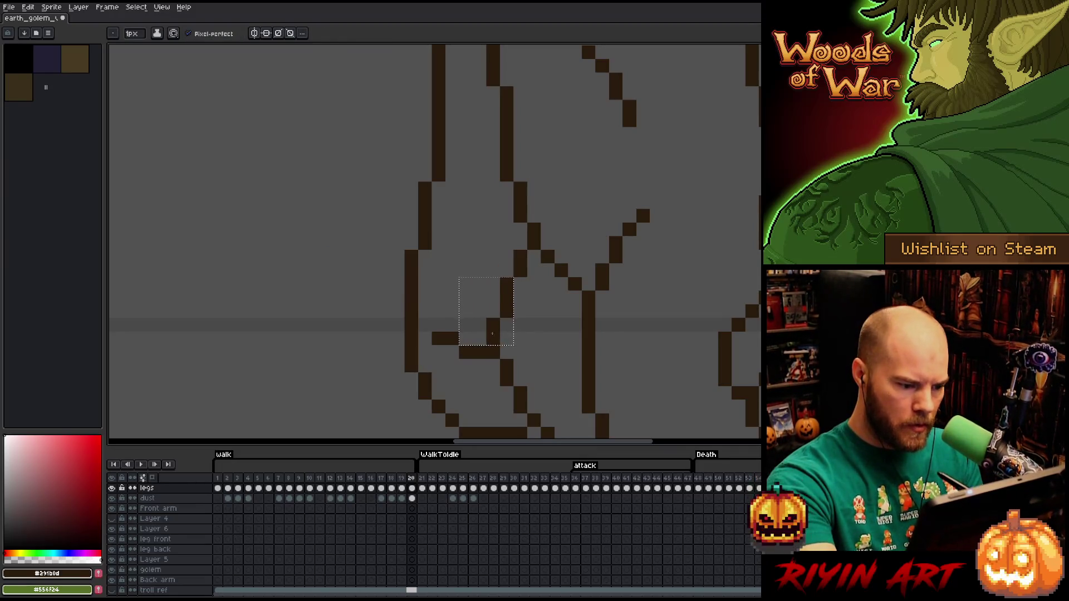
Flip between frames 19 and 20 and play the animation to preview the walk
key("comma")
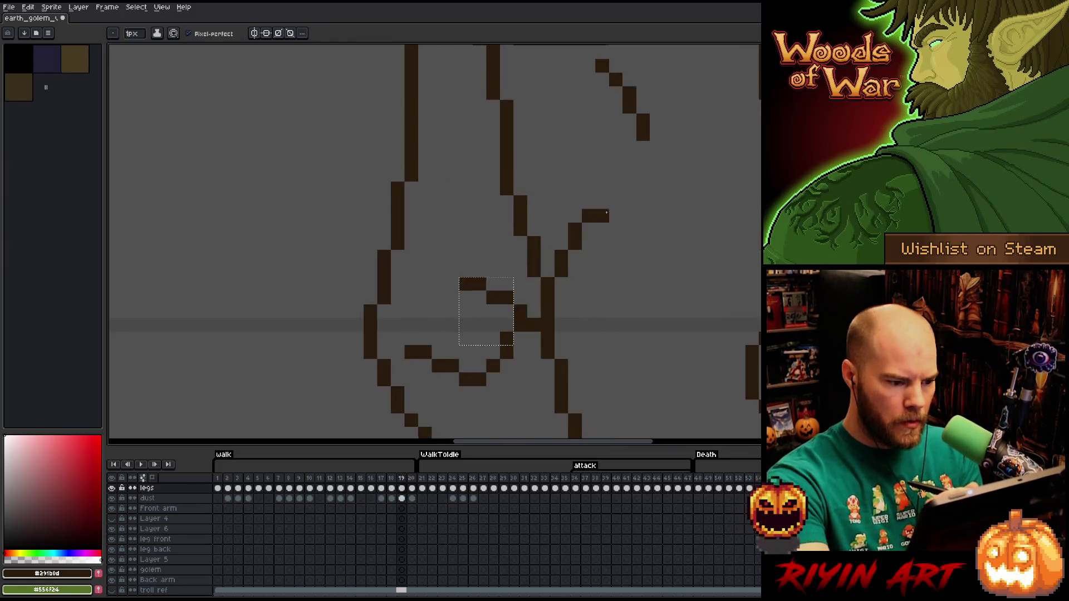
key("period")
key("comma")
key("period")
key("comma")
key("comma")
key("period")
key("period")
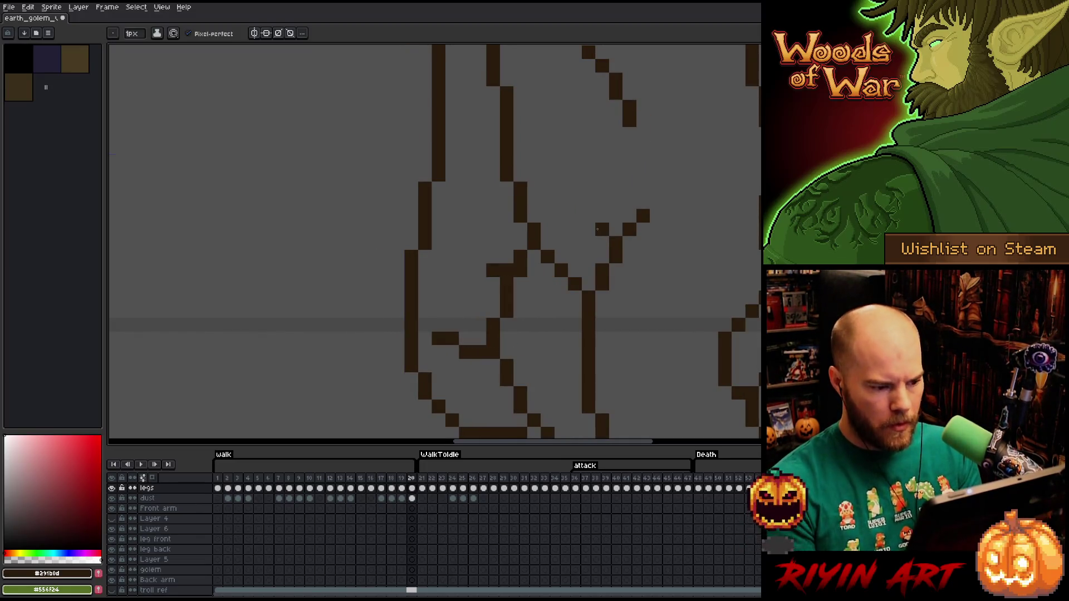
scroll(597, 229, "down", 5)
scroll(577, 269, "up", 3)
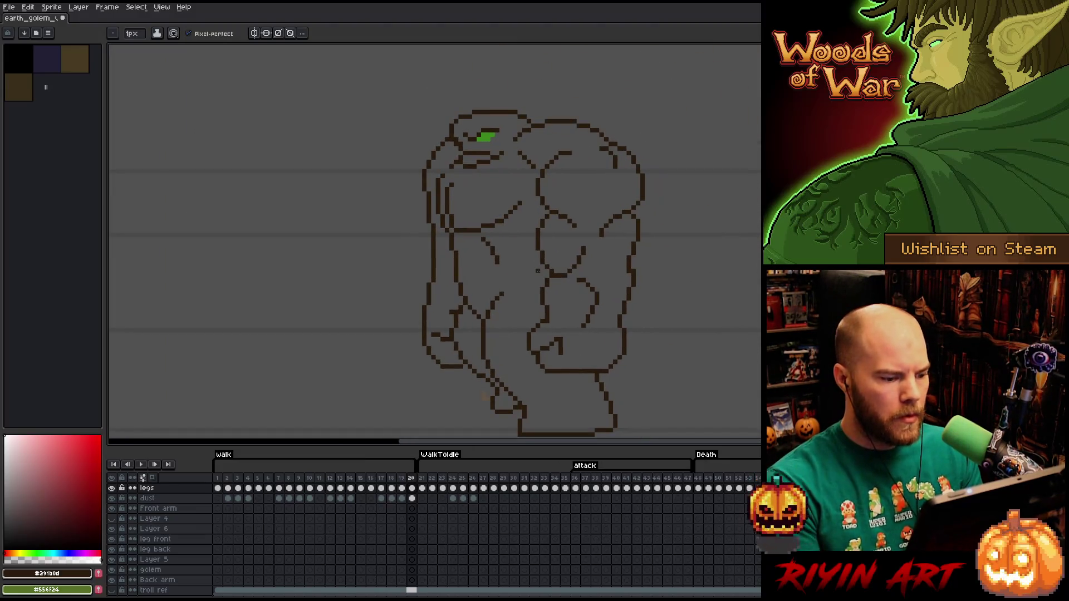
key("comma")
key("Return")
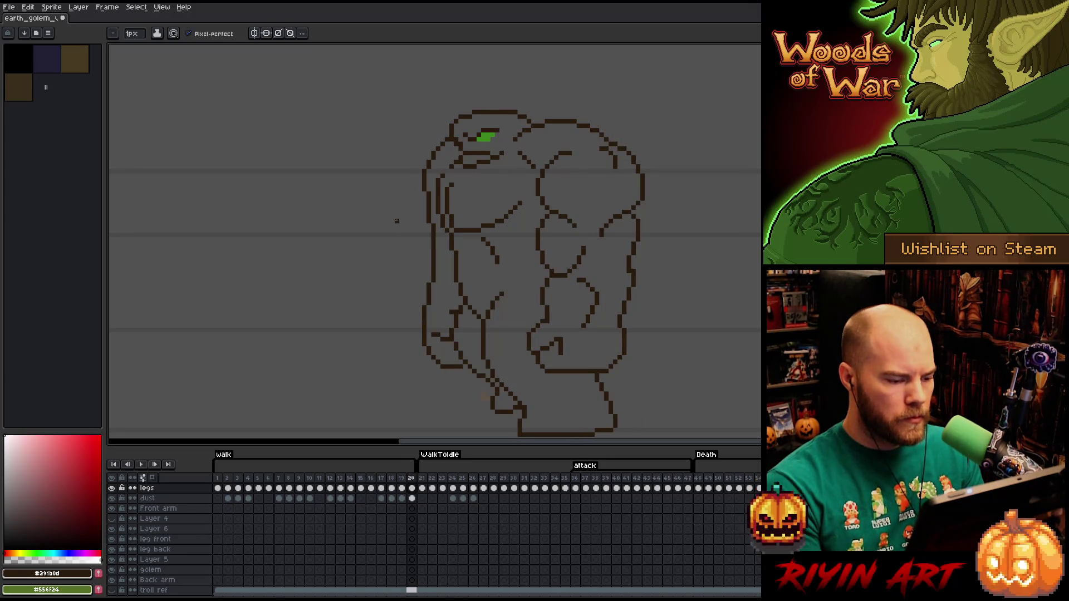
Marquee-select a thin strip of the back shoulder outline
key("m")
left_click_drag(424, 225, 454, 229)
scroll(453, 228, "up", 2)
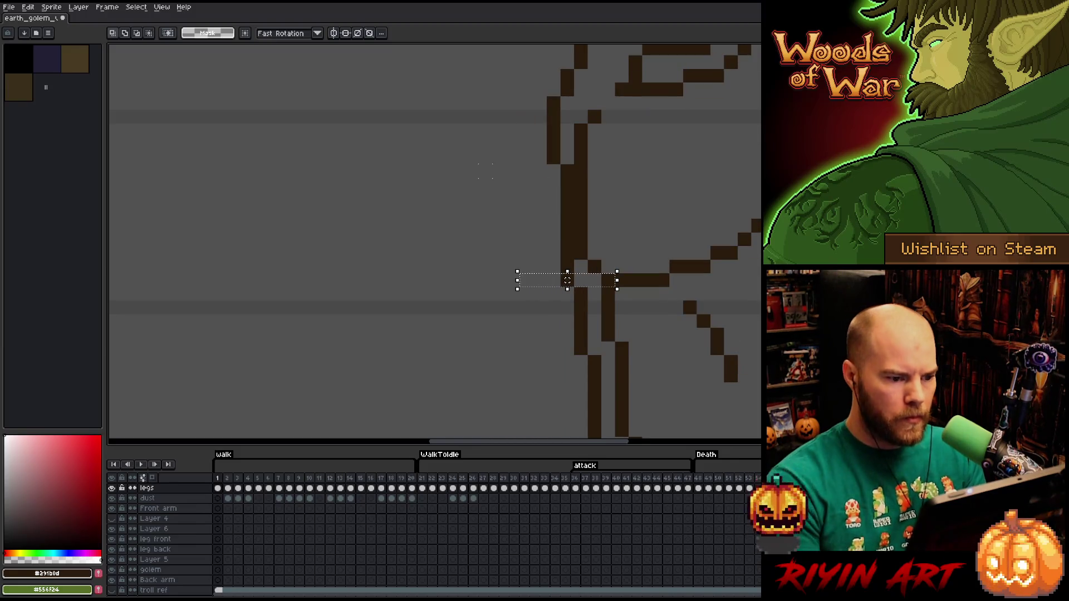
Drop the placed outline piece and compare frame 20 before returning to frame 1
key("ctrl+d")
key("b")
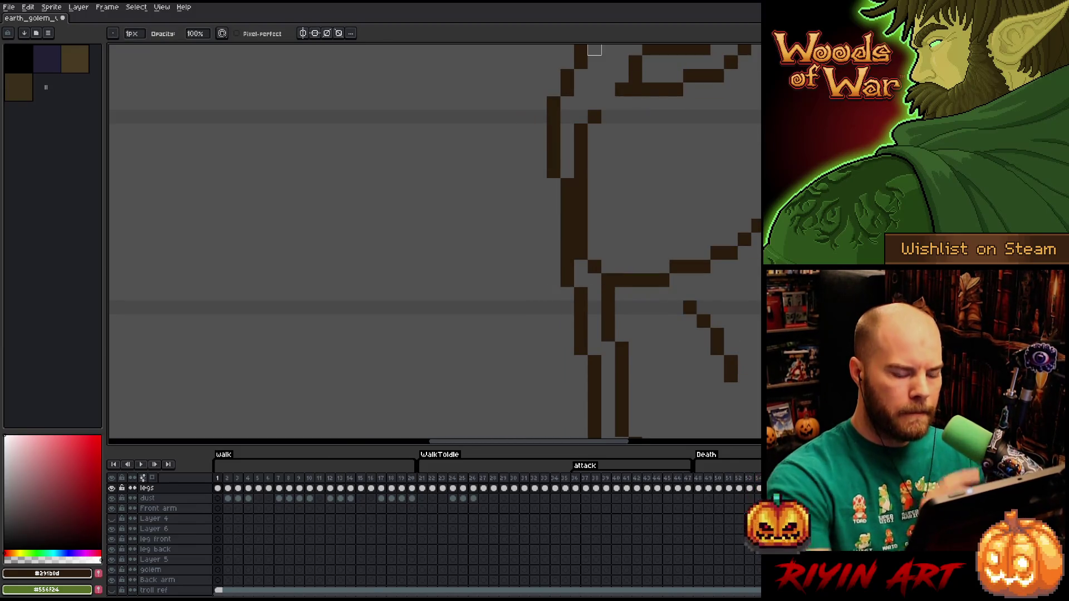
scroll(517, 236, "down", 2)
key("Right")
key("Right")
key("Right")
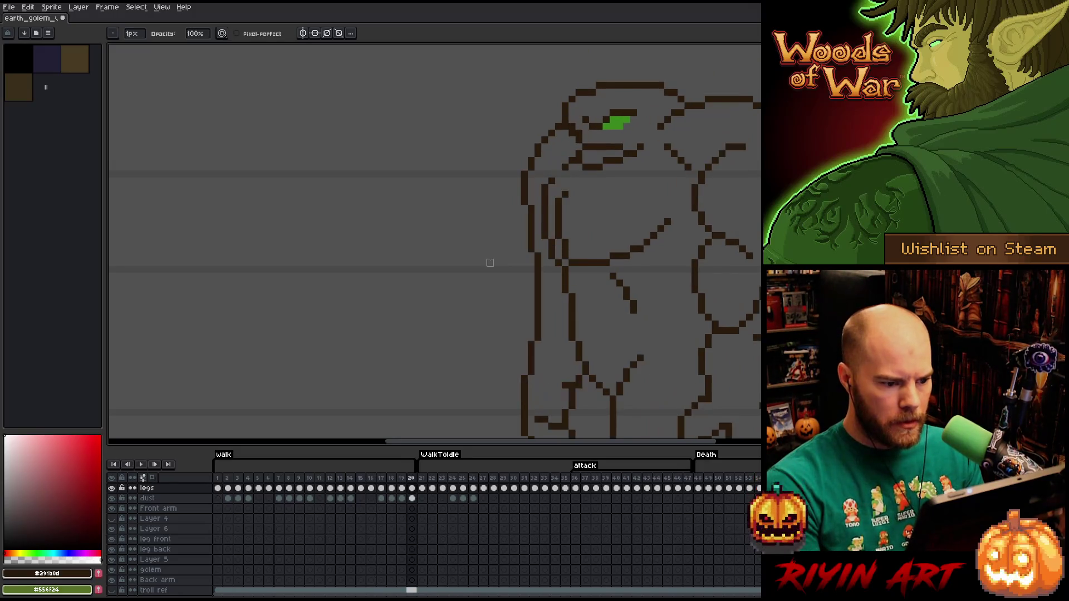
scroll(489, 273, "down", 3)
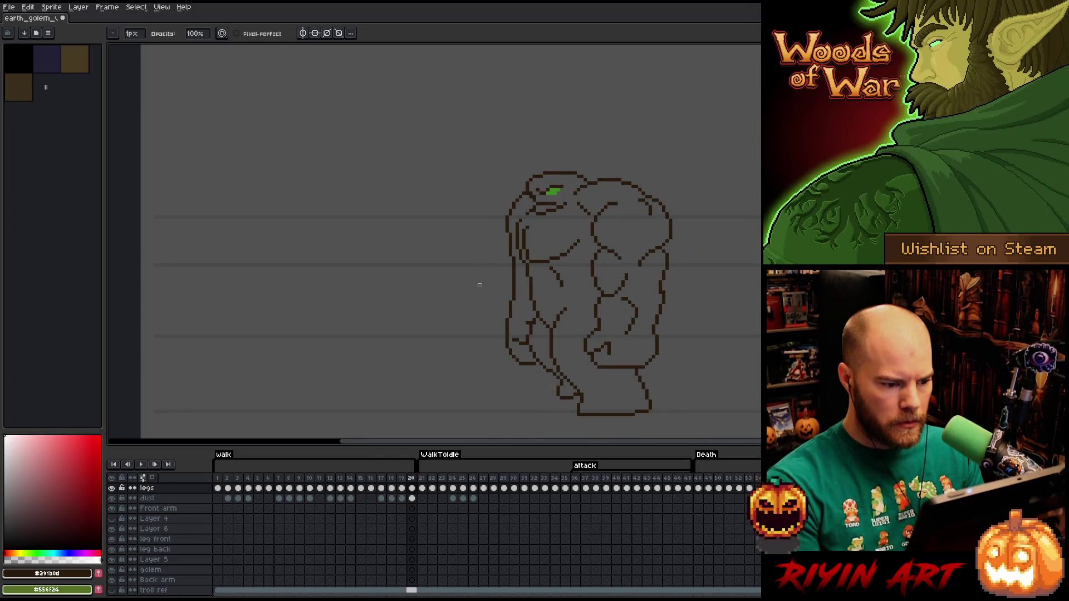
key("Right")
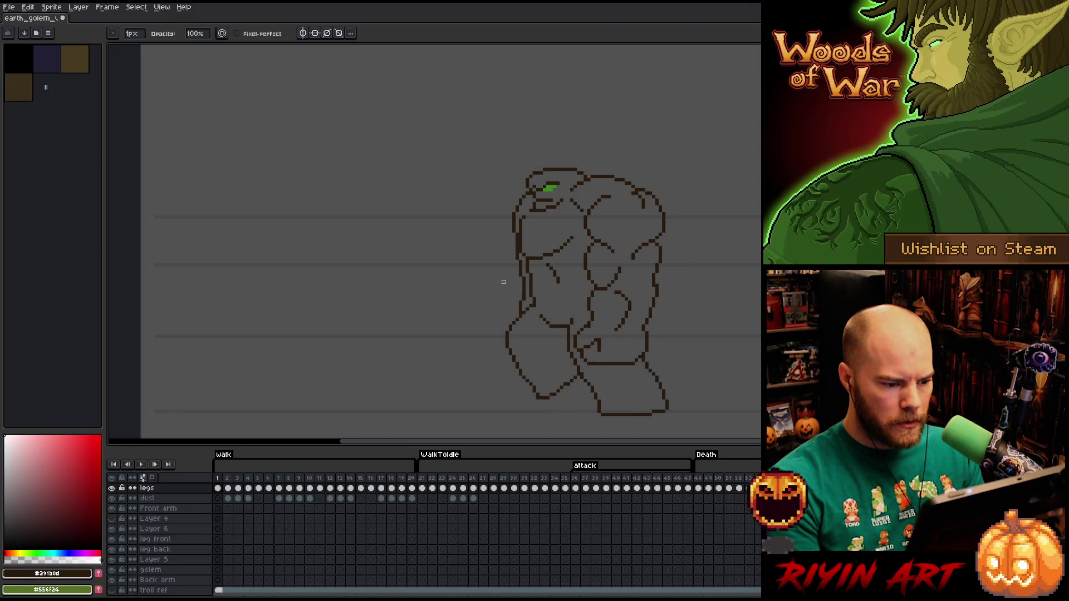
Move the selected rear-arm outline piece down and to the right on frame 1
key("m")
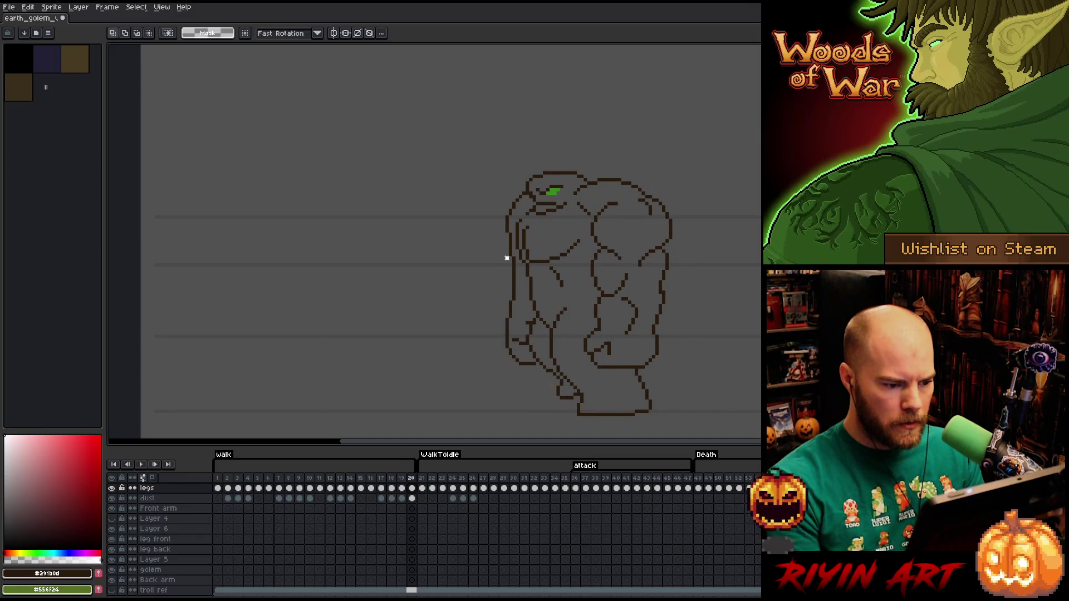
key("Return")
scroll(490, 268, "up", 3)
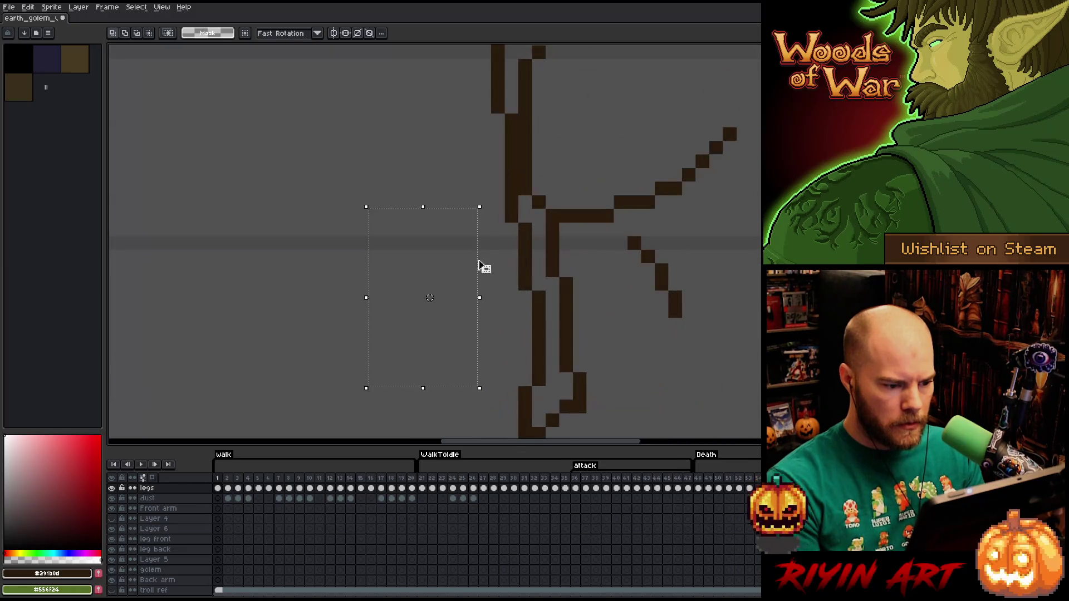
left_click_drag(479, 258, 520, 286)
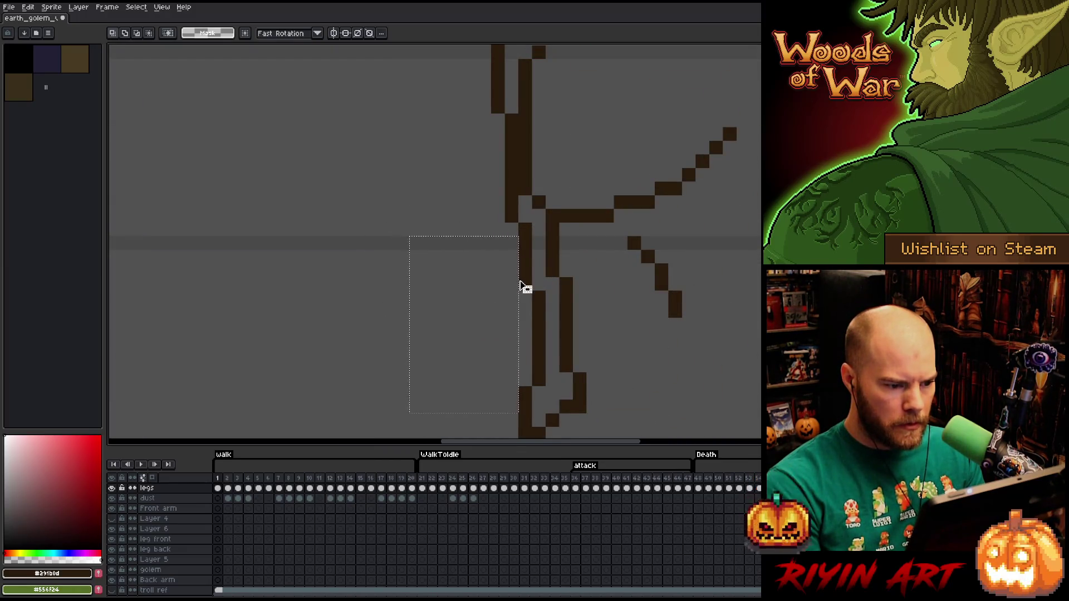
scroll(520, 281, "down", 5)
scroll(529, 325, "up", 5)
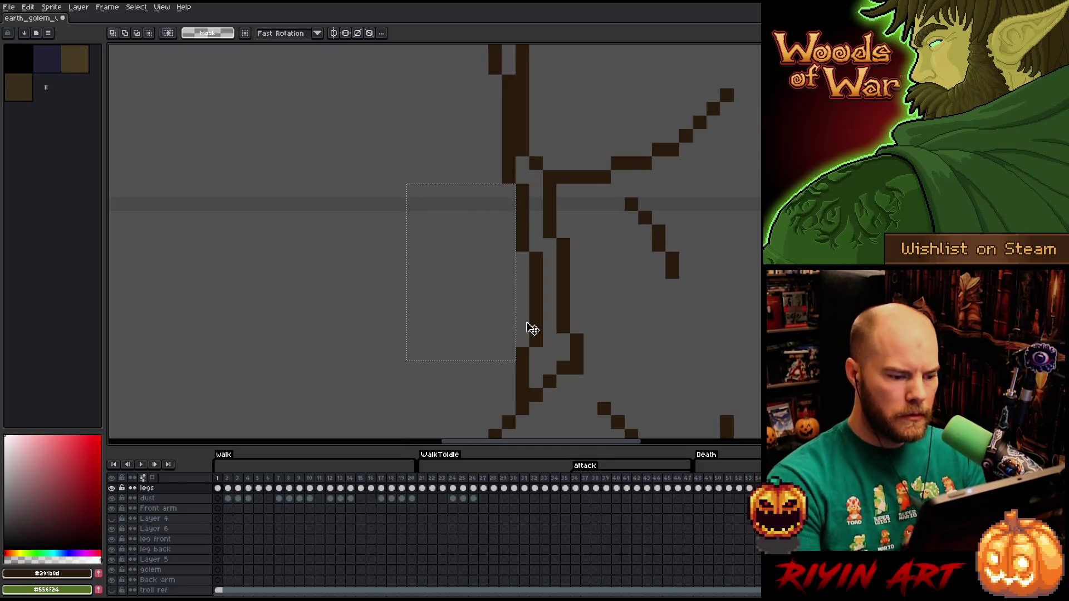
Shift the lower rear-arm line segment one pixel left with Pencil and Eraser
key("b")
key("e")
left_click_drag(522, 367, 508, 409)
key("b")
key("e")
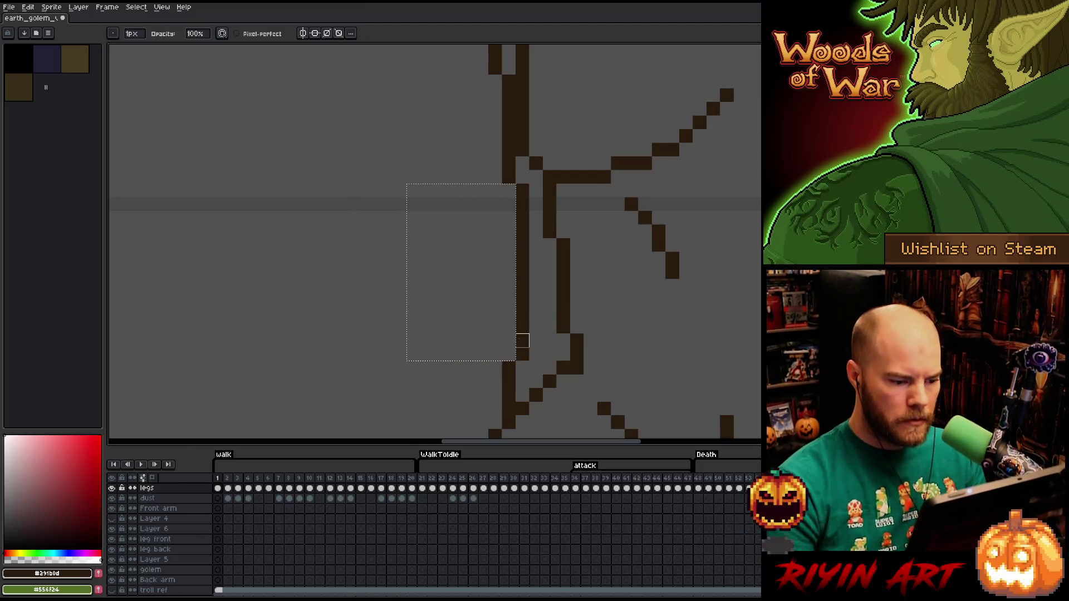
scroll(523, 345, "down", 2)
Flip repeatedly between walk frames 1 and 20 to compare the adjusted rear arm
key("period")
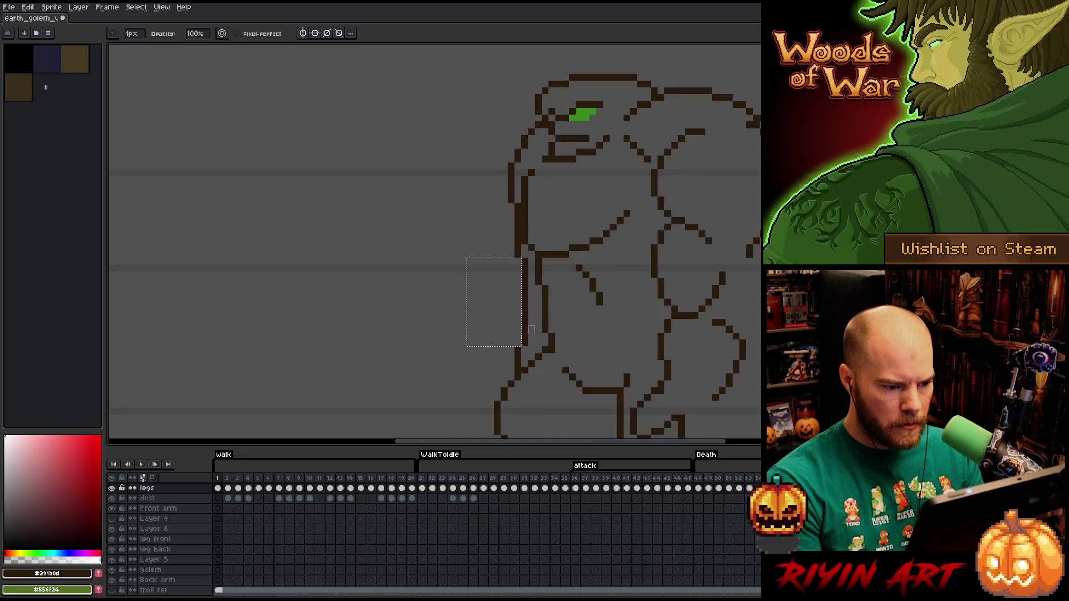
key("comma")
key("period")
key("v")
scroll(534, 338, "down", 4)
key("comma")
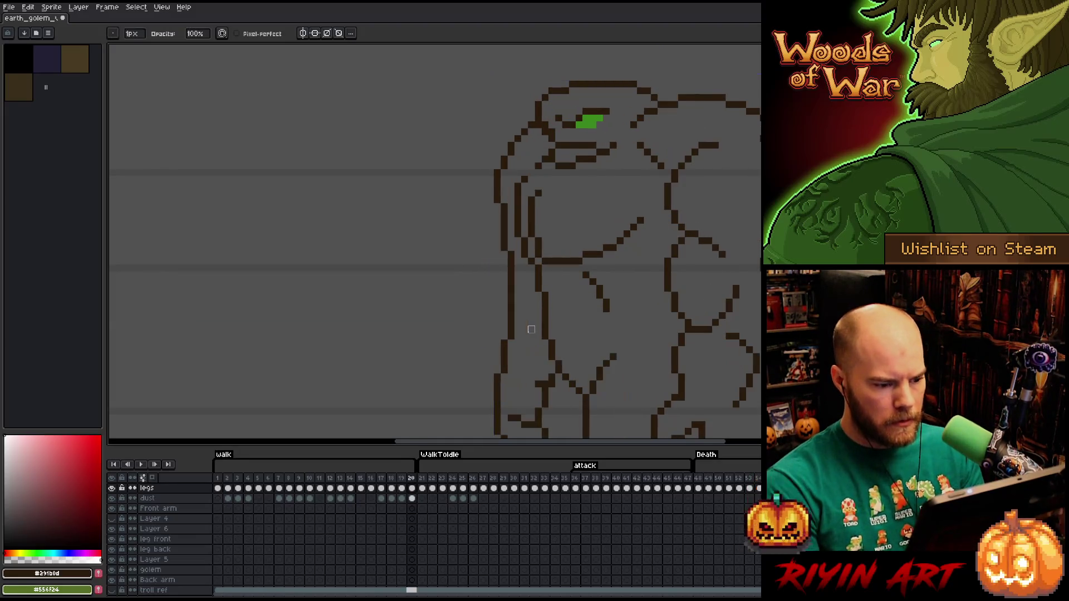
key("b")
key("period")
key("comma")
key("period")
key("comma")
key("period")
key("period")
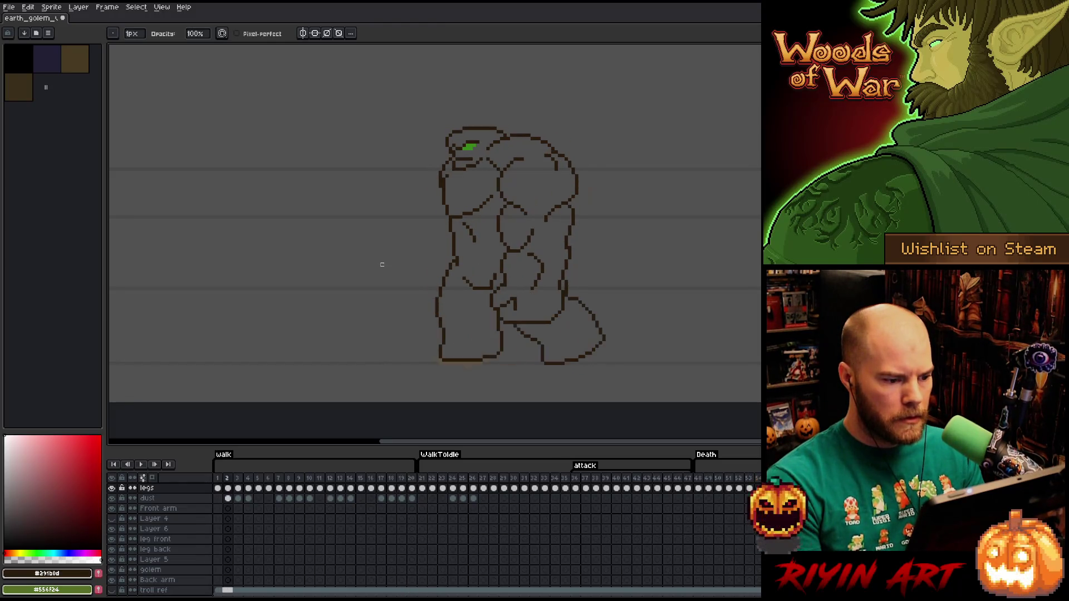
key("comma")
key("period")
key("comma")
key("period")
key("comma")
key("period")
key("comma")
key("period")
key("comma")
key("period")
key("comma")
key("period")
key("comma")
scroll(394, 247, "up", 2)
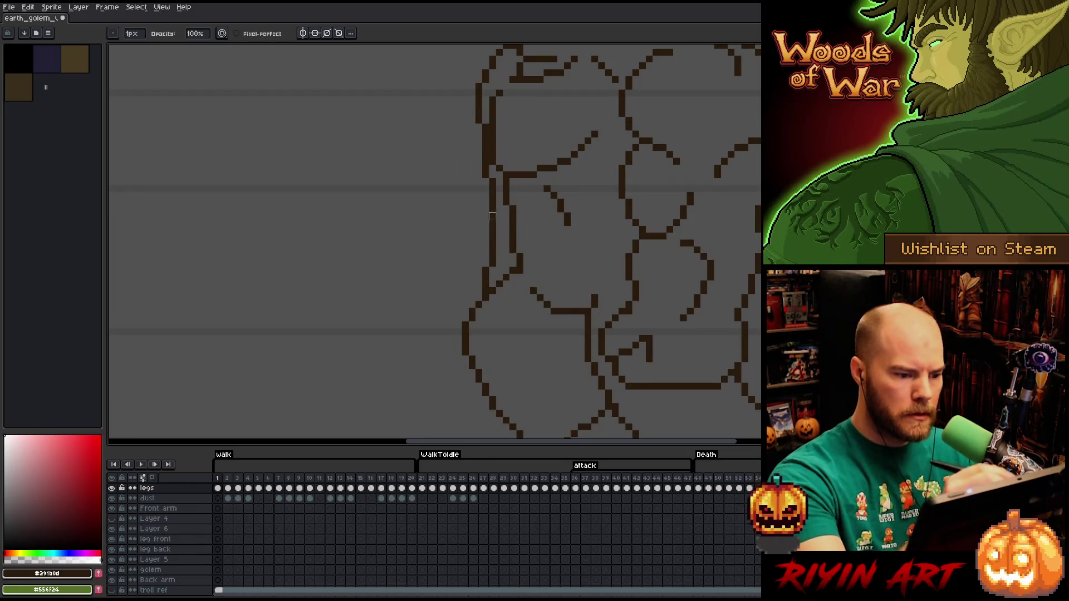
Redraw the golem's rear arm line on frame 1 in pencil and erase the old pixels
key("e")
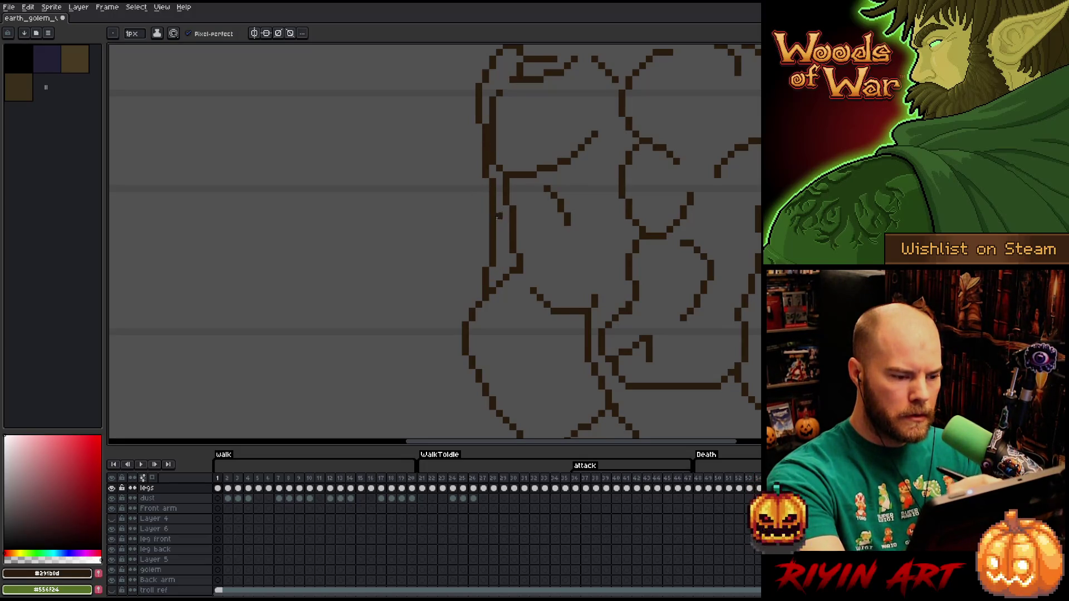
key("b")
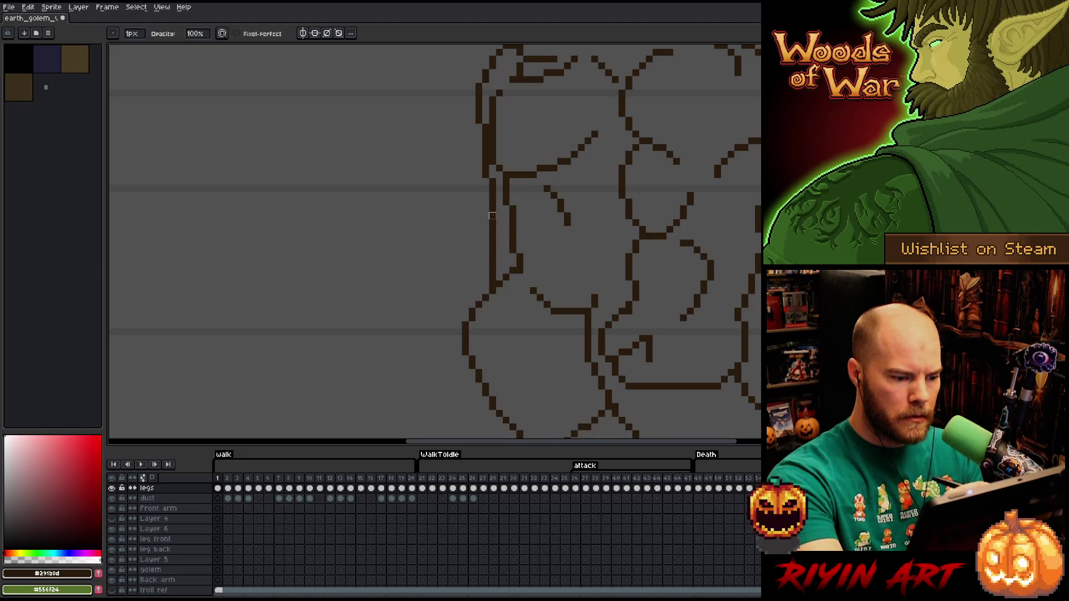
key("e")
left_click_drag(499, 256, 492, 288)
key("e")
key("Right")
key("Left")
key("b")
left_click_drag(499, 240, 491, 261)
key("e")
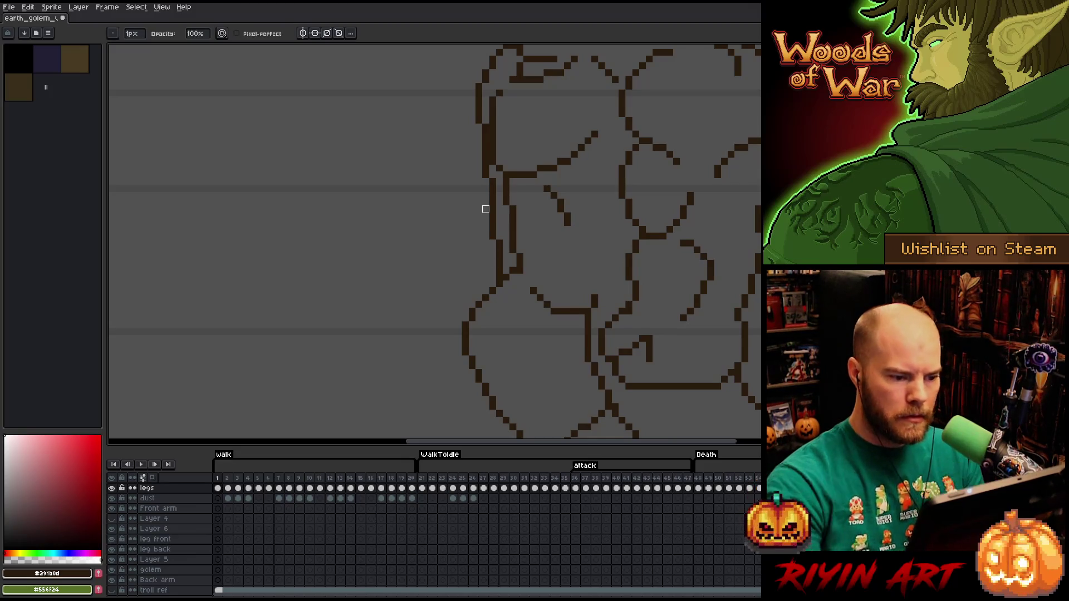
Marquee the rear arm section and shift it down and right on walk frame 2
key("Right")
scroll(308, 198, "down", 3)
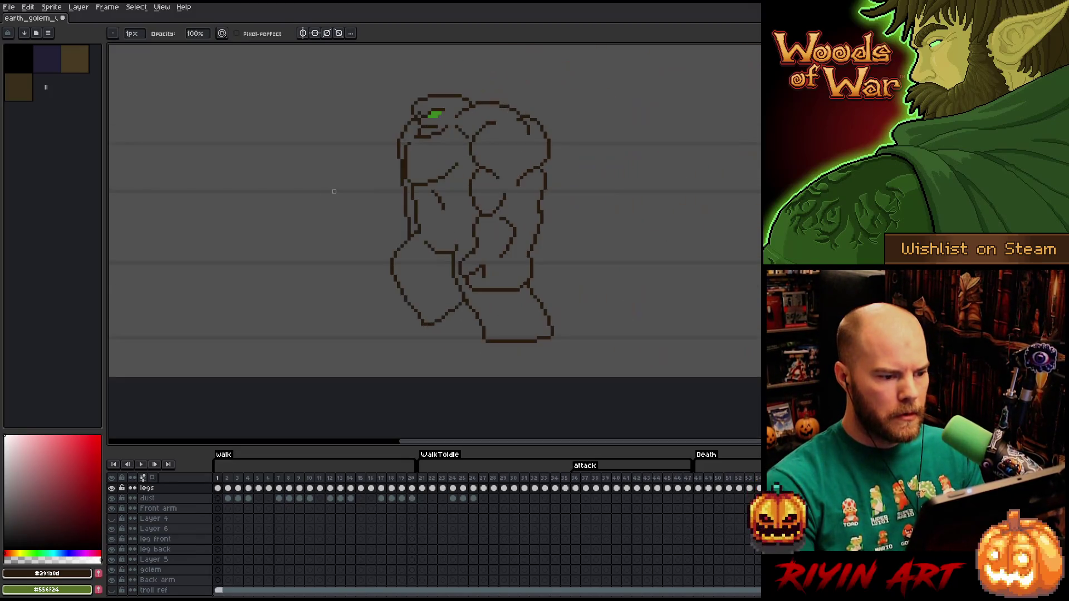
key("Right")
key("Right")
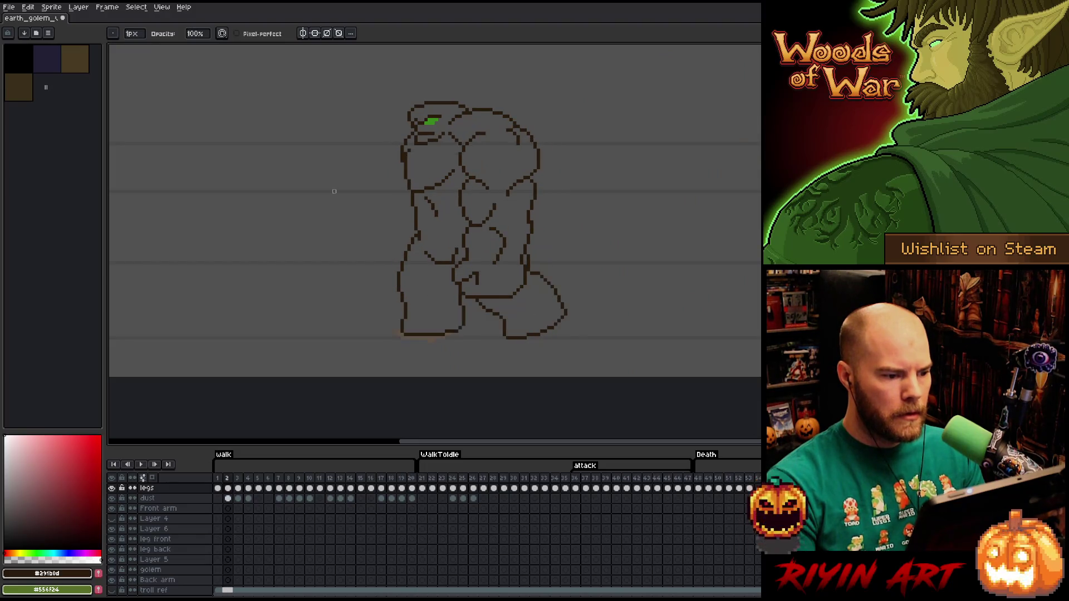
key("Left")
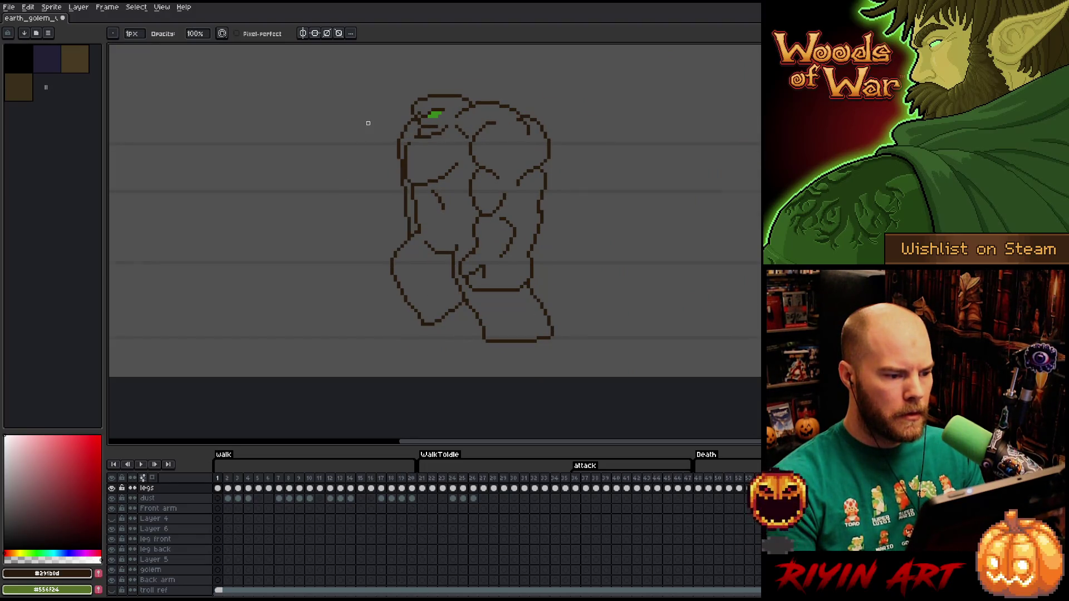
scroll(368, 123, "up", 4)
key("m")
left_click_drag(436, 152, 381, 207)
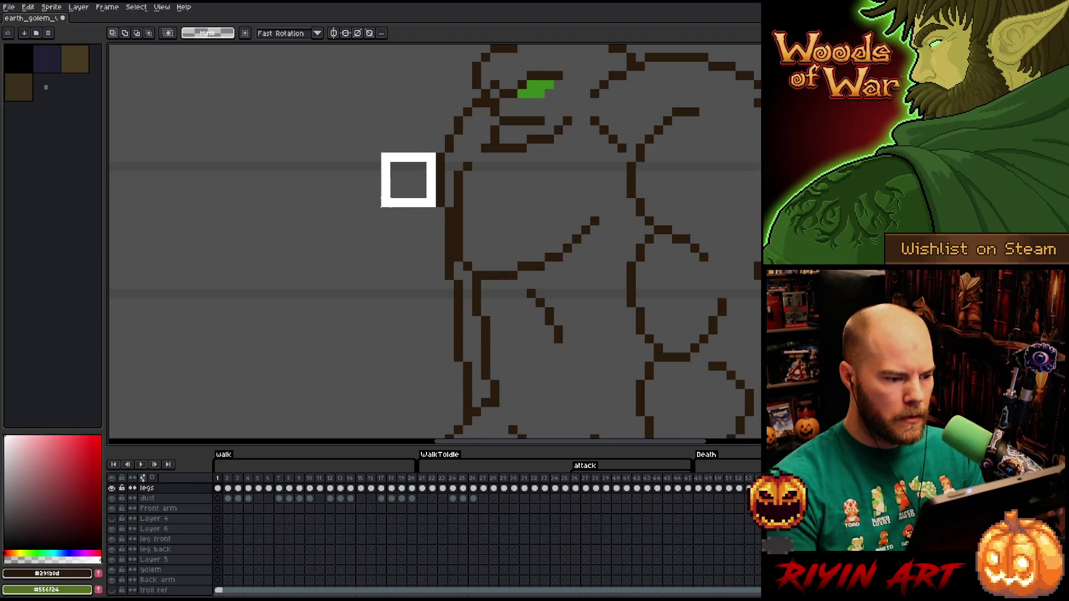
key("Right")
mouse_move(424, 162)
left_mouse_down()
mouse_move(434, 190)
mouse_move(438, 178)
left_mouse_up()
key("ctrl+d")
Flip through walk frames 1 to 3 to check the arm change, then pan onto the golem's body
key("b")
key("Left")
key("Right")
key("Left")
key("Right")
key("Left")
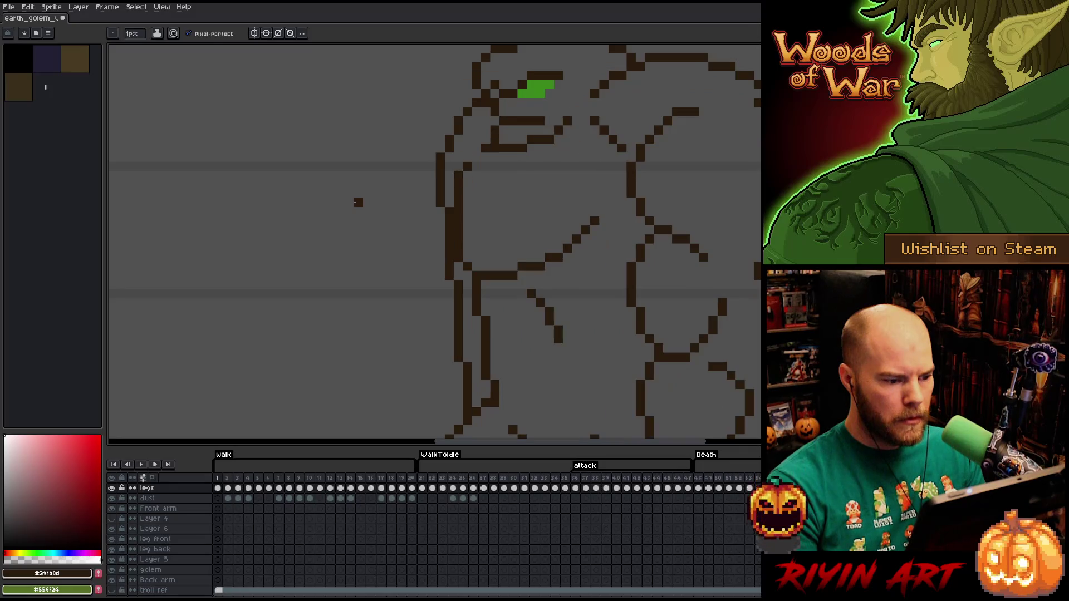
scroll(358, 202, "down", 3)
key("Right")
scroll(357, 210, "up", 1)
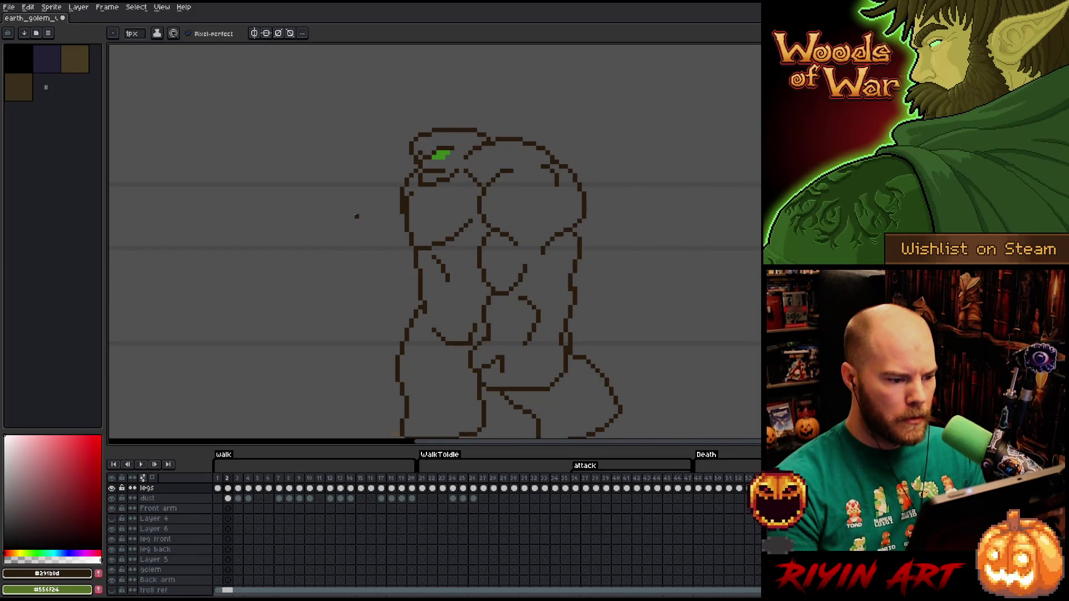
key("Left")
key("Left")
scroll(357, 216, "up", 1)
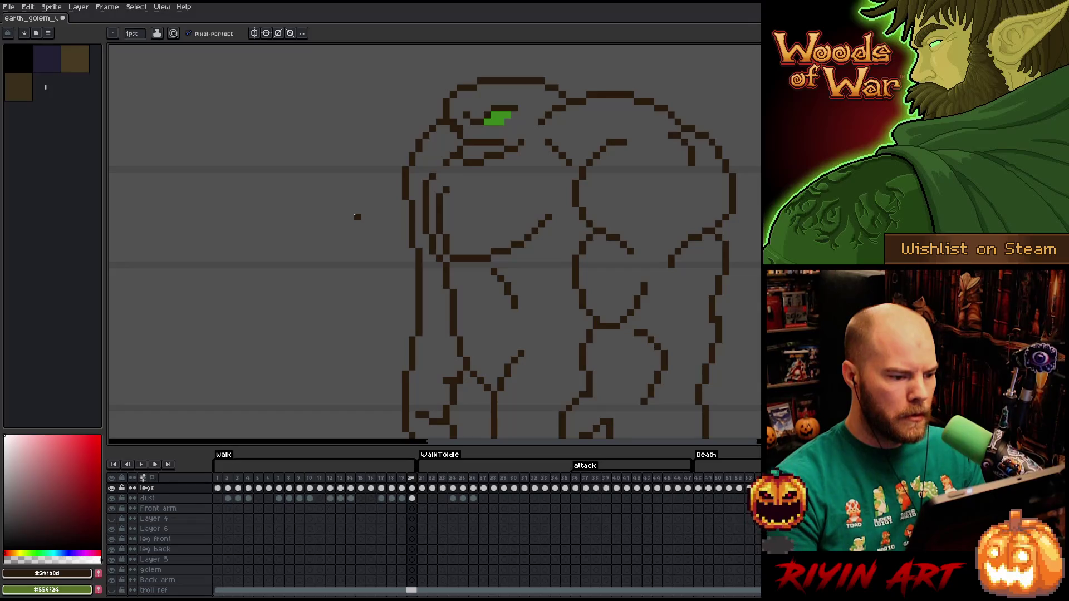
key("Right")
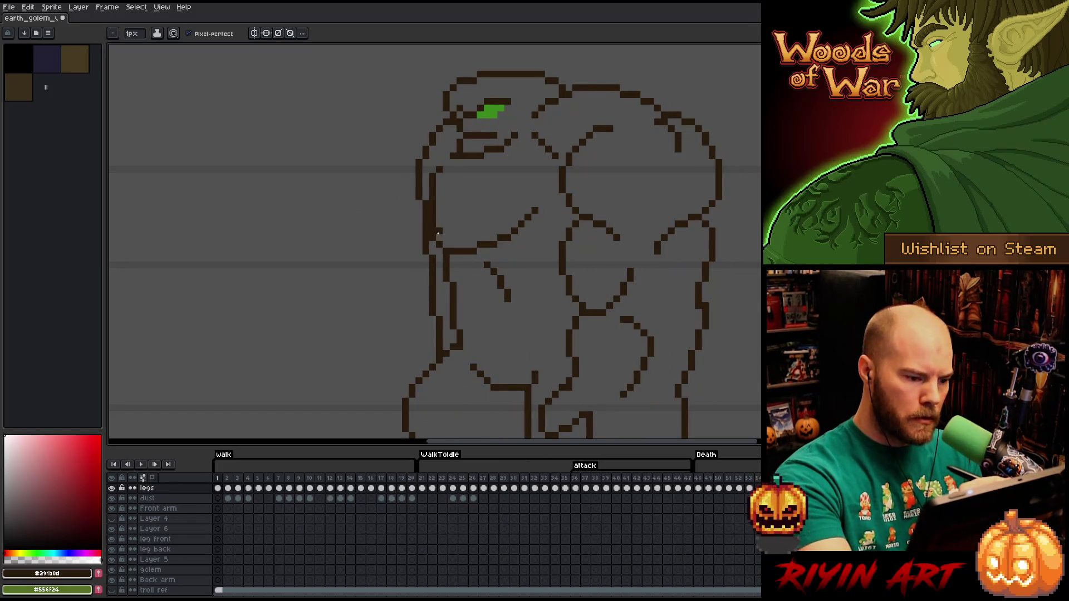
key("e")
key("Right")
key("Left")
key("Right")
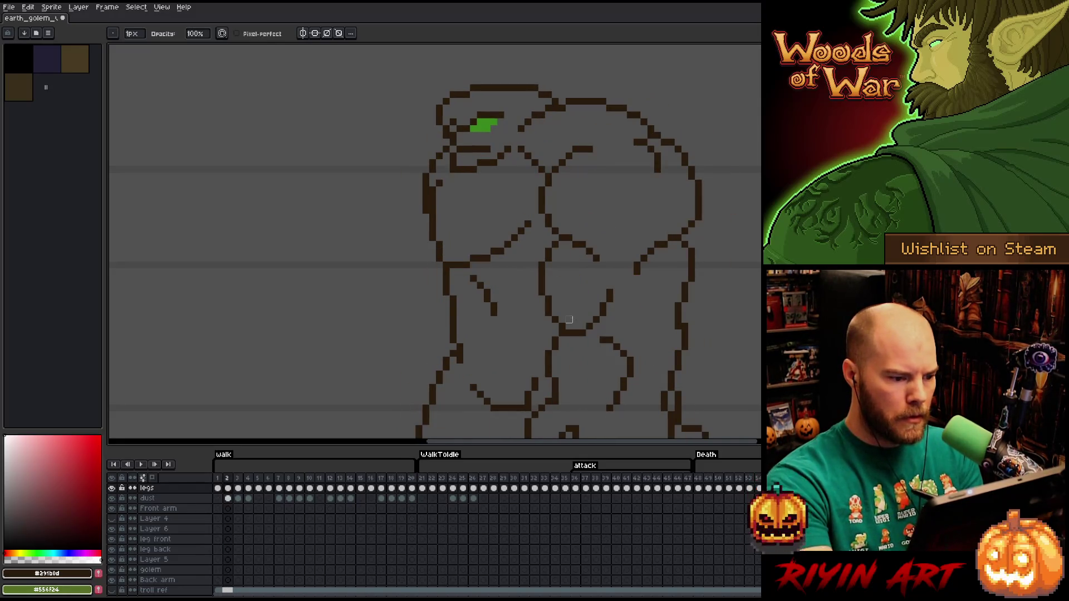
key("Right")
key("Right")
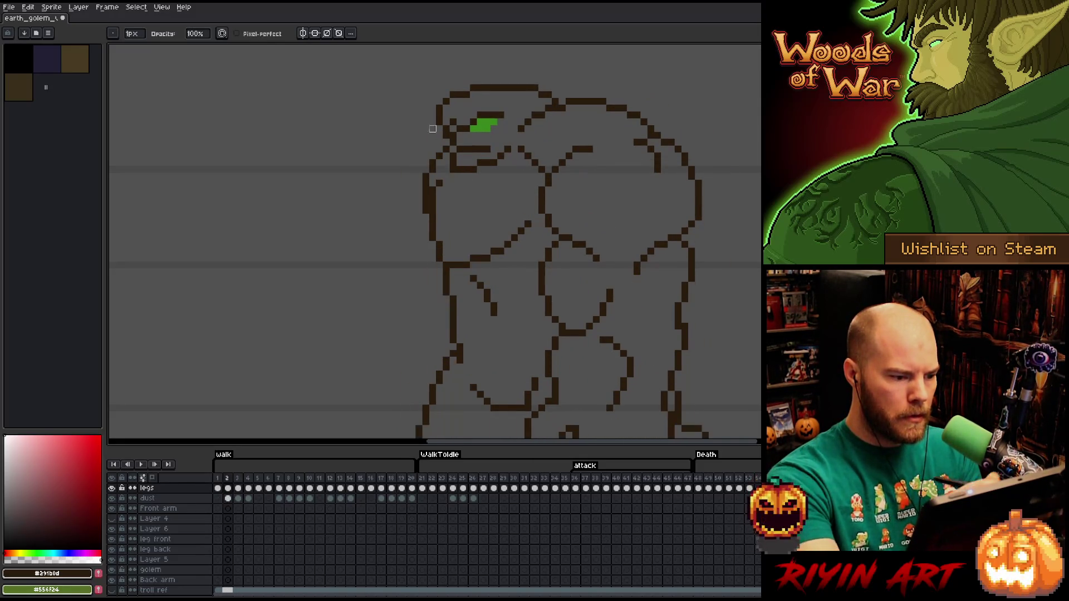
key("Left")
key("space")
left_click_drag(497, 234, 572, 162)
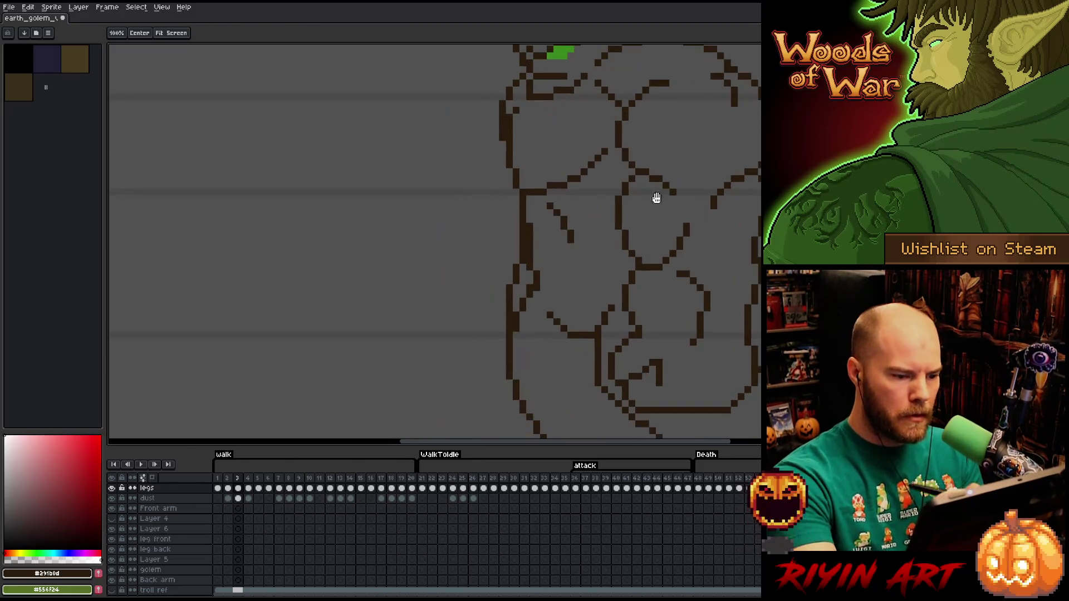
Step through the early walk frames, then jump to walk frame 17 from the timeline
key("Right")
key("Left")
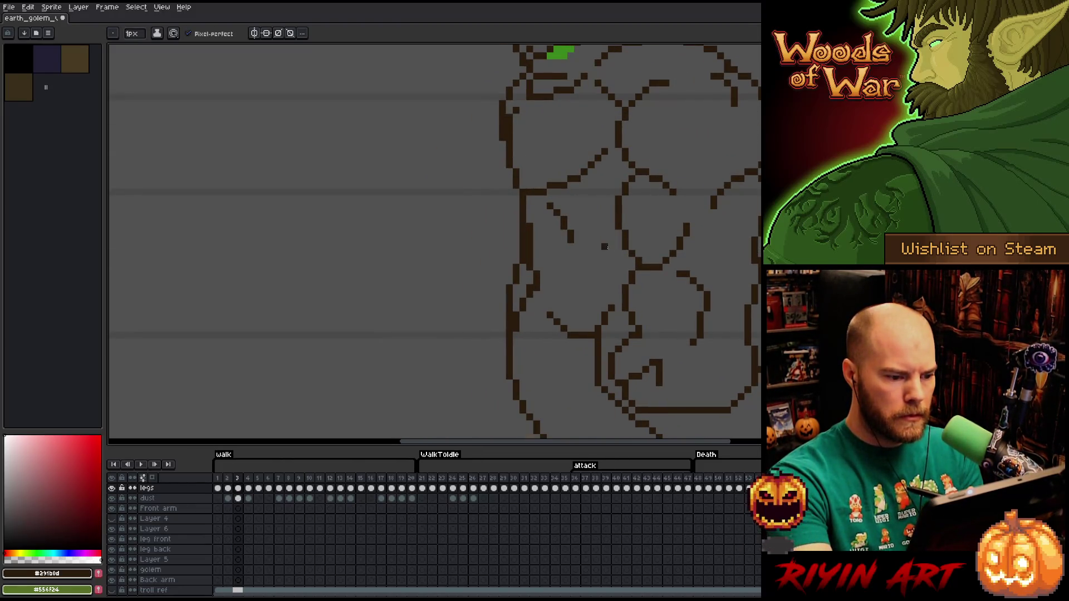
key("Right")
key("Right")
key("Left")
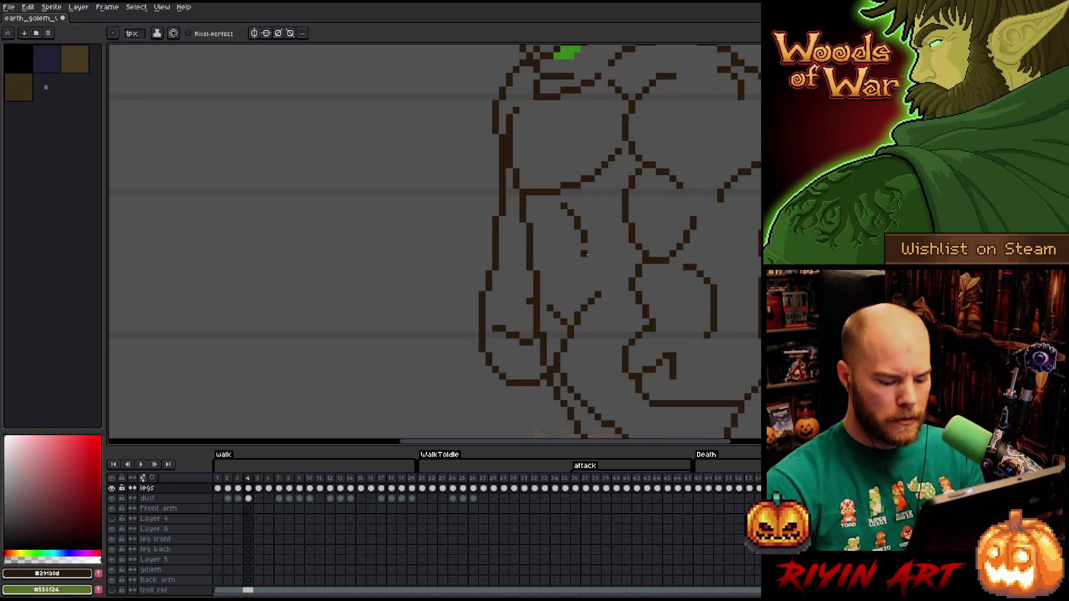
left_click_drag(486, 312, 459, 281)
scroll(458, 281, "down", 2)
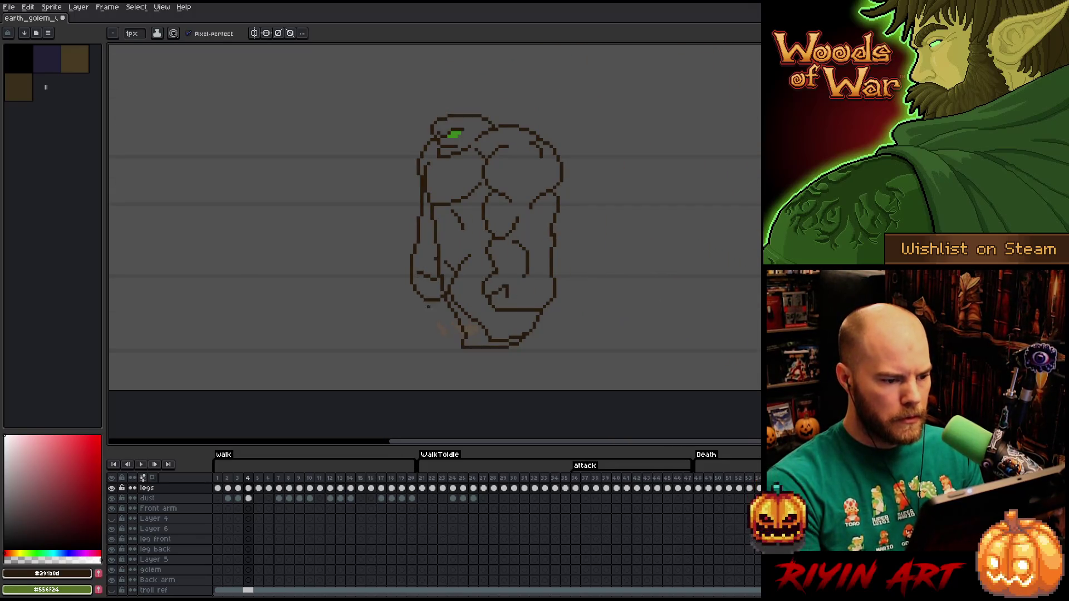
key("Left")
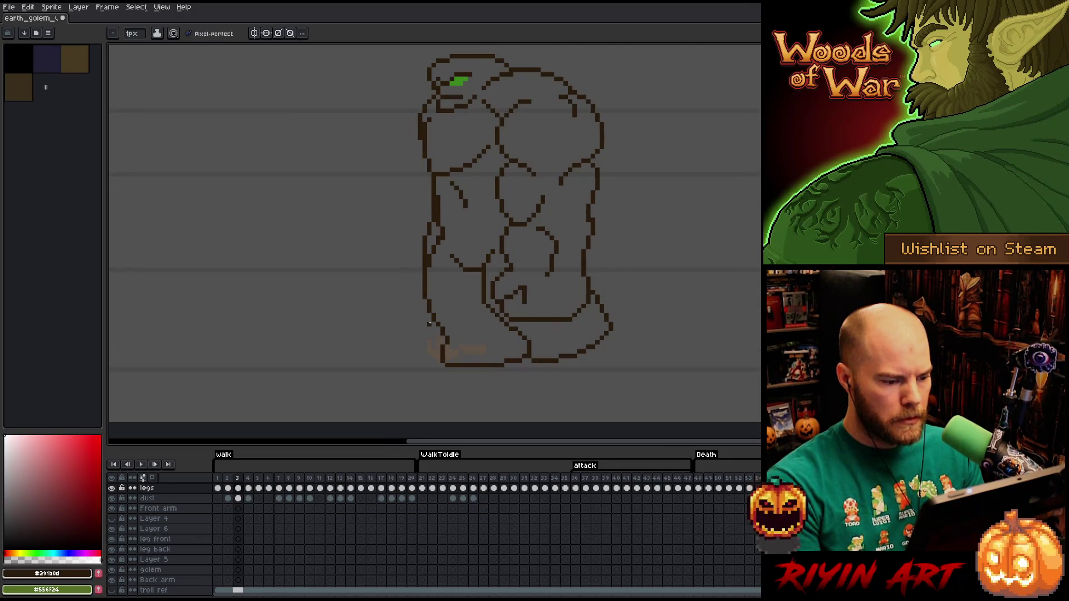
left_click(351, 479)
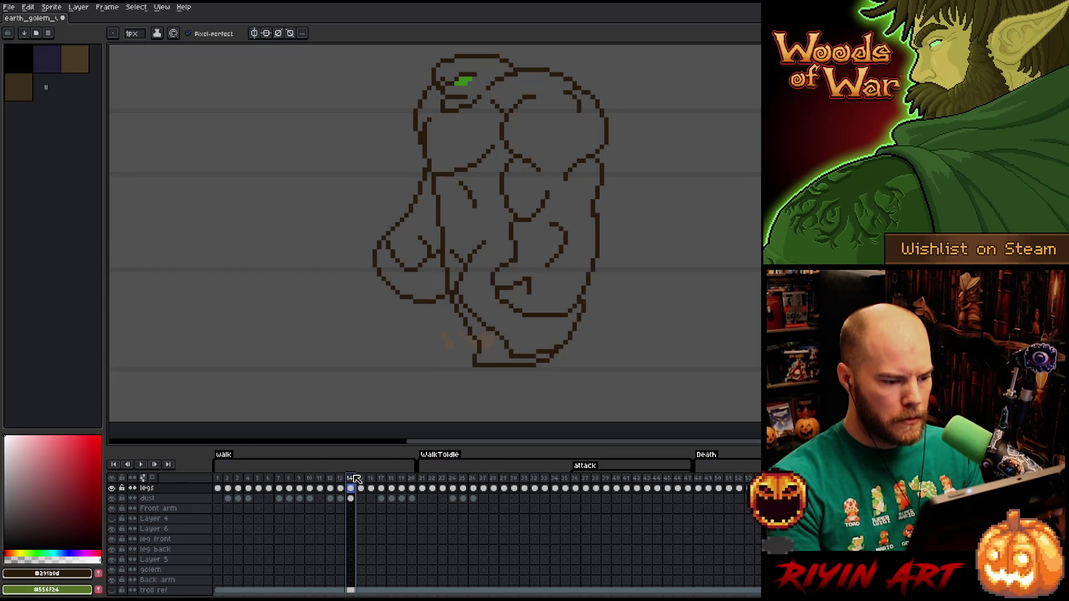
key("Right")
key("Right")
key("Right")
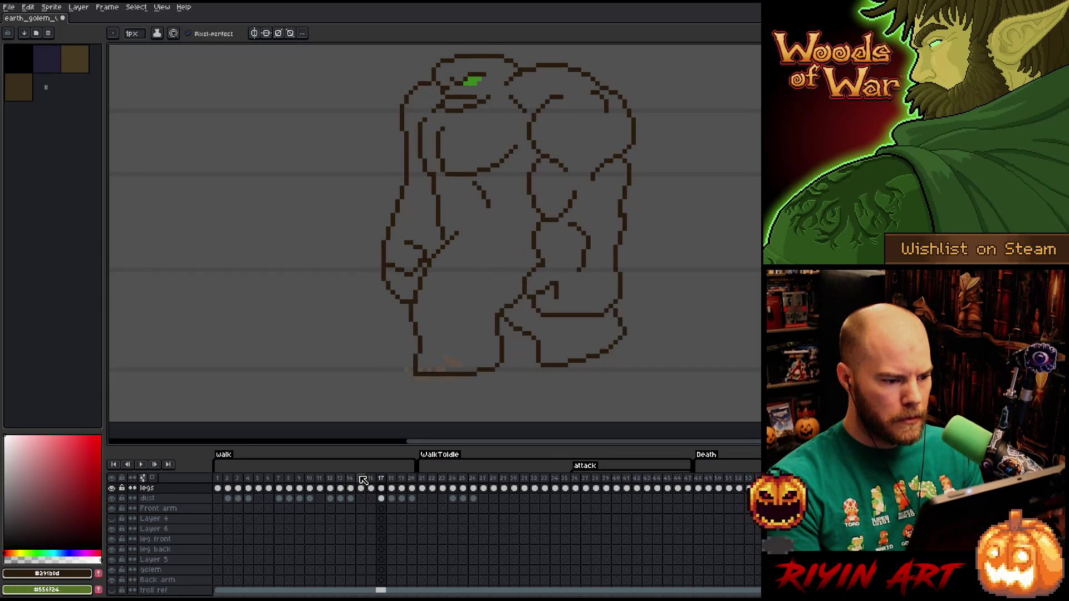
Compare frame 17 with frames 16 and 18, then marquee-select the golem's upper body
key("m")
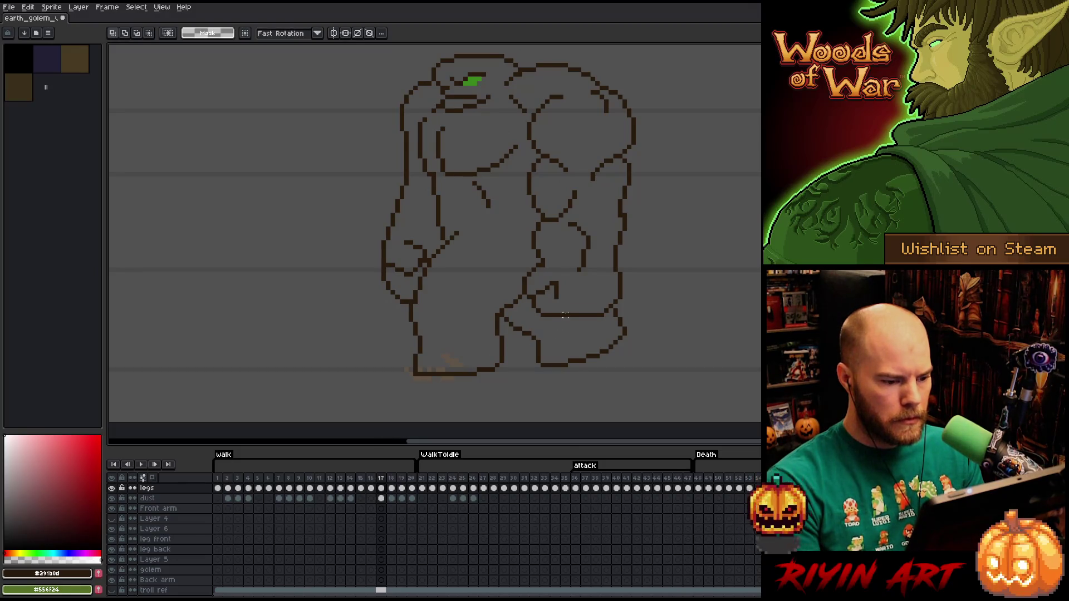
left_click_drag(560, 310, 279, 310)
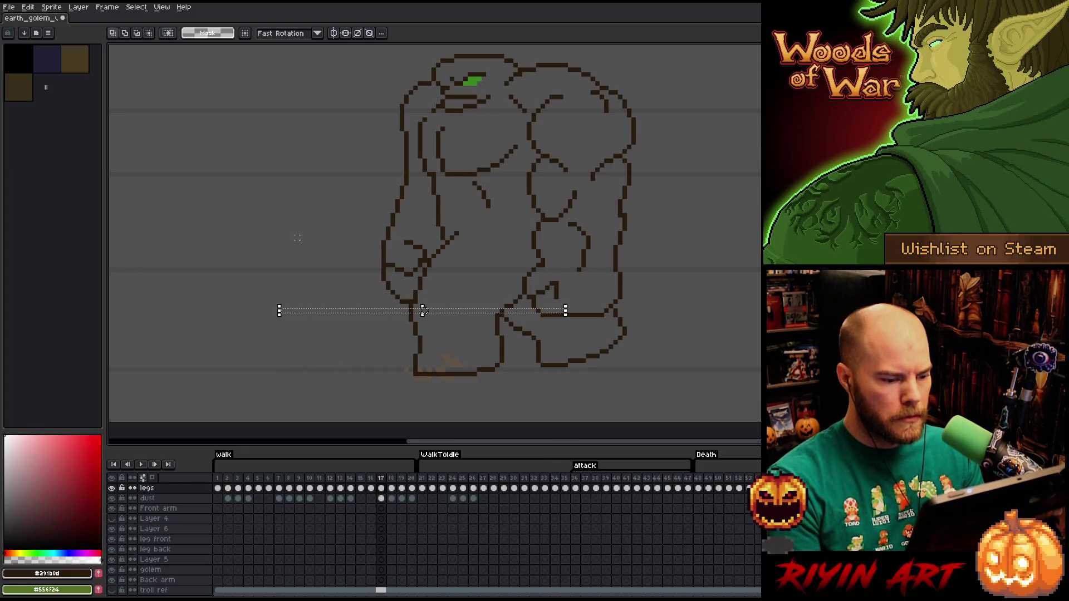
key("comma")
key("period")
key("period")
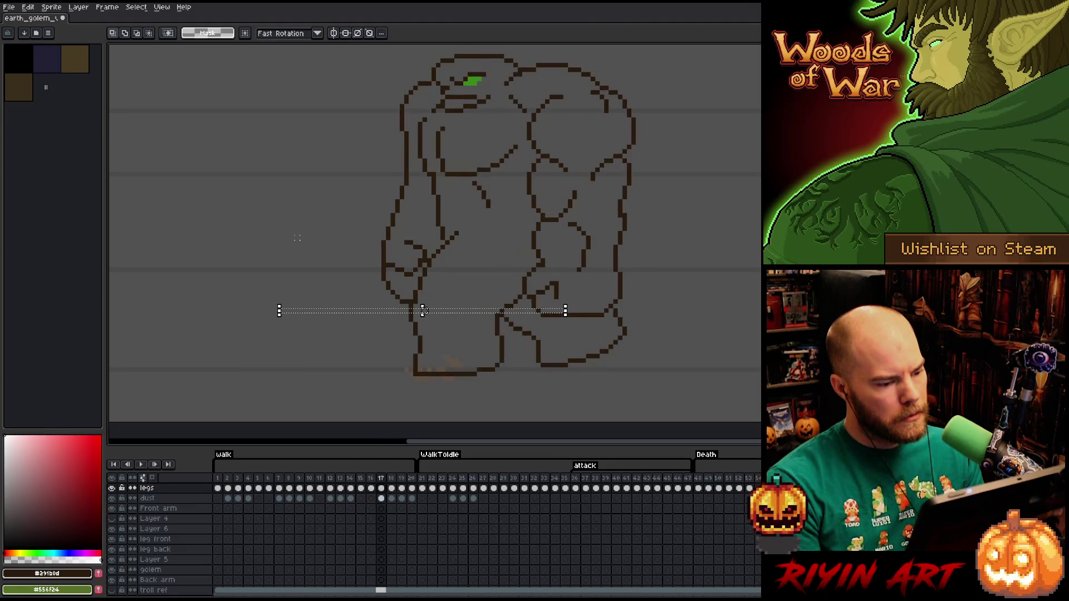
key("comma")
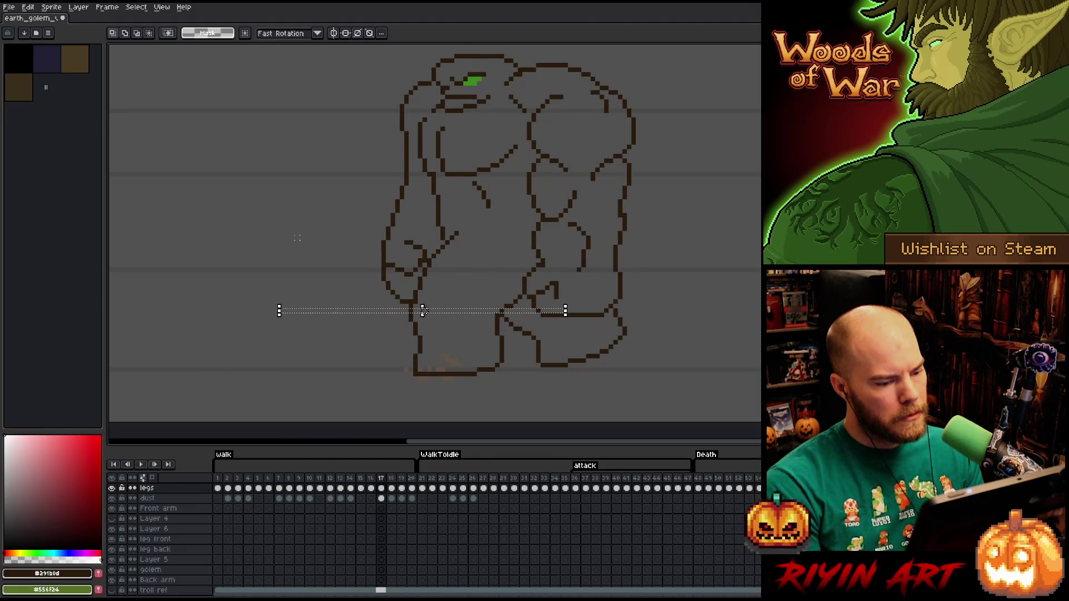
key("period")
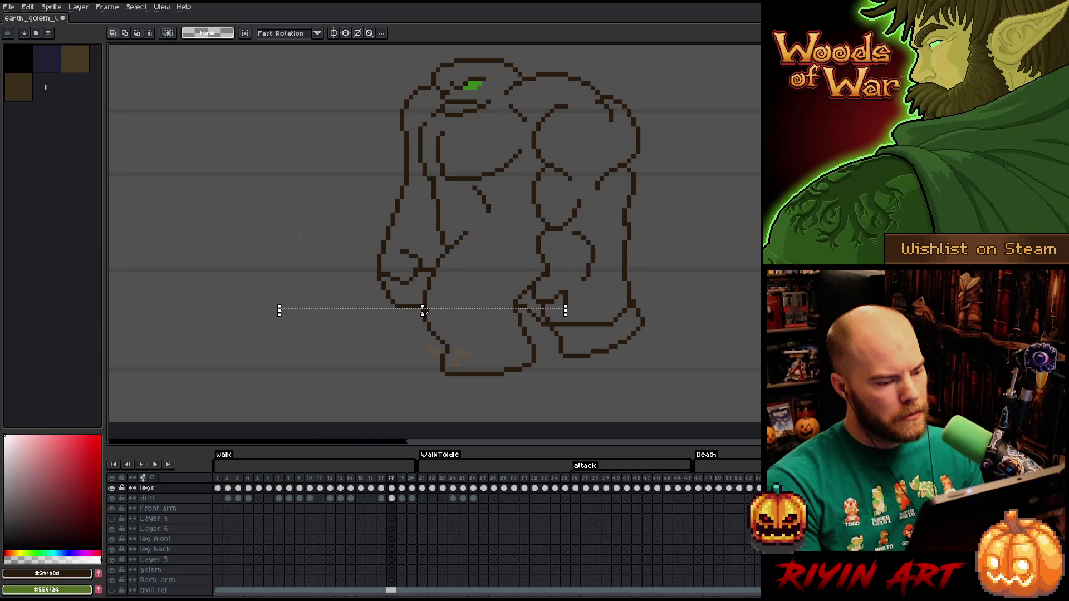
key("comma")
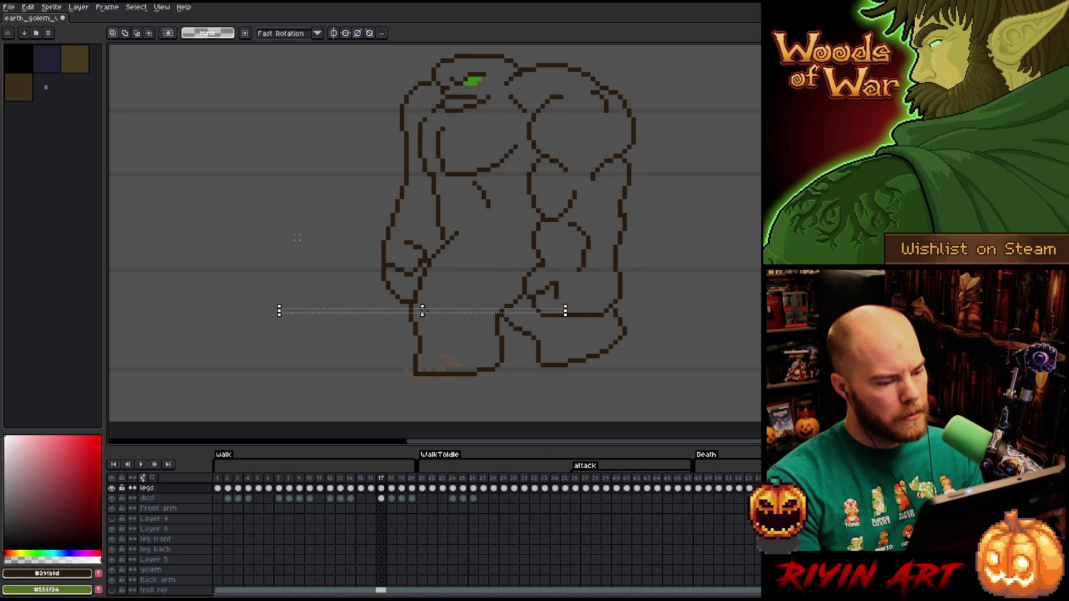
left_click_drag(316, 233, 370, 248)
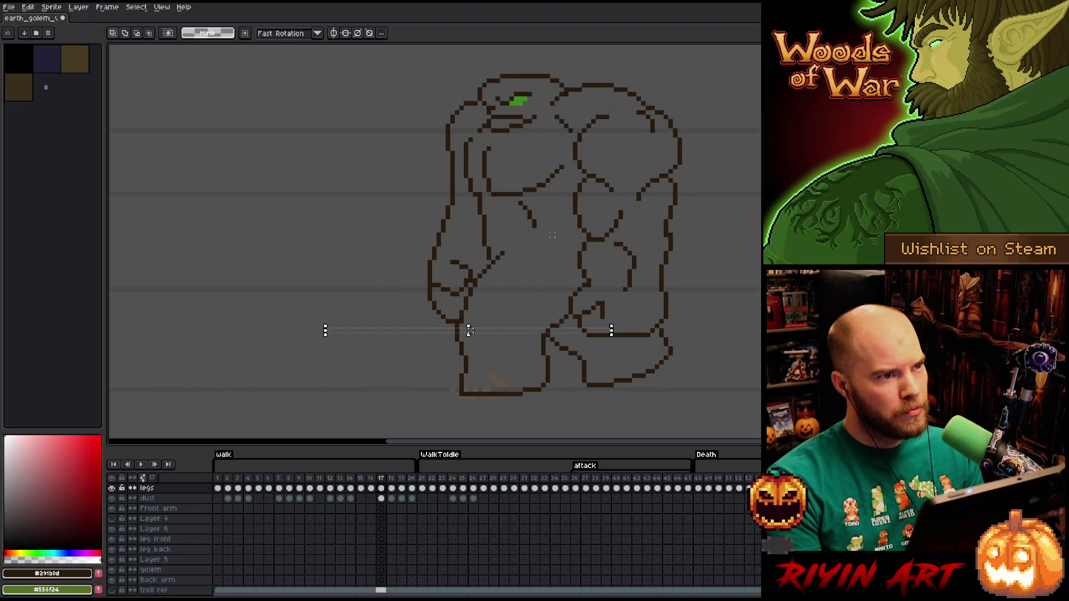
key("ctrl+d")
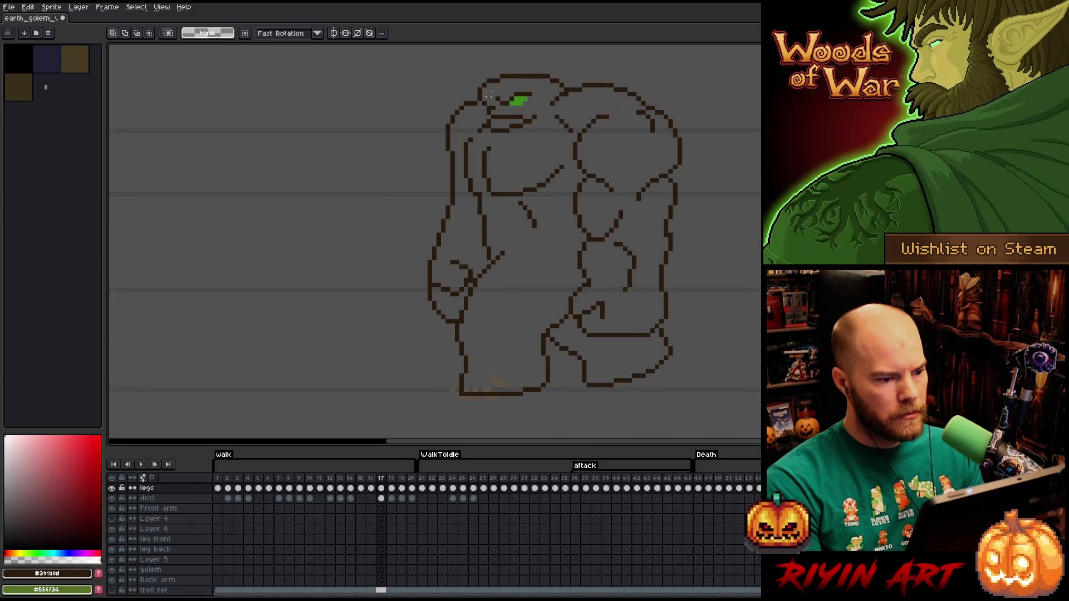
mouse_move(661, 108)
left_mouse_down()
mouse_move(382, 207)
mouse_move(357, 234)
left_mouse_up()
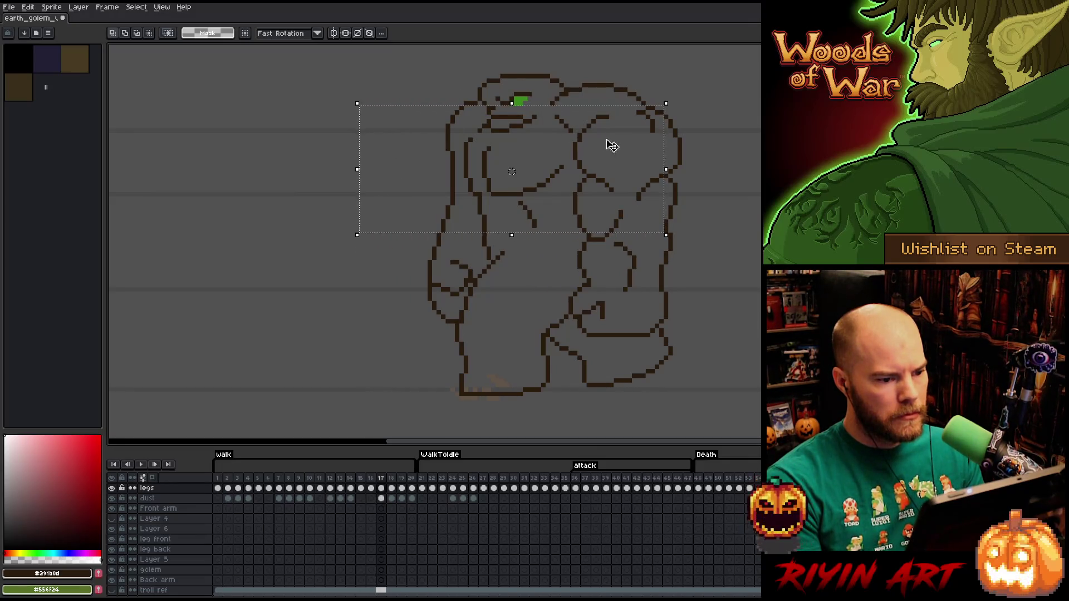
Try marquee selections over the upper body, the head and the legs, clearing each one
key("ctrl+d")
mouse_move(613, 114)
left_mouse_down()
mouse_move(473, 162)
mouse_move(339, 230)
left_mouse_up()
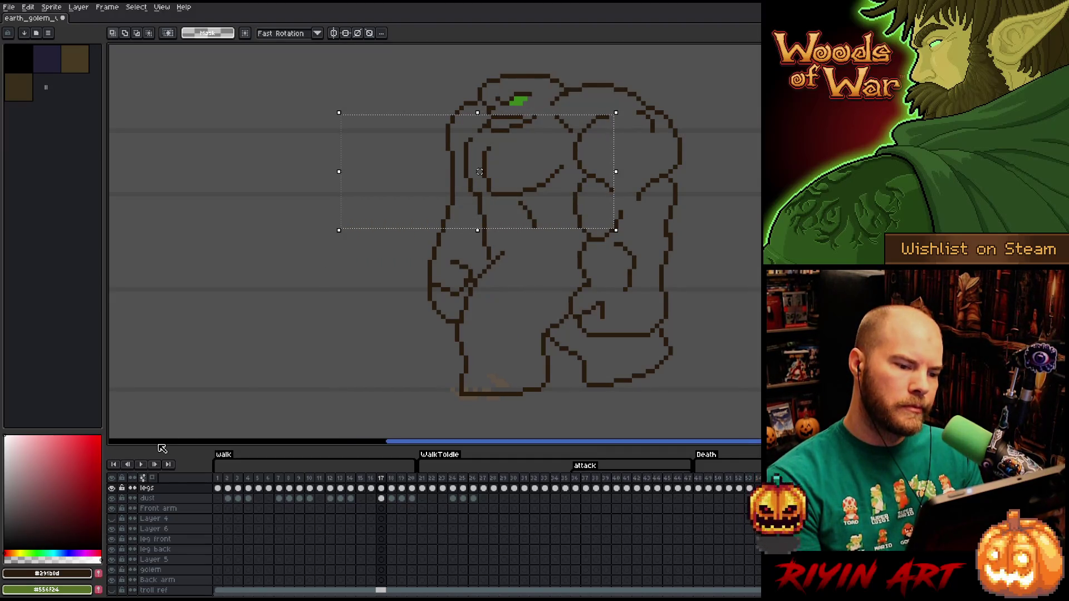
key("ctrl+d")
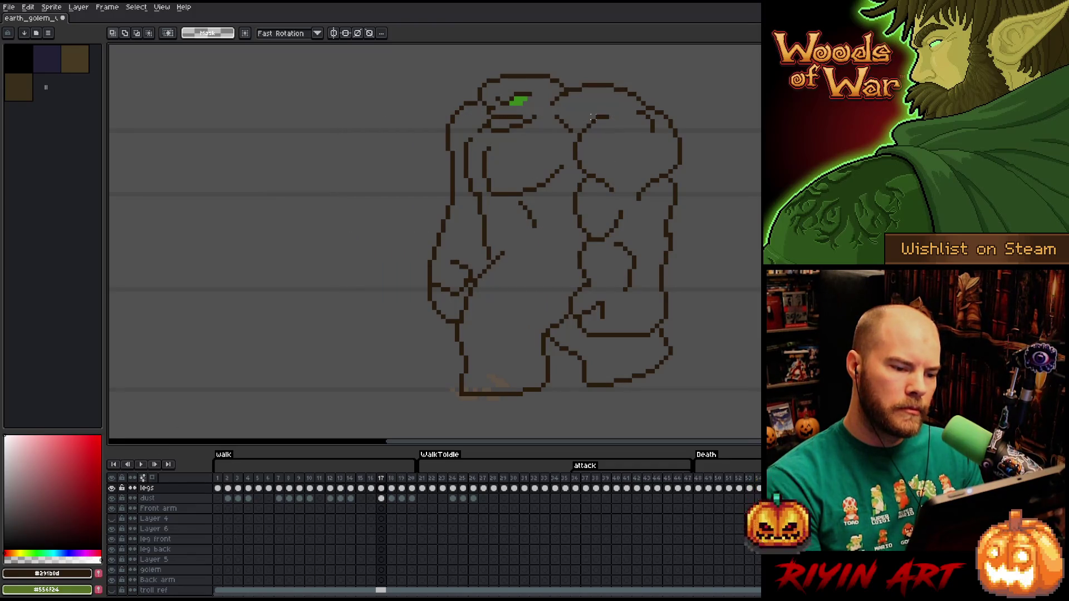
left_click_drag(608, 106, 404, 115)
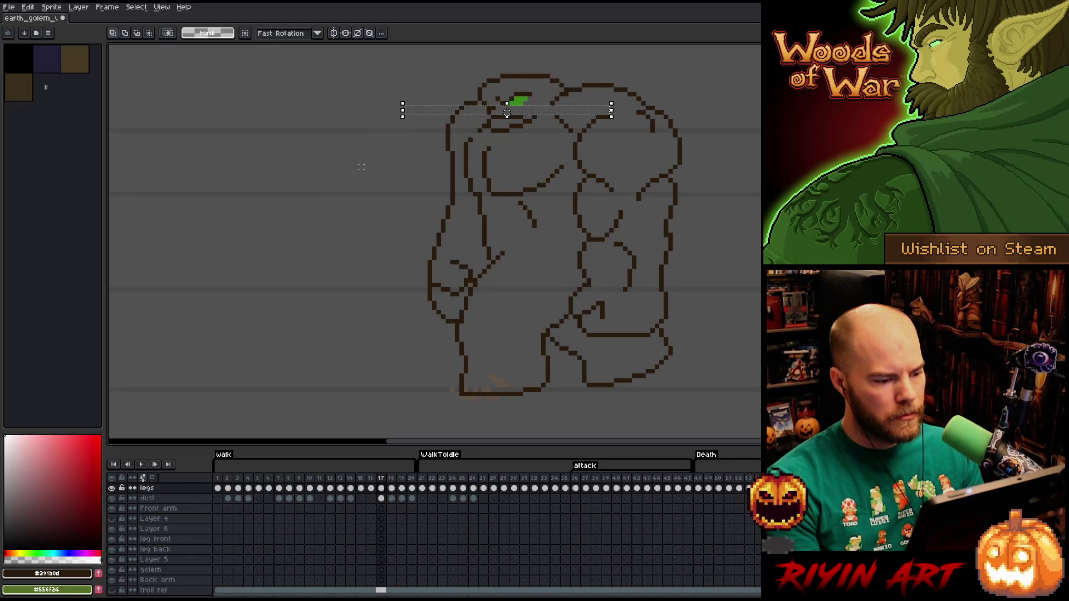
key("ctrl+d")
left_click_drag(611, 333, 377, 323)
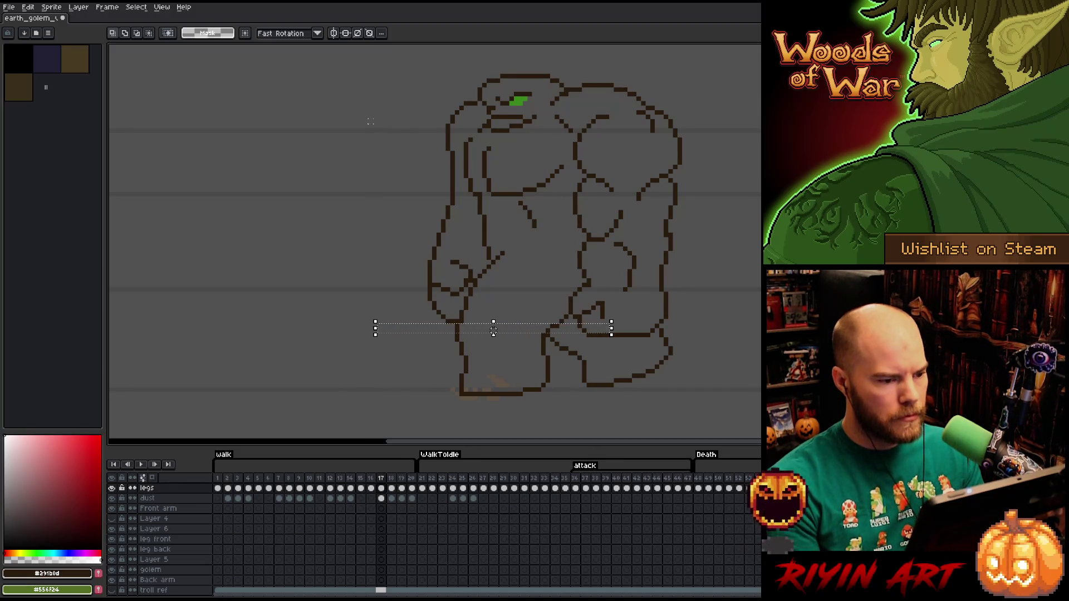
key("ctrl+d")
Lasso the golem's left arm outline and lift it for moving
key("b")
mouse_move(471, 94)
left_mouse_down()
mouse_move(478, 111)
mouse_move(460, 150)
mouse_move(470, 280)
mouse_move(446, 328)
left_mouse_up()
left_click(444, 213)
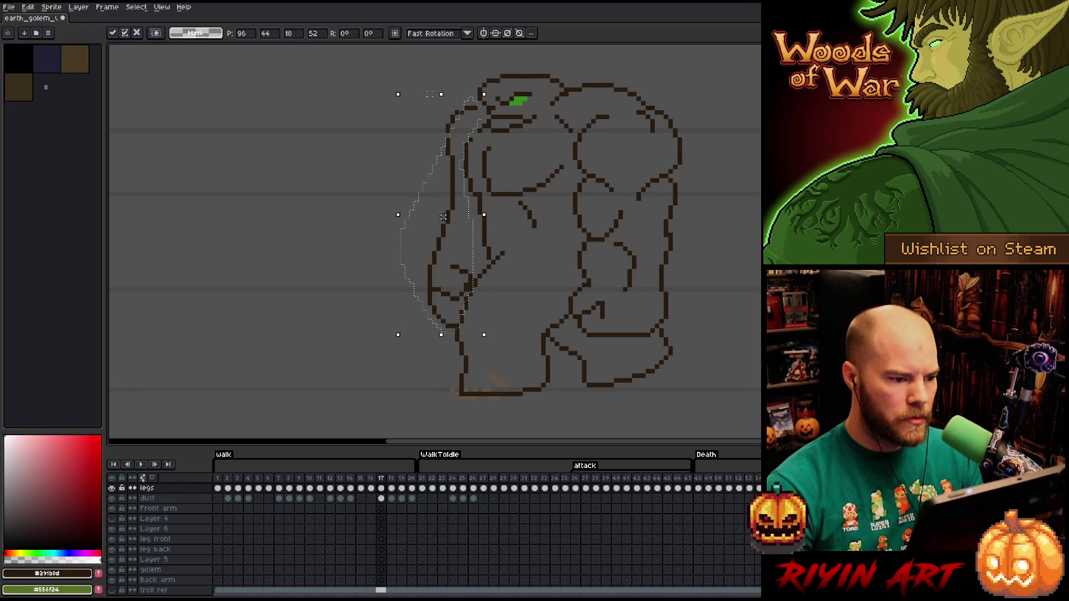
Nudge the left arm outline slightly lower and commit, then try selections around the legs and chest
mouse_move(444, 212)
left_mouse_down()
mouse_move(429, 136)
mouse_move(443, 217)
left_mouse_up()
left_click(357, 216)
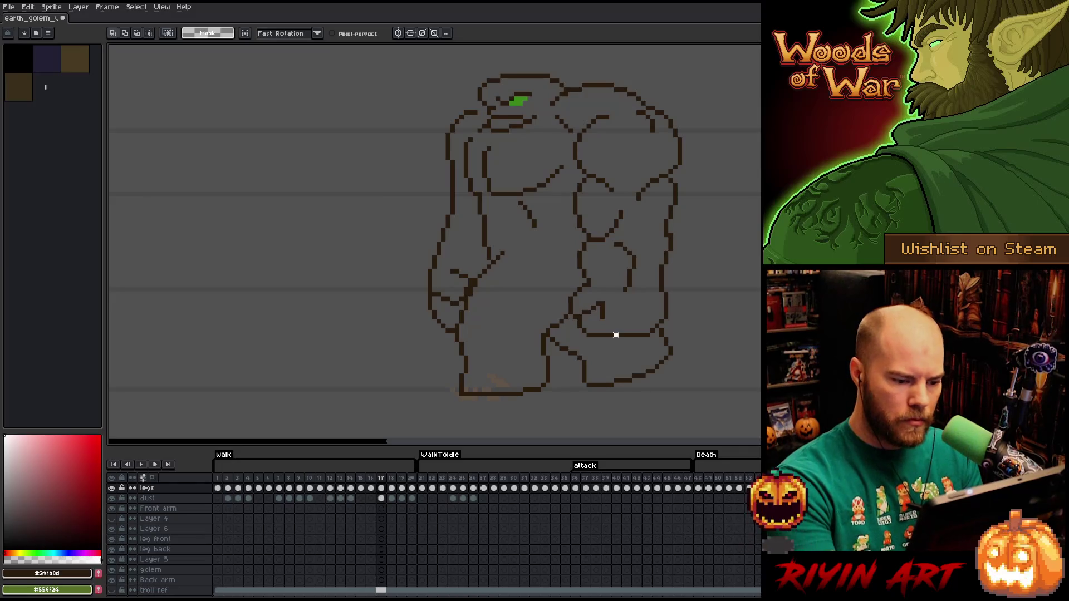
left_click_drag(652, 333, 330, 421)
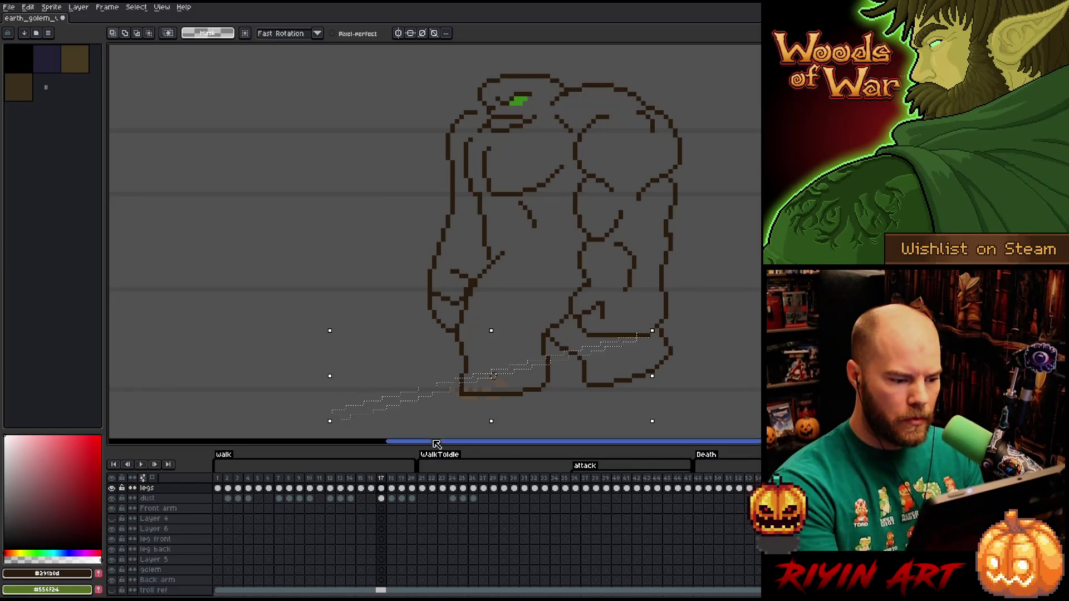
key("m")
left_click_drag(651, 331, 362, 394)
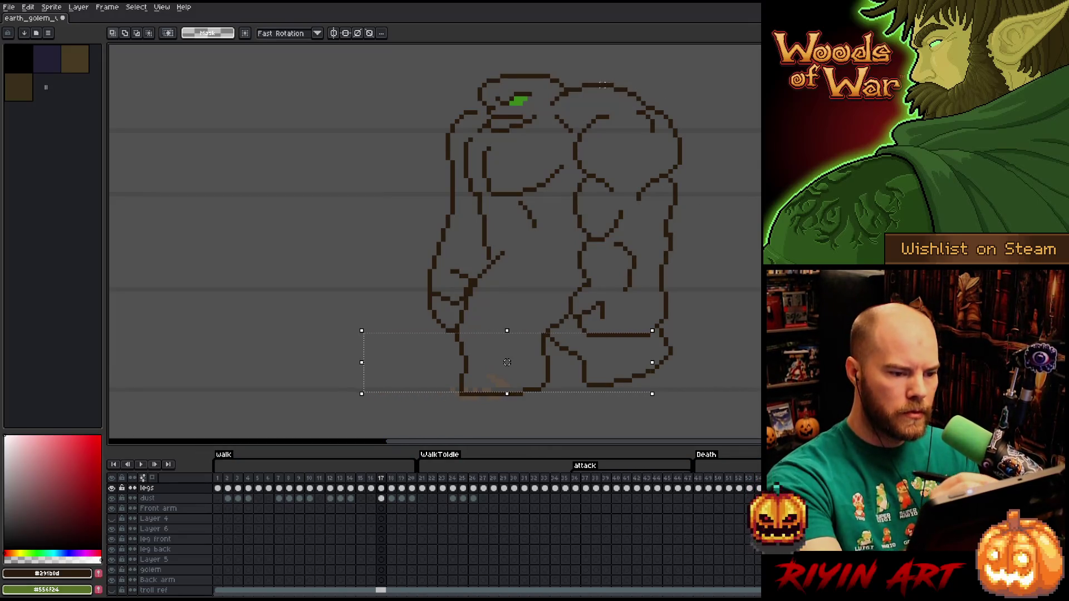
left_click_drag(608, 116, 380, 166)
key("ctrl+d")
Lasso the upper-left shoulder outline, move and commit it, and return to the Pencil
key("q")
mouse_move(478, 94)
left_mouse_down()
mouse_move(455, 168)
mouse_move(452, 139)
left_mouse_up()
key("ctrl+d")
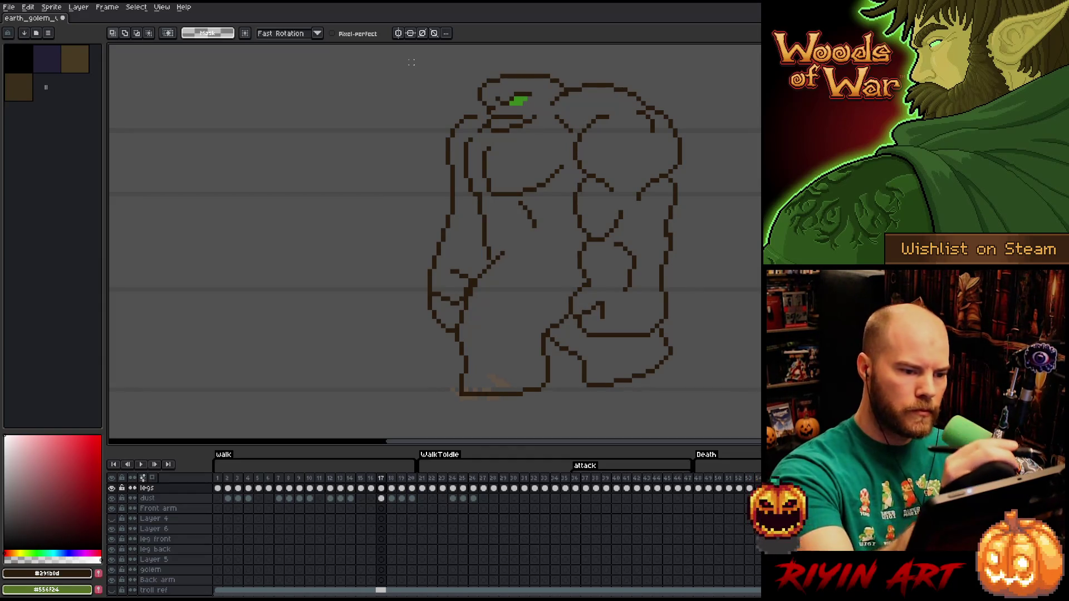
key("b")
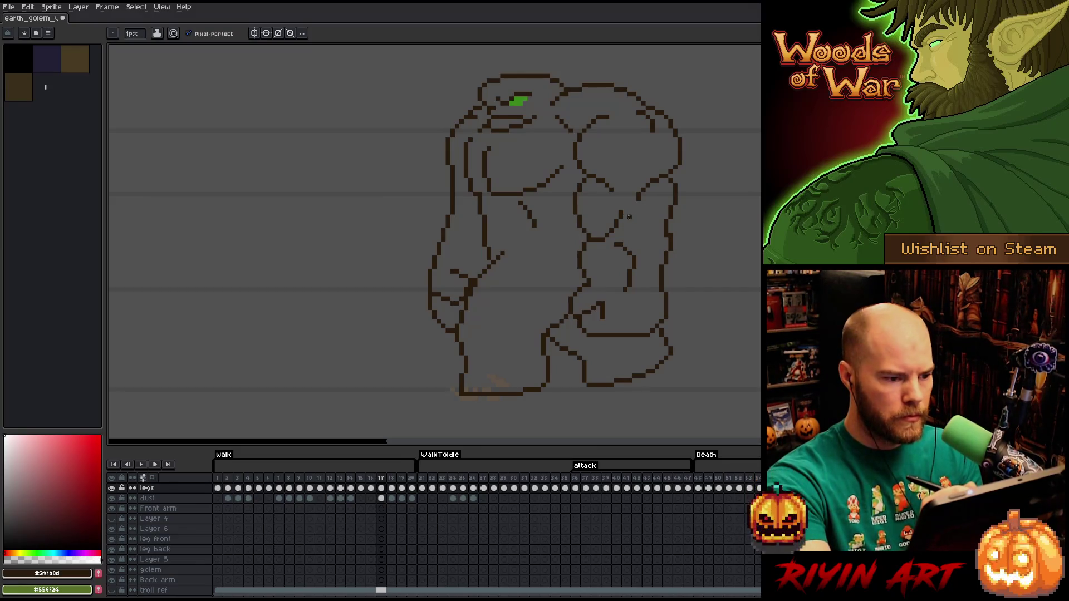
key("period")
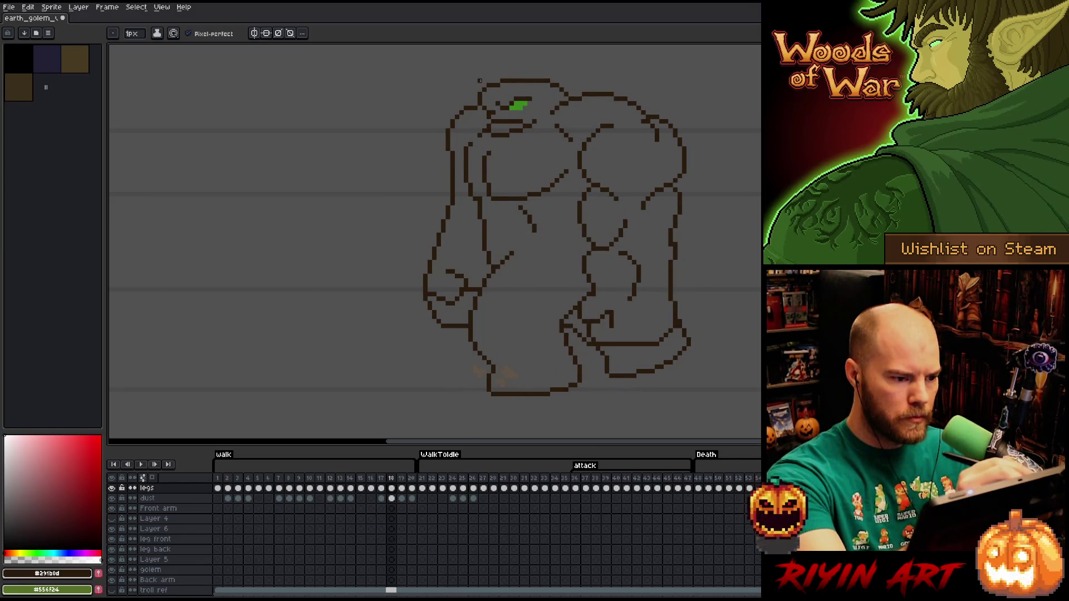
key("comma")
key("period")
key("q")
mouse_move(461, 90)
left_mouse_down()
mouse_move(472, 106)
mouse_move(458, 162)
mouse_move(480, 285)
mouse_move(470, 302)
left_mouse_up()
left_click_drag(424, 331, 389, 127)
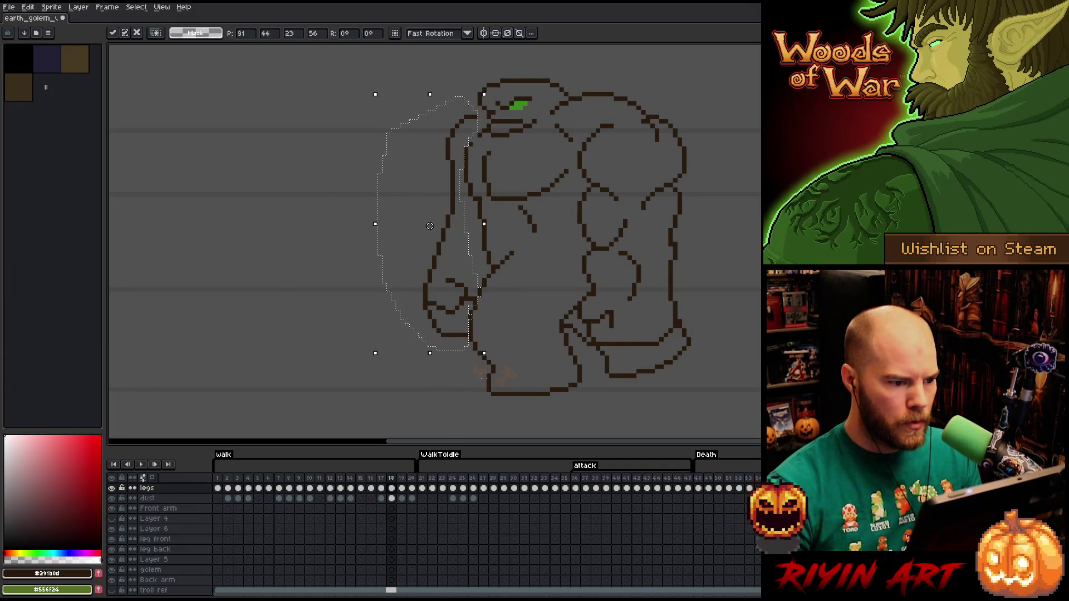
key("ctrl+d")
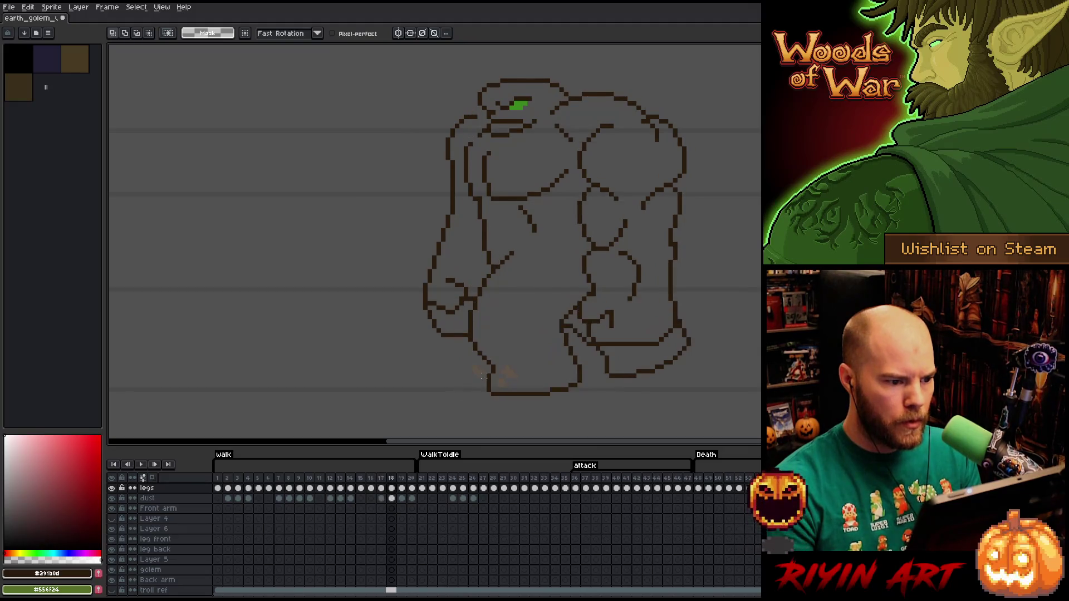
mouse_move(461, 102)
left_mouse_down()
mouse_move(476, 125)
mouse_move(440, 175)
mouse_move(445, 120)
left_mouse_up()
key("ctrl+d")
key("comma")
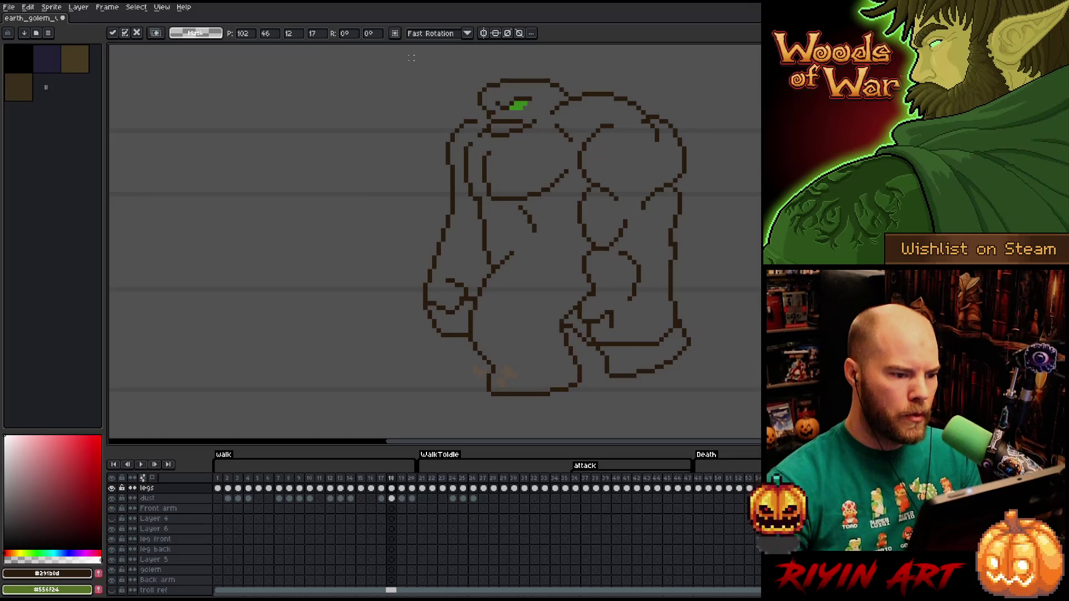
key("period")
key("comma")
key("period")
key("comma")
key("period")
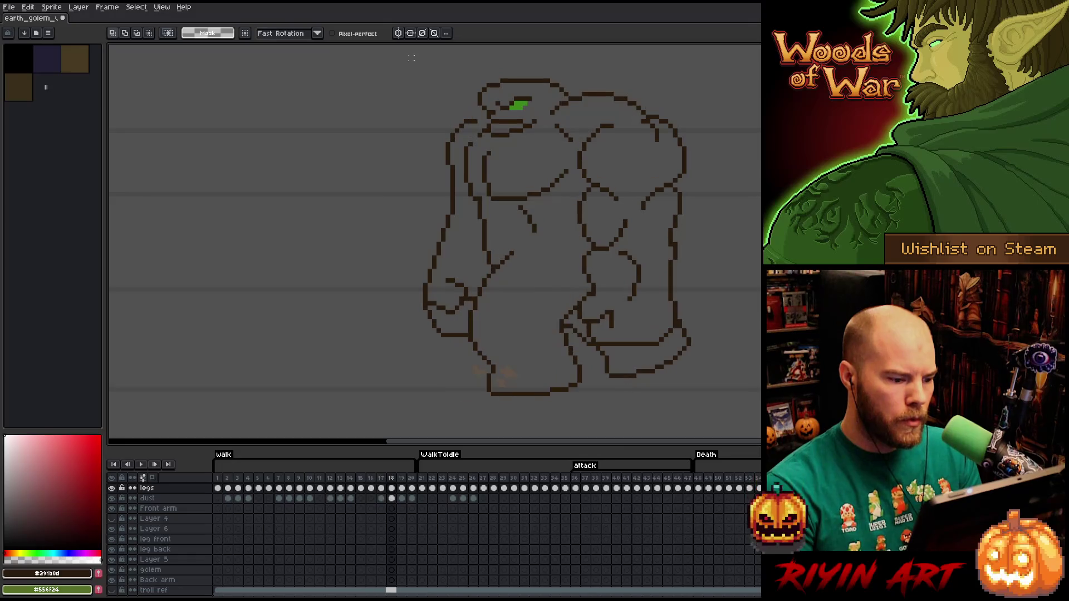
key("q")
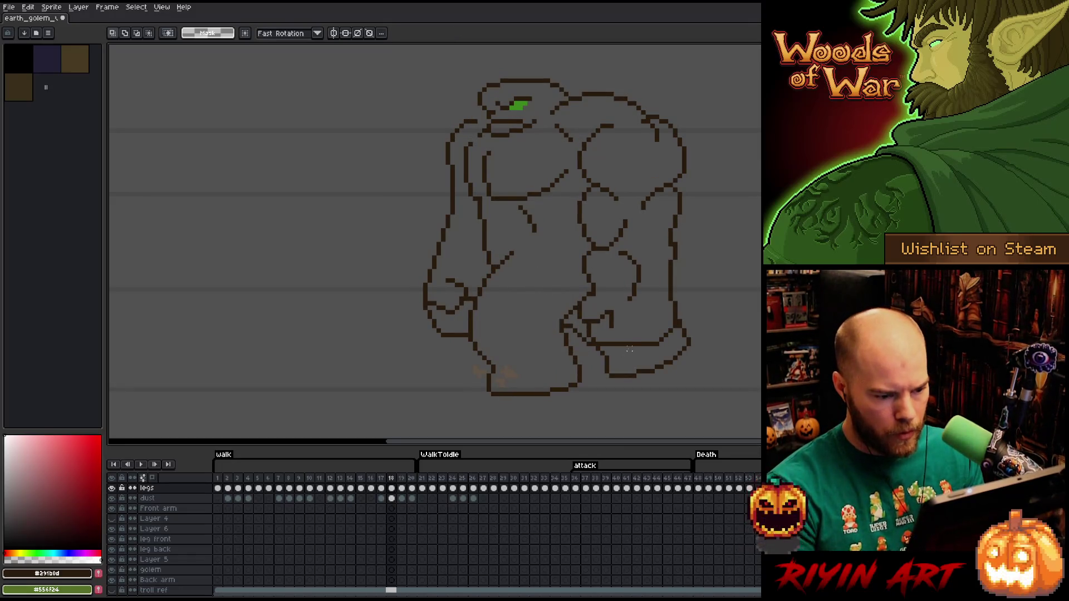
left_click_drag(628, 340, 311, 381)
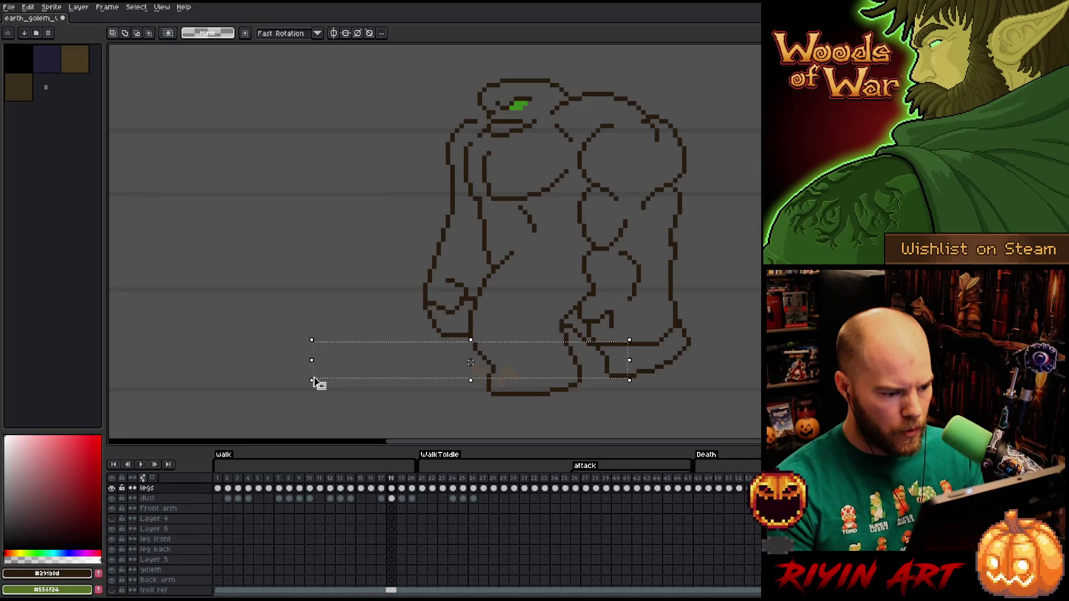
key("b")
mouse_move(424, 179)
left_mouse_down()
mouse_move(474, 244)
mouse_move(471, 345)
mouse_move(379, 195)
left_mouse_up()
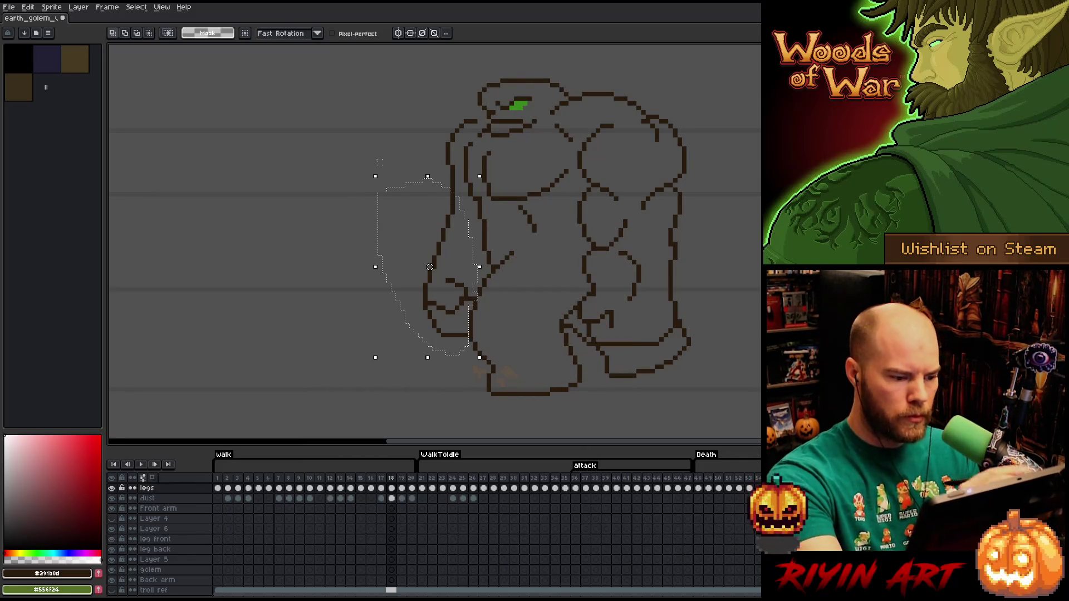
left_click(429, 271)
key("Left")
key("Right")
key("Left")
key("Right")
key("Left")
key("Right")
key("Left")
key("Right")
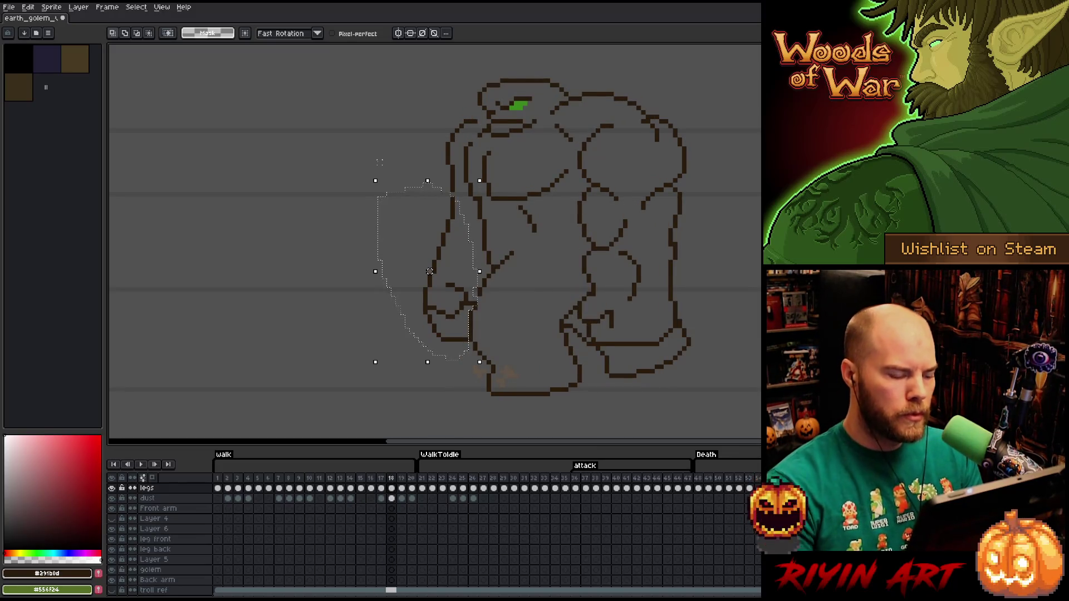
key("ctrl+d")
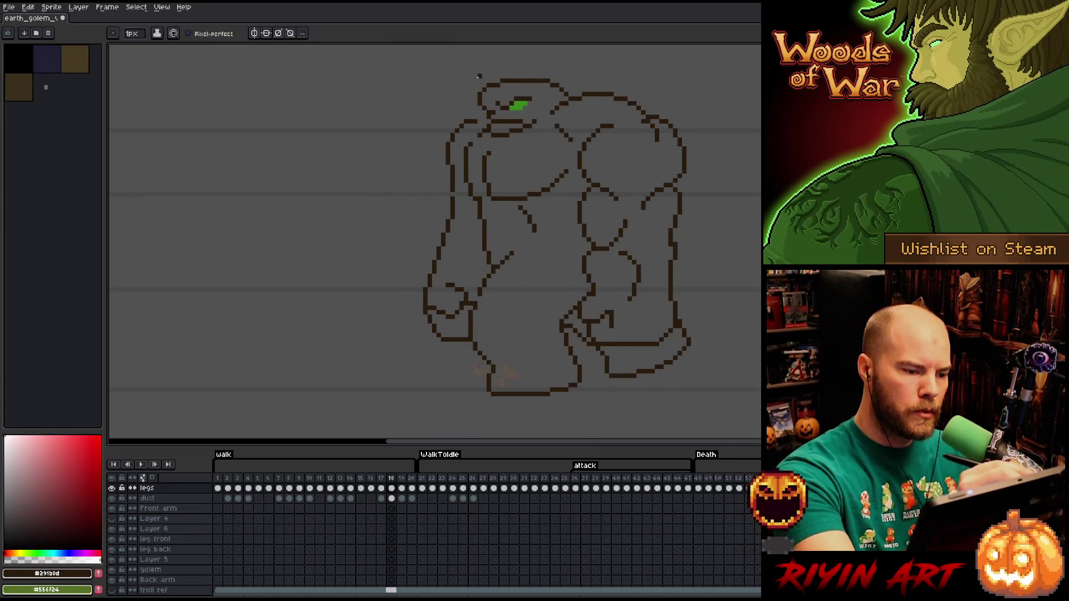
key("Left")
key("Right")
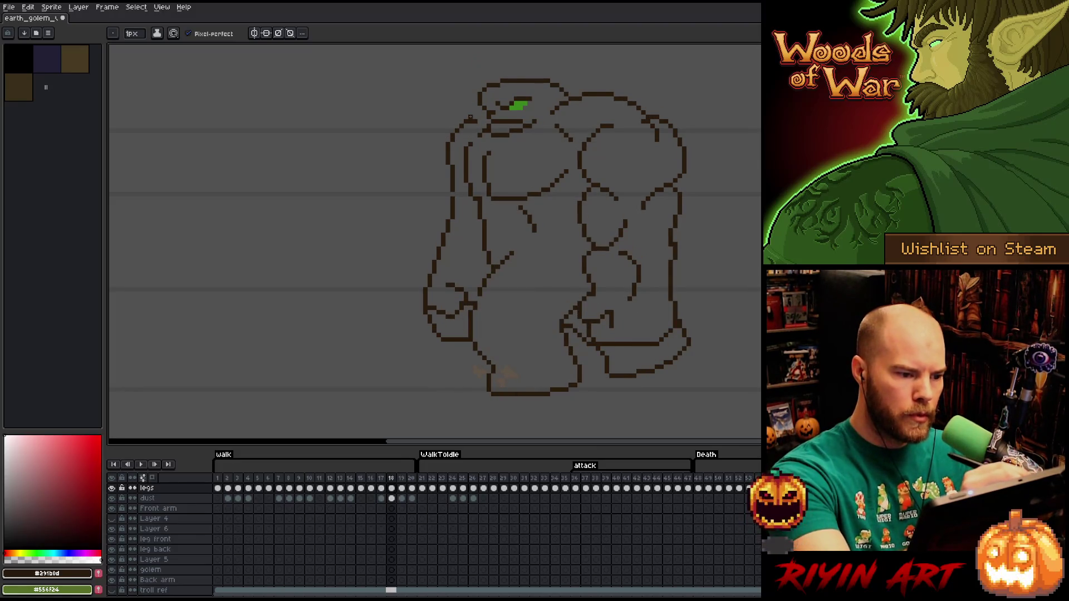
key("Left")
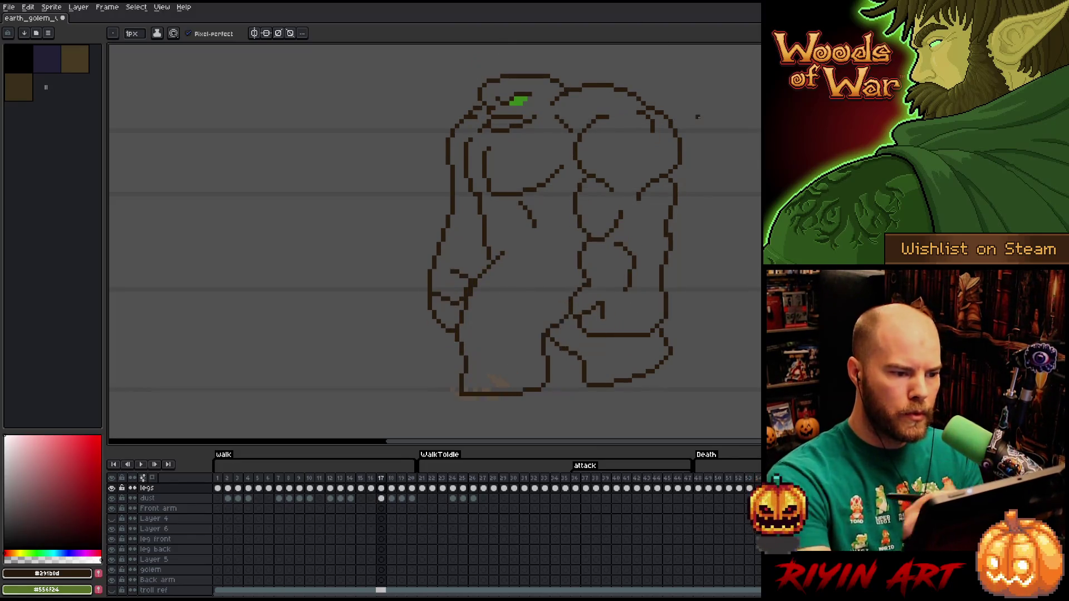
key("Right")
key("Left")
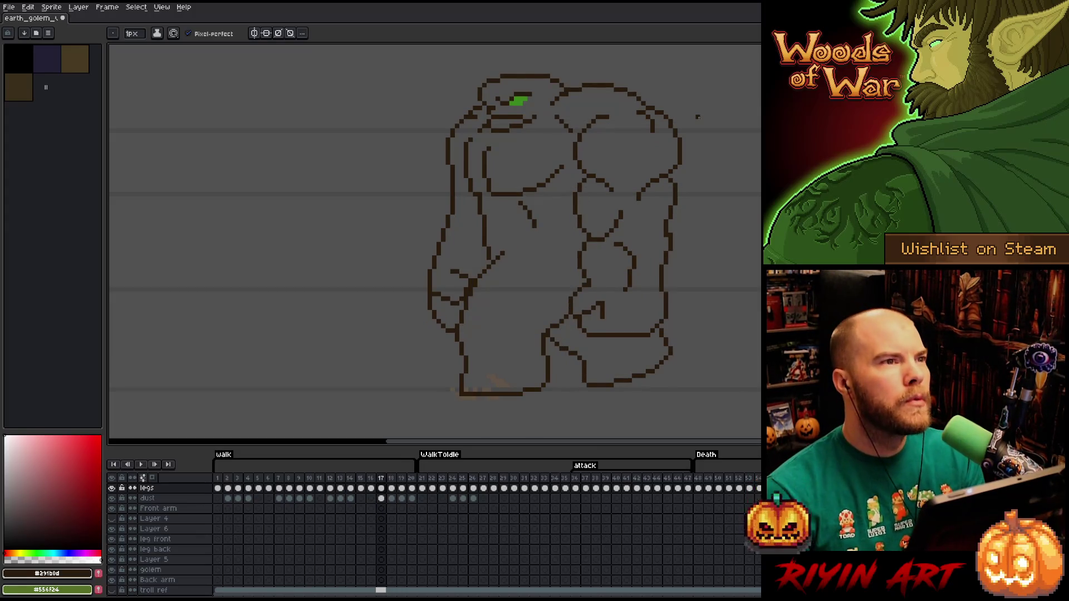
key("Right")
key("Left")
key("Right")
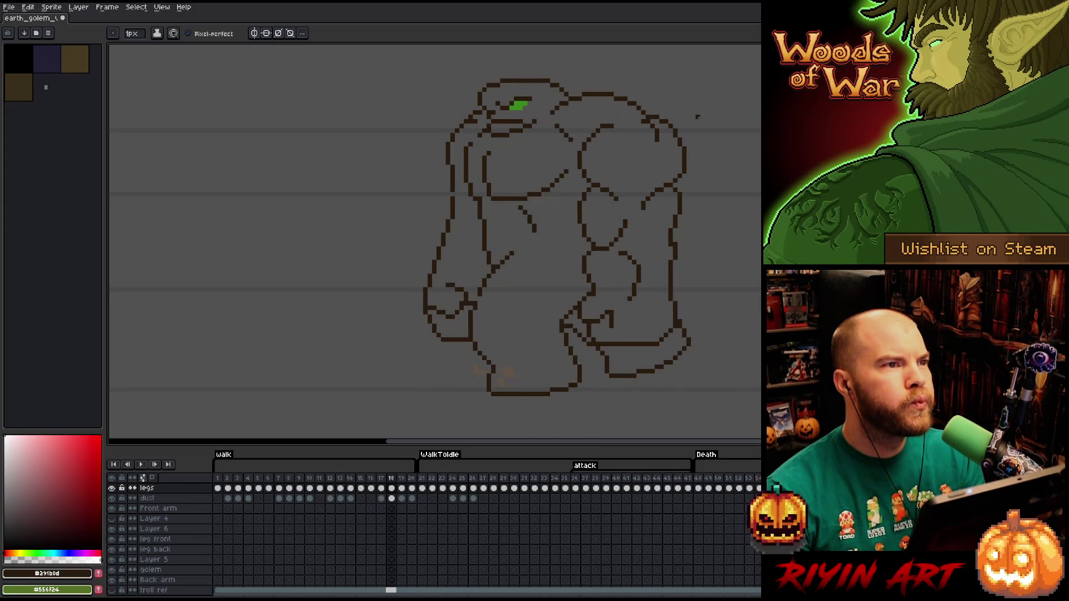
key("Right")
key("Left")
key("Left")
key("Right")
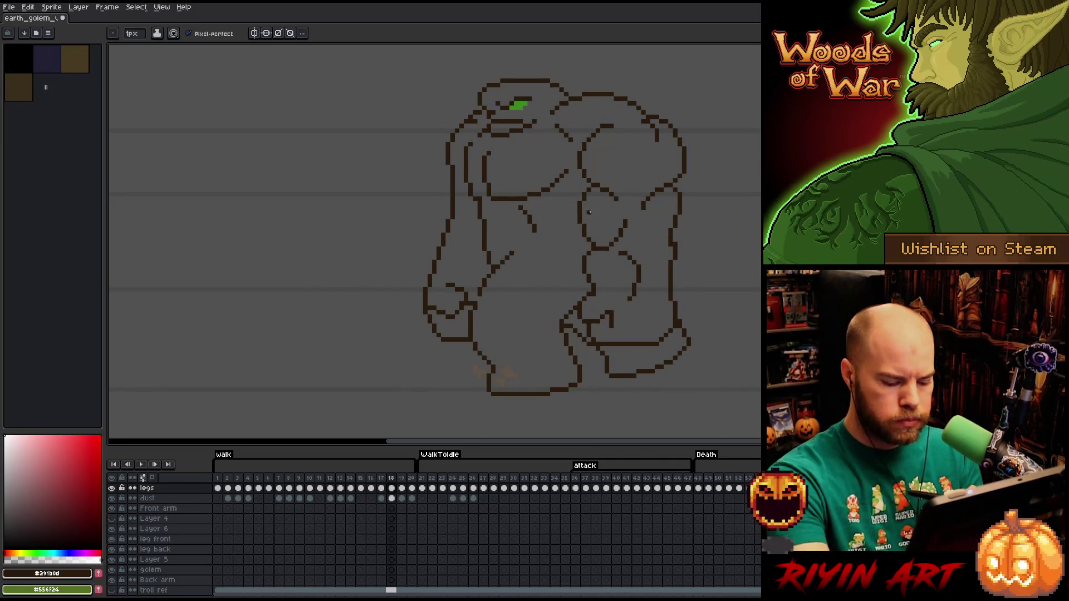
key("m")
mouse_move(476, 120)
left_mouse_down()
mouse_move(374, 368)
mouse_move(376, 339)
left_mouse_up()
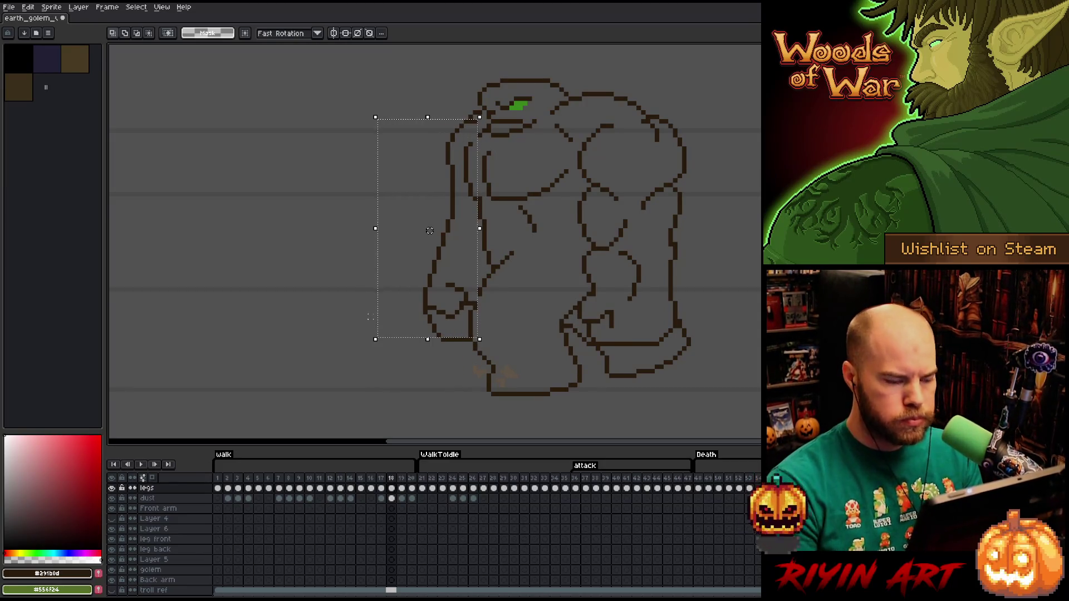
key("Left")
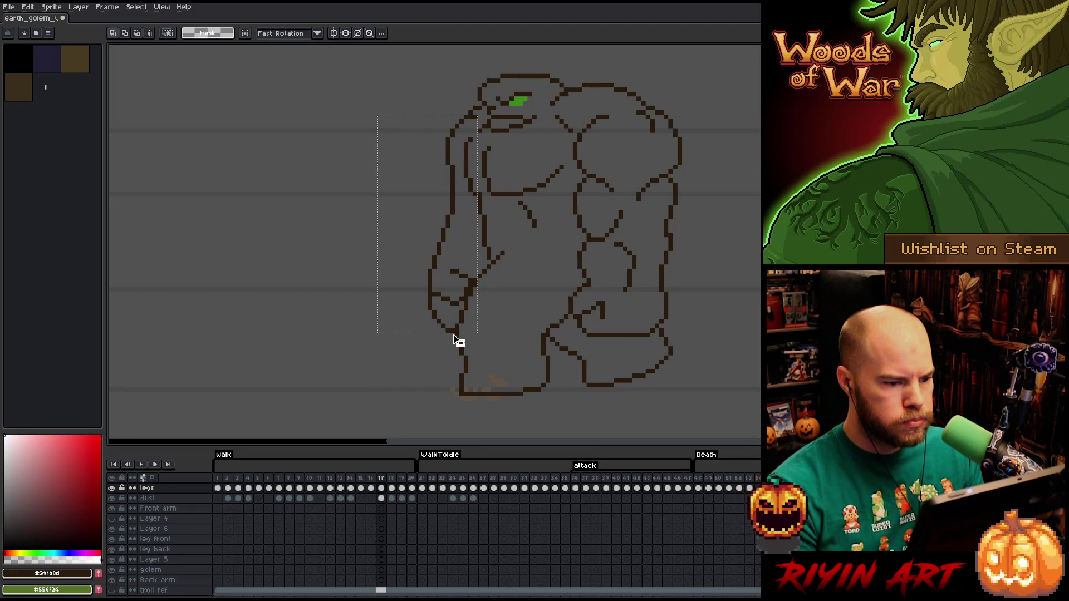
mouse_move(454, 338)
left_mouse_down()
mouse_move(623, 338)
mouse_move(409, 353)
mouse_move(475, 333)
left_mouse_up()
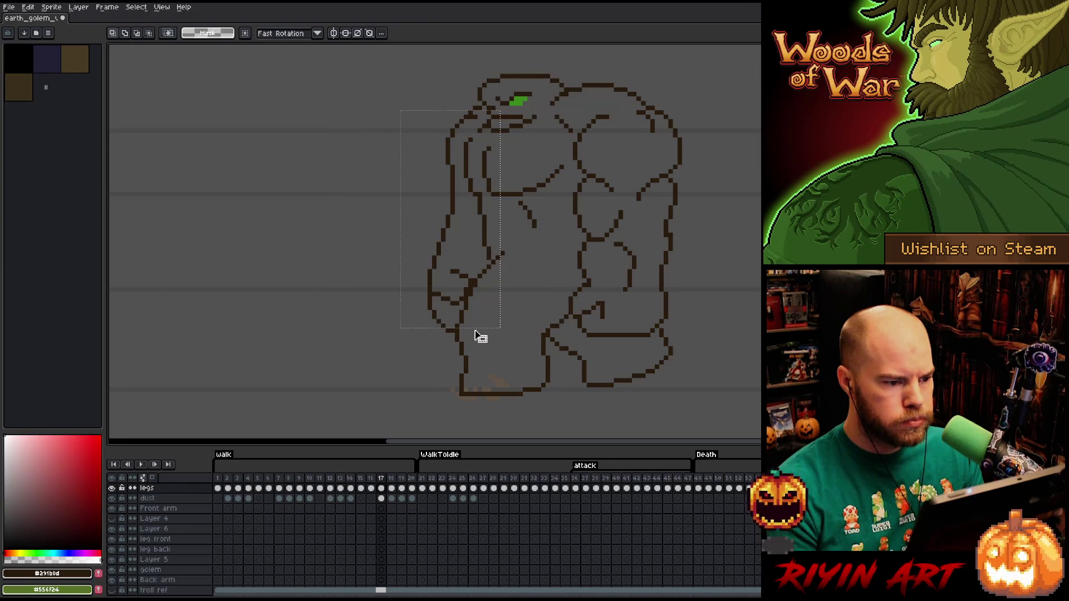
left_click(611, 322)
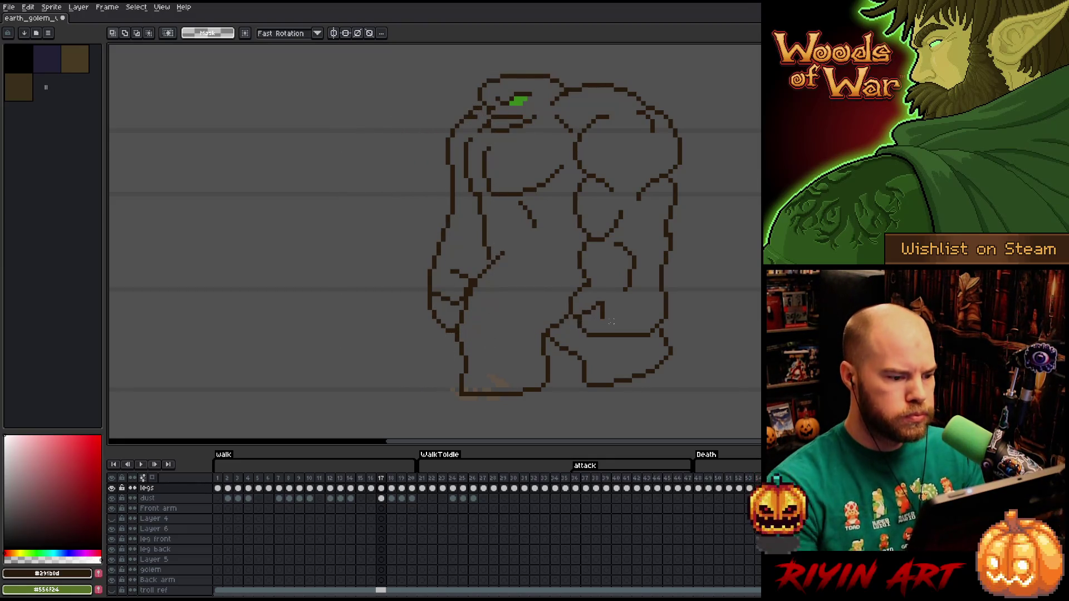
key("b")
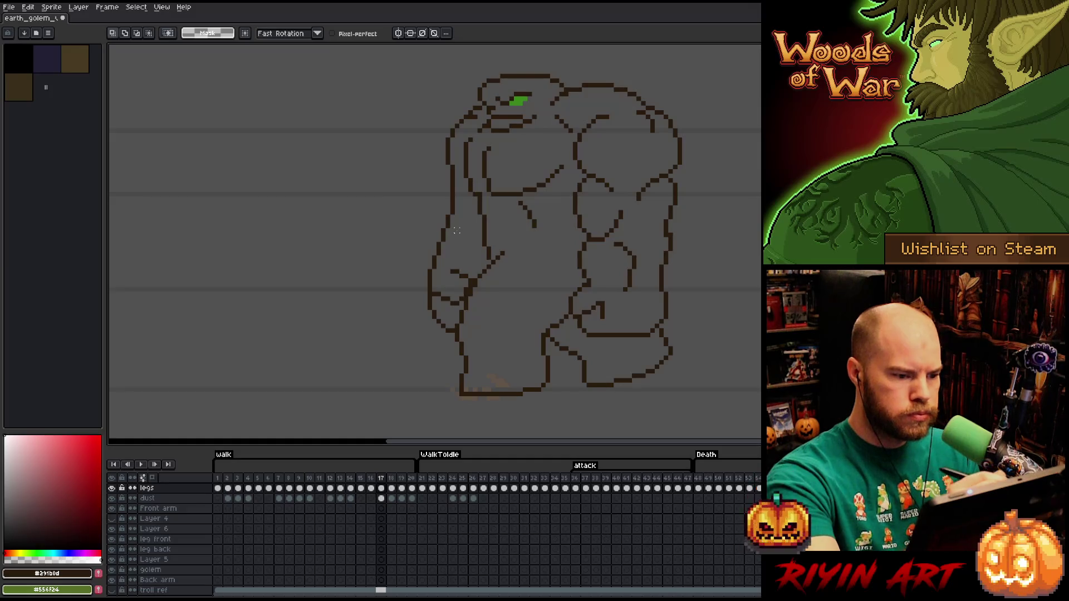
key("comma")
key("period")
key("period")
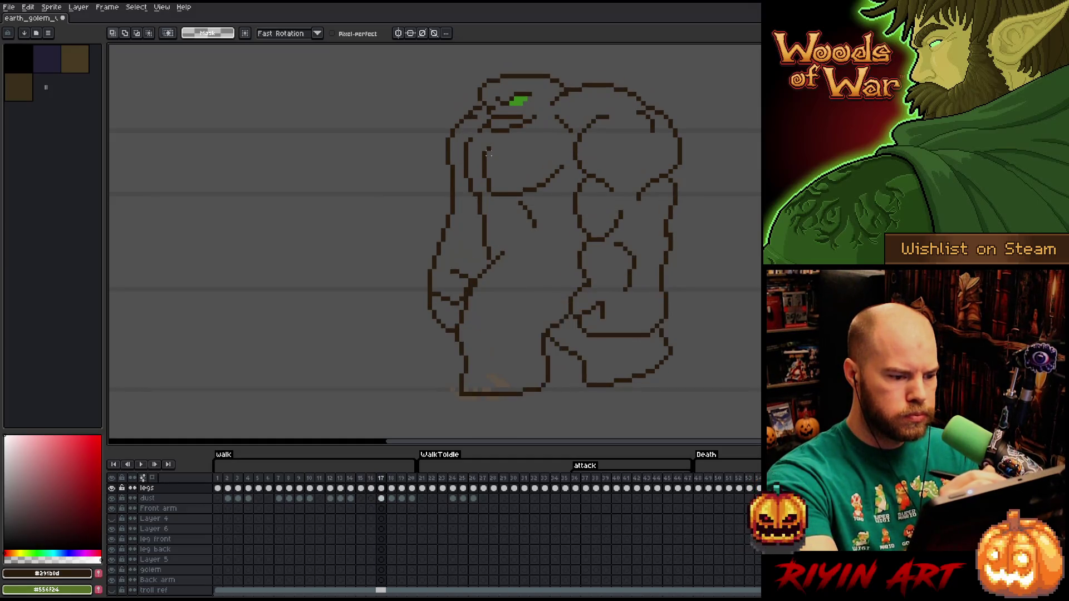
key("comma")
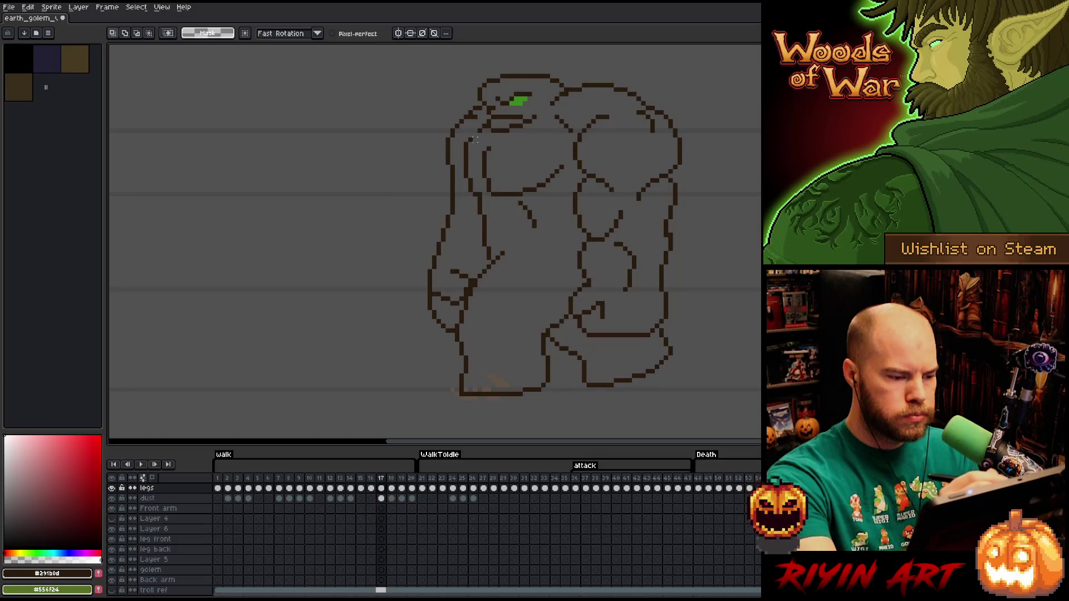
key("period")
key("comma")
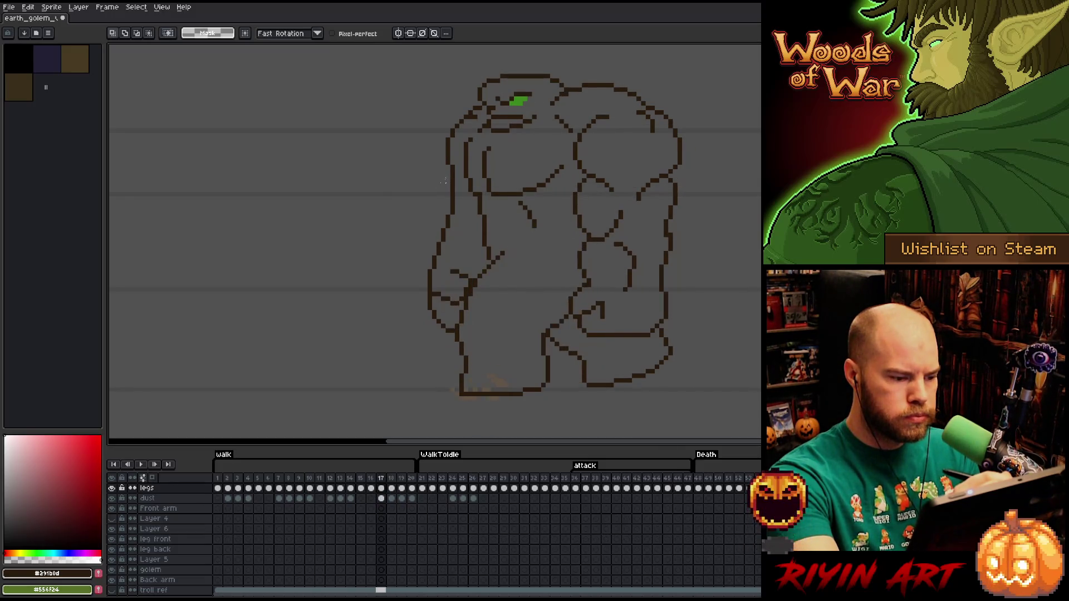
mouse_move(443, 194)
left_mouse_down()
mouse_move(458, 207)
mouse_move(470, 274)
mouse_move(449, 334)
mouse_move(396, 220)
left_mouse_up()
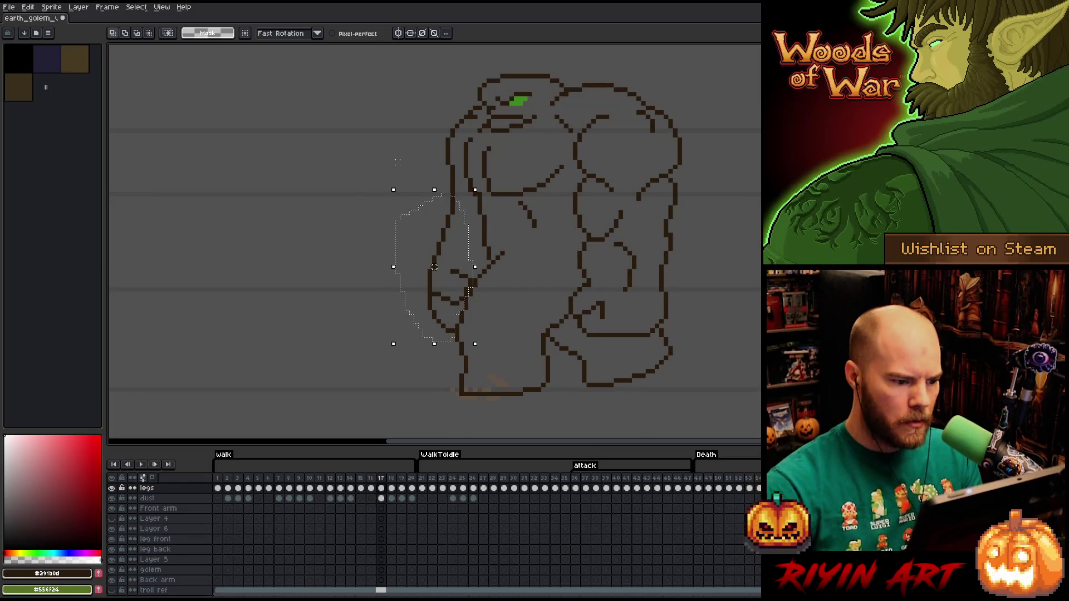
key("ctrl+d")
key("b")
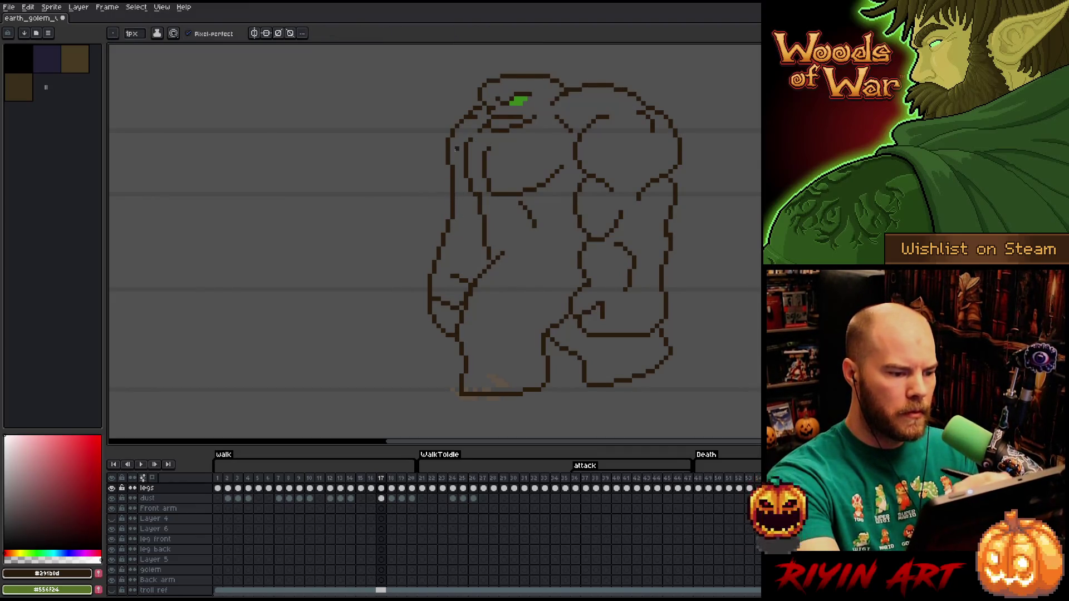
key("comma")
key("comma")
key("period")
key("period")
key("comma")
key("period")
key("comma")
key("period")
key("comma")
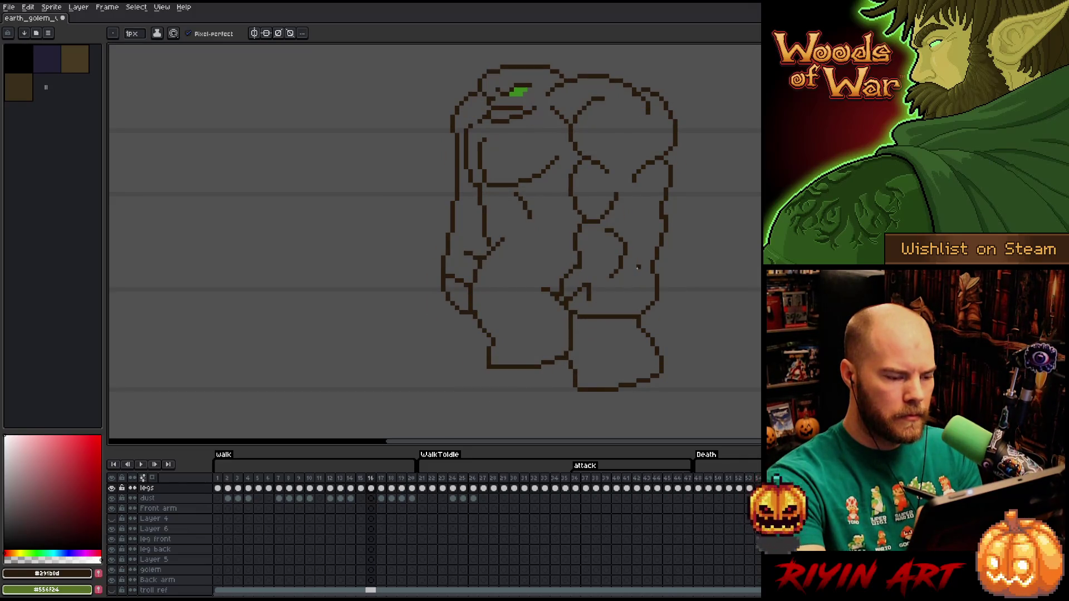
key("period")
key("comma")
key("period")
key("comma")
key("period")
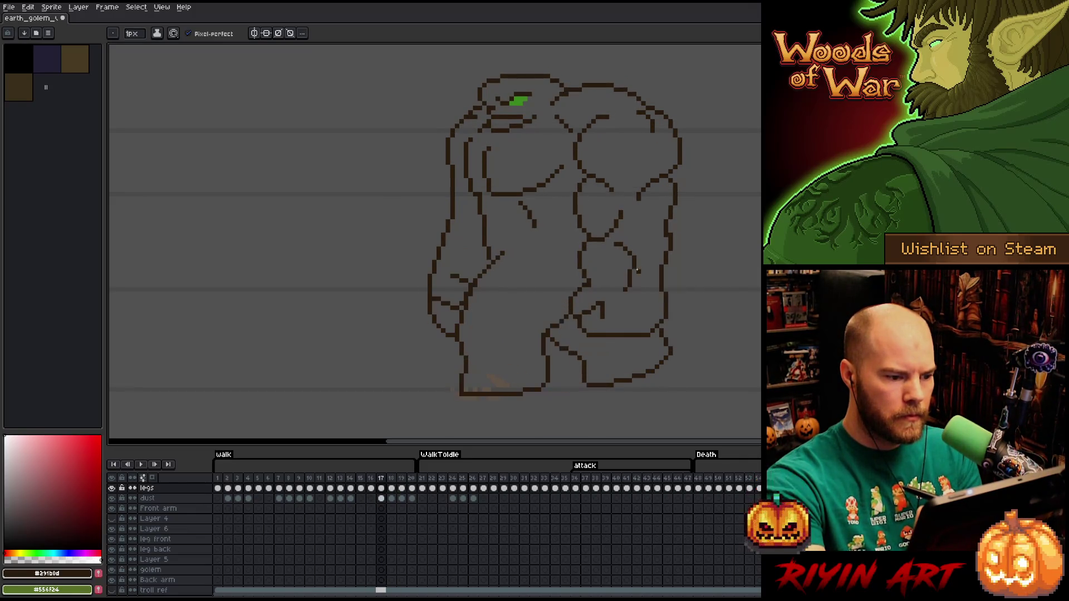
key("period")
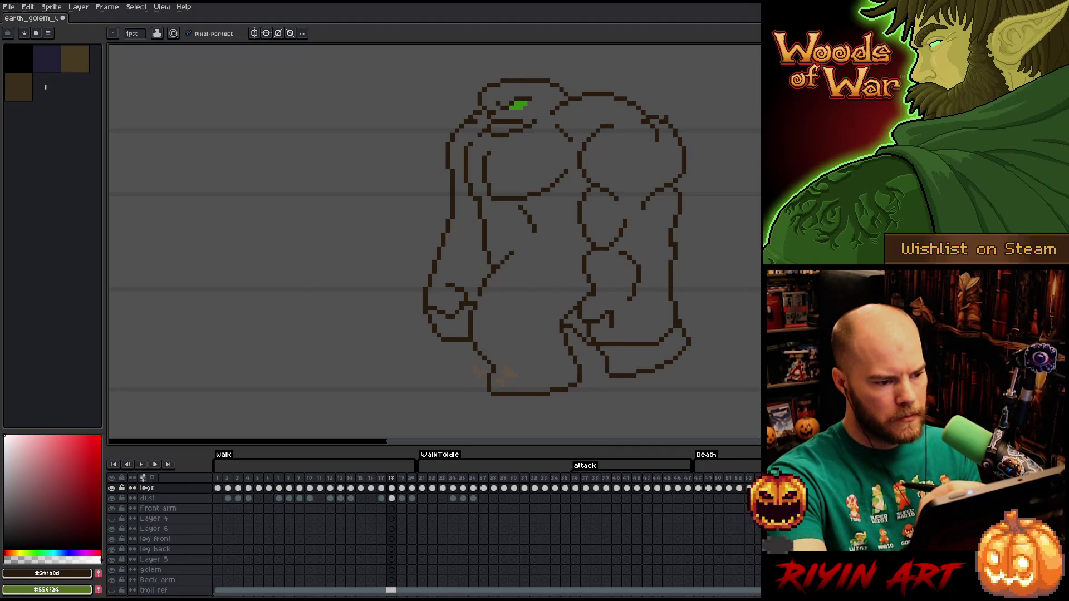
left_click(456, 183)
key("e")
left_click_drag(452, 175, 455, 193)
key("b")
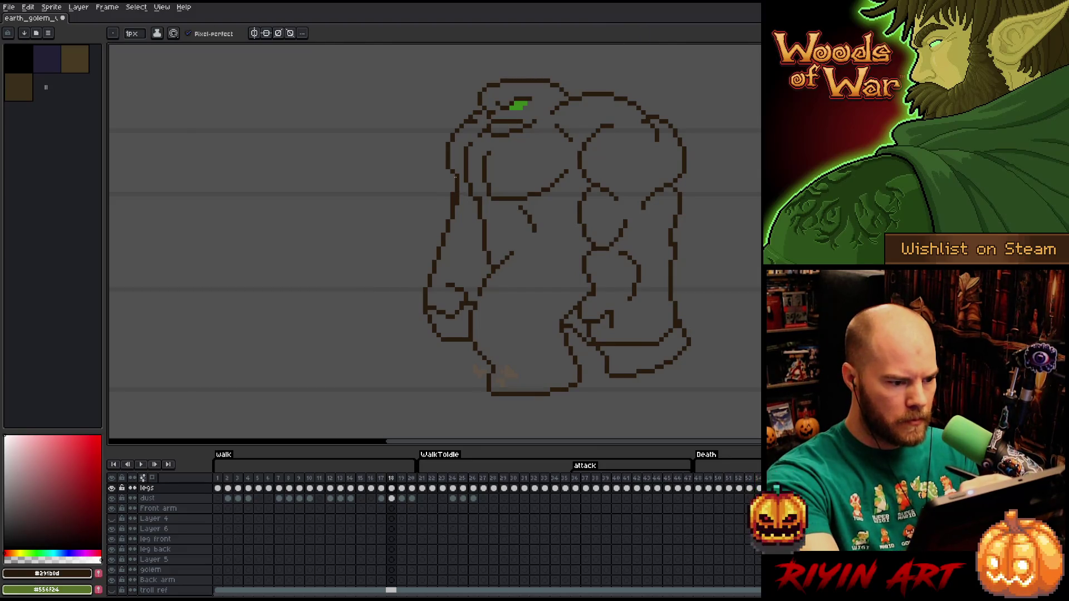
key("e")
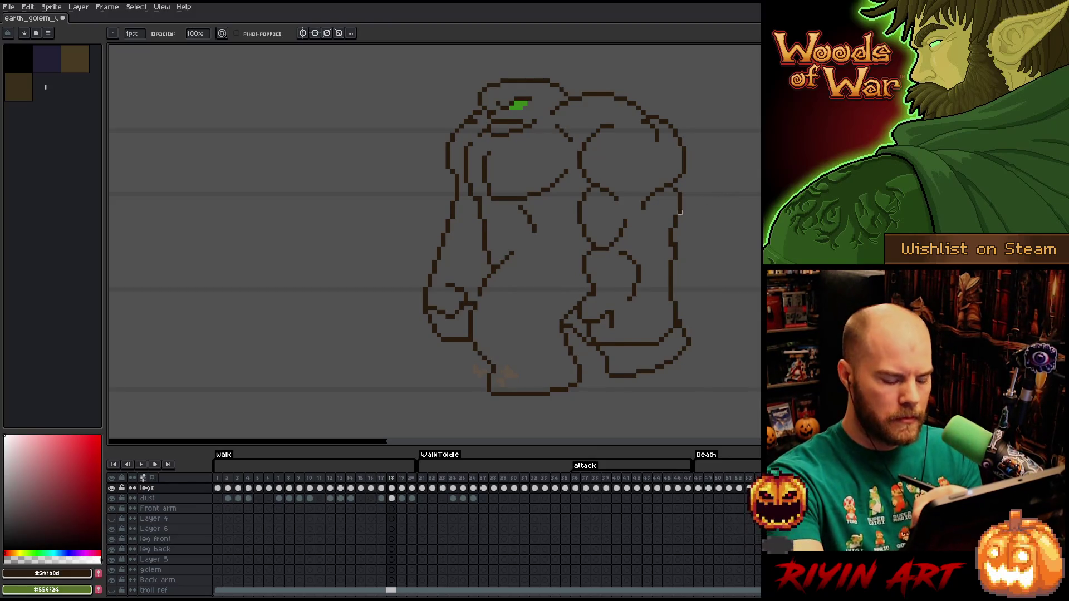
key("comma")
key("period")
key("comma")
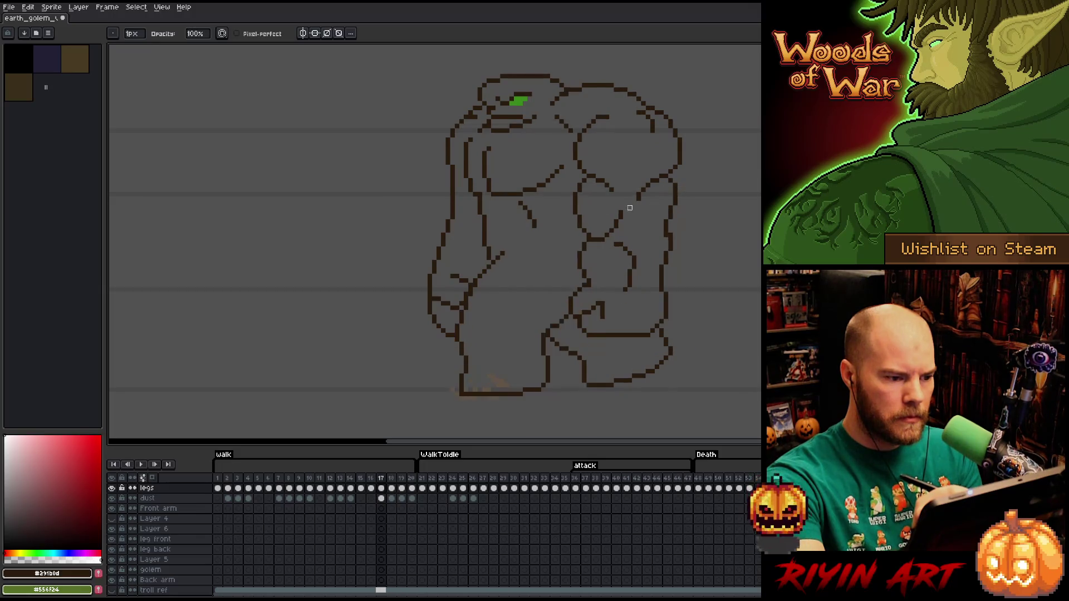
key("b")
key("period")
key("comma")
key("comma")
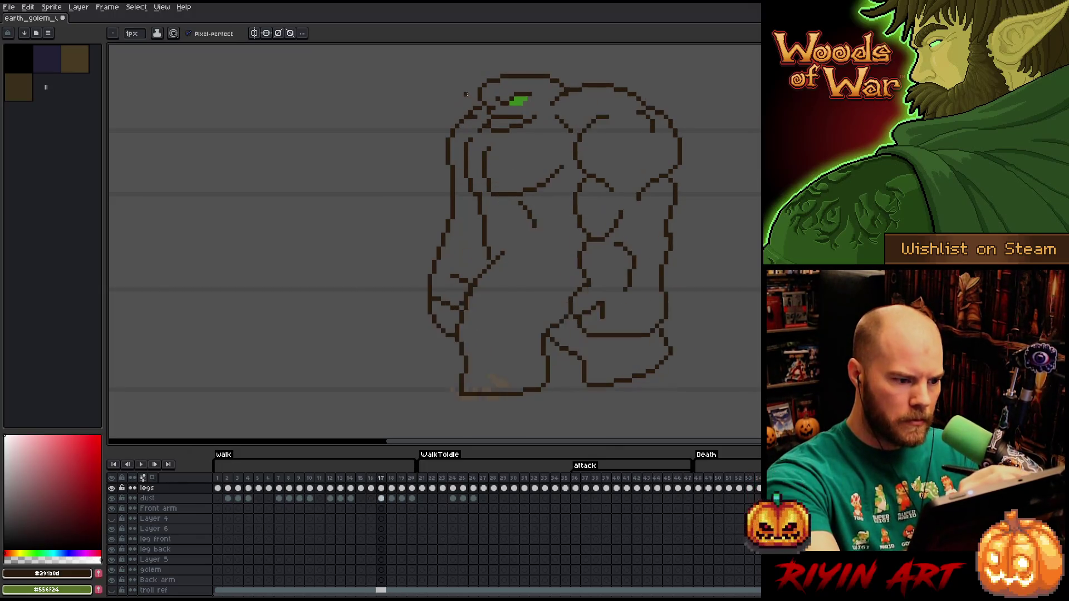
key("period")
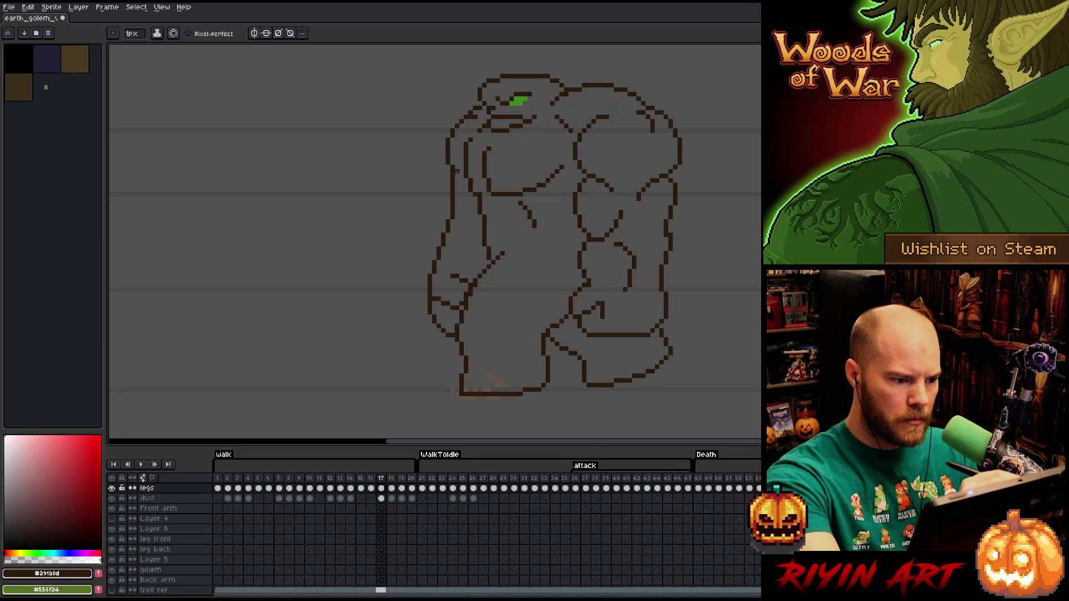
key("e")
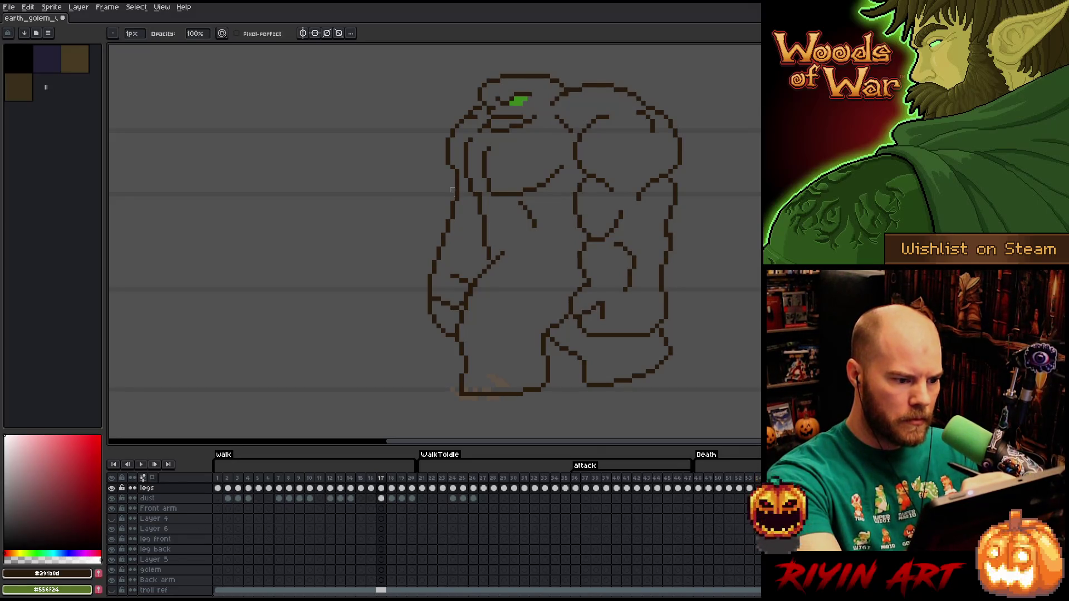
key("period")
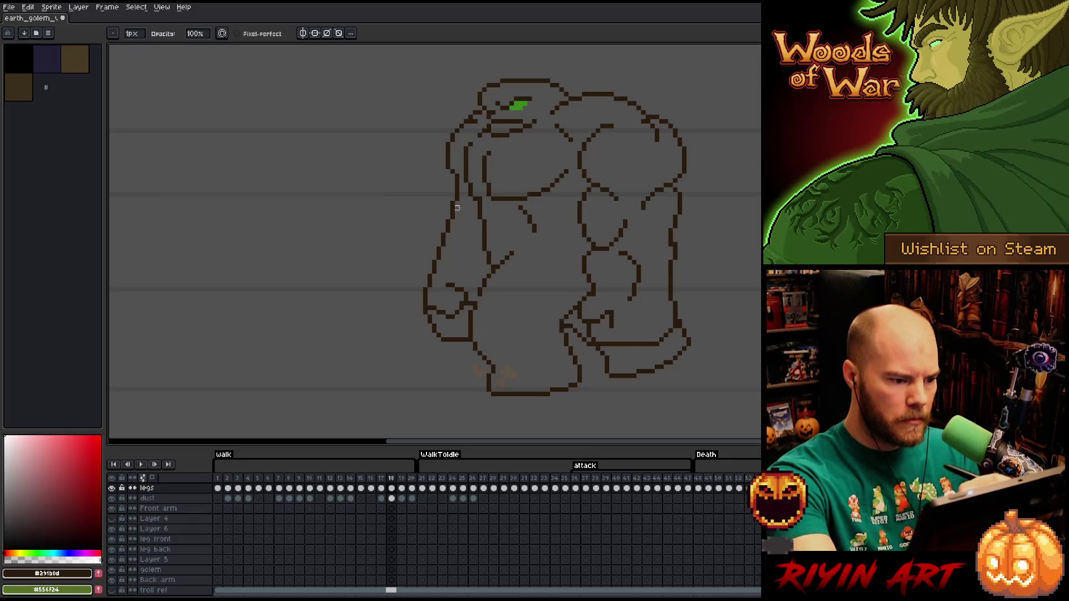
key("b")
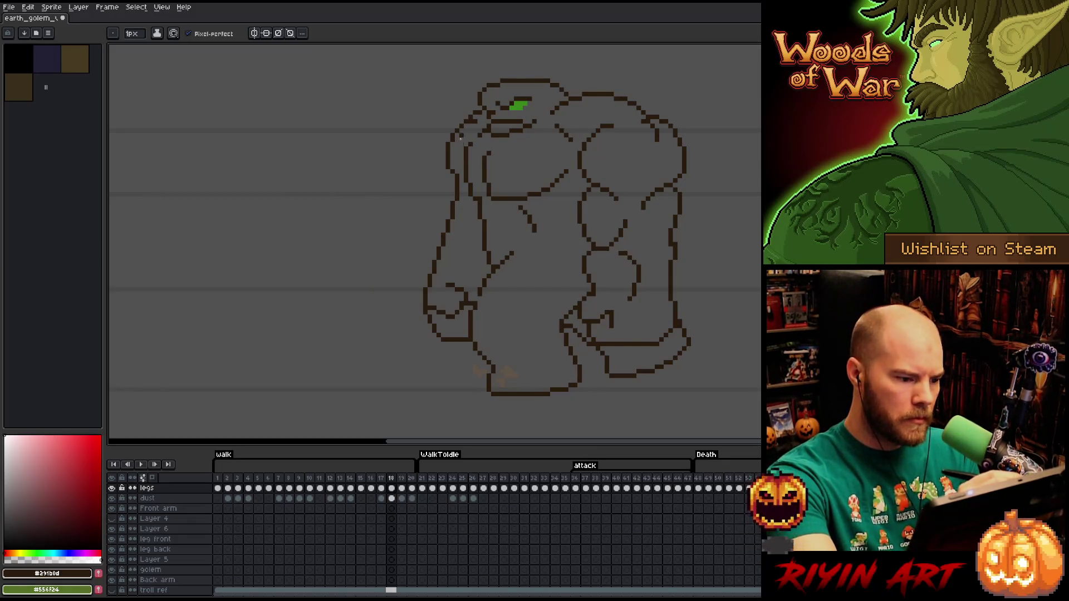
key("e")
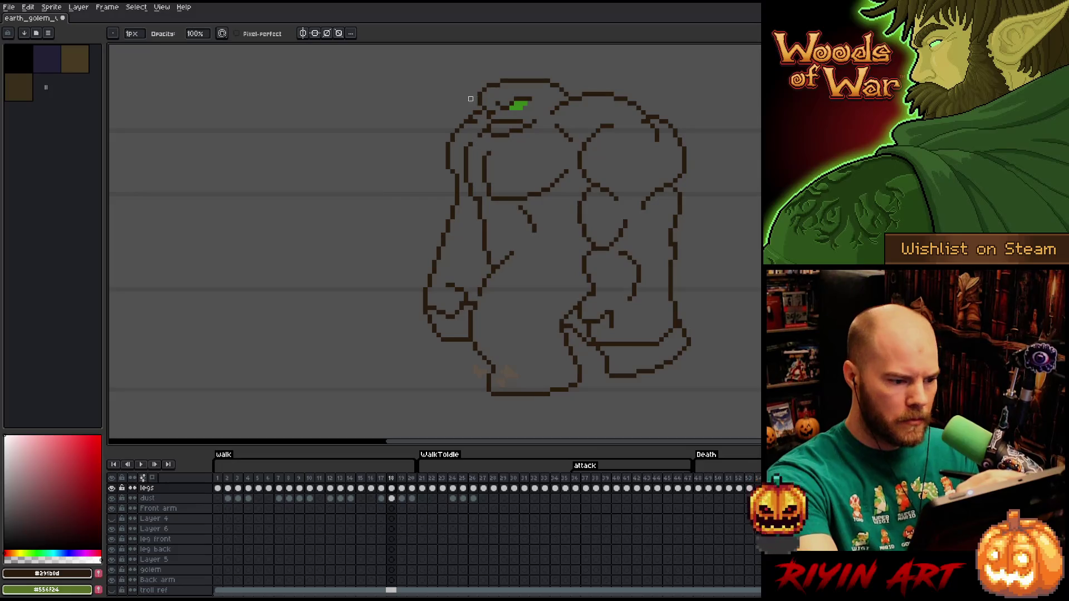
key("comma")
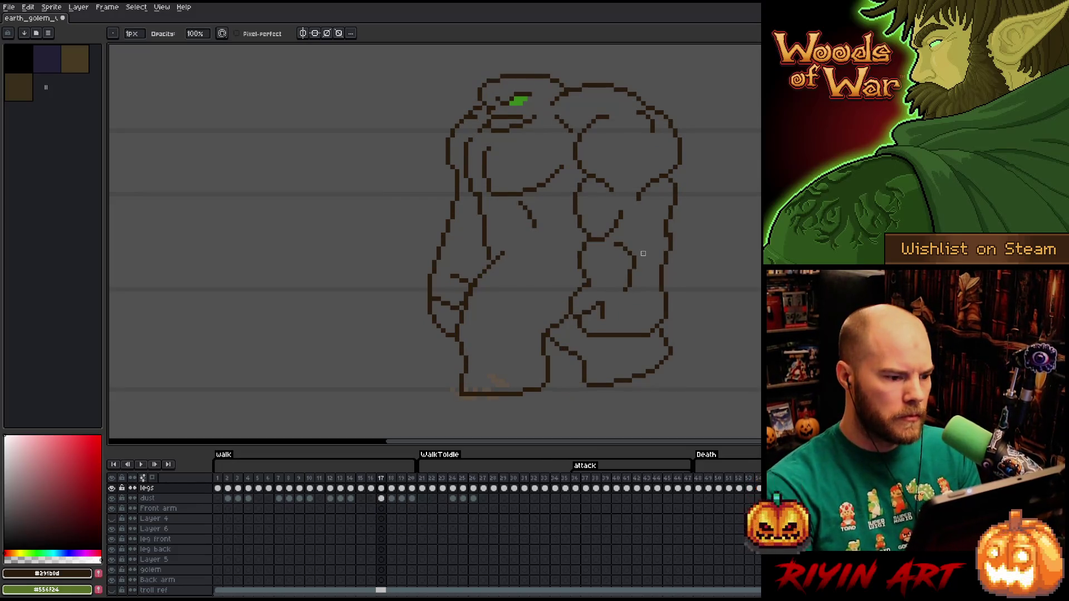
key("period")
key("comma")
key("period")
key("comma")
key("period")
key("comma")
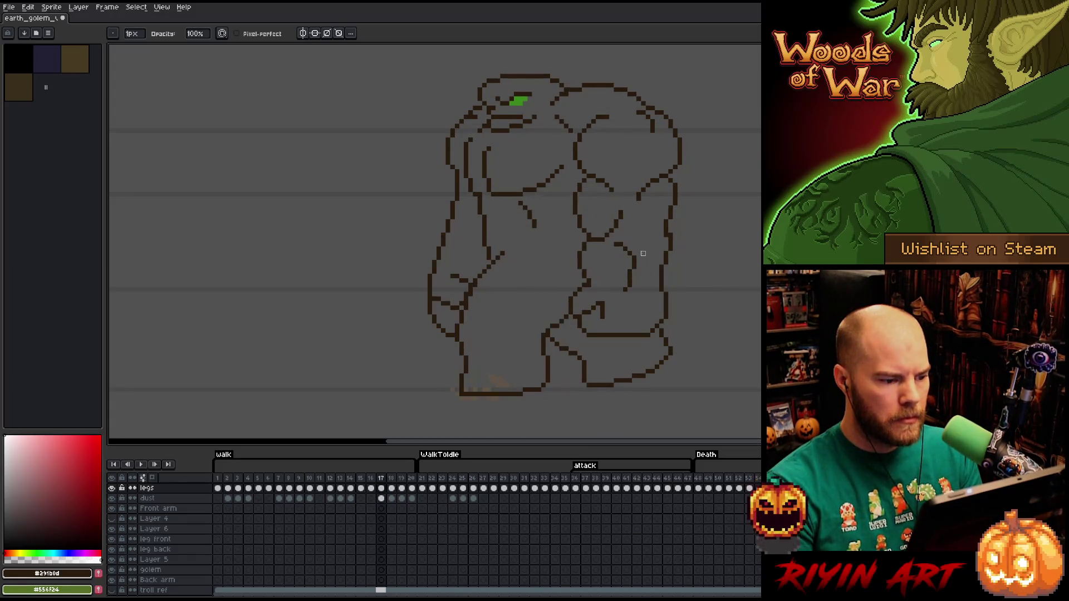
key("period")
key("comma")
key("period")
key("comma")
key("period")
key("comma")
key("period")
key("comma")
key("period")
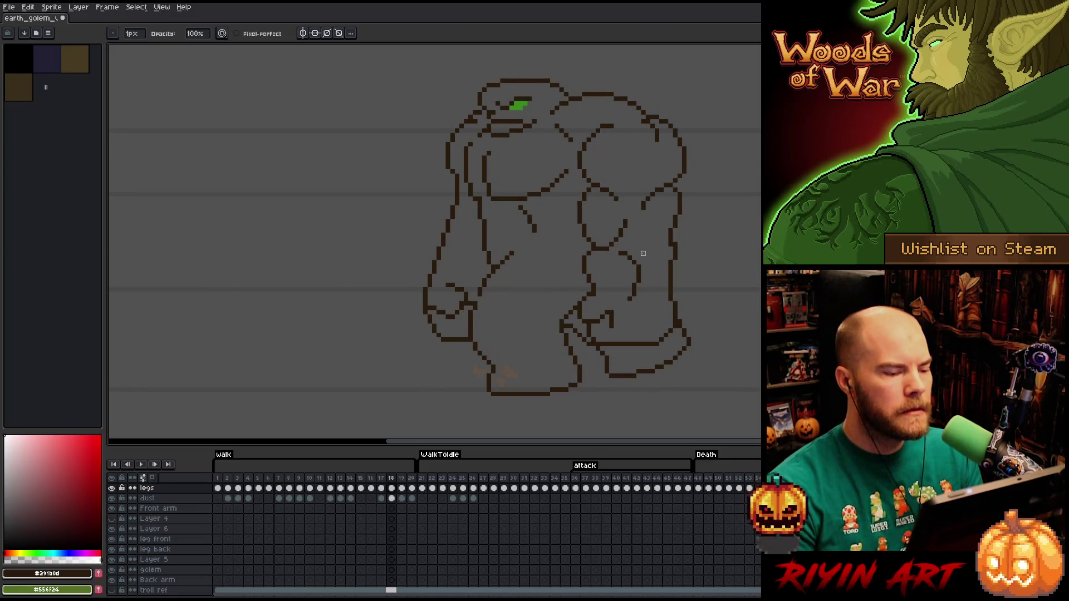
key("e")
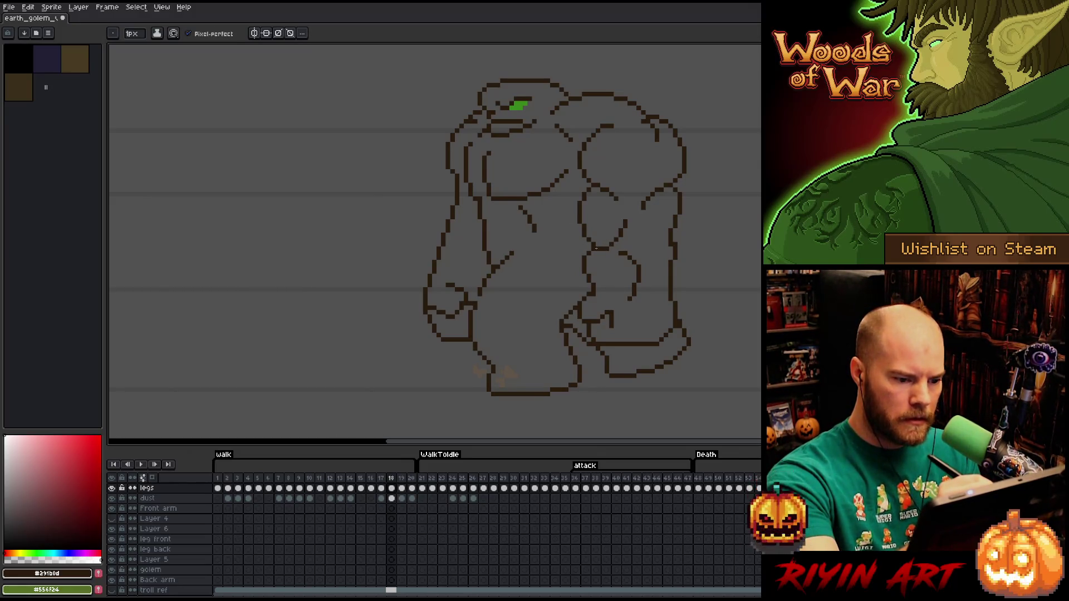
key("m")
Add a short pencil stroke inside a band across the golem's left torso and save the sprite
mouse_move(609, 251)
left_mouse_down()
mouse_move(455, 215)
mouse_move(478, 243)
mouse_move(461, 223)
left_mouse_up()
key("b")
key("v")
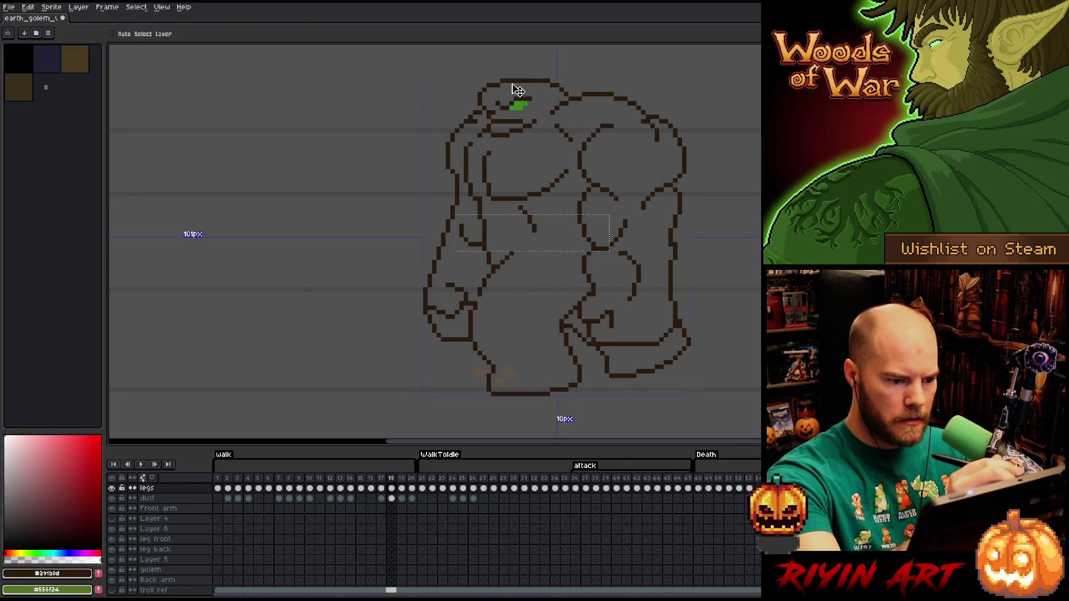
key("ctrl+d")
key("b")
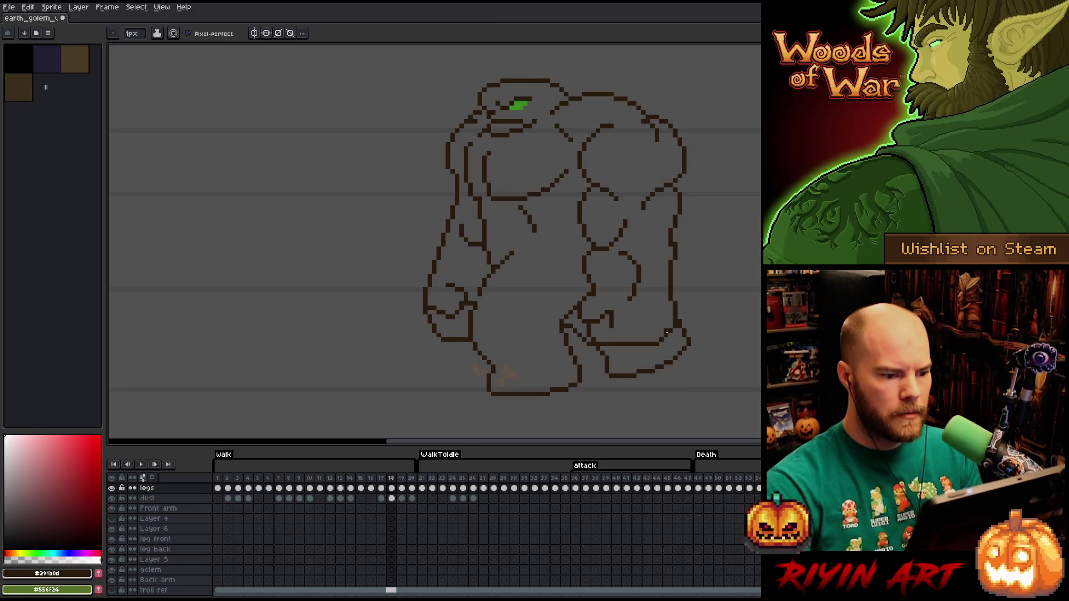
key("ctrl+s")
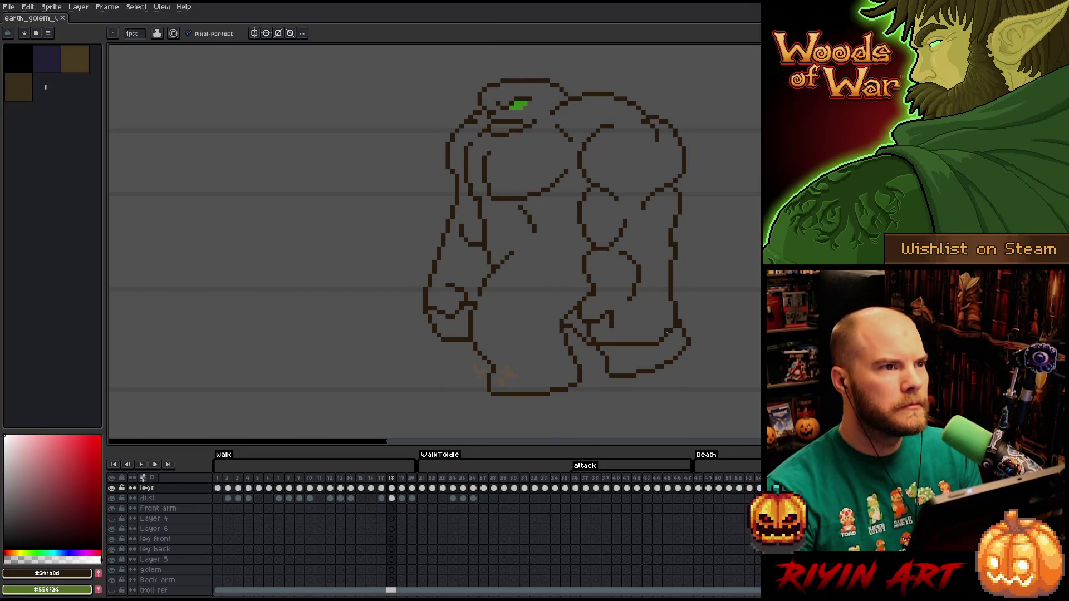
Compare frames 17 and 18, then marquee a thin band across the golem's chest
key("comma")
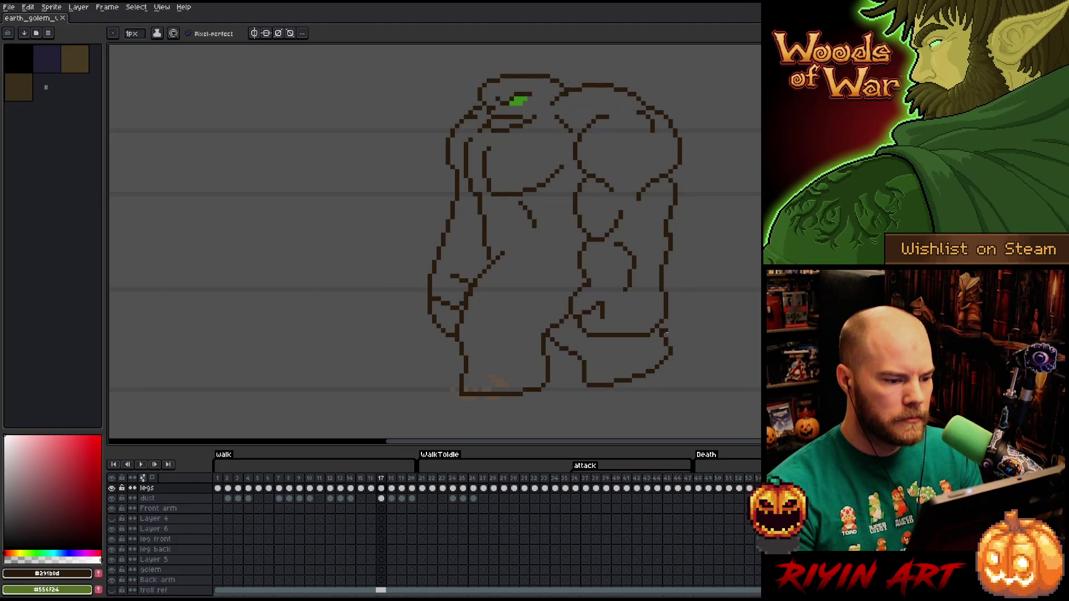
key("period")
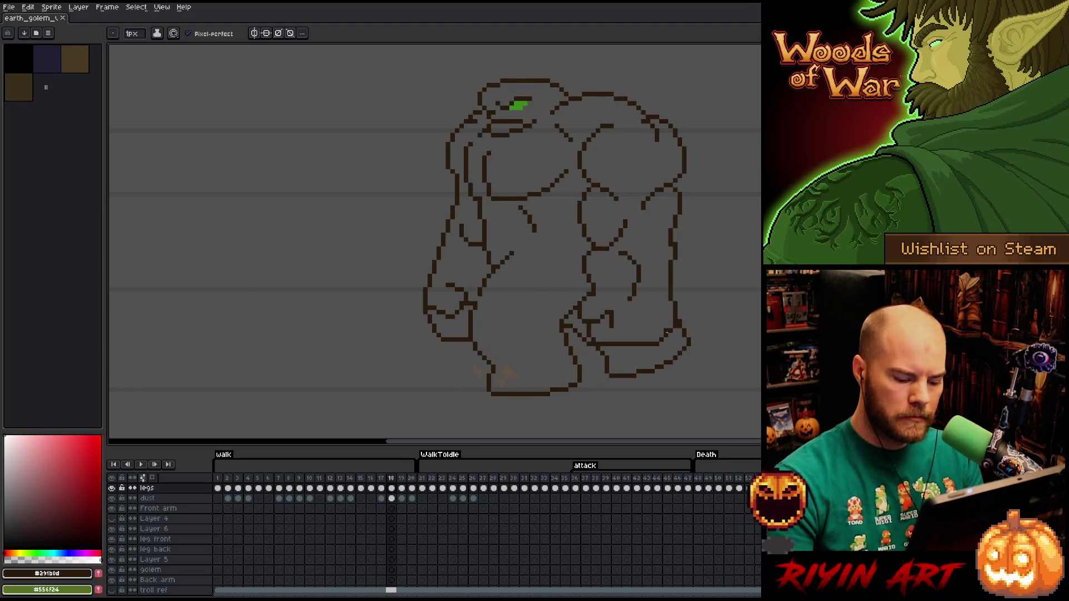
key("comma")
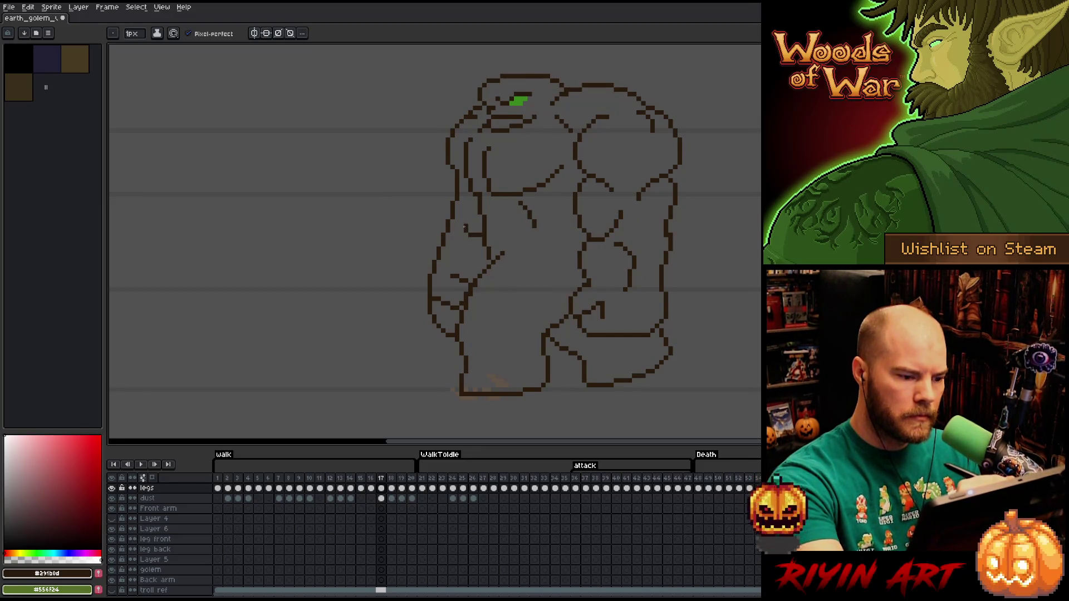
key("e")
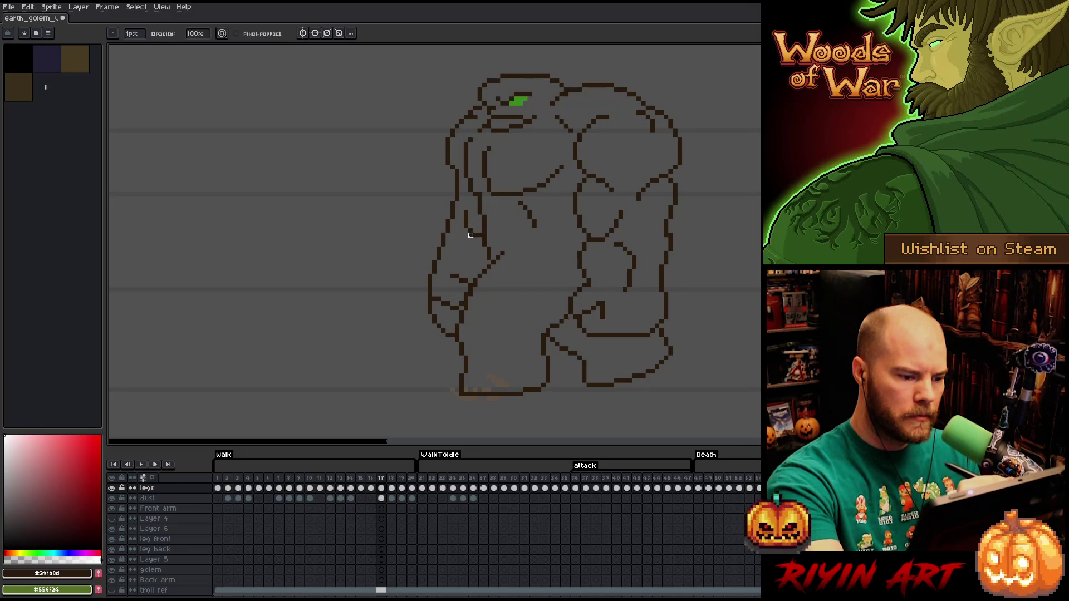
key("Right")
key("Left")
key("Right")
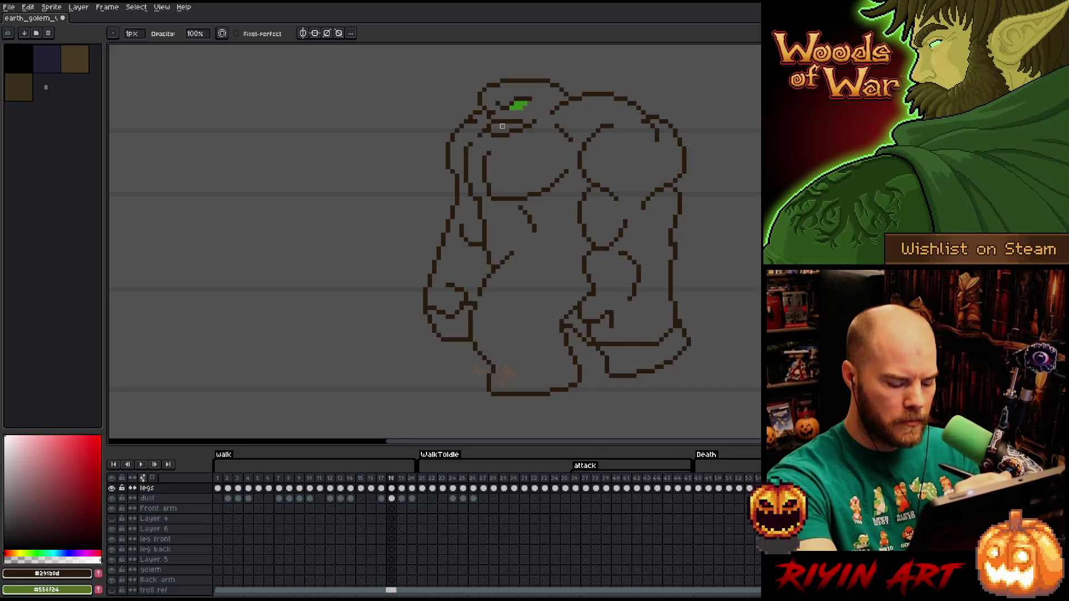
key("Left")
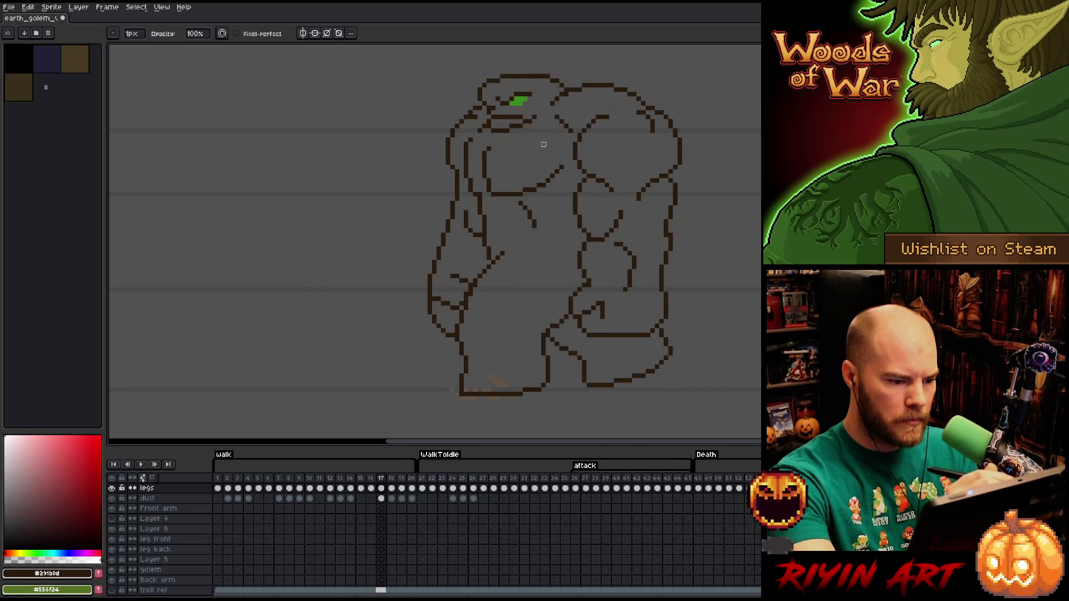
key("m")
left_click_drag(594, 235, 471, 235)
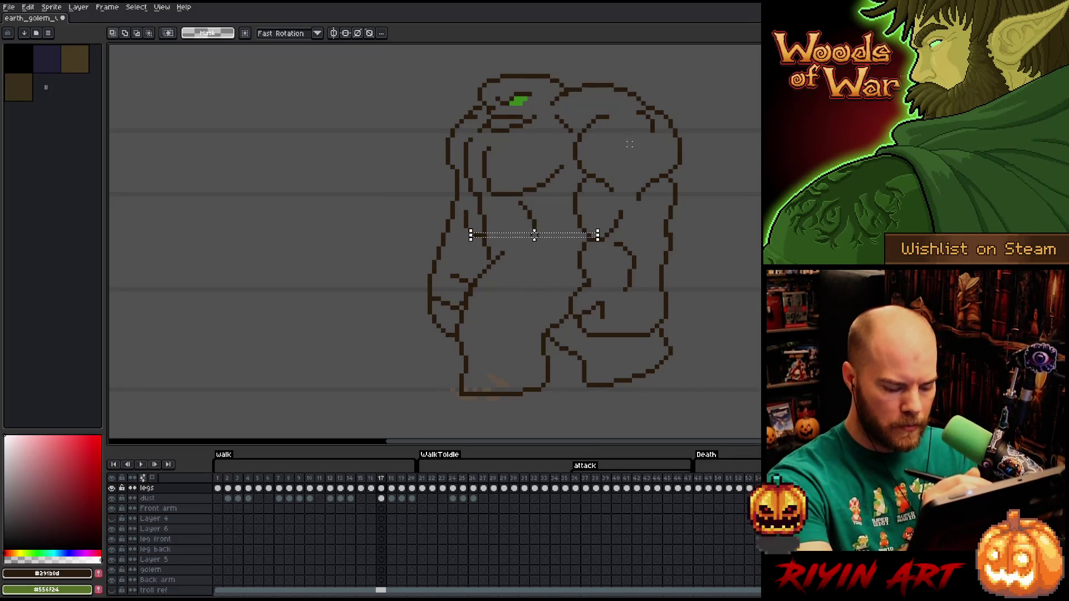
Move the selected chest band slightly lower on frame 18 and compare it with frame 17
key("Right")
left_click_drag(584, 238, 584, 249)
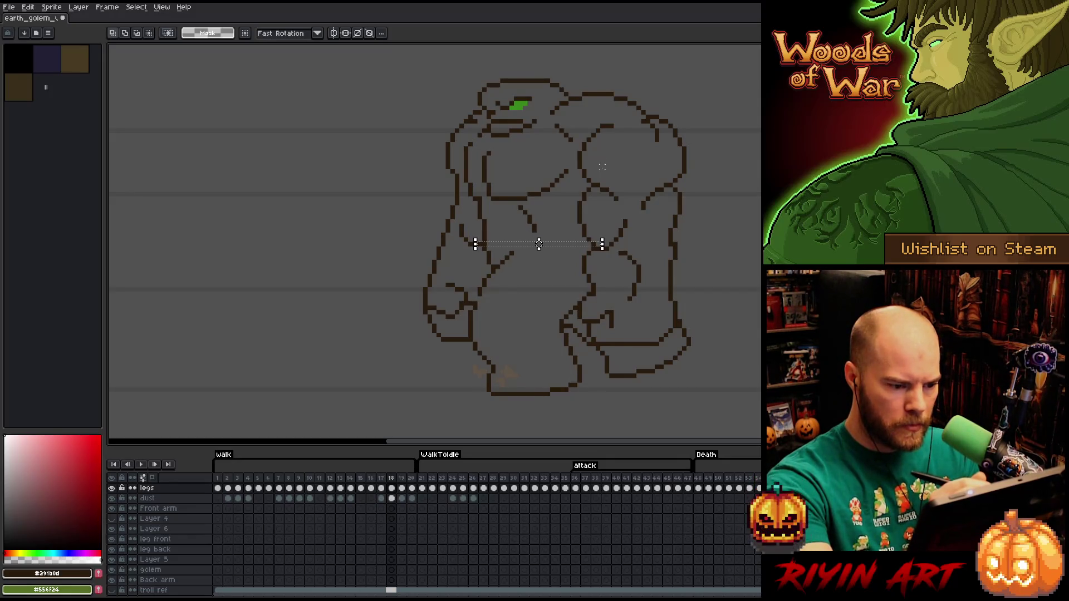
key("Left")
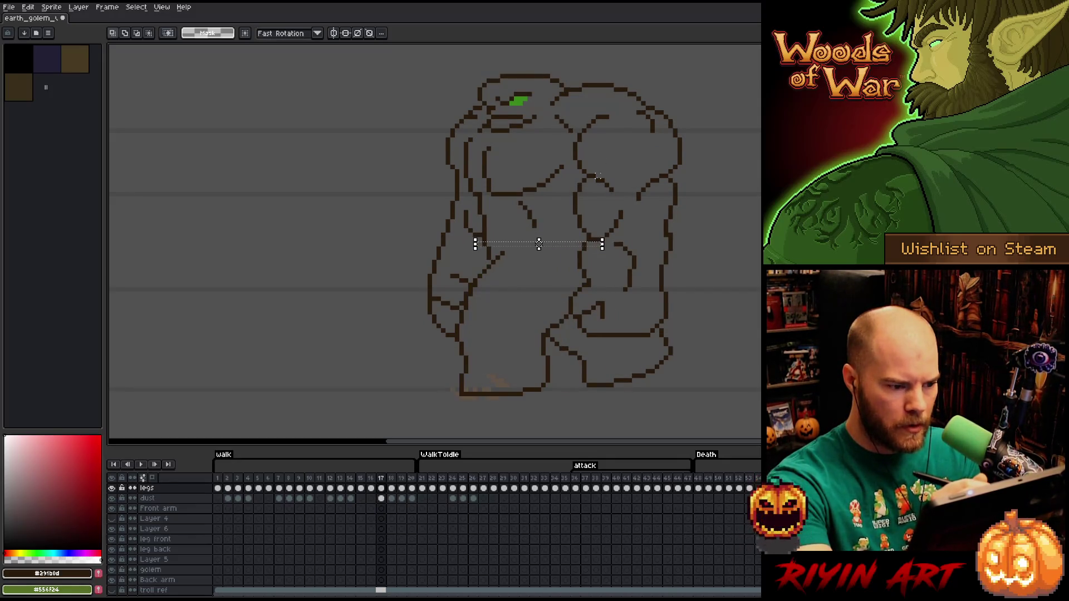
key("Right")
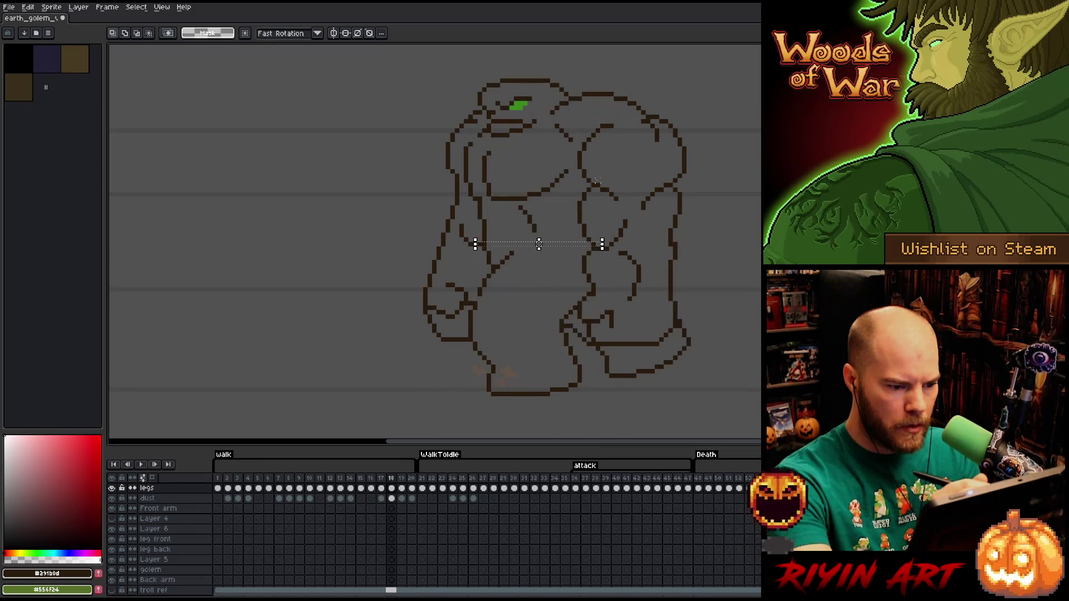
key("Left")
key("Right")
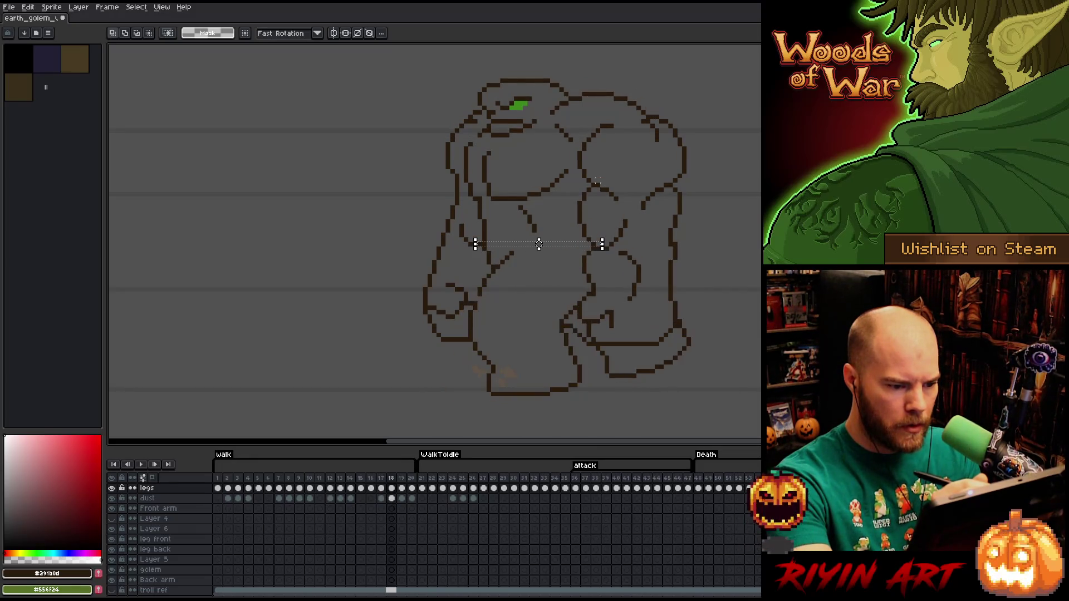
key("Left")
key("Right")
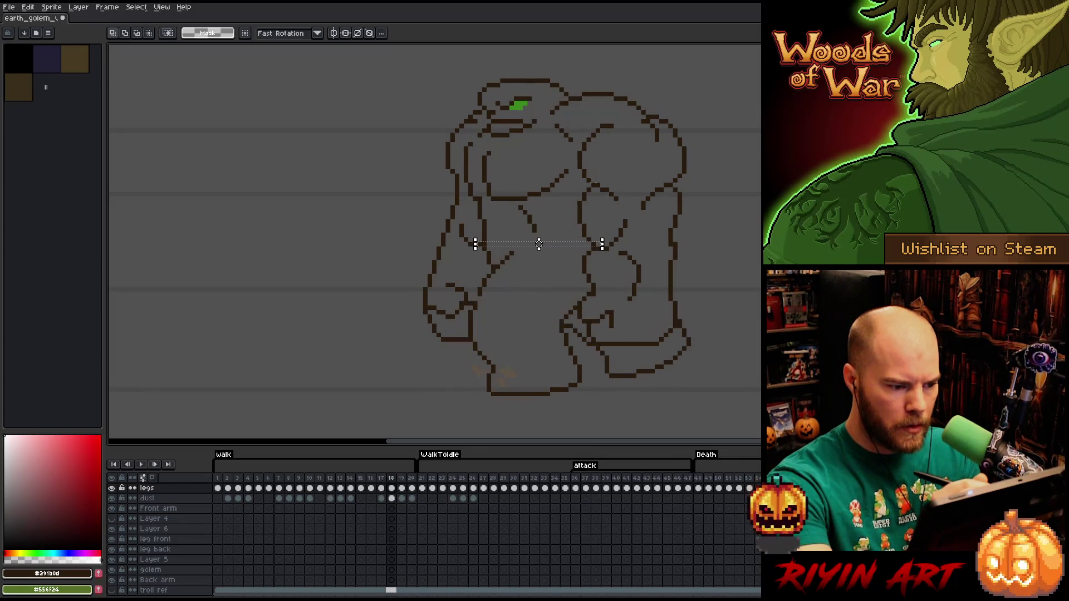
key("Left")
key("Right")
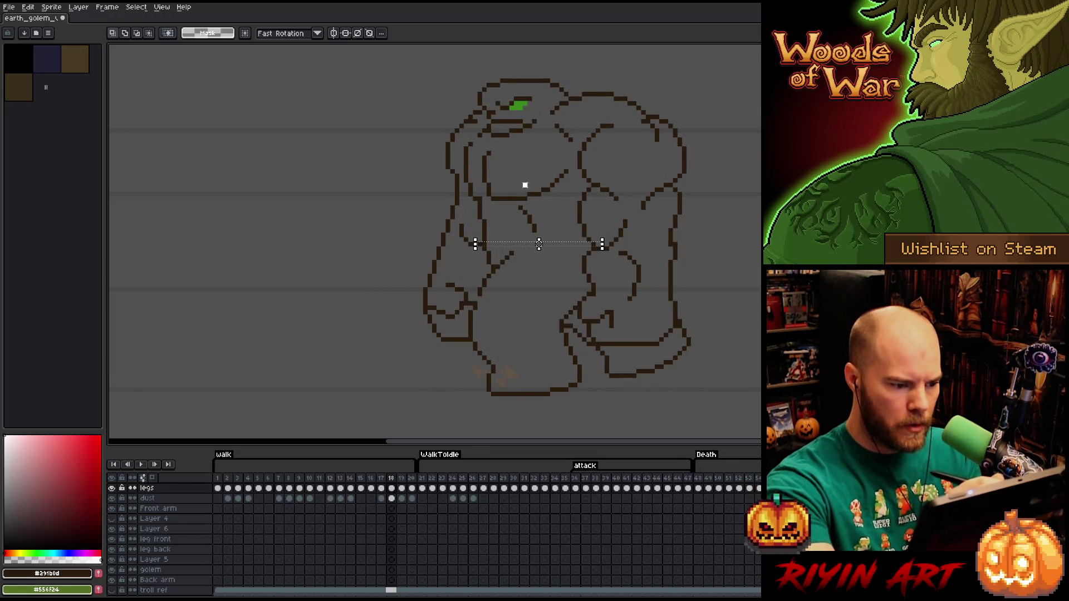
Select part of the left arm outline on frame 18, deselect, and recheck against frame 17
left_click_drag(479, 217, 451, 257)
key("ctrl+d")
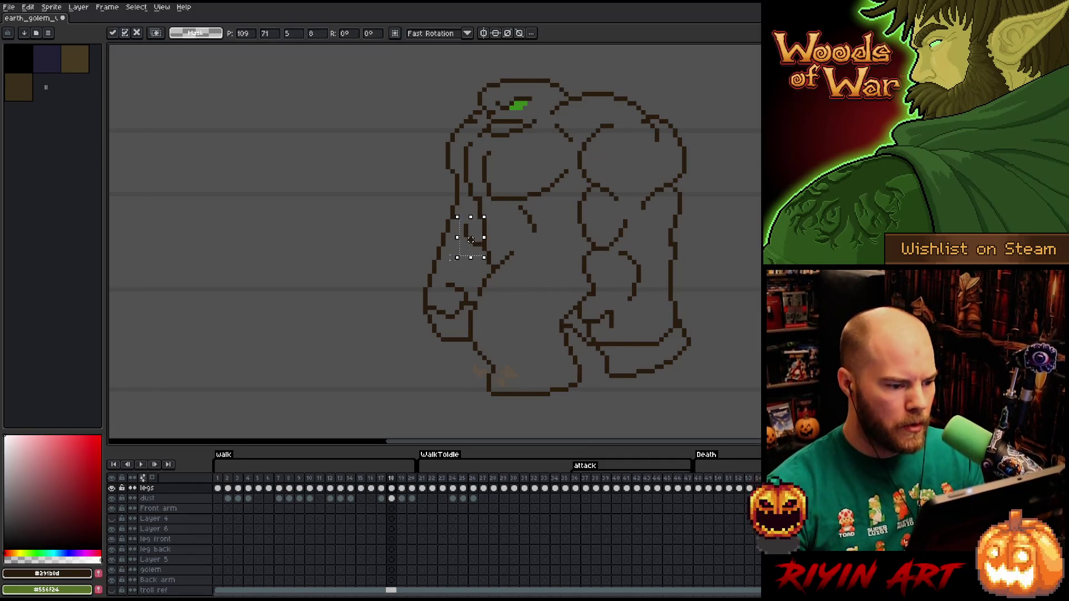
key("Left")
key("Right")
key("Left")
key("Right")
Switch to the Pencil and flip repeatedly between frames 17 and 18 to review the poses
key("b")
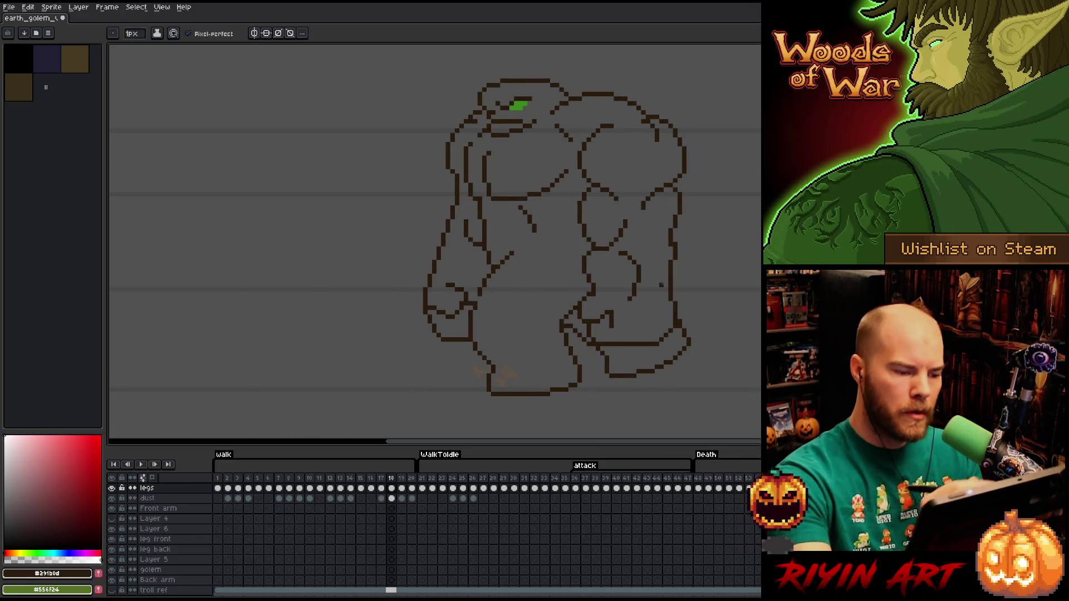
key("Left")
key("Right")
key("Left")
key("Right")
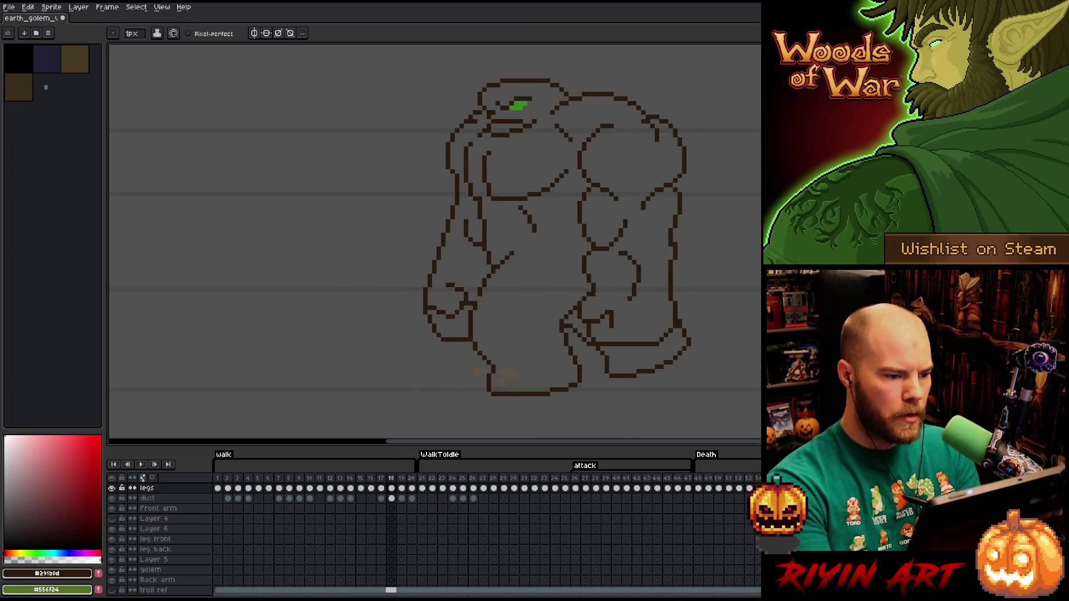
key("Left")
key("Right")
key("Left")
key("Right")
key("Left")
key("Right")
key("Left")
key("Right")
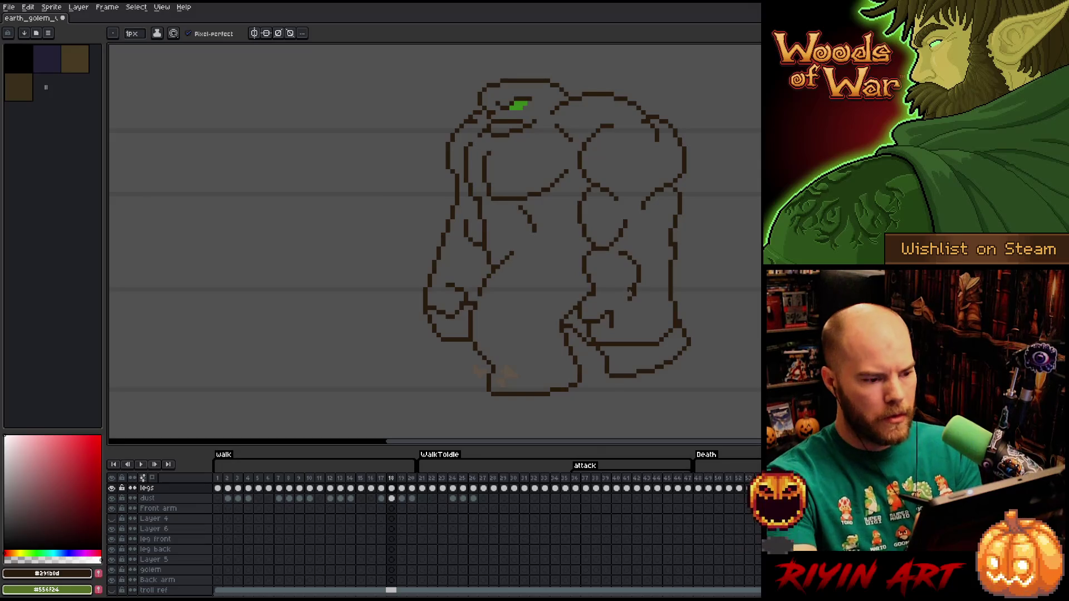
Check frame 17 against frame 18 once more, pick the Eraser, and save the sprite
key("comma")
key("period")
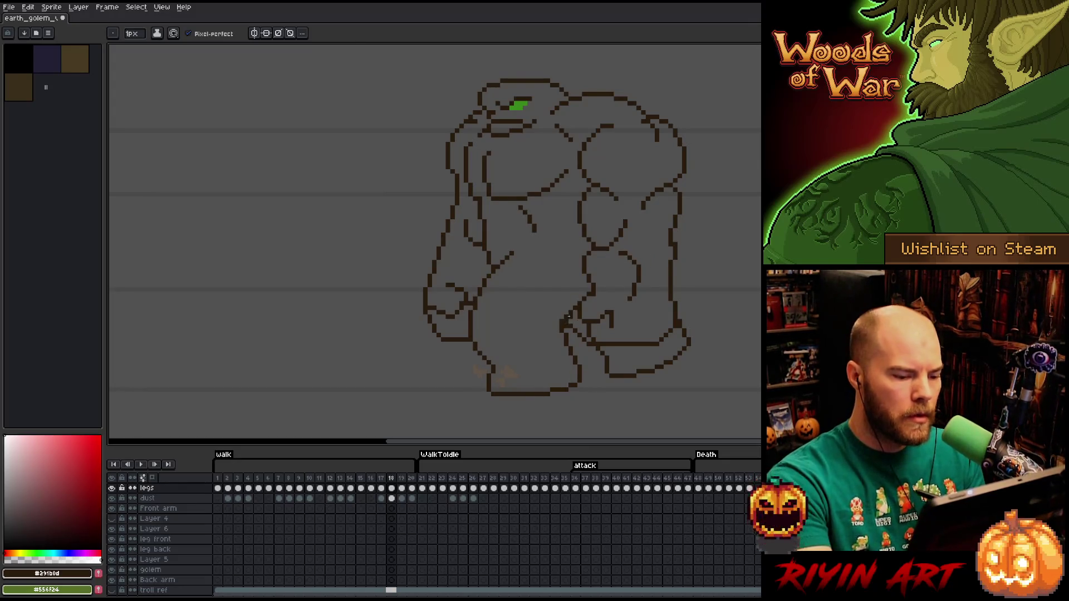
key("e")
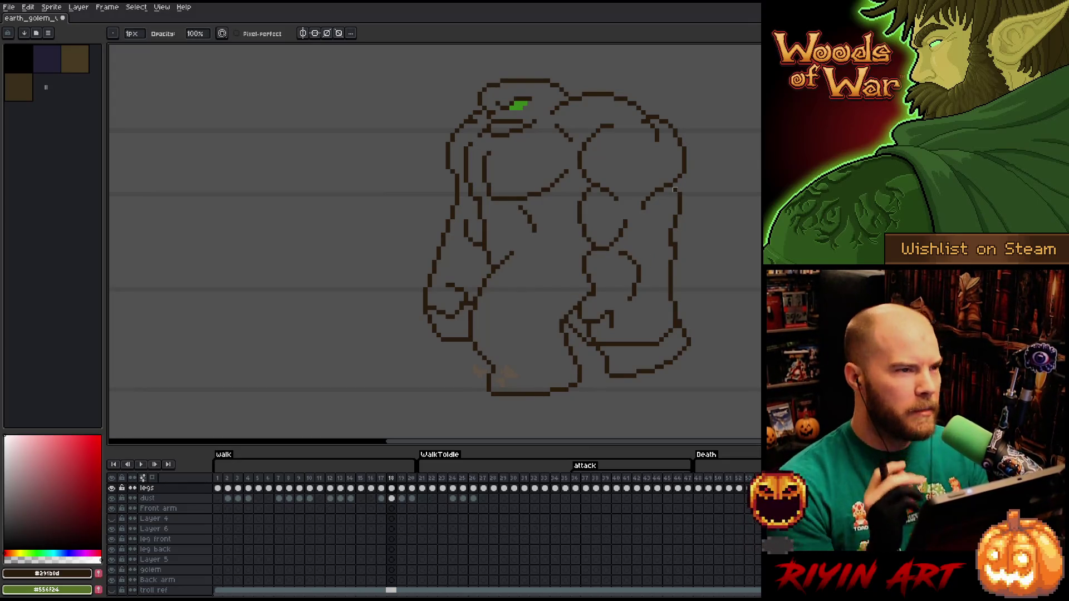
key("ctrl+s")
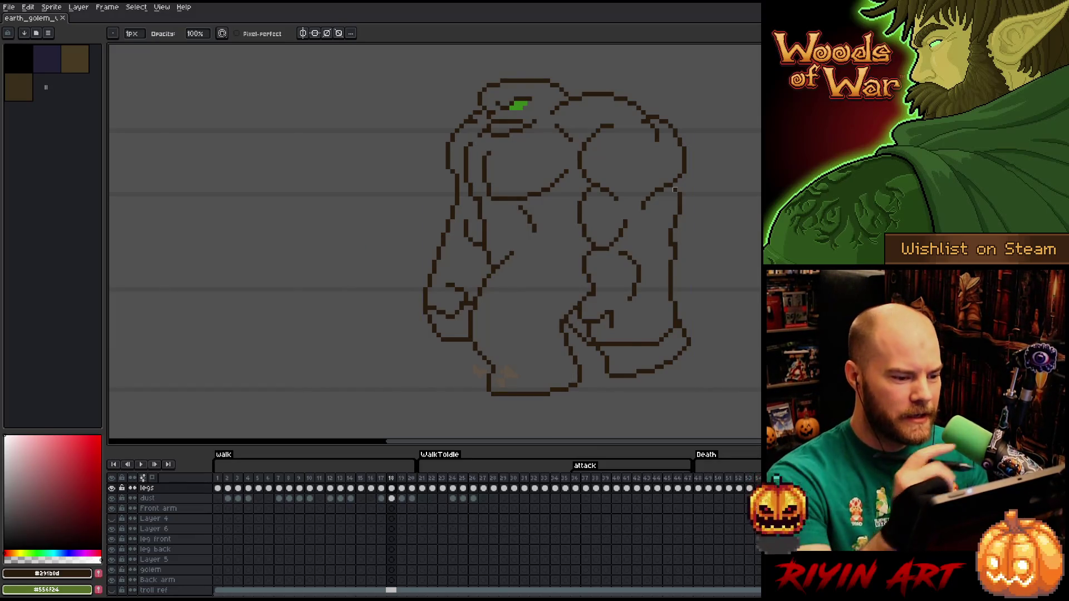
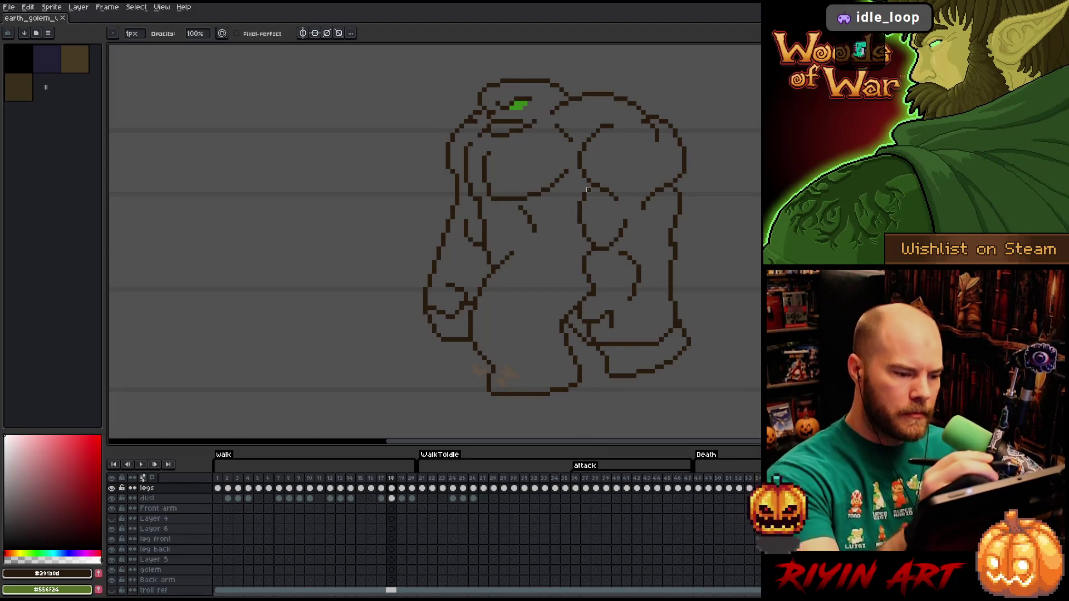
On frame 19, draw a straight line down the left arm outline, then erase it
key("Right")
key("Left")
key("Right")
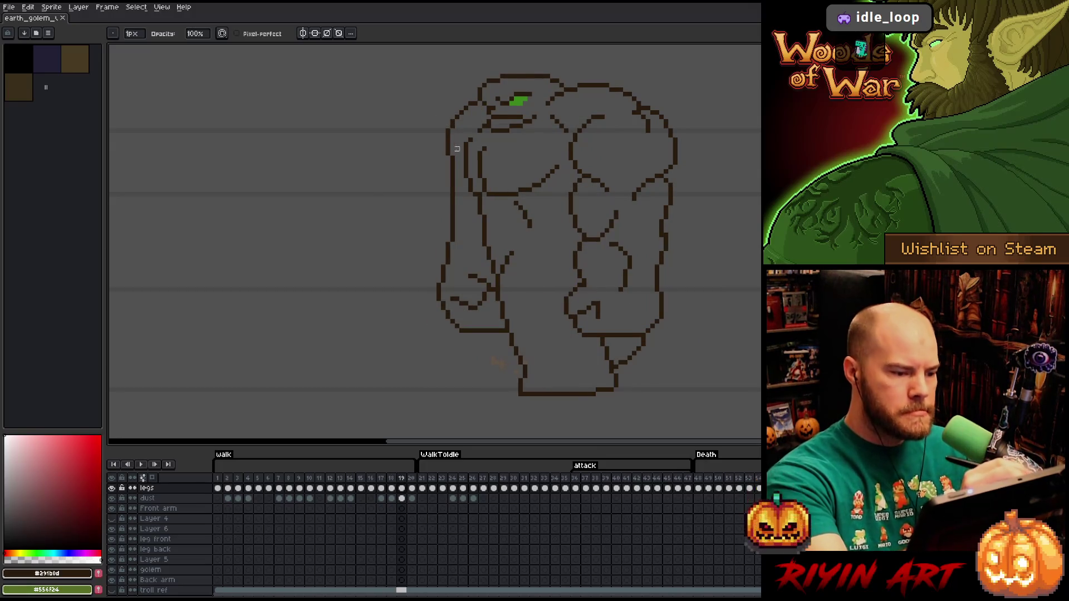
left_click(457, 226, "shift")
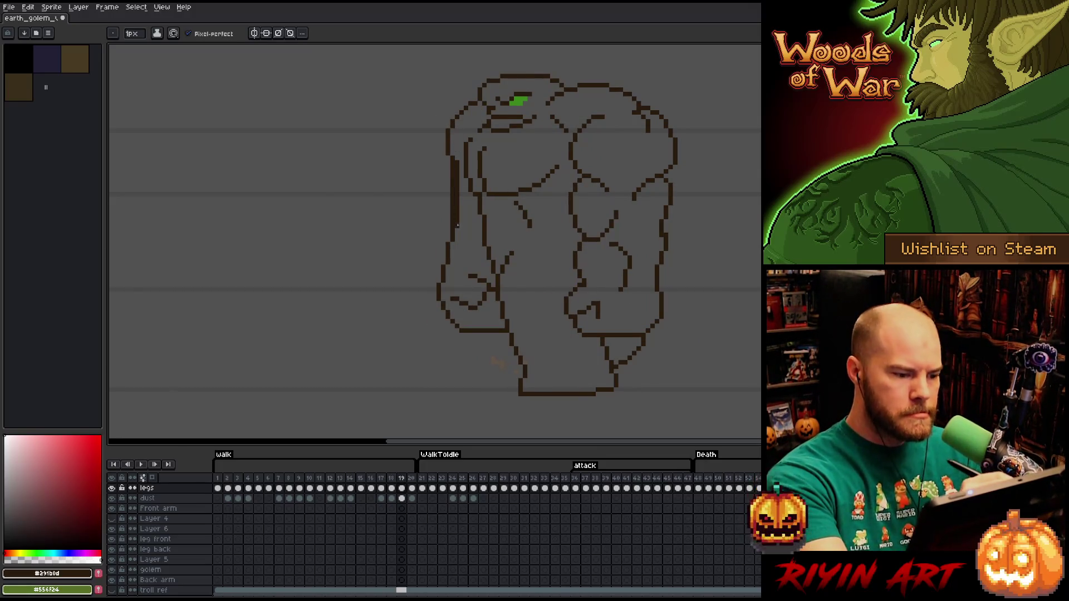
key("e")
left_click_drag(453, 163, 452, 217)
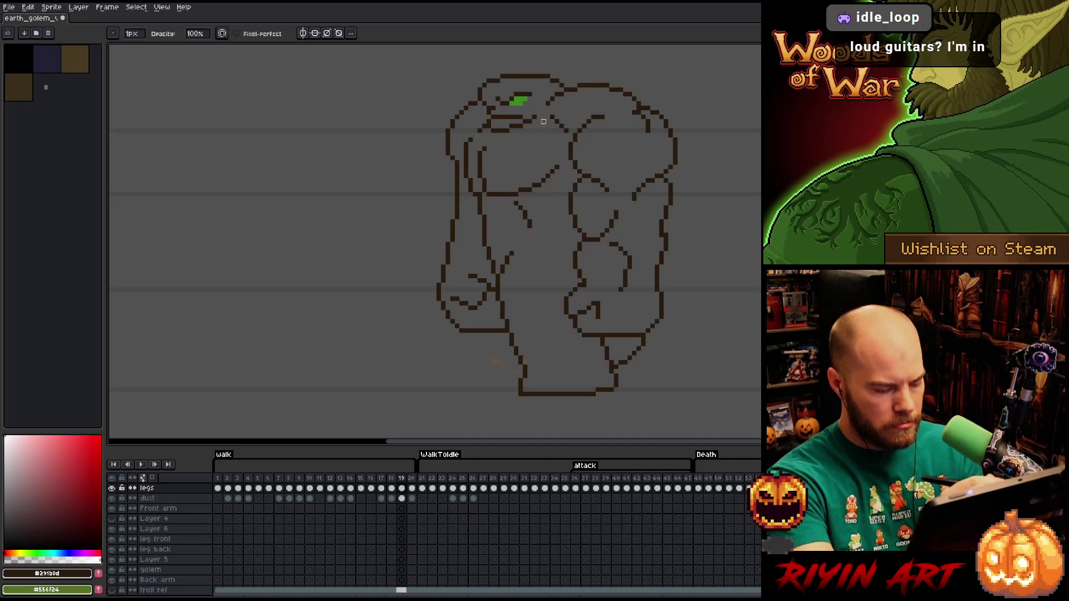
Marquee-select part of the golem's left forearm and move it up 8 px on frame 19
key("Left")
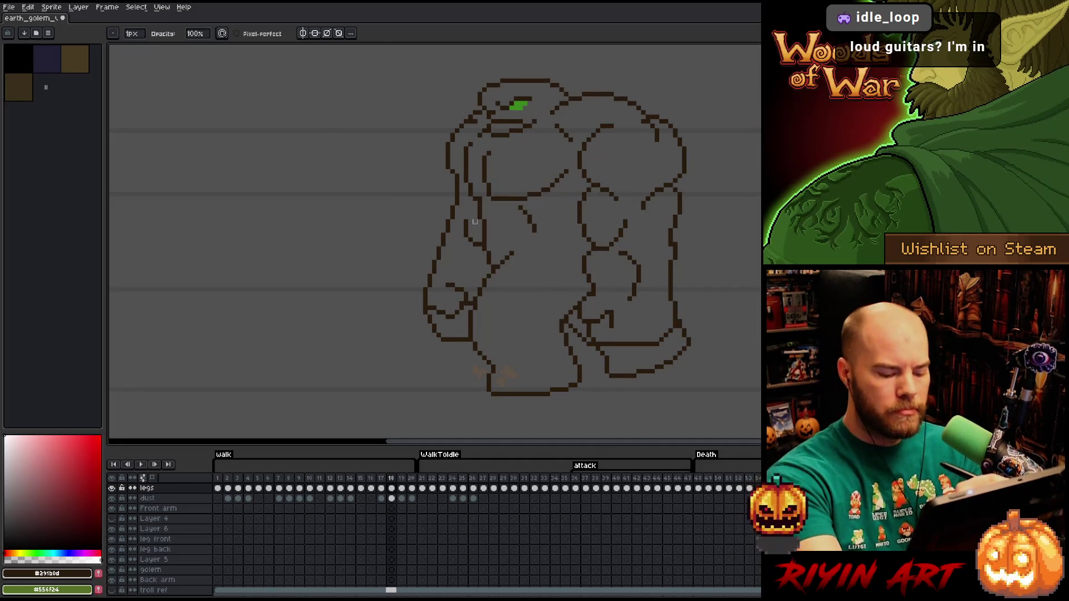
key("m")
left_click_drag(483, 217, 457, 267)
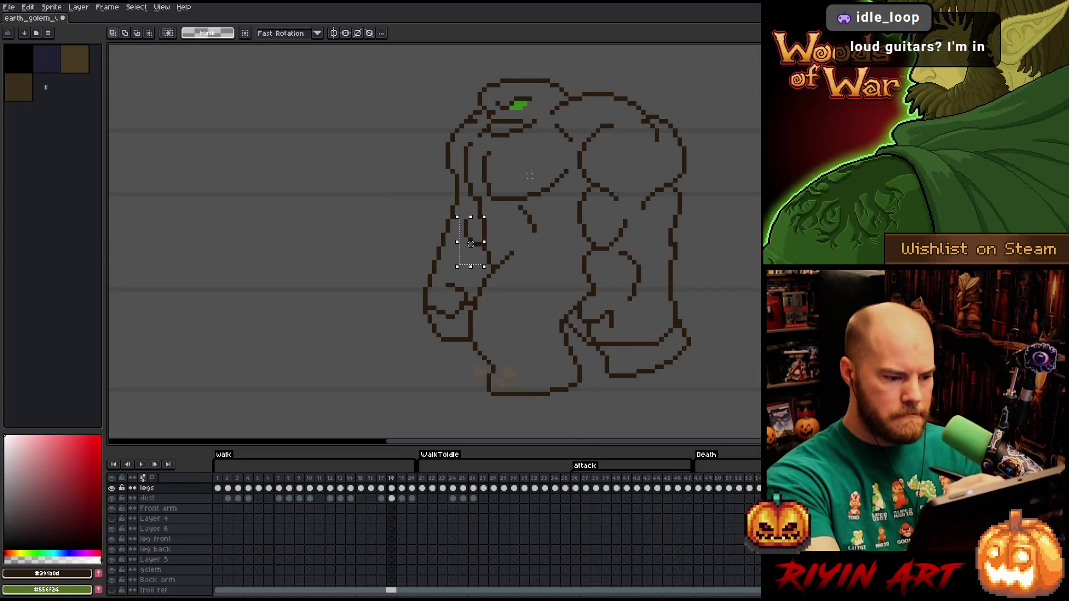
key("Right")
left_click(471, 244)
left_click_drag(471, 244, 470, 240)
Flip repeatedly between frames 18 and 19 to compare the raised forearm, ending on frame 19
key("Left")
key("Right")
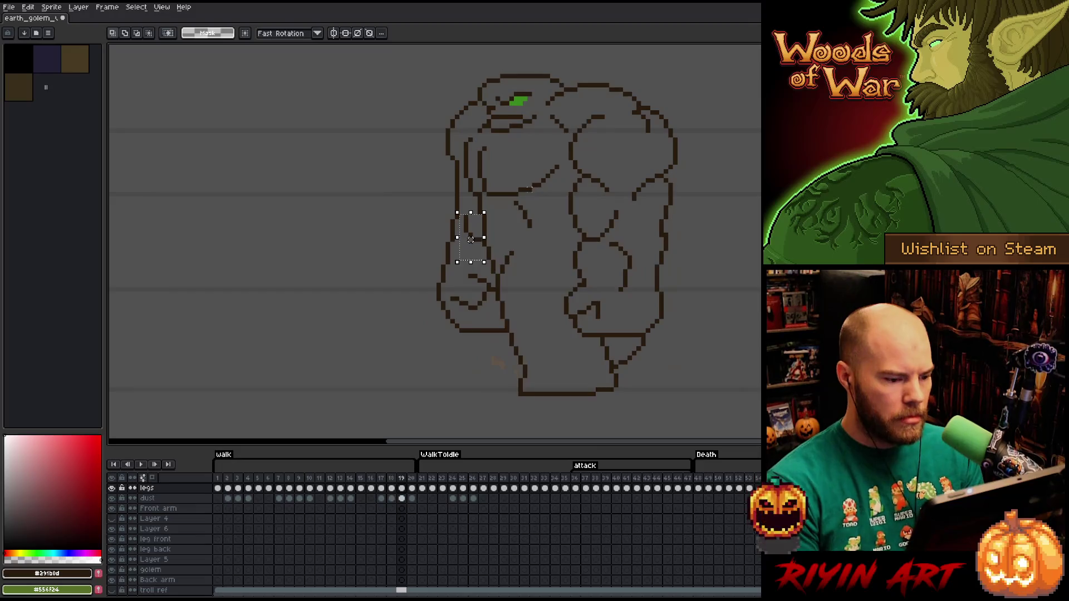
key("Left")
key("Right")
key("Left")
key("Right")
key("Left")
key("Right")
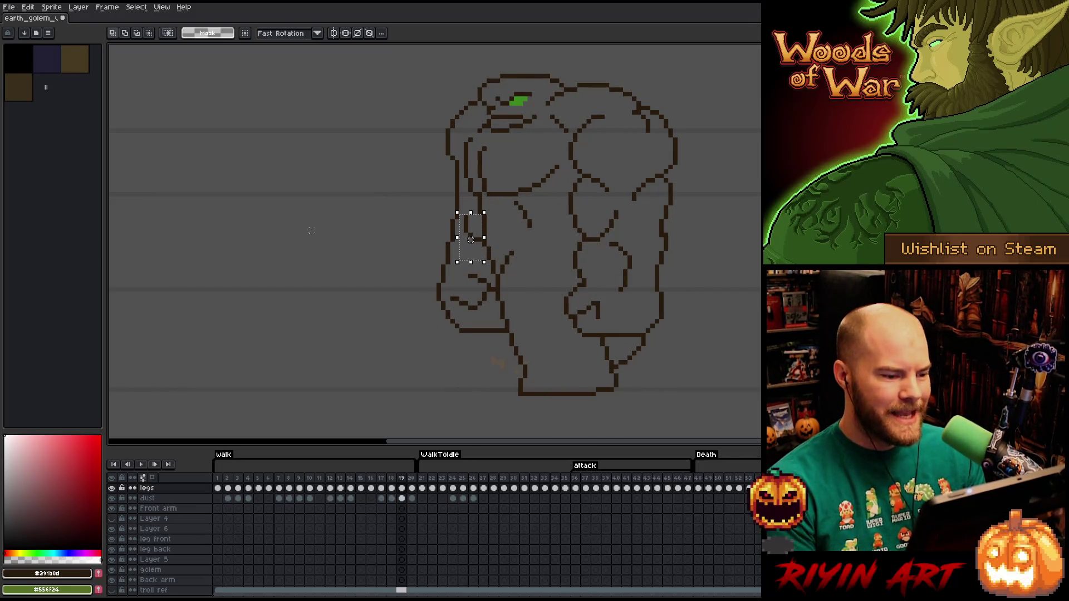
key("Left")
key("Right")
key("Left")
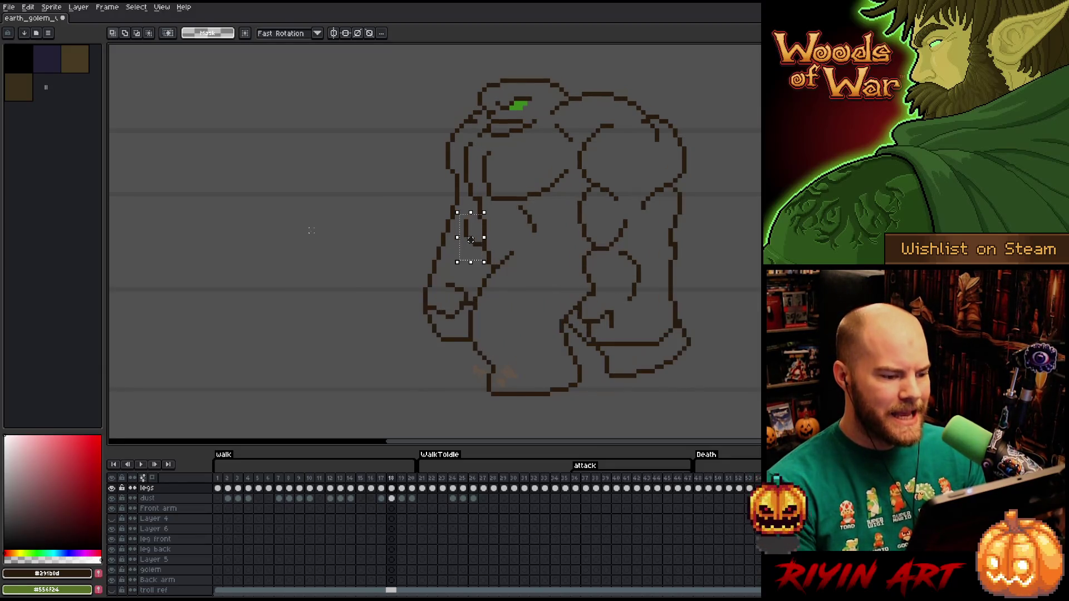
key("Right")
key("Left")
key("Right")
key("Left")
key("Right")
key("Left")
key("Right")
key("Left")
key("Right")
key("Left")
key("Right")
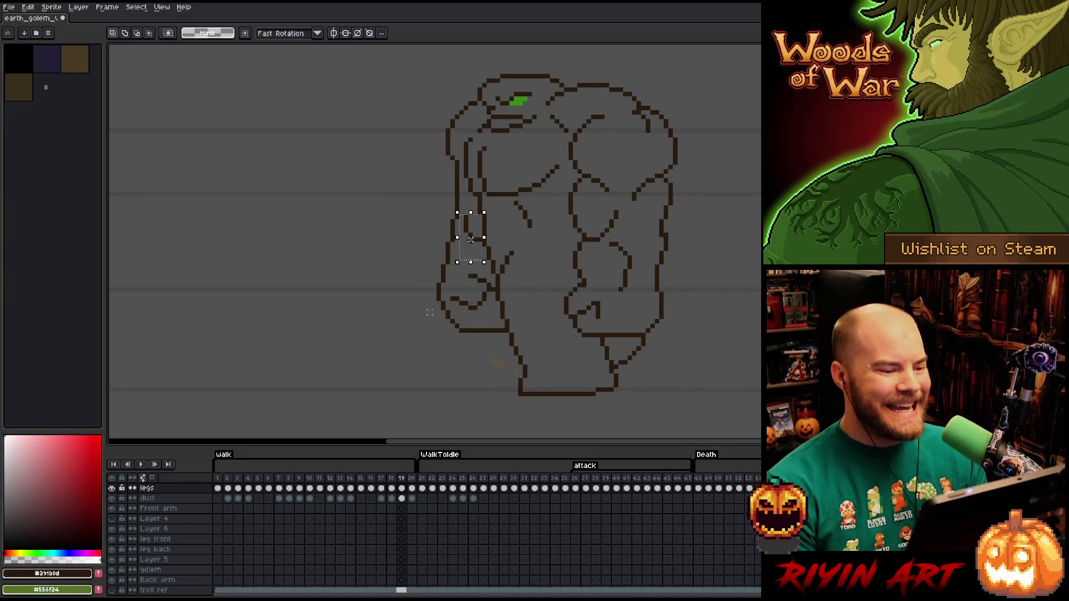
key("Left")
key("Right")
key("Left")
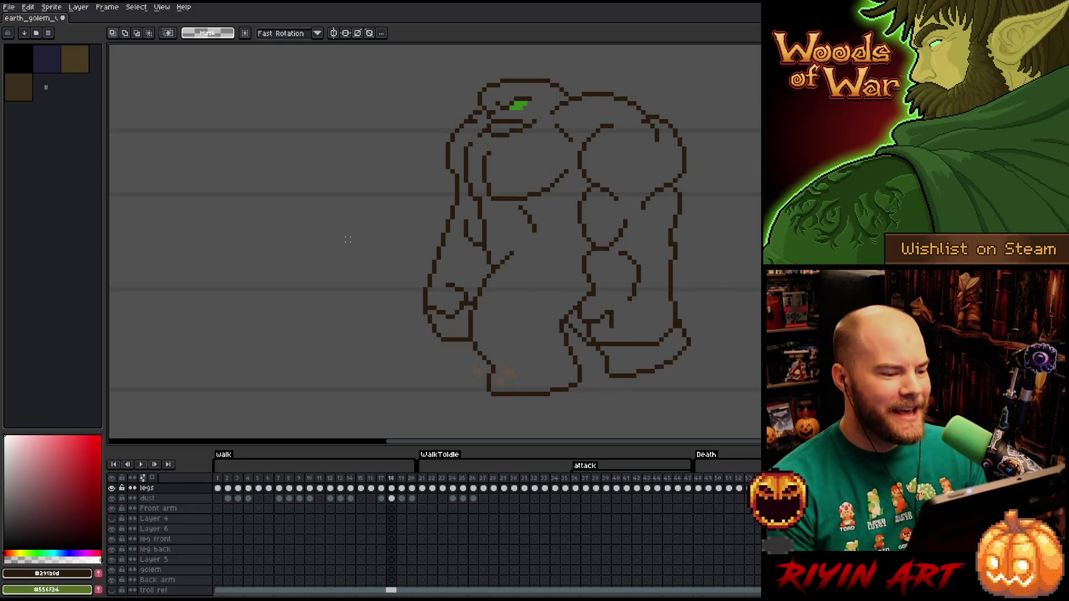
key("Right")
key("Left")
key("Right")
key("Left")
key("Right")
key("Left")
key("Right")
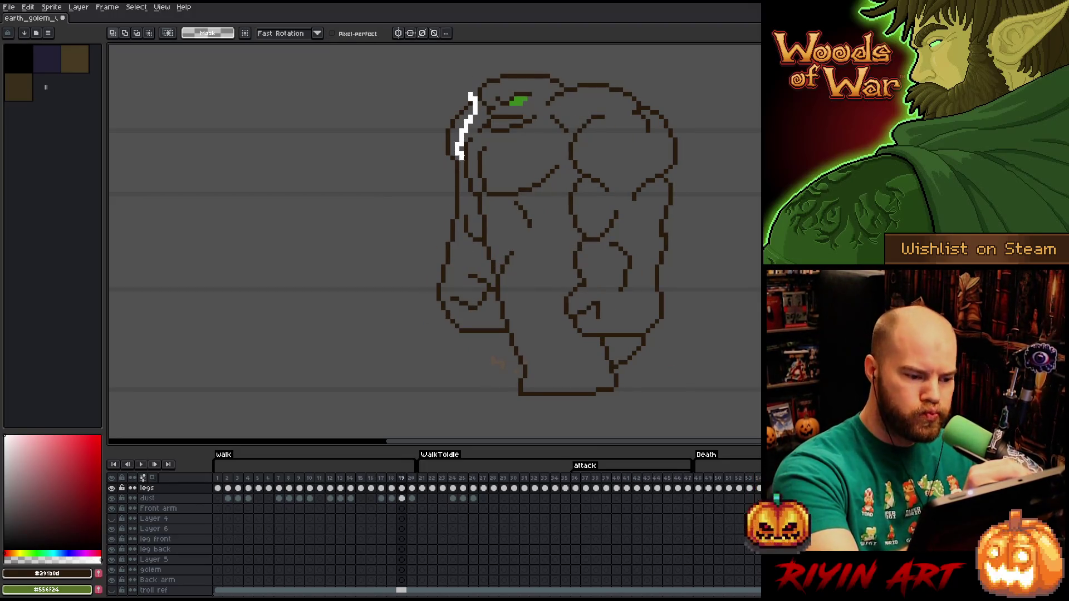
Lasso-select the outline piece along the left edge of the golem's head
left_click_drag(461, 158, 461, 192)
mouse_move(461, 248)
left_mouse_down()
mouse_move(504, 334)
mouse_move(454, 344)
mouse_move(410, 92)
left_mouse_up()
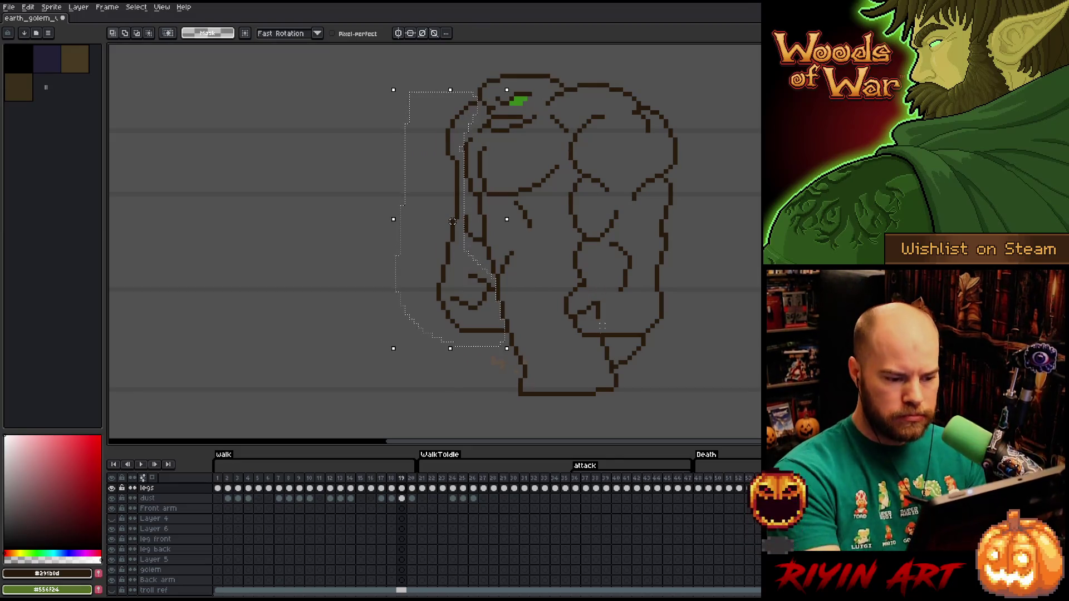
left_click_drag(591, 331, 504, 332)
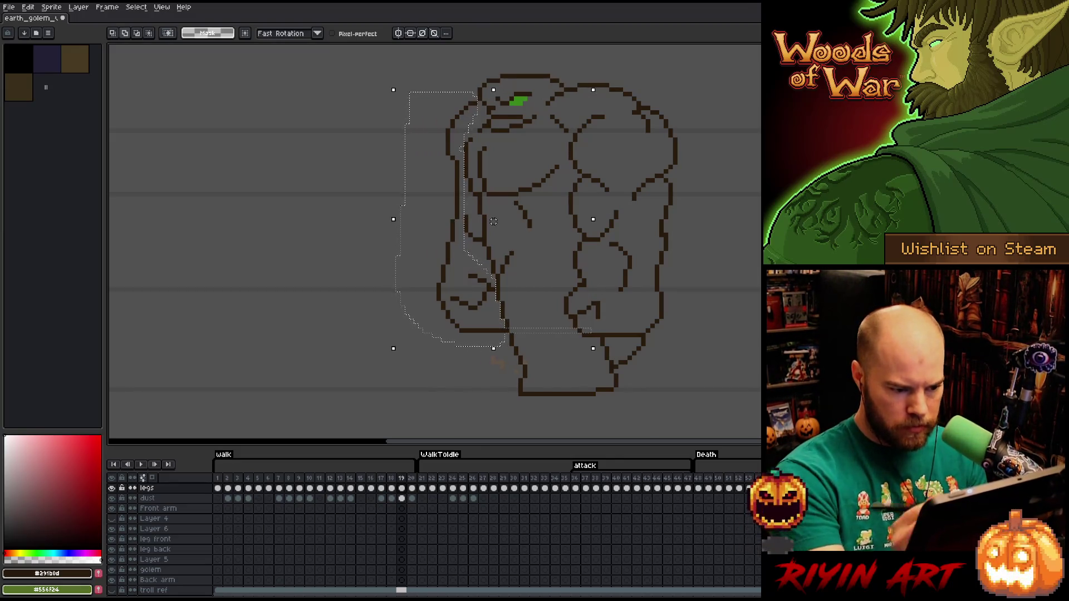
key("ctrl+z")
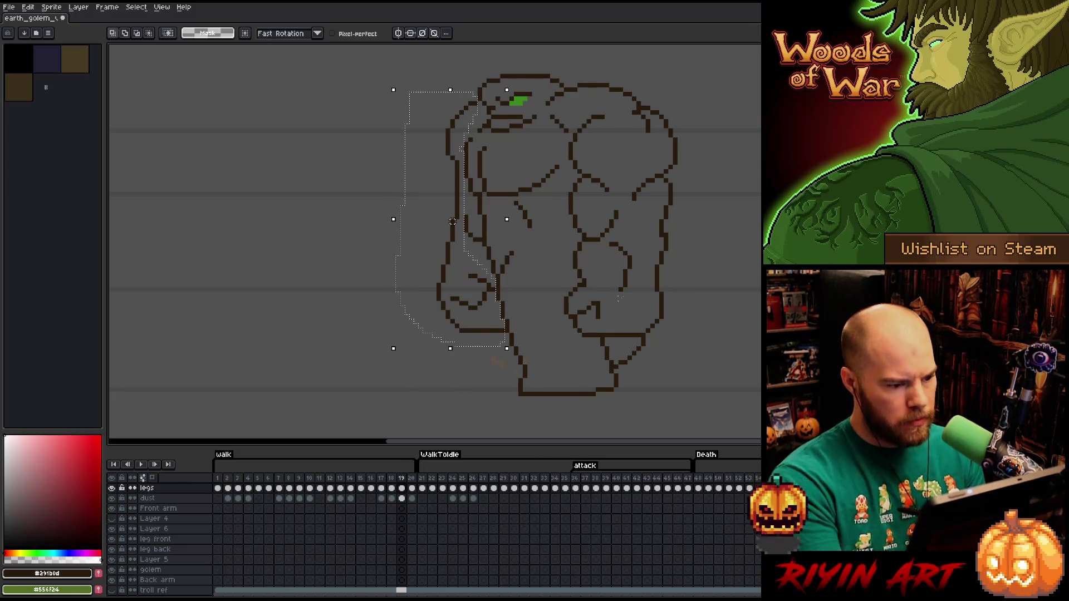
mouse_move(523, 372)
left_mouse_down()
mouse_move(497, 248)
mouse_move(470, 248)
mouse_move(458, 219)
mouse_move(401, 210)
mouse_move(595, 340)
left_mouse_up()
mouse_move(673, 286)
left_mouse_down()
mouse_move(490, 198)
mouse_move(358, 367)
mouse_move(363, 376)
left_mouse_up()
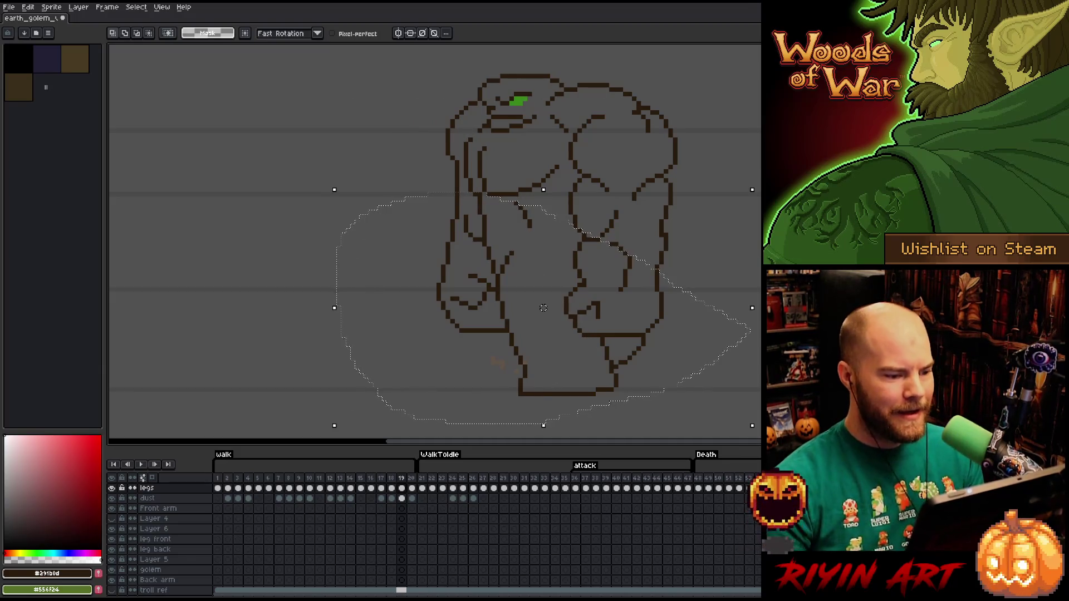
left_click_drag(612, 277, 615, 384)
mouse_move(648, 348)
left_mouse_down()
mouse_move(490, 192)
mouse_move(378, 404)
left_mouse_up()
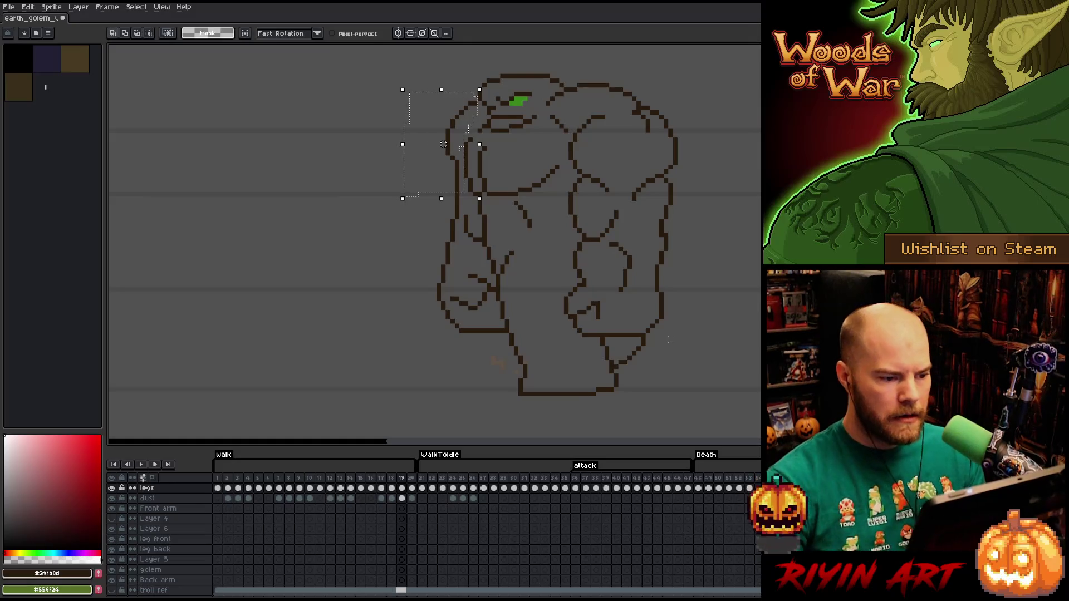
scroll(489, 240, "down", 2)
scroll(488, 241, "up", 2)
Move the head's left-edge outline down about 8 px, apply it, and clear the selection
left_click_drag(407, 136, 407, 146)
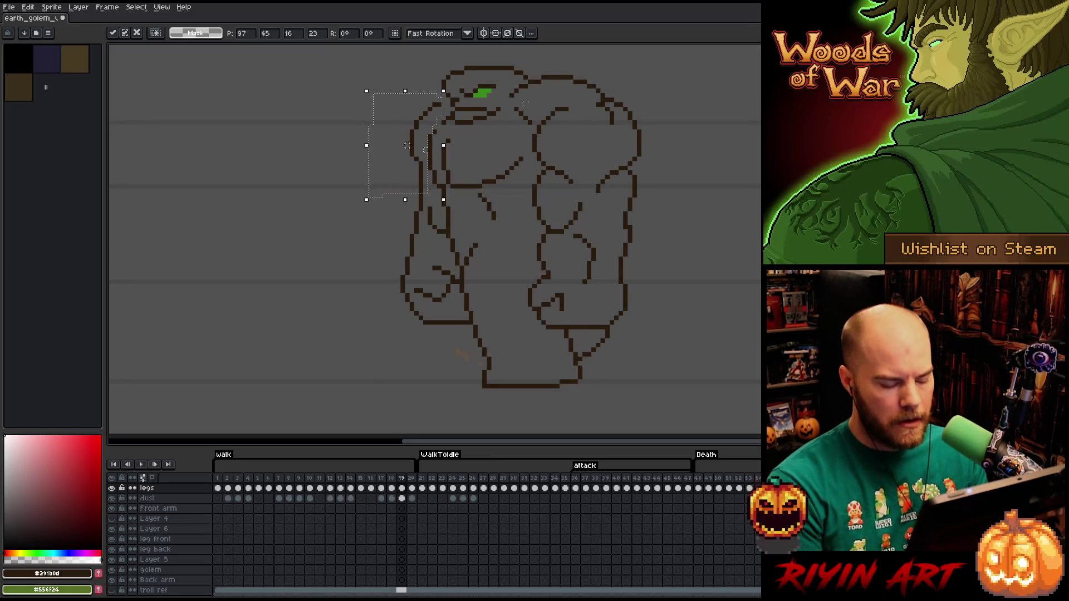
left_click_drag(568, 109, 337, 110)
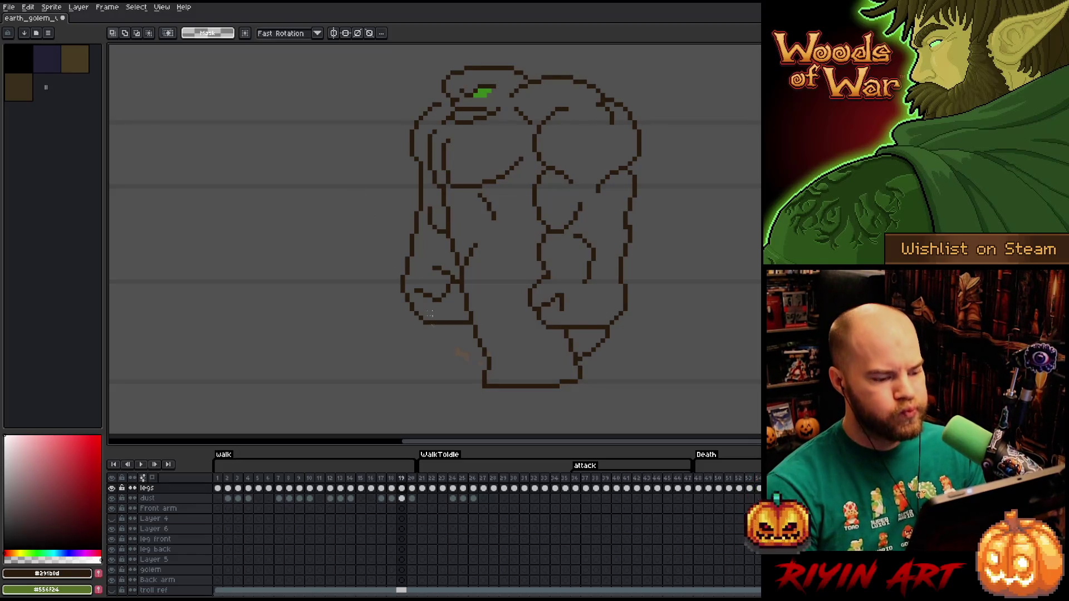
left_click_drag(559, 323, 311, 323)
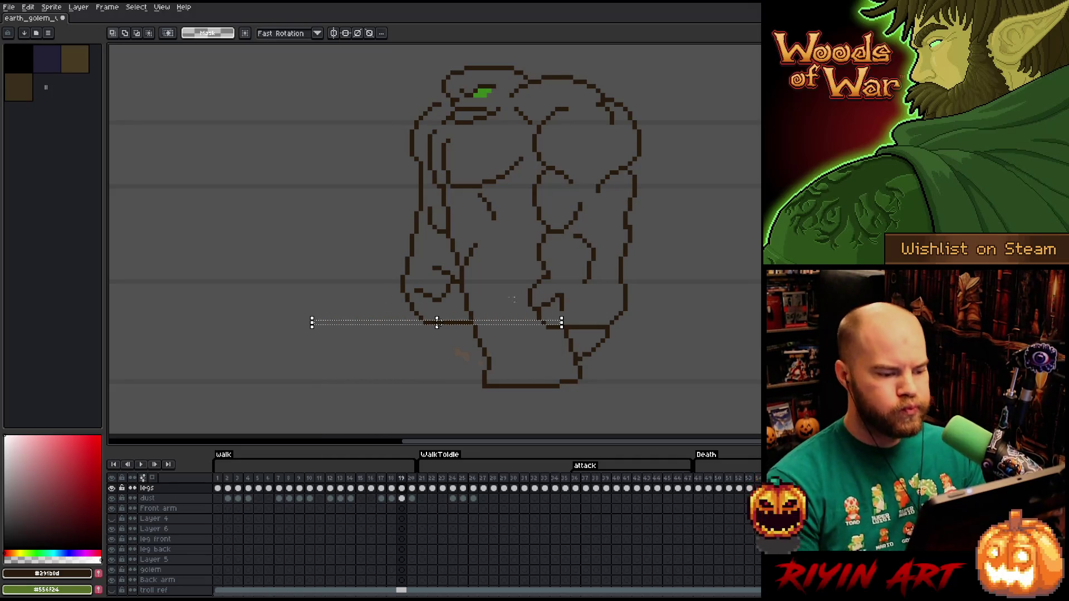
key("ctrl+d")
Compare frames 18 and 19, ending on frame 19
key("comma")
key("period")
key("comma")
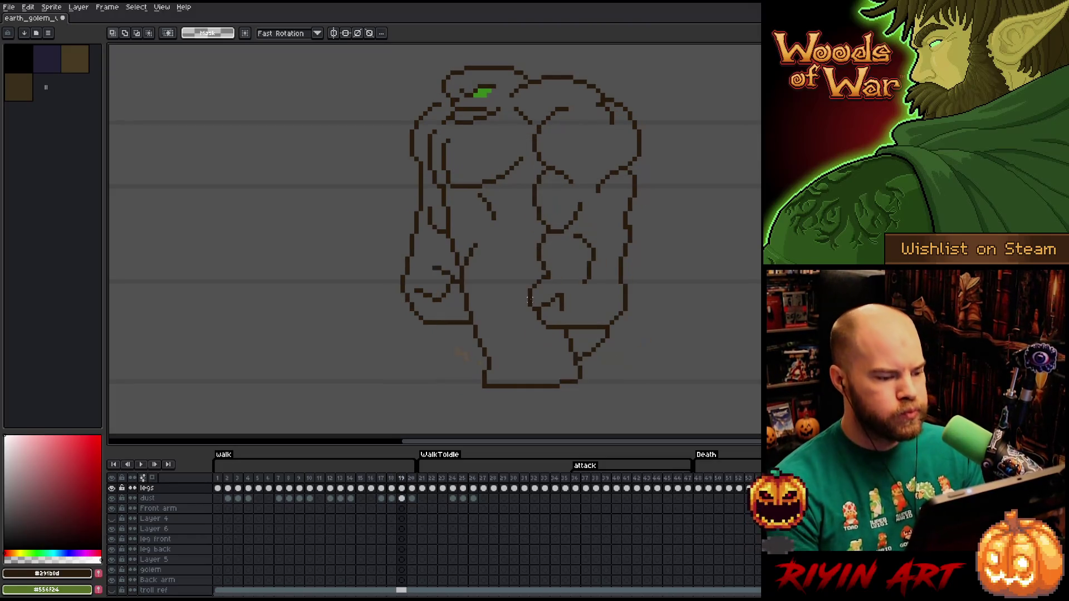
scroll(420, 292, "up", 2)
scroll(388, 290, "down", 2)
key("period")
scroll(360, 272, "up", 2)
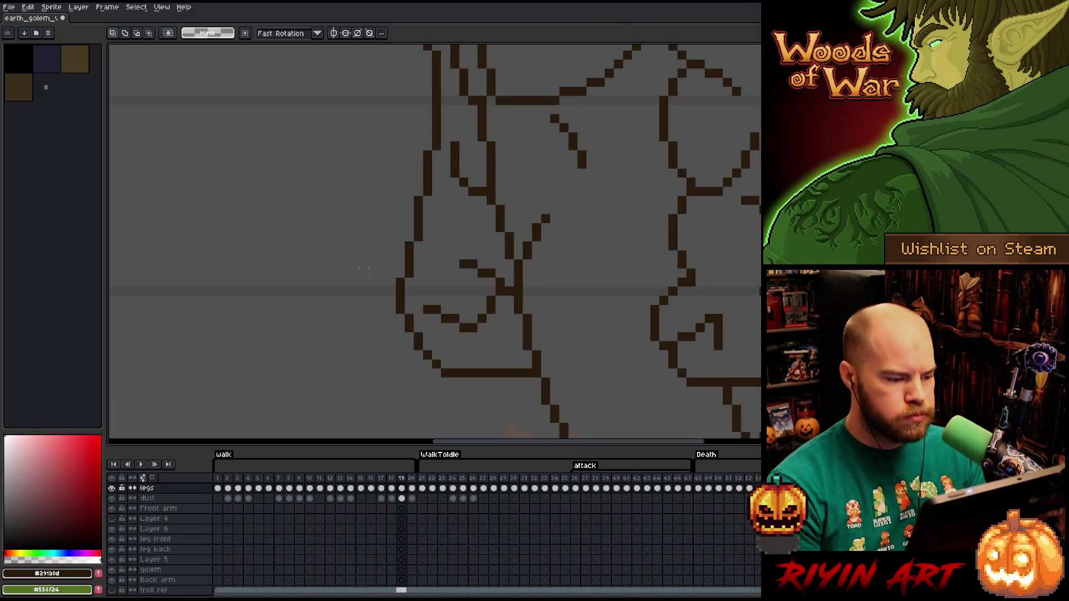
On frame 19, try and undo a dark pixel on the fist outline, then erase a stray pixel
key("b")
left_click_drag(426, 308, 422, 280)
left_click(415, 281)
key("ctrl+z")
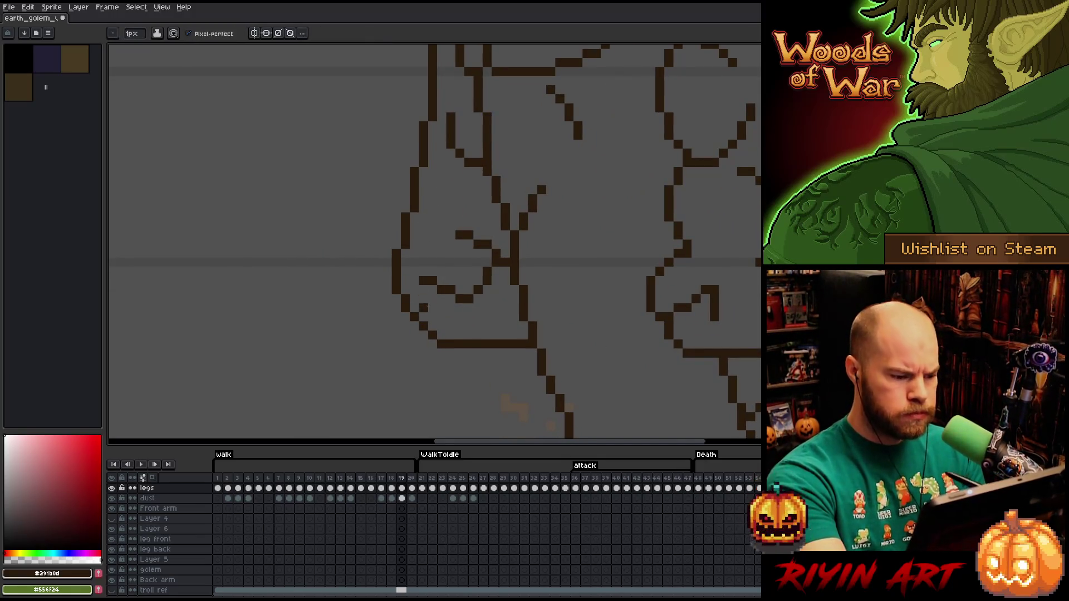
key("e")
left_click(441, 344)
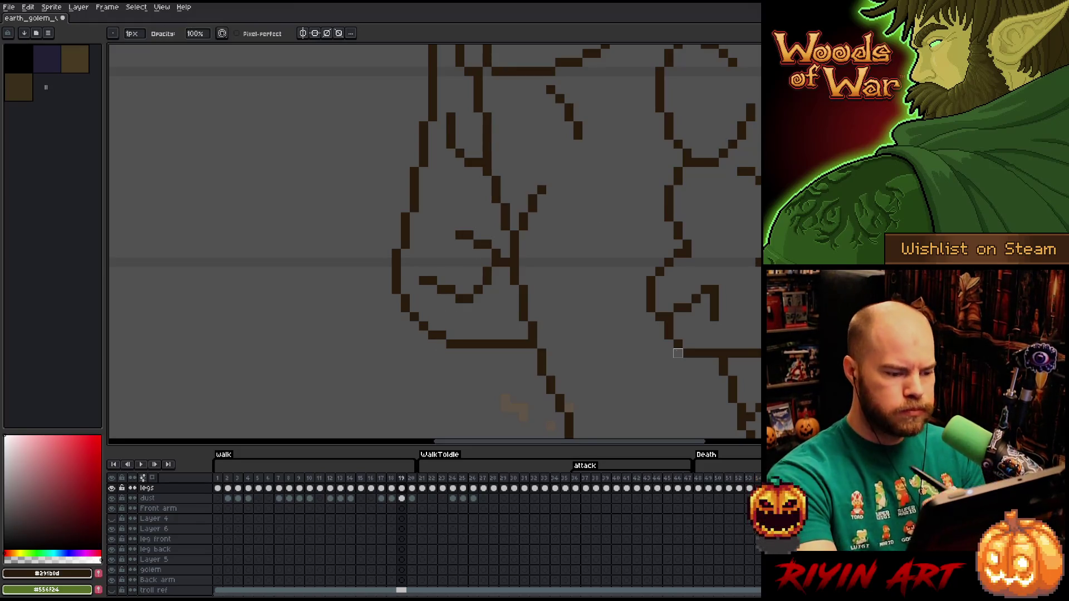
Recheck the fist against frame 18, then step back to frame 17
key("comma")
key("period")
key("comma")
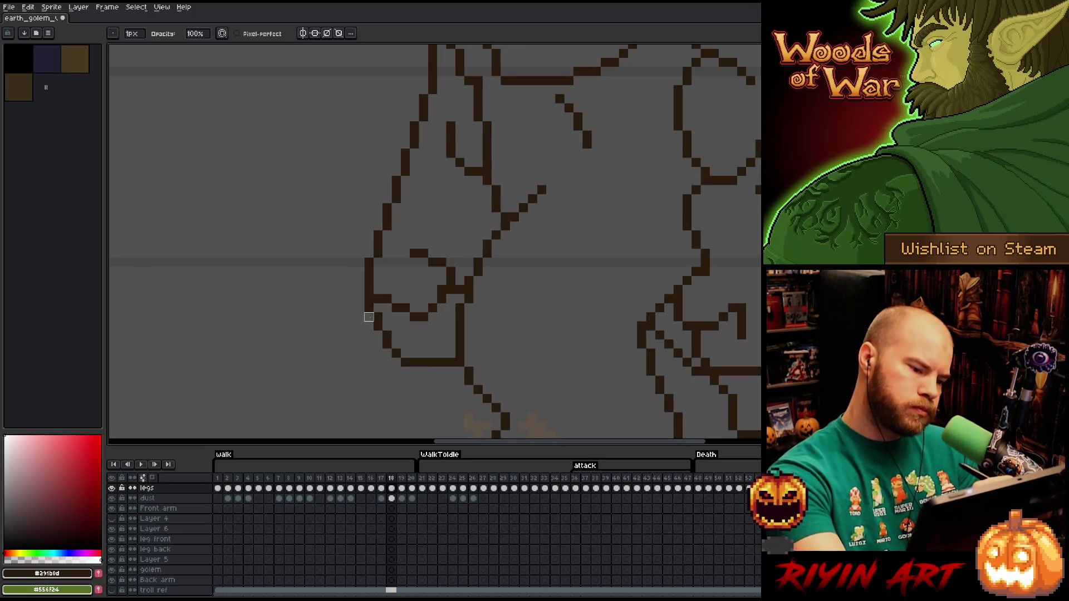
key("b")
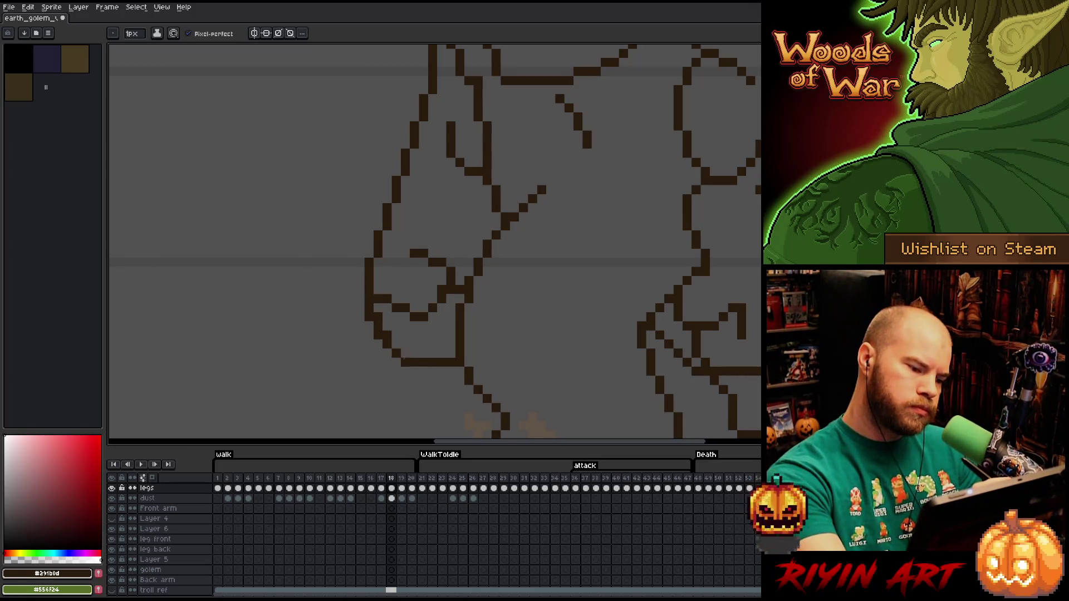
key("e")
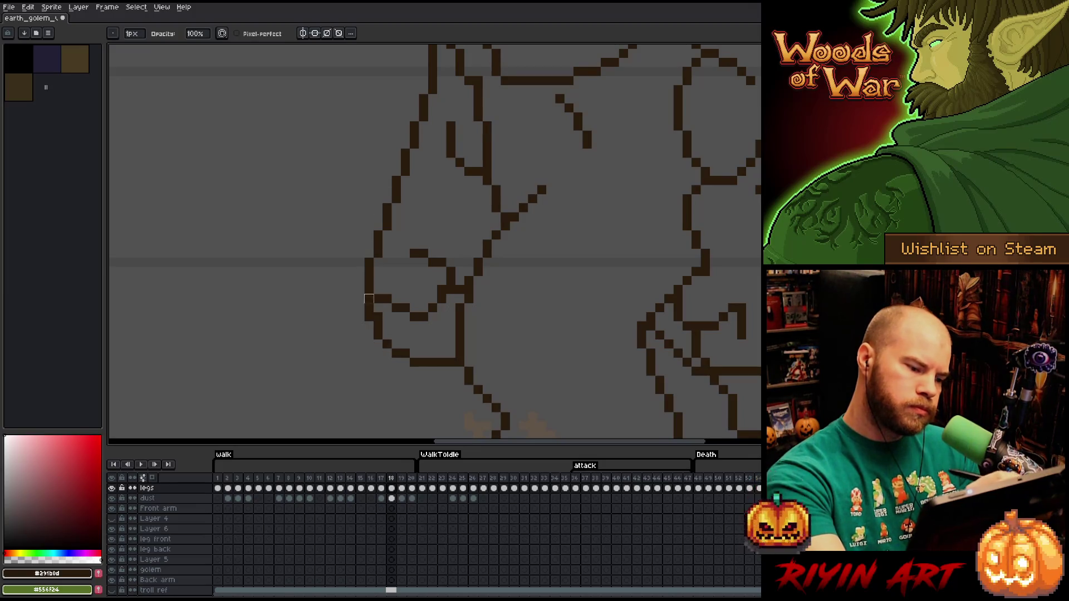
scroll(384, 198, "down", 2)
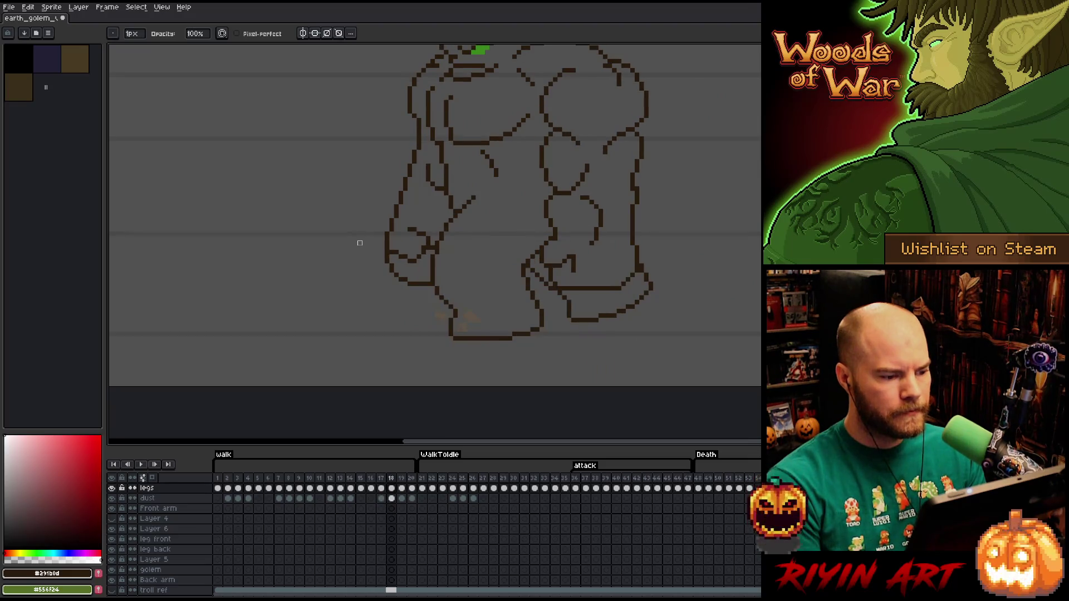
scroll(436, 246, "up", 3)
key("Left")
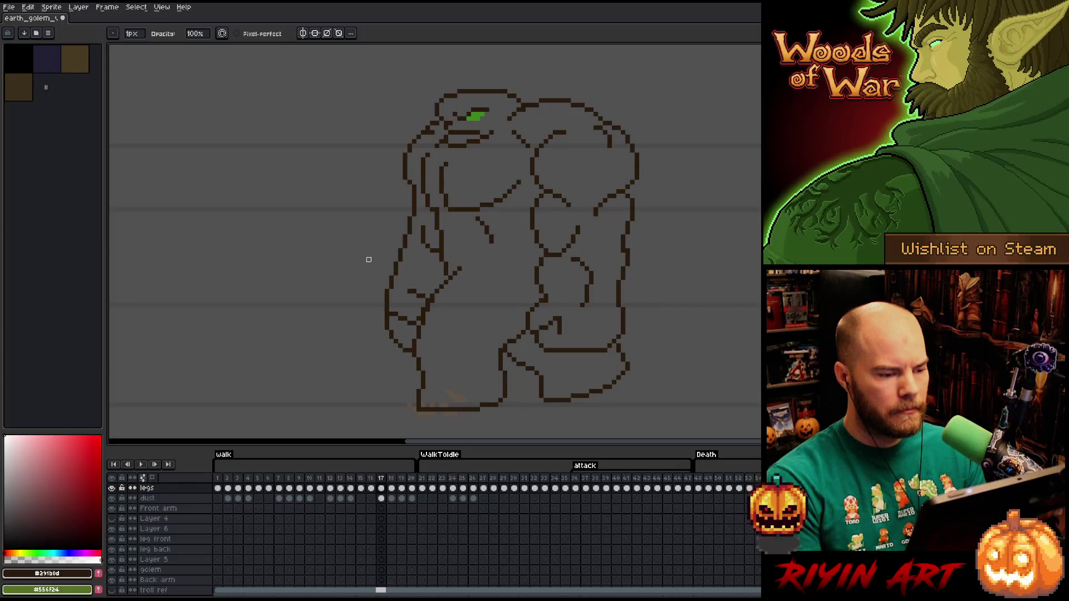
Erase stray outline pixels on the golem's left arm on frame 17, alternating Pencil and Eraser
key("b")
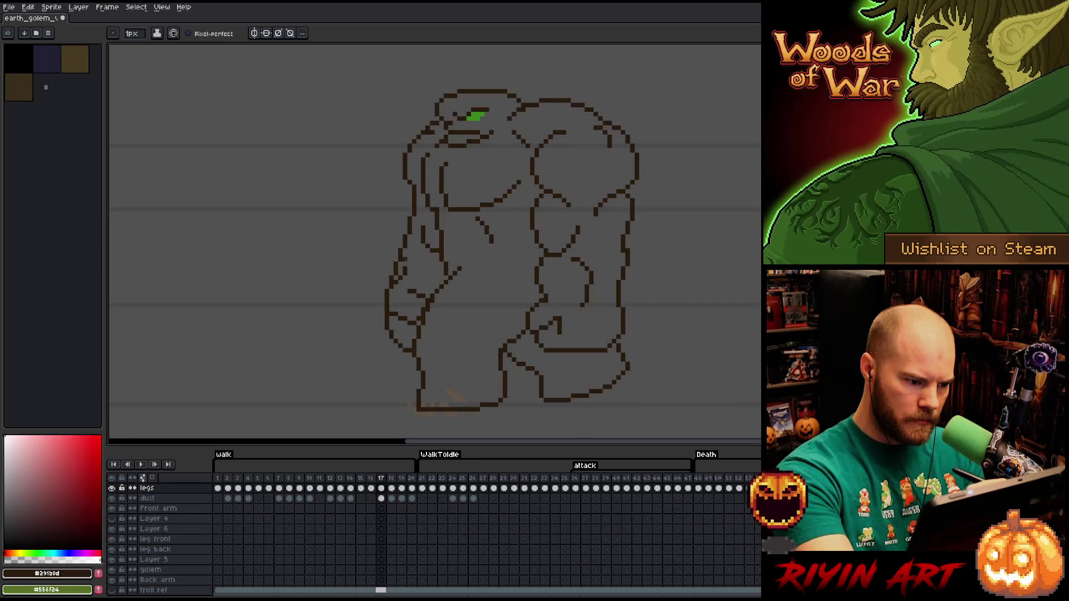
key("e")
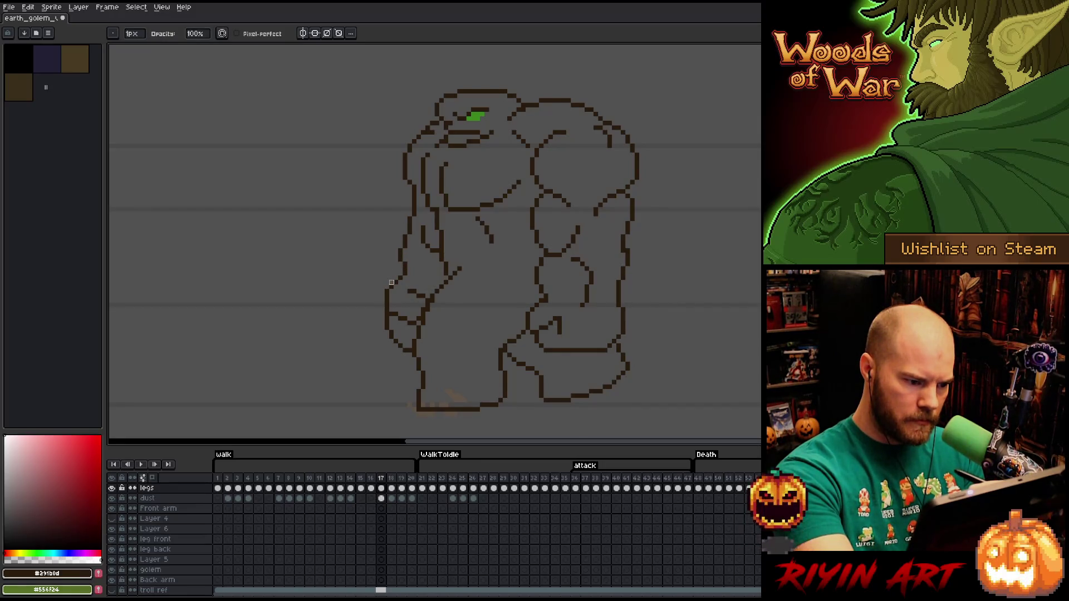
key("b")
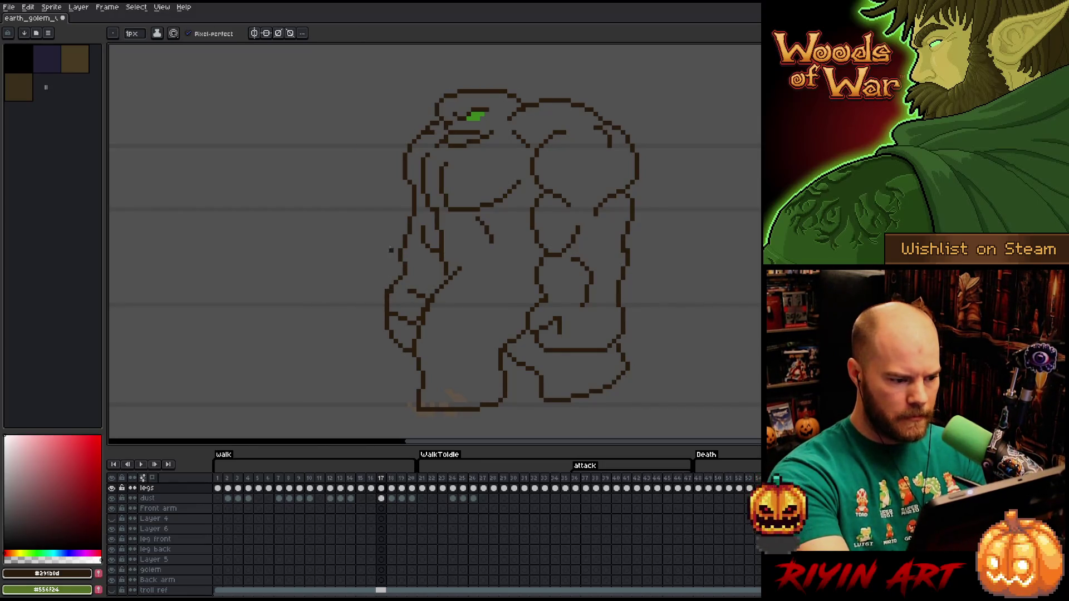
key("e")
left_click(388, 294)
key("b")
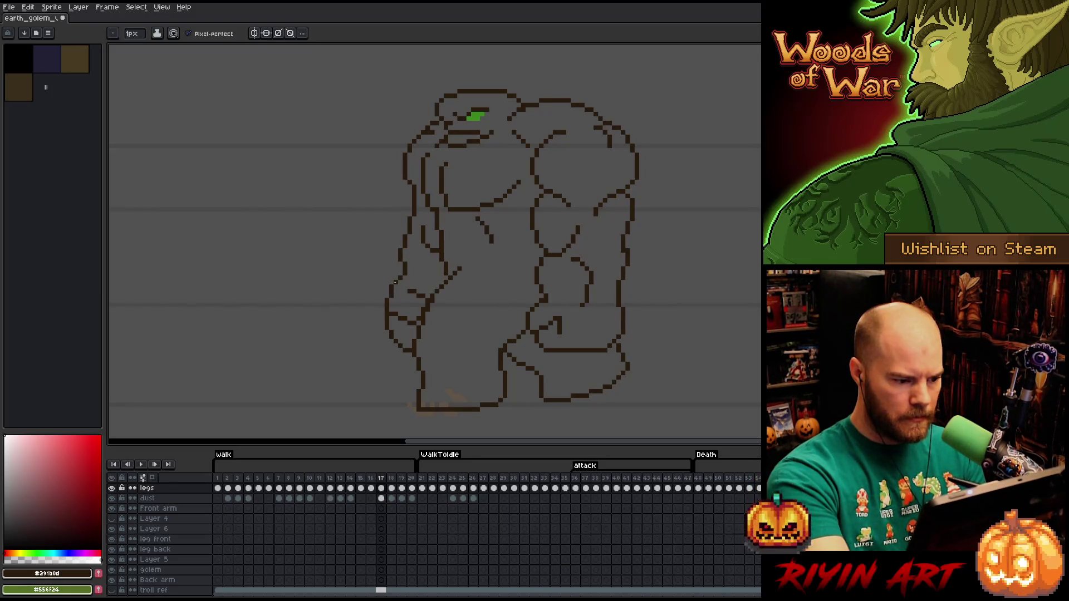
key("e")
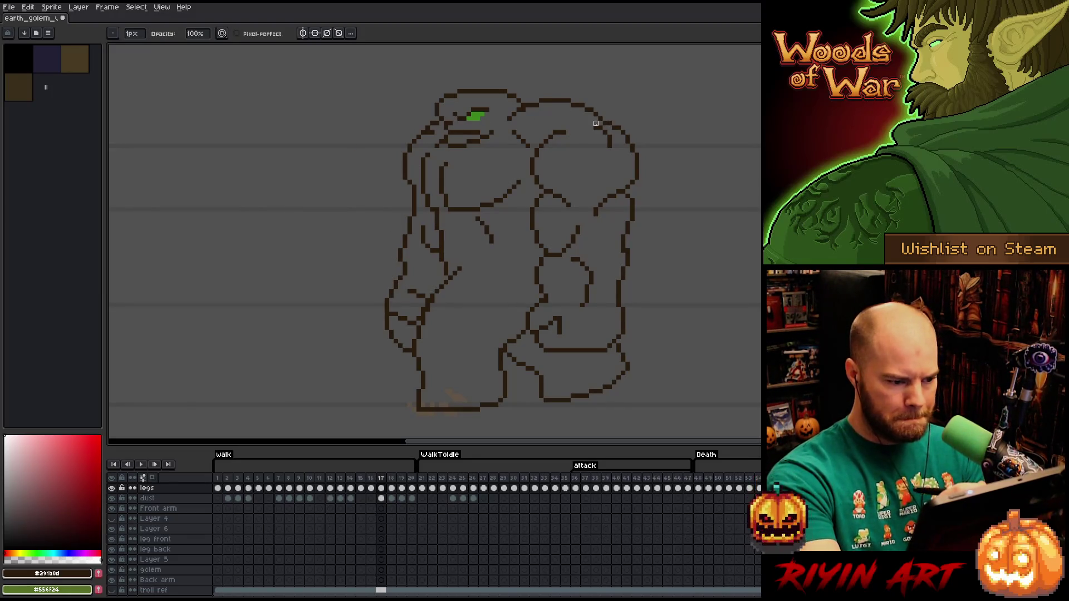
key("b")
key("e")
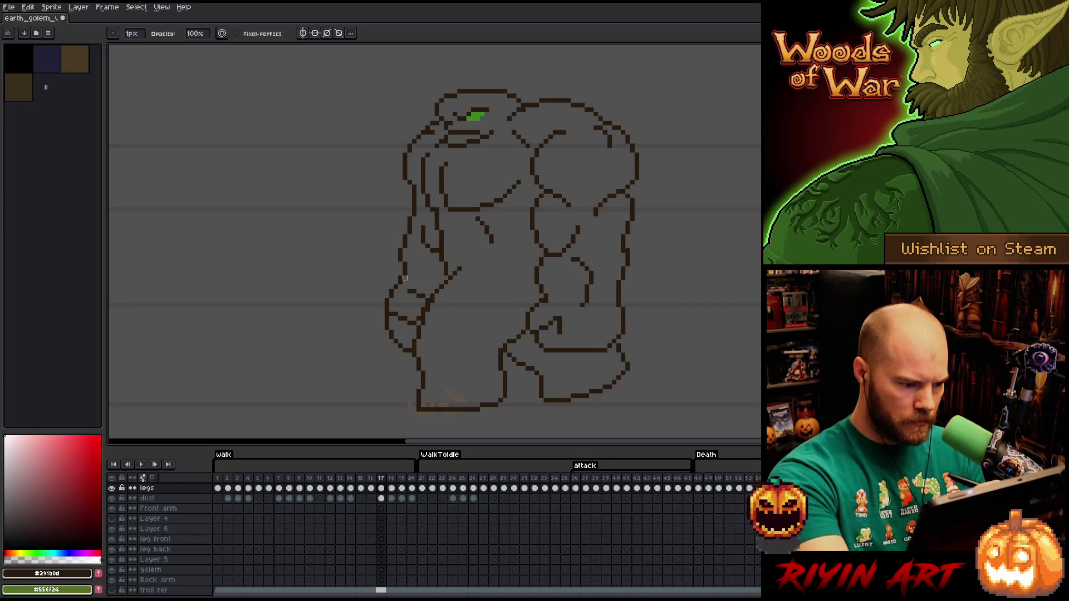
key("b")
key("e")
key("b")
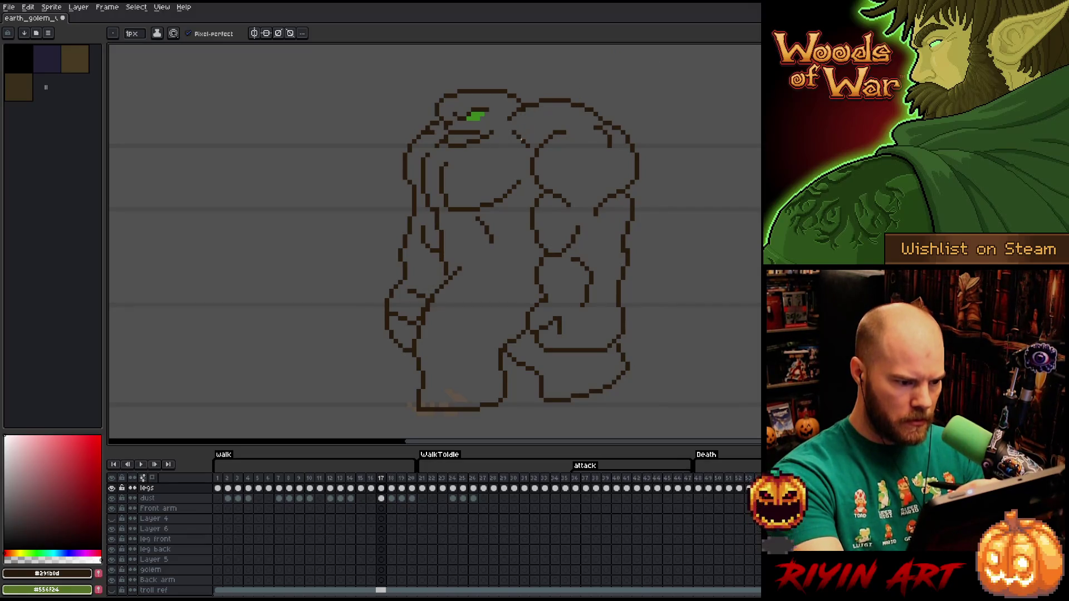
key("e")
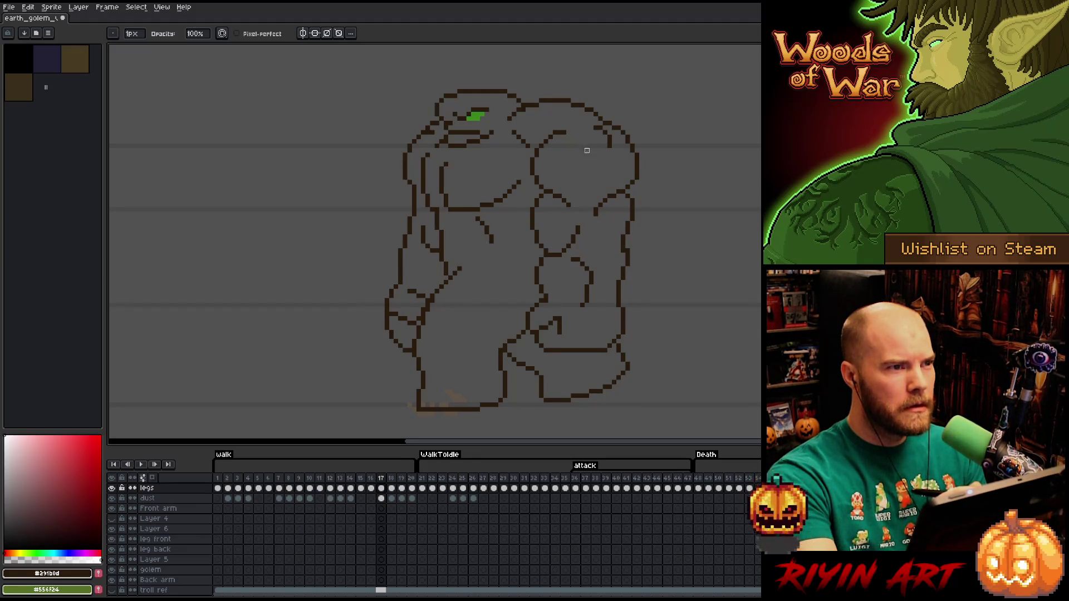
key("b")
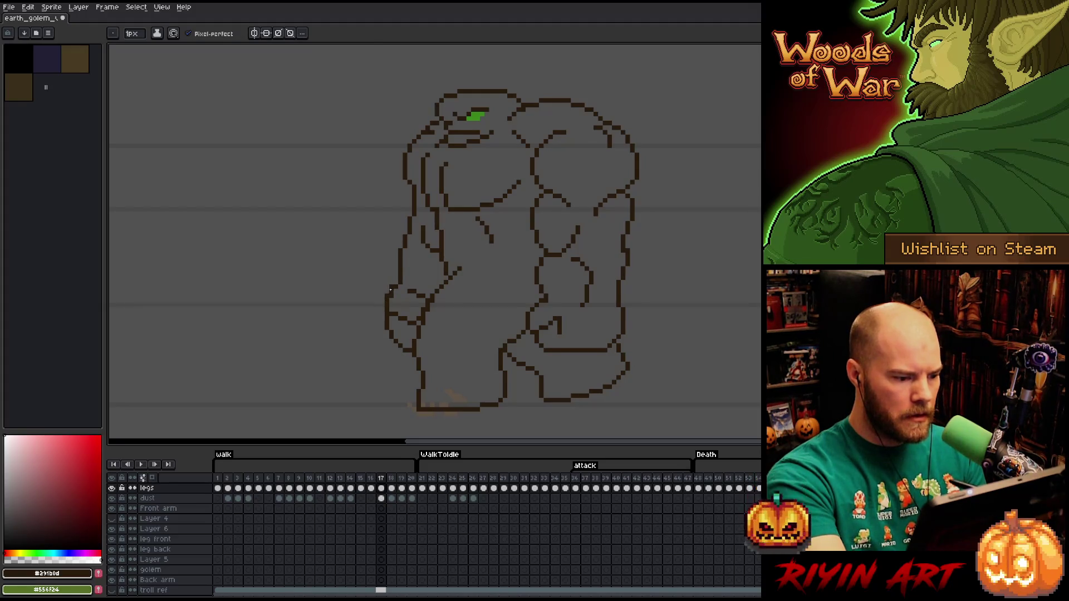
key("e")
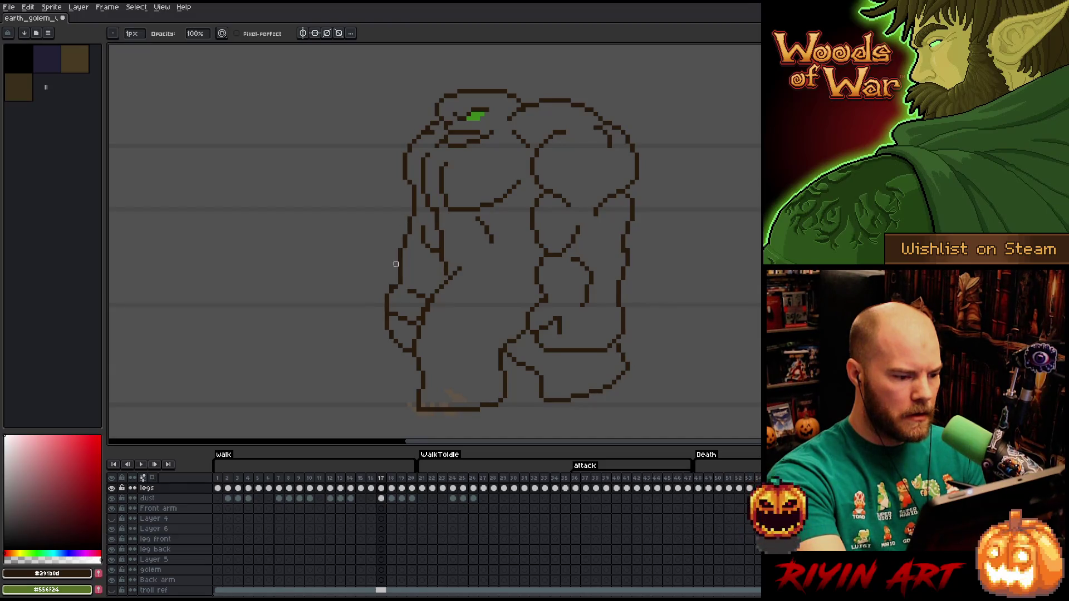
key("b")
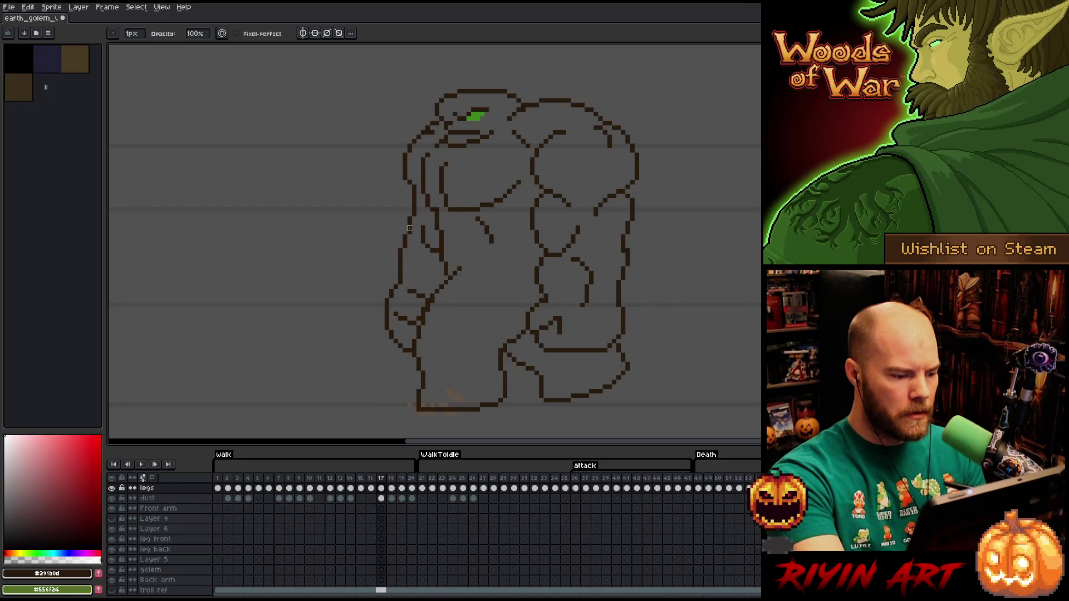
key("b")
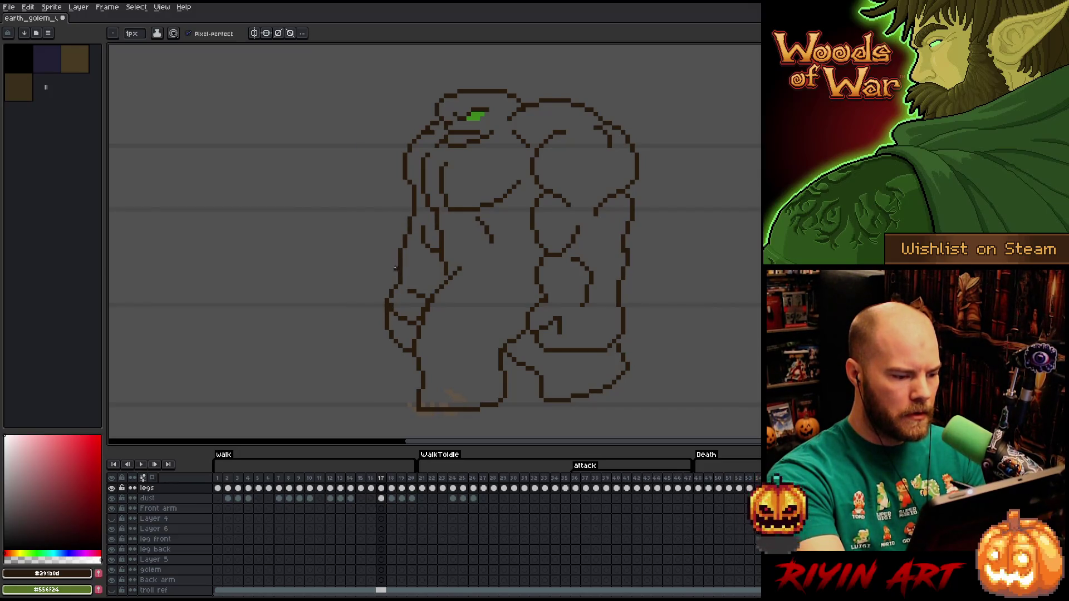
key("e")
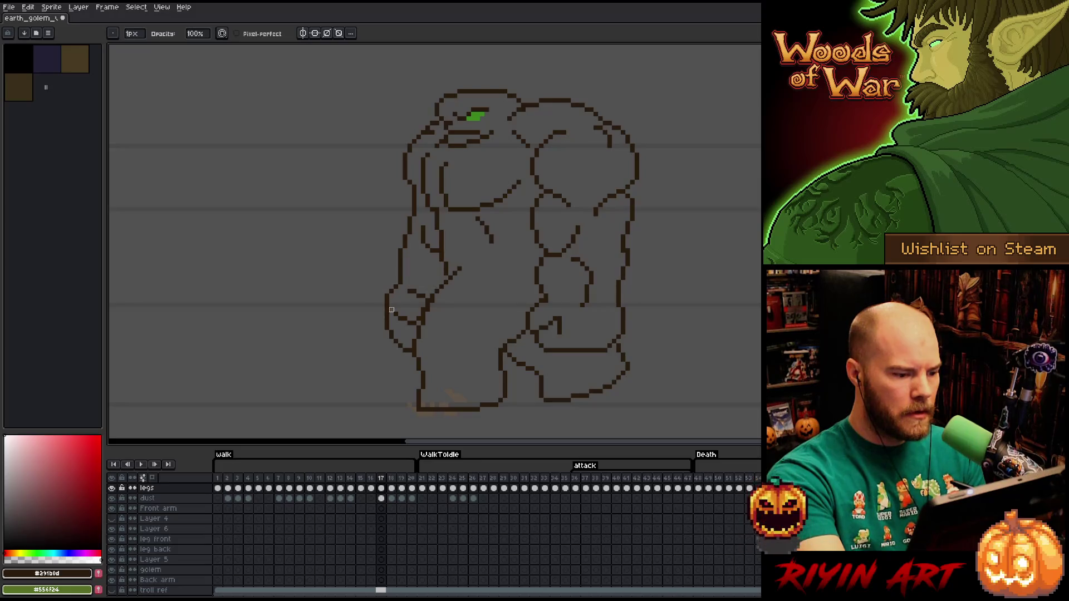
key("b")
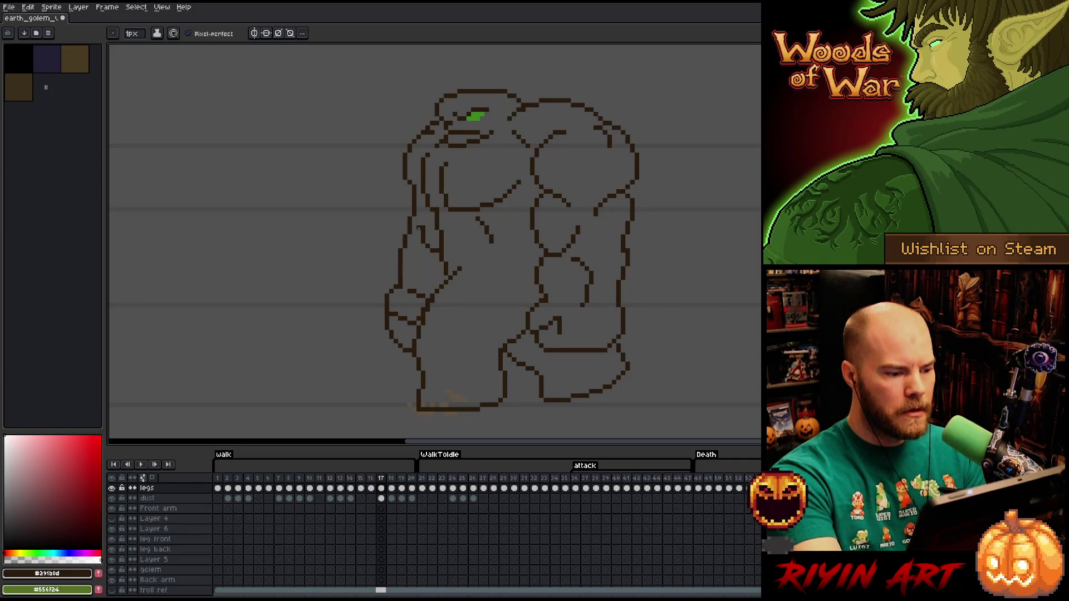
Redraw the outline along the golem's left arm on frame 17 and touch it up
left_click_drag(383, 301, 387, 320)
key("e")
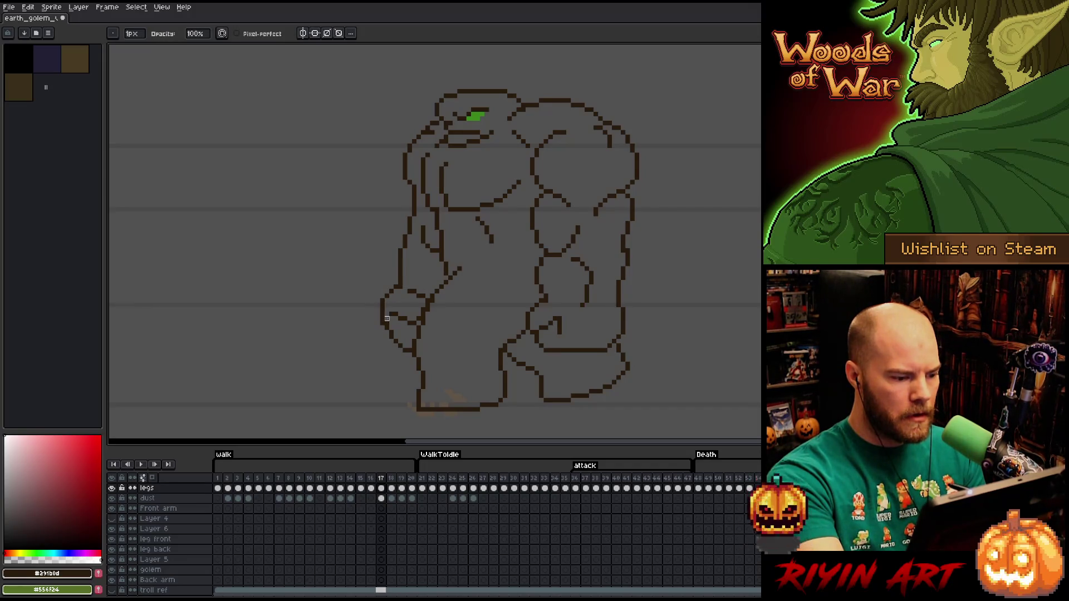
key("b")
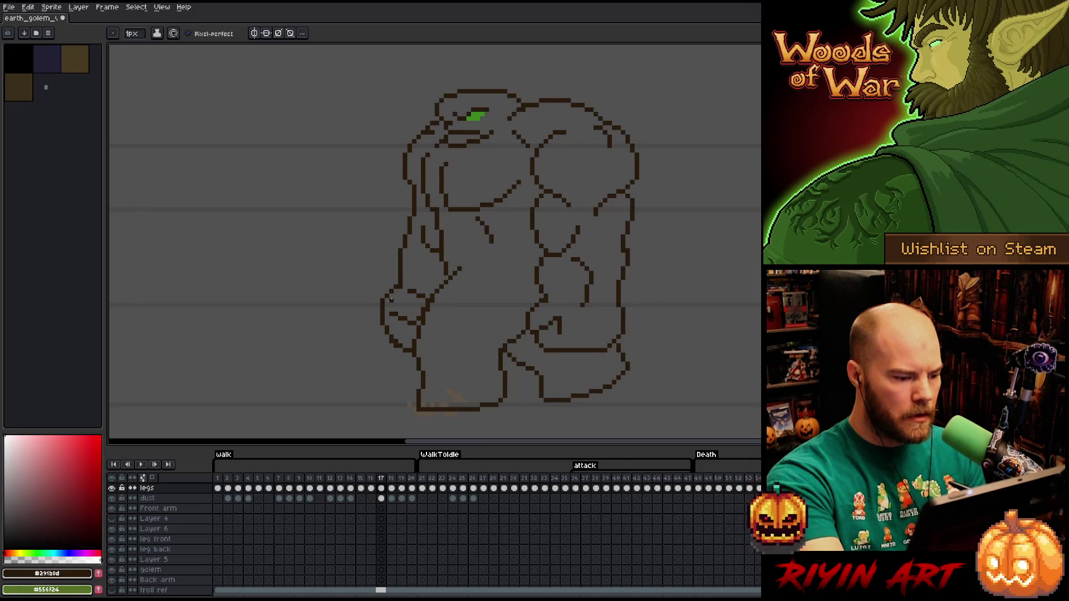
key("e")
key("b")
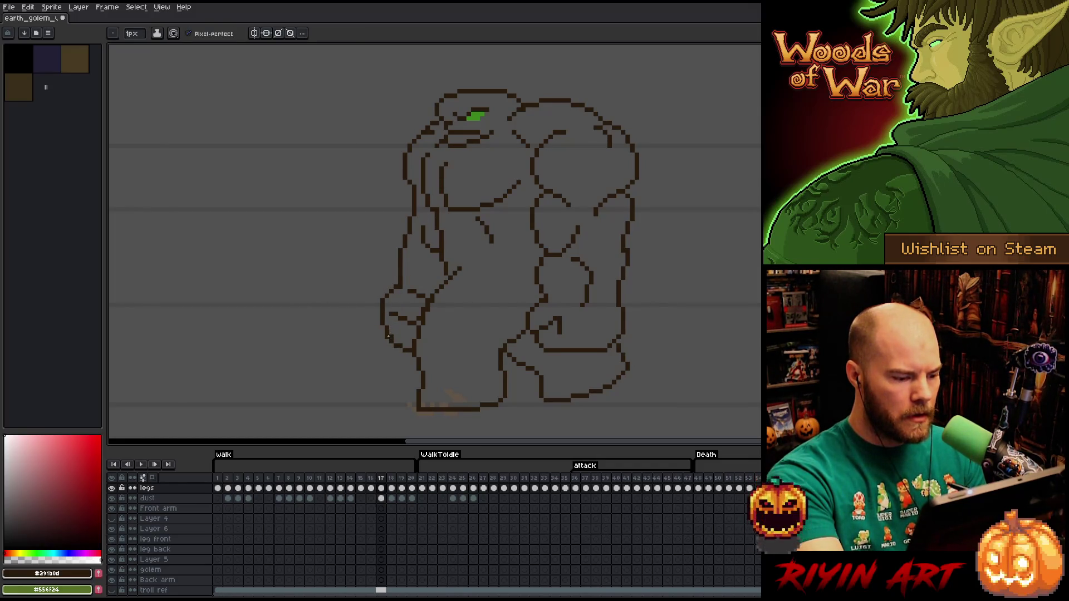
key("e")
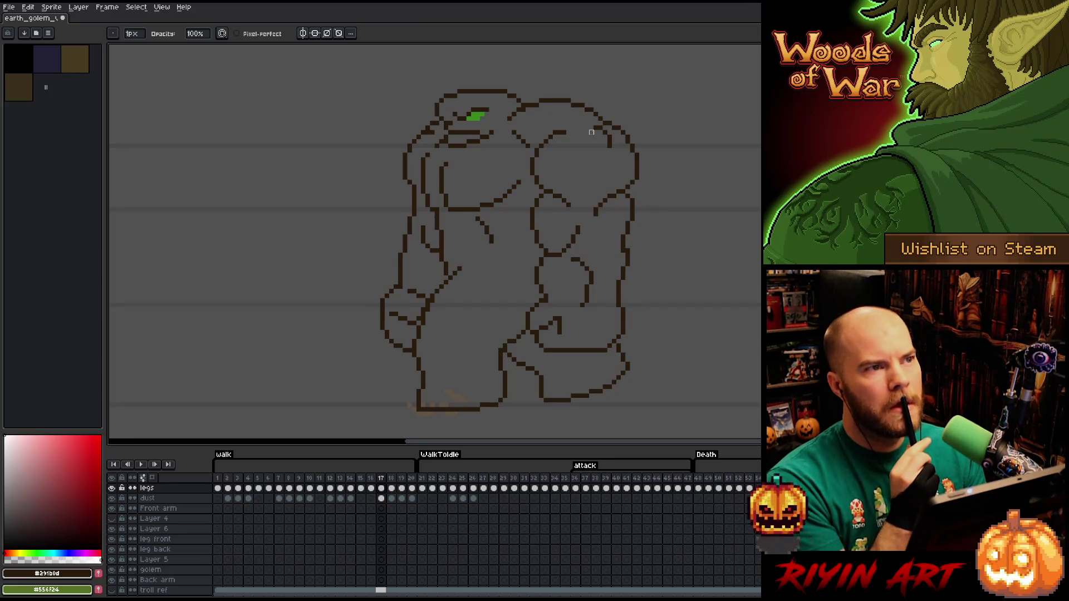
Save the sprite with Ctrl+S, then check frame 18 and return to frame 17
key("ctrl+s")
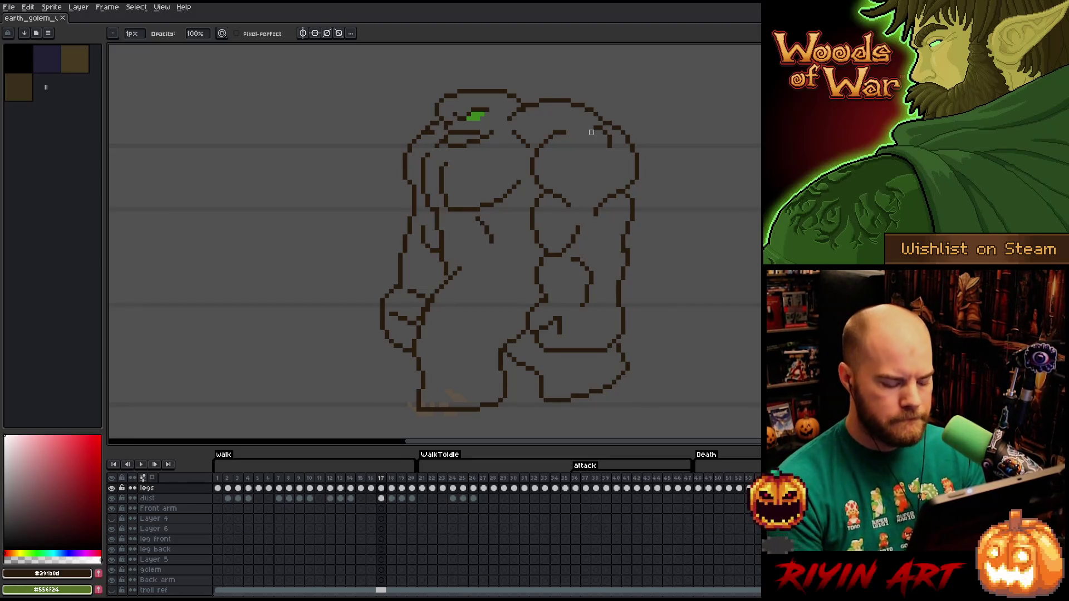
key("Right")
key("Left")
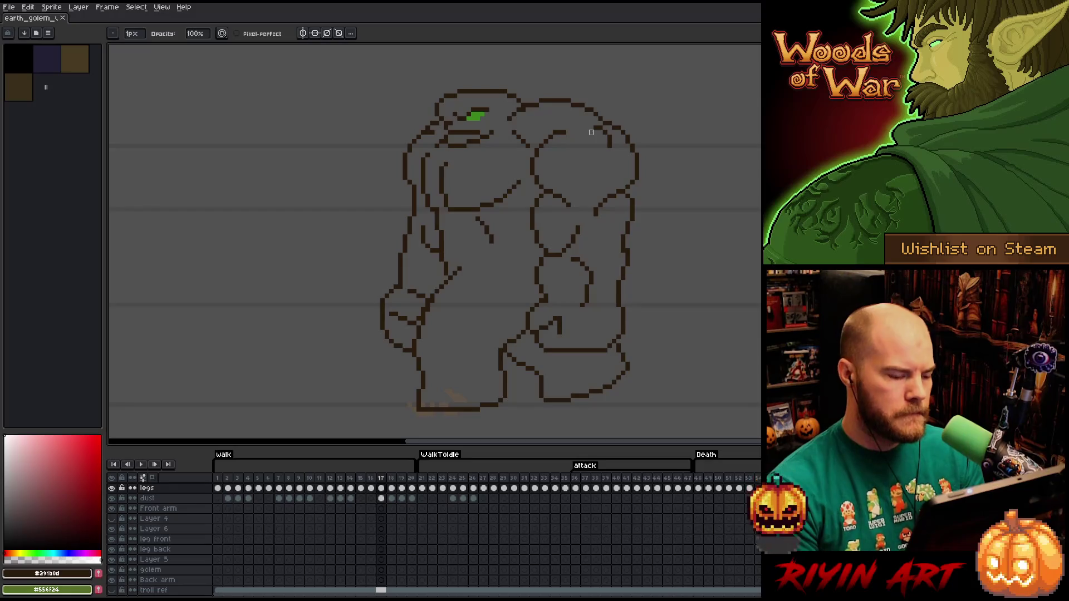
Lasso the golem's left arm on frame 18 and shift it down a few pixels
key("q")
mouse_move(404, 204)
left_mouse_down()
mouse_move(405, 283)
mouse_move(382, 306)
mouse_move(359, 240)
left_mouse_up()
left_click_drag(388, 273, 388, 277)
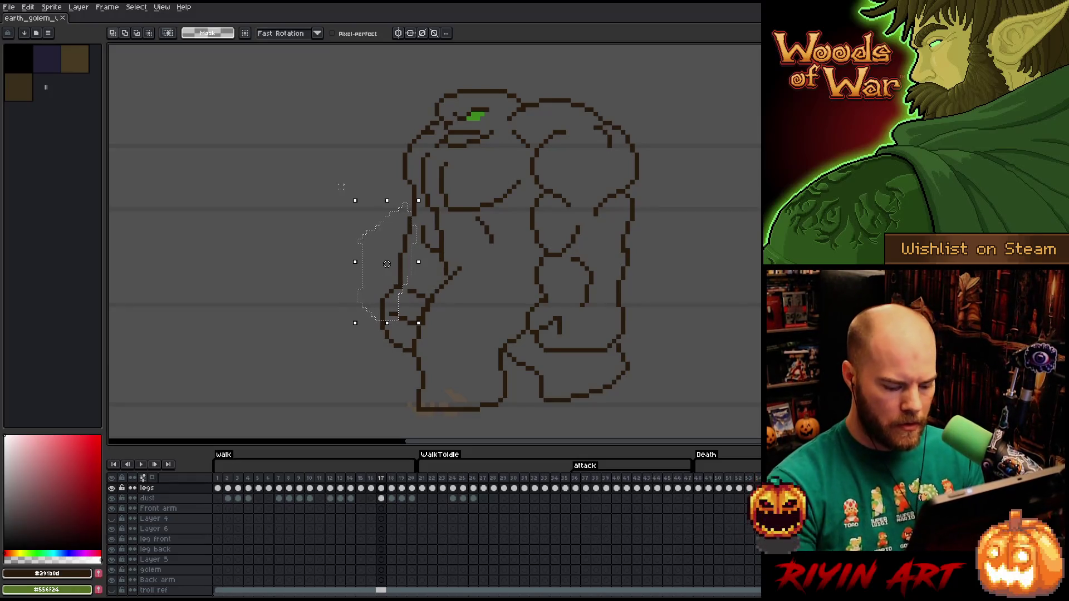
Compare frames 17 and 18, undo a rightward move, and nudge the arm slightly down
key("period")
key("comma")
key("period")
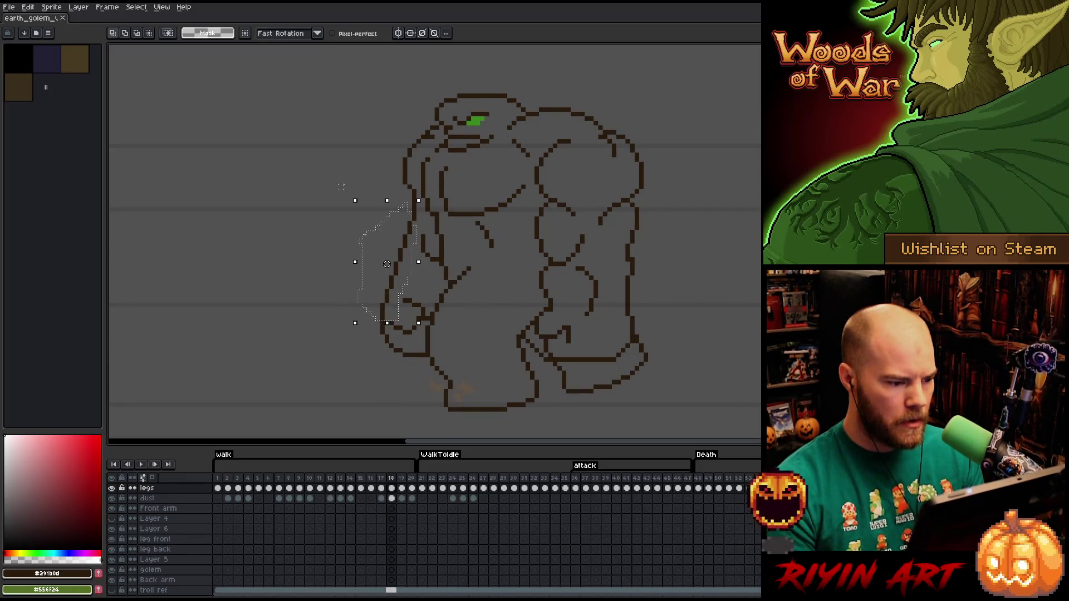
left_click_drag(387, 264, 427, 259)
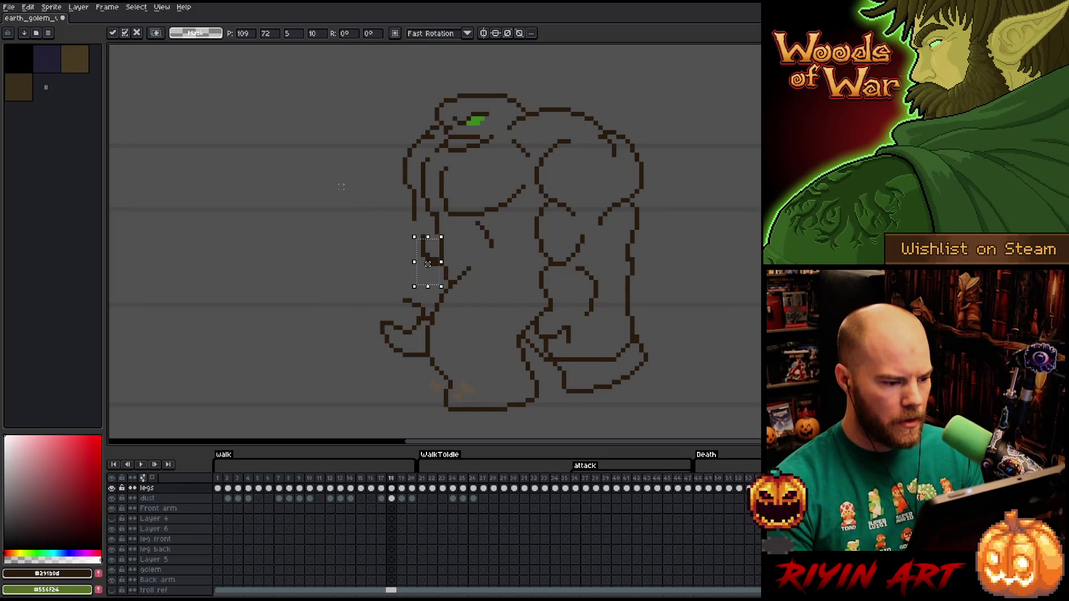
key("ctrl+z")
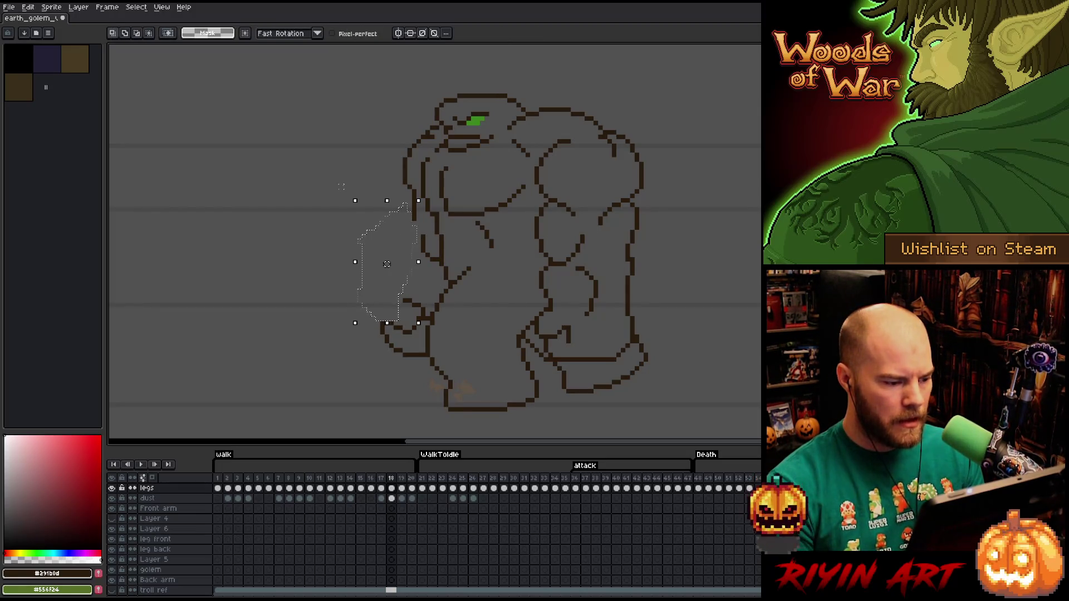
key("comma")
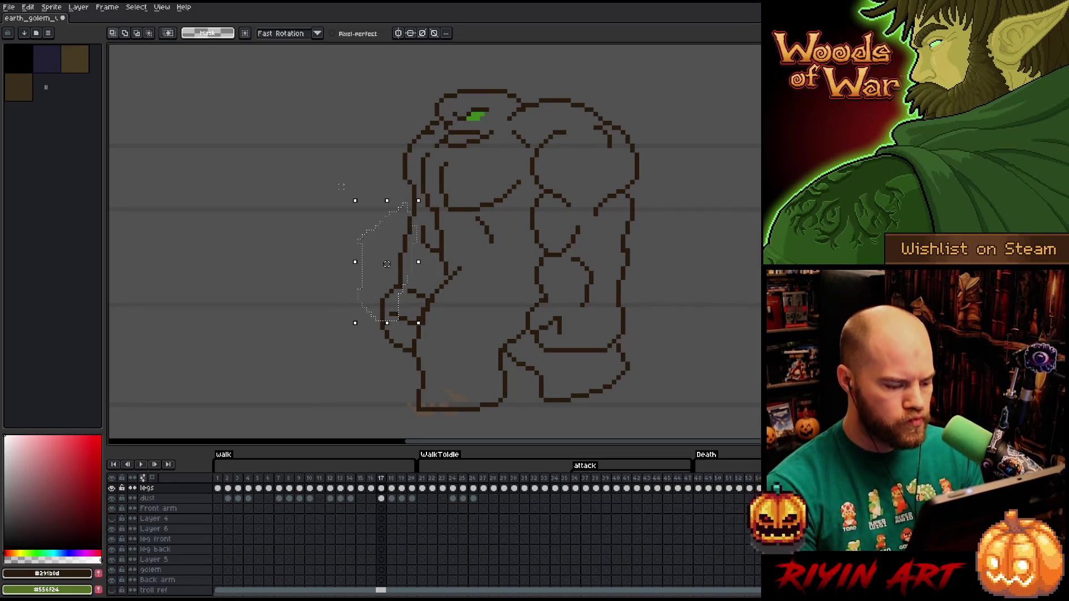
key("period")
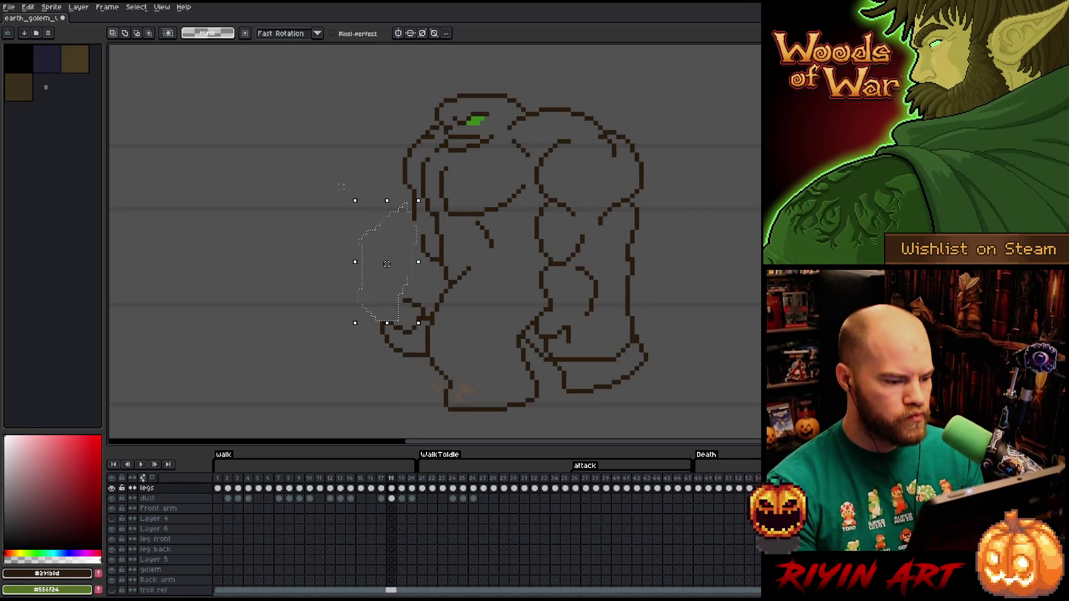
left_click_drag(387, 264, 387, 269)
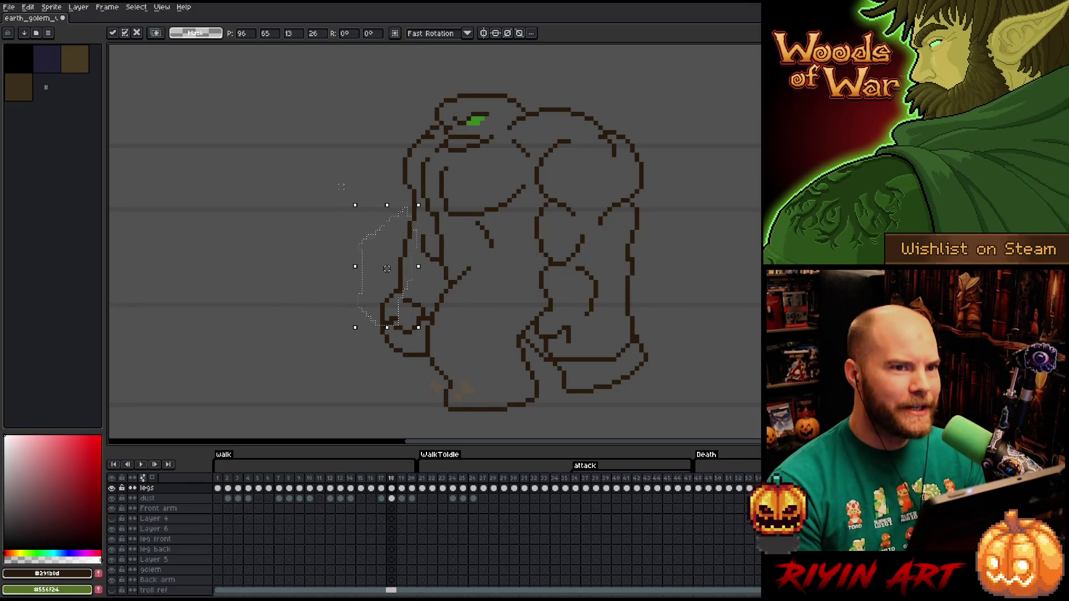
Check the arm pose by flipping between frames 17 and 18, then commit the moved arm
key("comma")
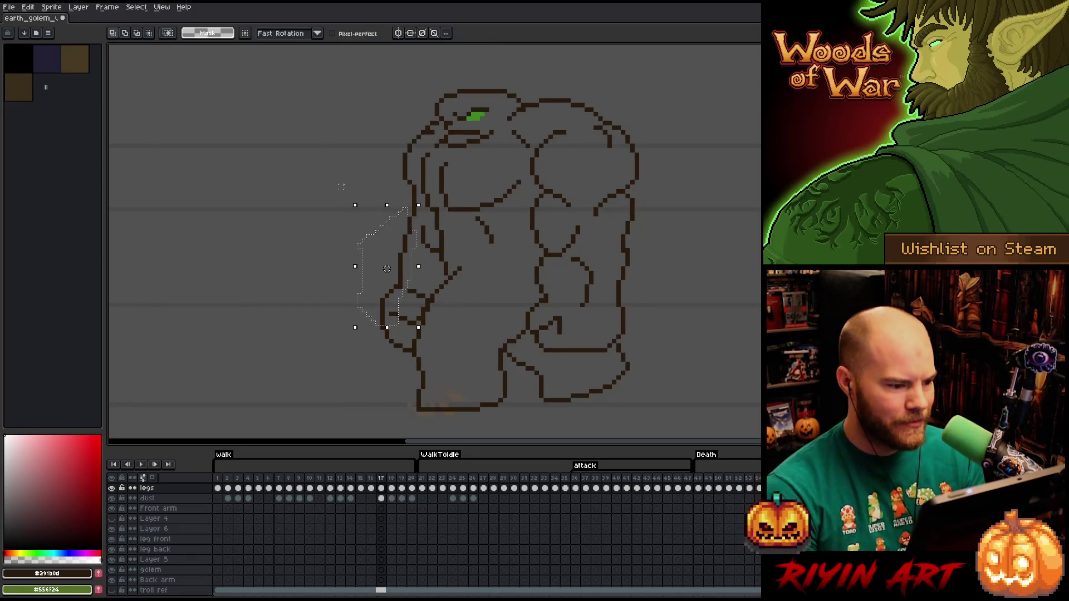
key("period")
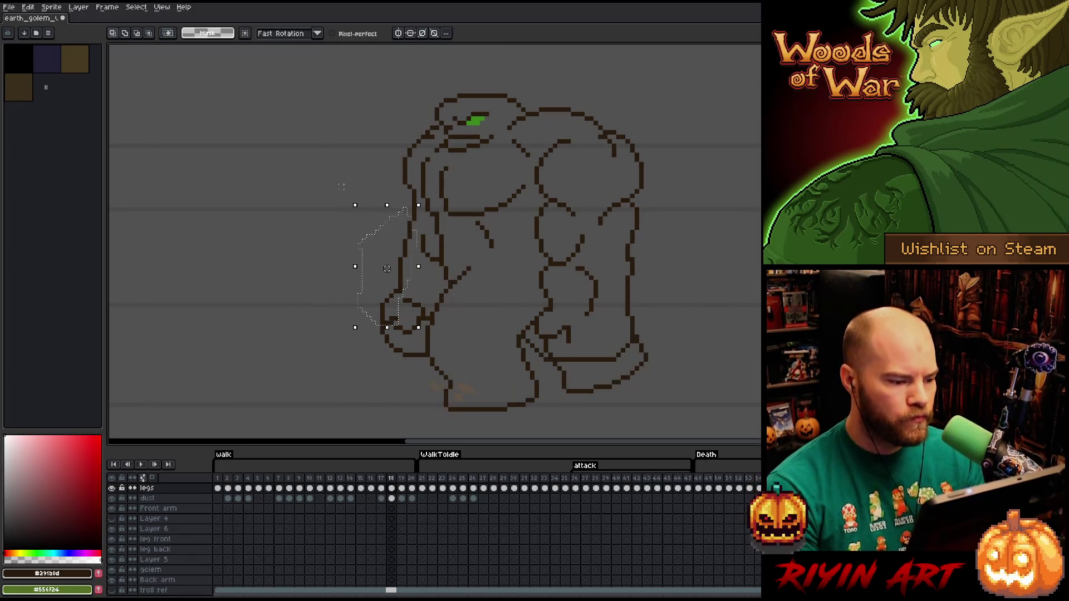
key("comma")
key("period")
key("comma")
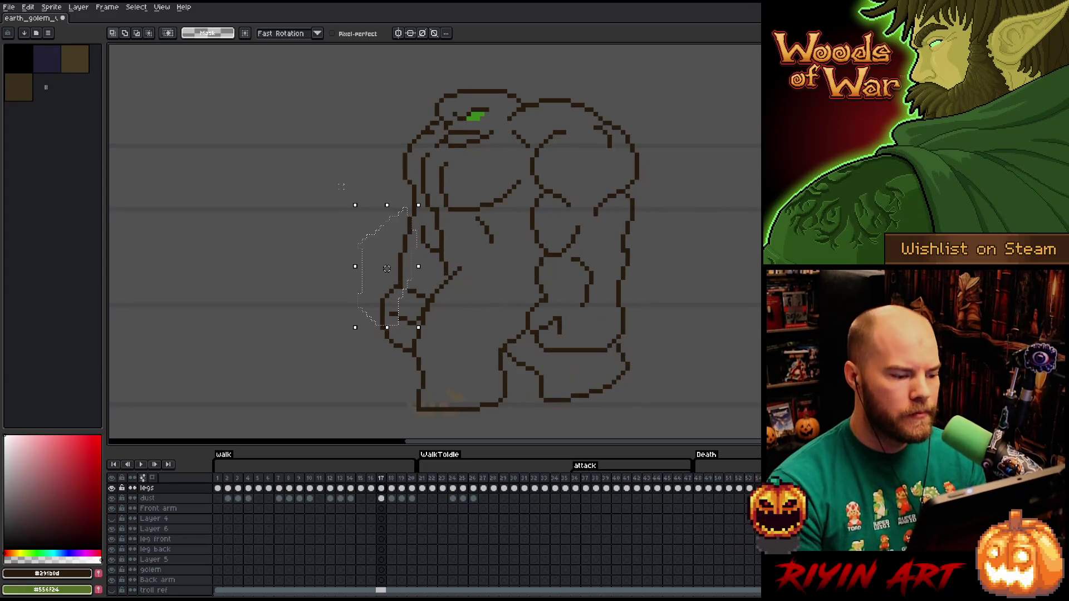
key("period")
key("comma")
key("period")
key("comma")
key("period")
key("comma")
key("period")
key("comma")
key("period")
key("comma")
key("period")
key("comma")
key("period")
key("comma")
key("period")
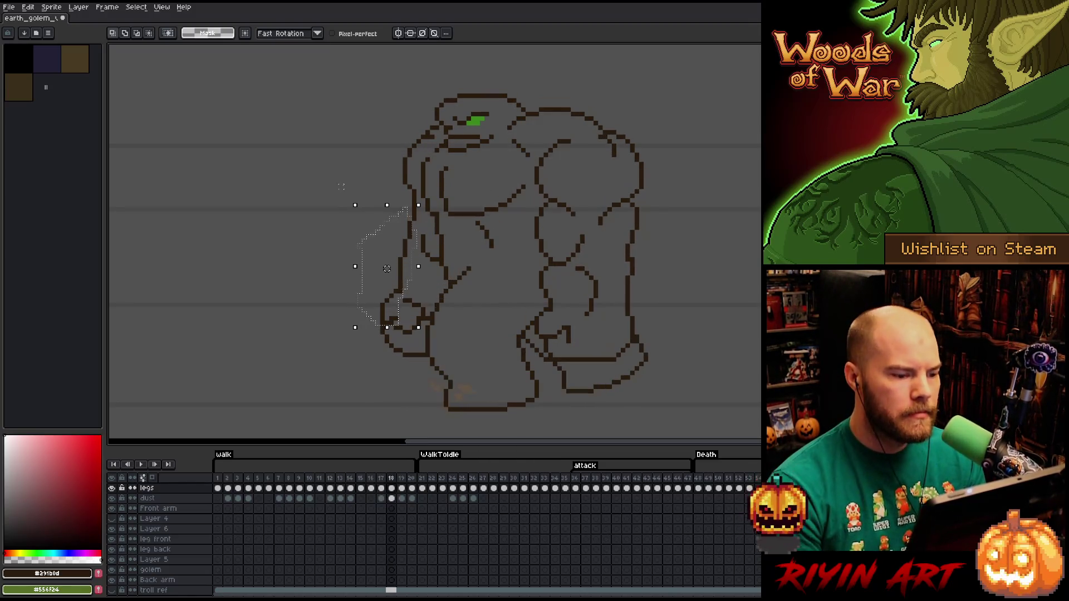
key("comma")
key("period")
key("comma")
key("period")
key("comma")
key("period")
key("comma")
key("period")
key("comma")
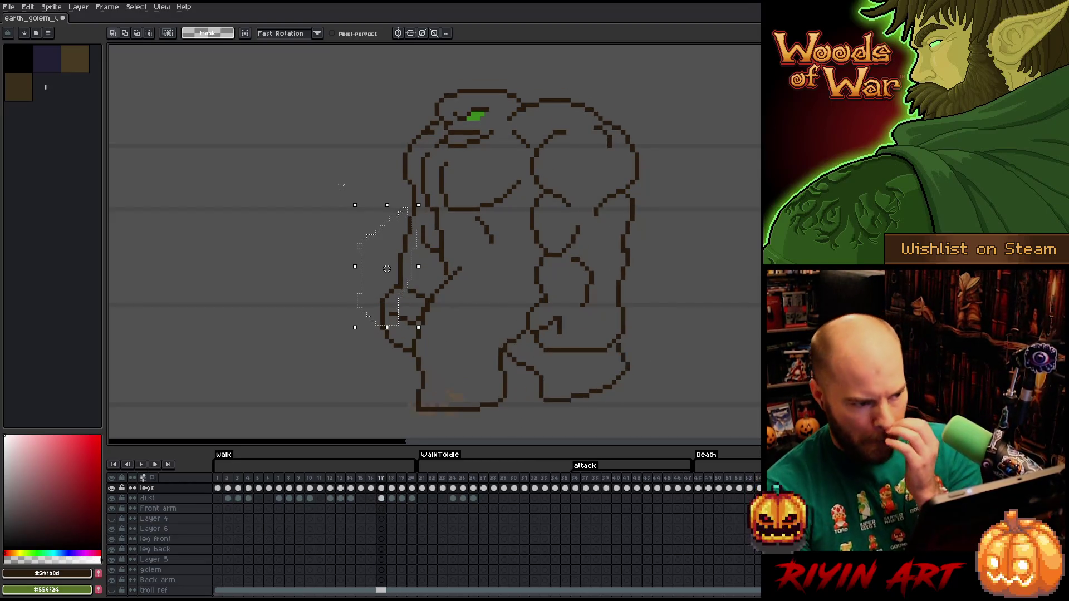
key("period")
key("comma")
key("period")
key("comma")
key("period")
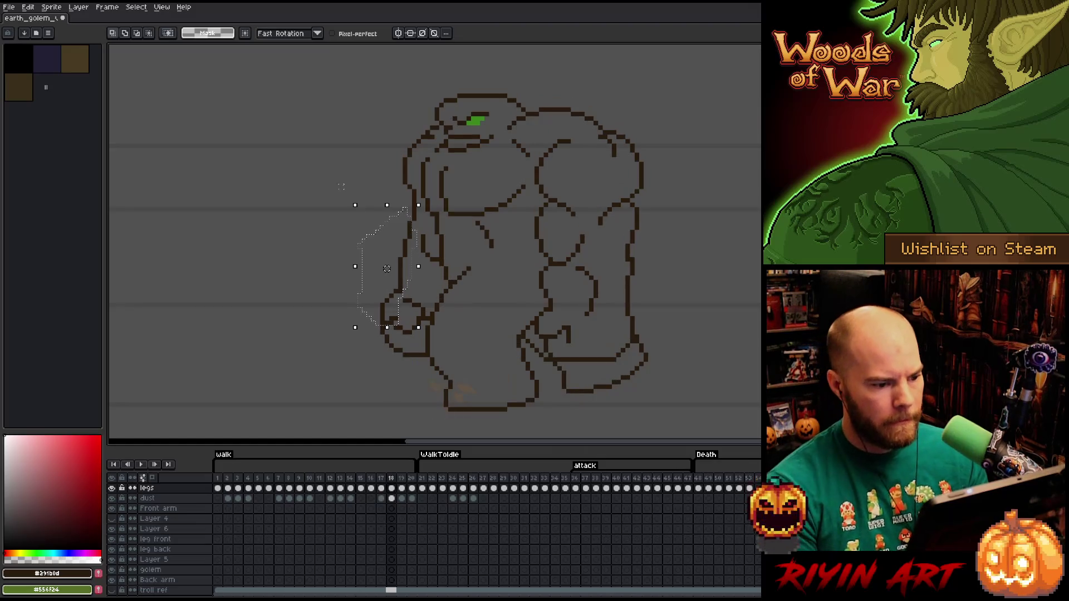
key("comma")
key("period")
key("comma")
key("period")
key("comma")
key("period")
left_click(264, 218)
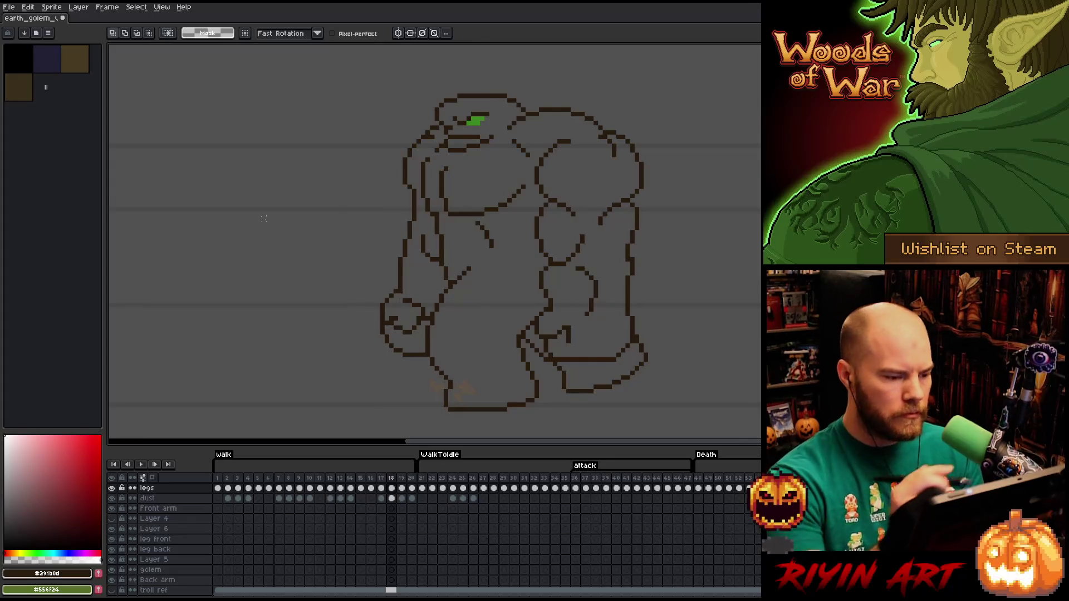
mouse_move(403, 201)
left_mouse_down()
mouse_move(416, 242)
mouse_move(390, 322)
mouse_move(306, 274)
left_mouse_up()
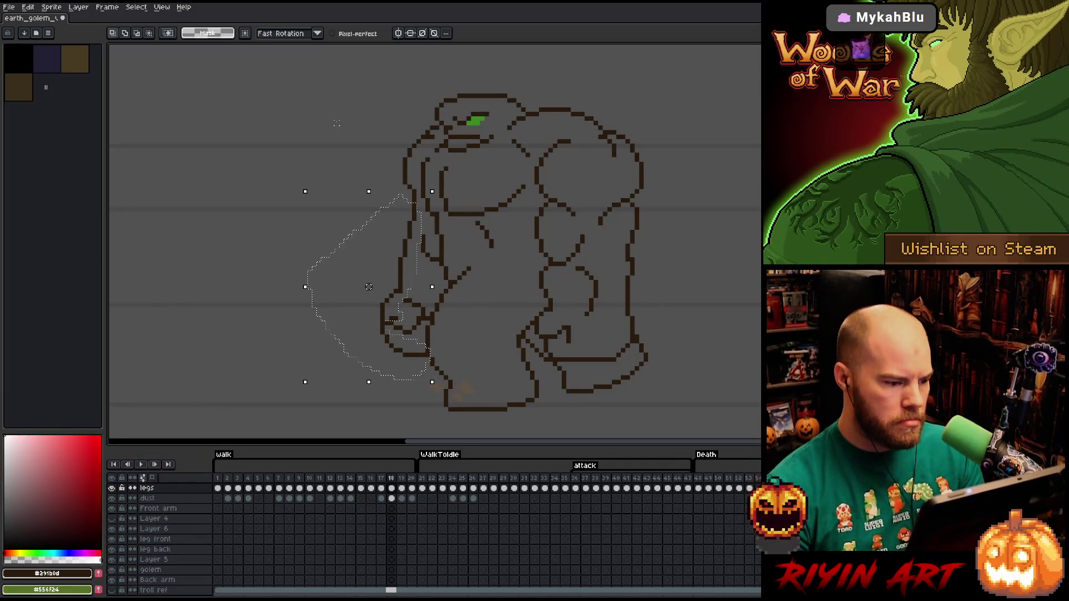
key("ctrl+d")
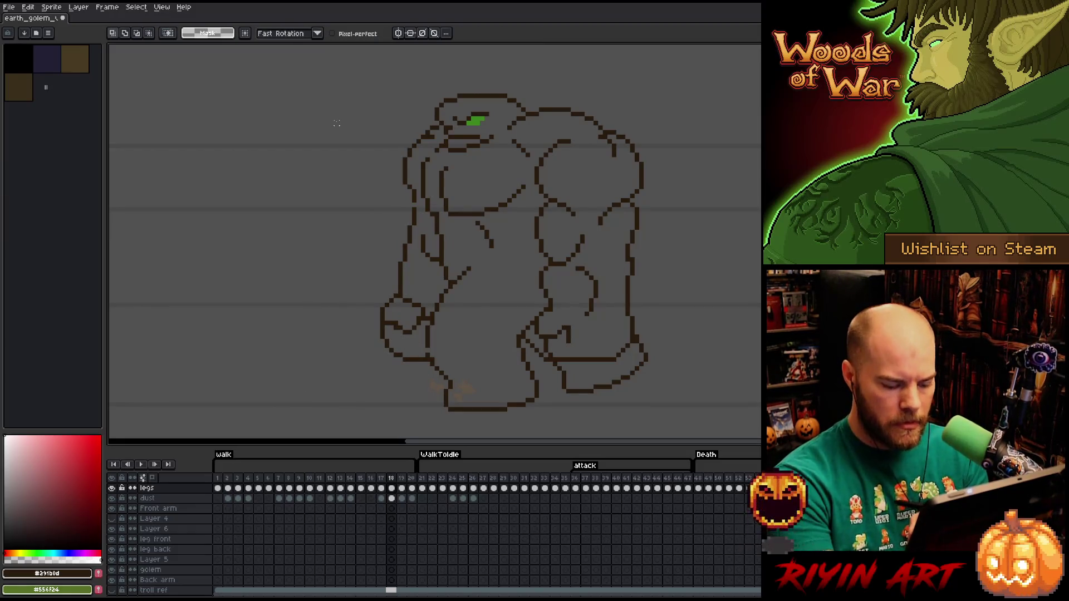
left_click_drag(590, 359, 319, 241)
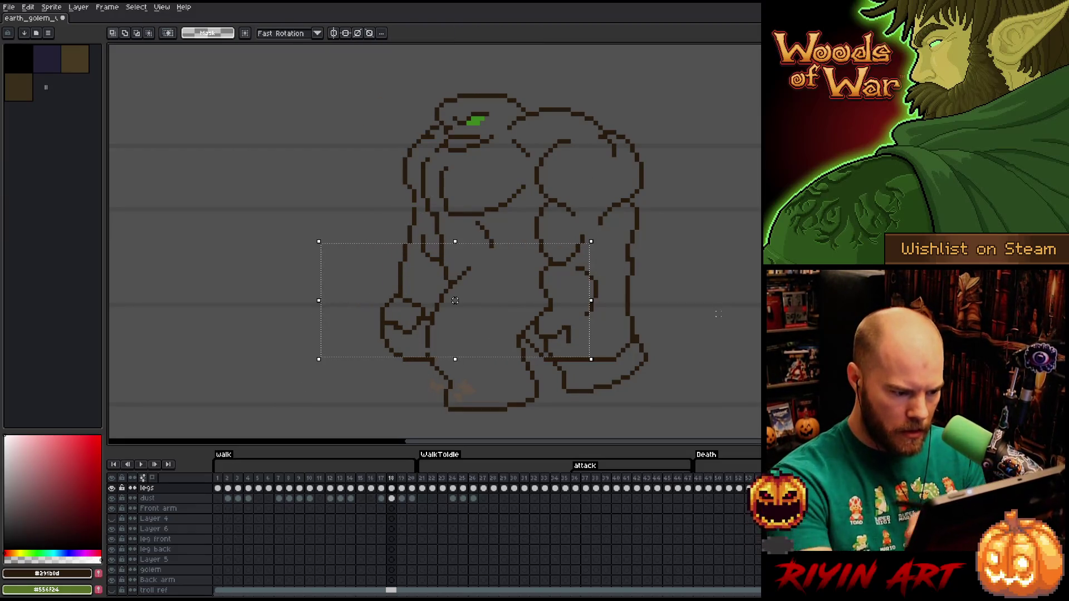
key("ctrl+d")
key("b")
mouse_move(387, 278)
left_mouse_down()
mouse_move(426, 304)
mouse_move(428, 322)
mouse_move(423, 345)
mouse_move(391, 360)
left_mouse_up()
key("ctrl+z")
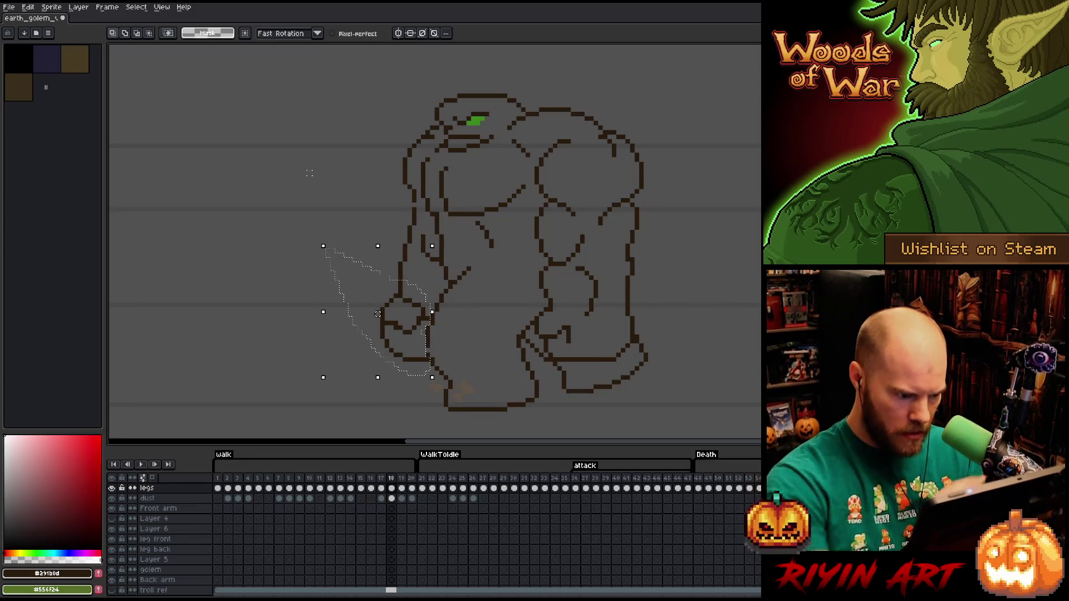
key("b")
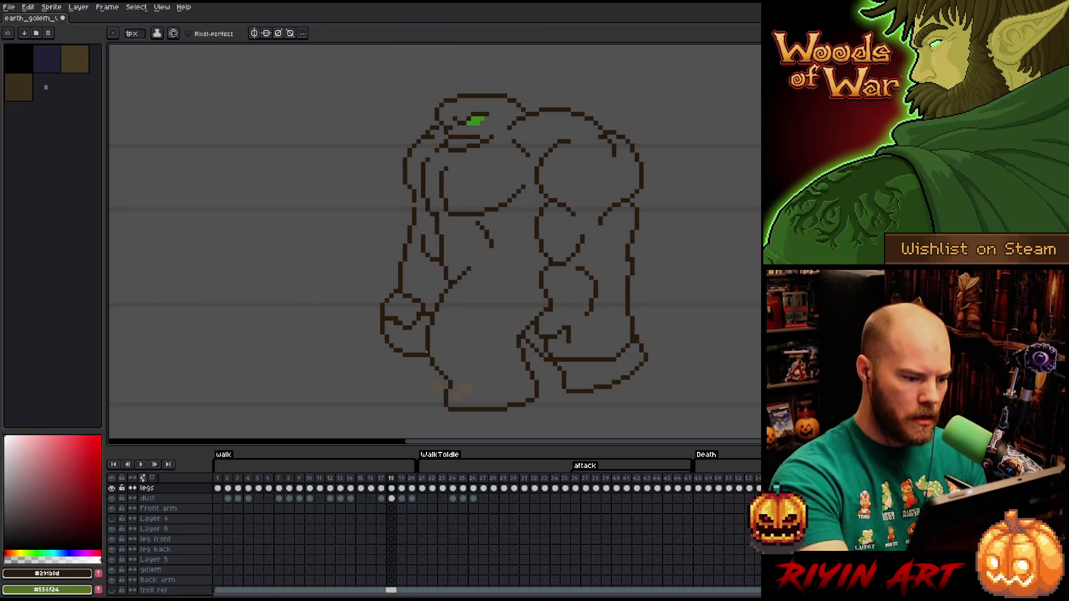
key("e")
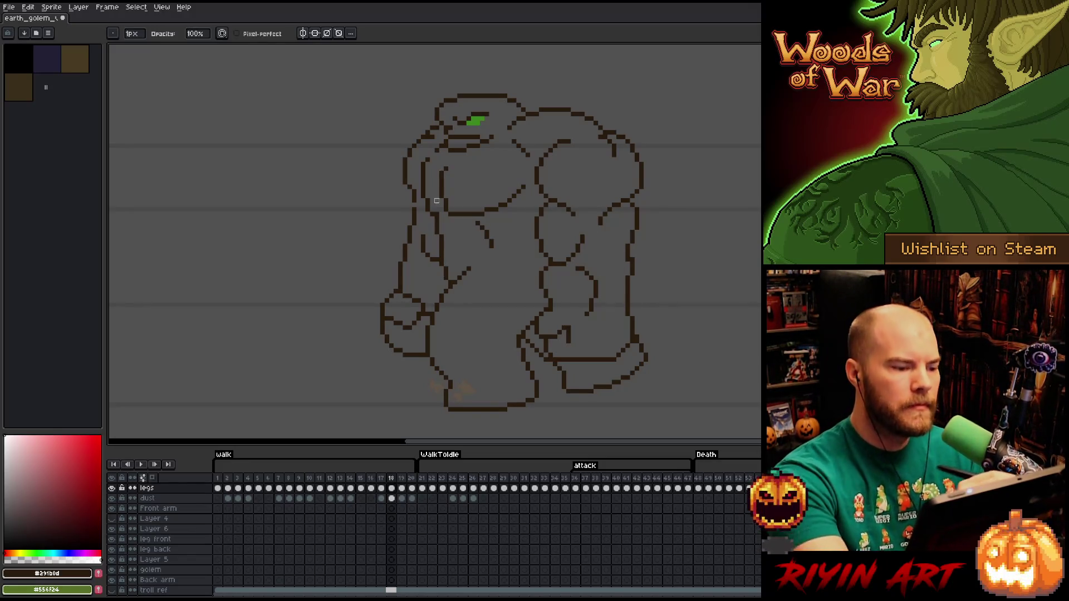
Delete the stray horizontal line running across the golem's torso
key("b")
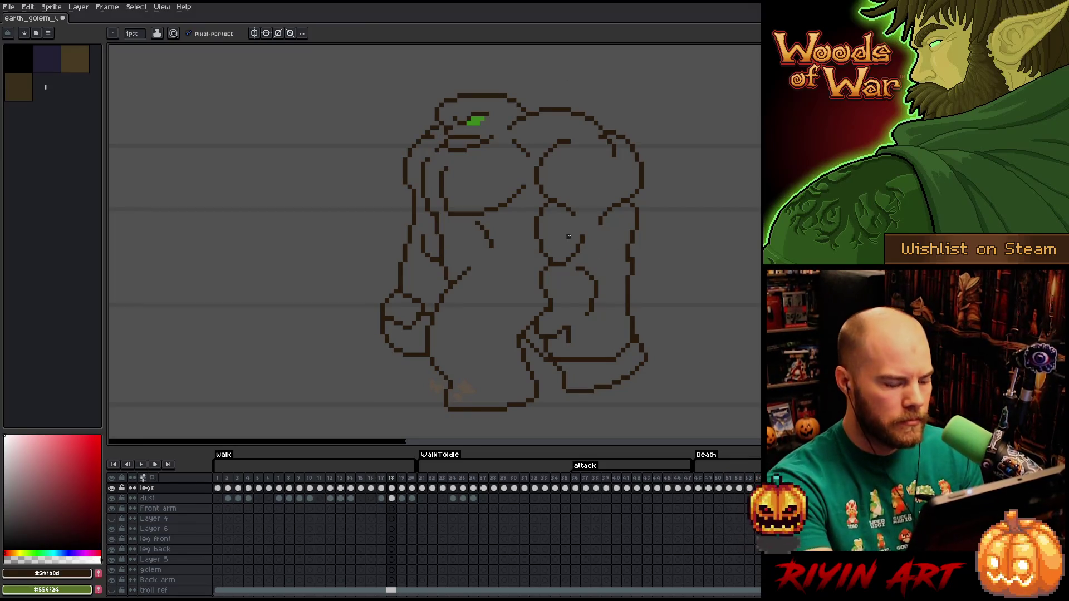
key("m")
mouse_move(561, 259)
left_mouse_down()
mouse_move(406, 260)
mouse_move(419, 260)
left_mouse_up()
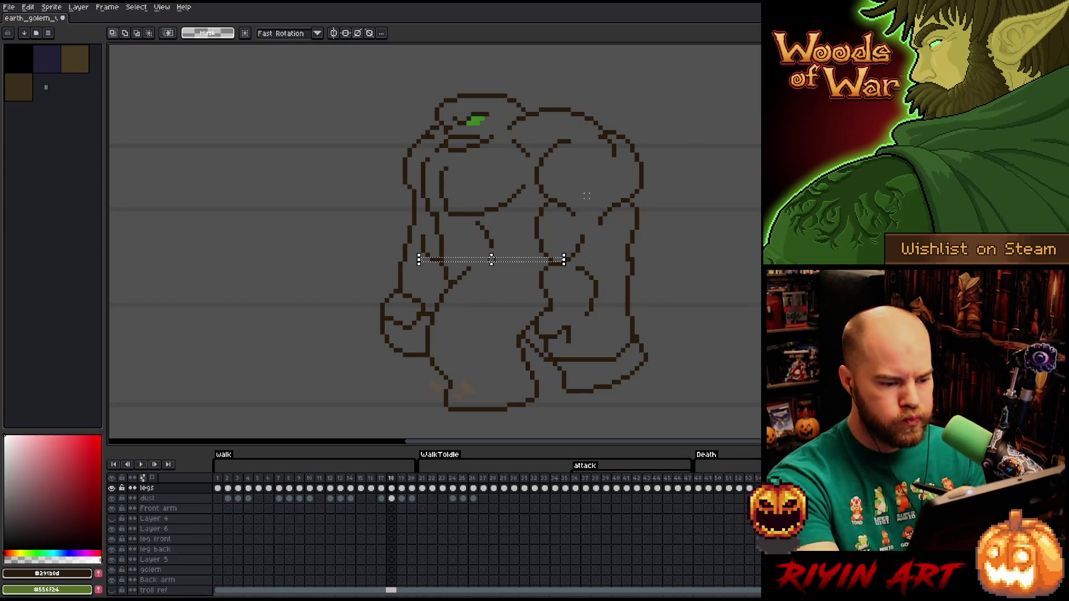
key("Delete")
Shift the golem's lower body slightly right, then try selections across the chest
mouse_move(563, 260)
left_mouse_down()
mouse_move(348, 349)
mouse_move(346, 364)
left_mouse_up()
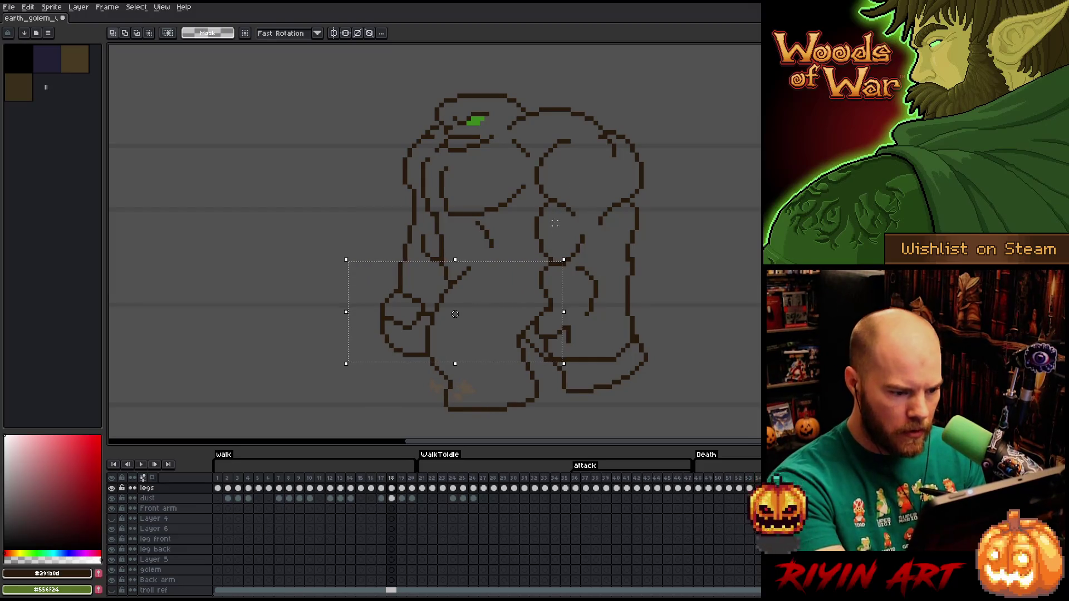
left_click_drag(494, 263, 553, 262)
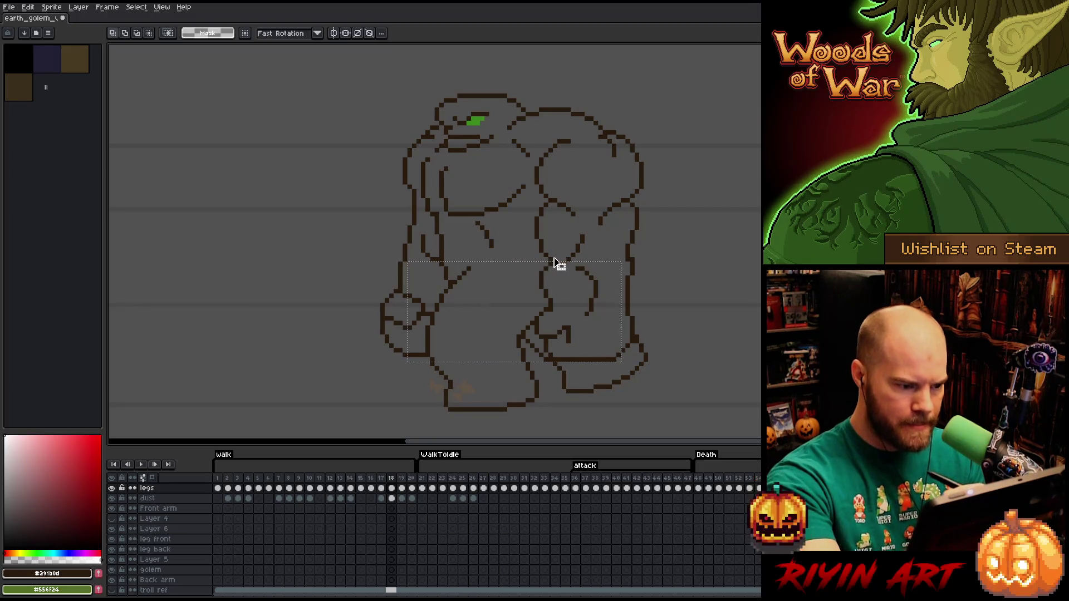
left_click_drag(568, 137, 341, 227)
left_click(695, 136)
left_click_drag(559, 196, 337, 223)
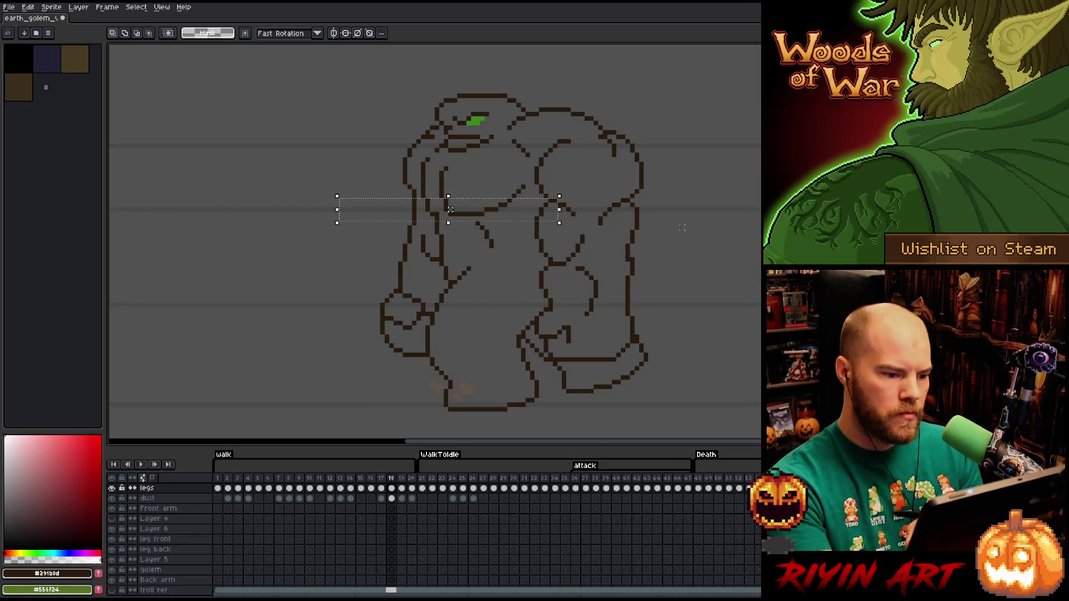
key("ctrl+d")
Nudge a small lasso-selected piece of the left shoulder back into line
key("q")
mouse_move(399, 166)
left_mouse_down()
mouse_move(416, 168)
mouse_move(394, 200)
mouse_move(396, 167)
mouse_move(405, 191)
left_mouse_up()
key("m")
mouse_move(550, 192)
left_mouse_down()
mouse_move(501, 215)
mouse_move(346, 236)
left_mouse_up()
key("ctrl+d")
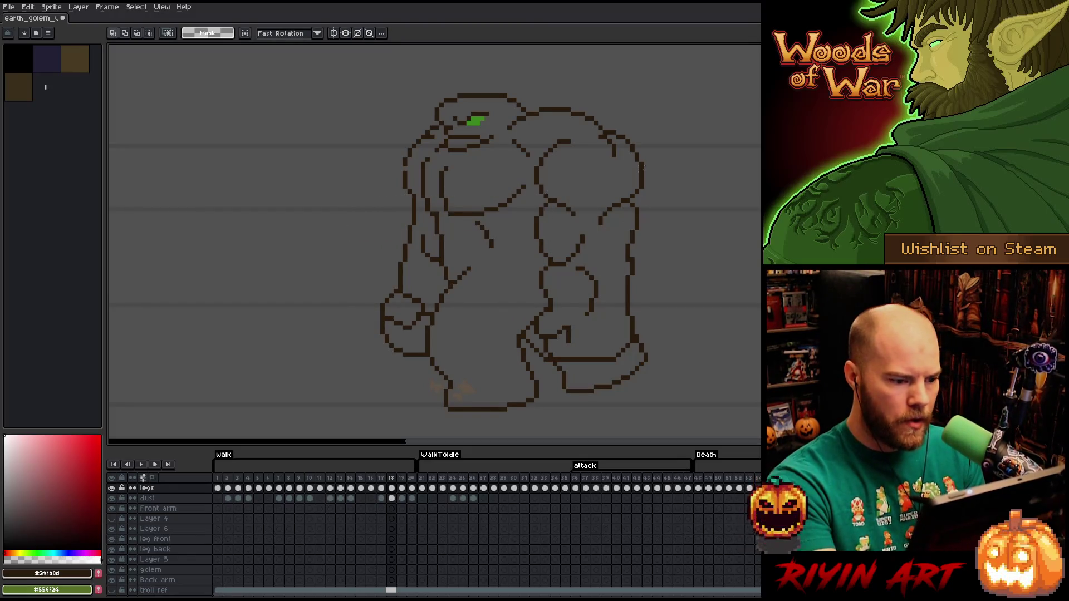
key("b")
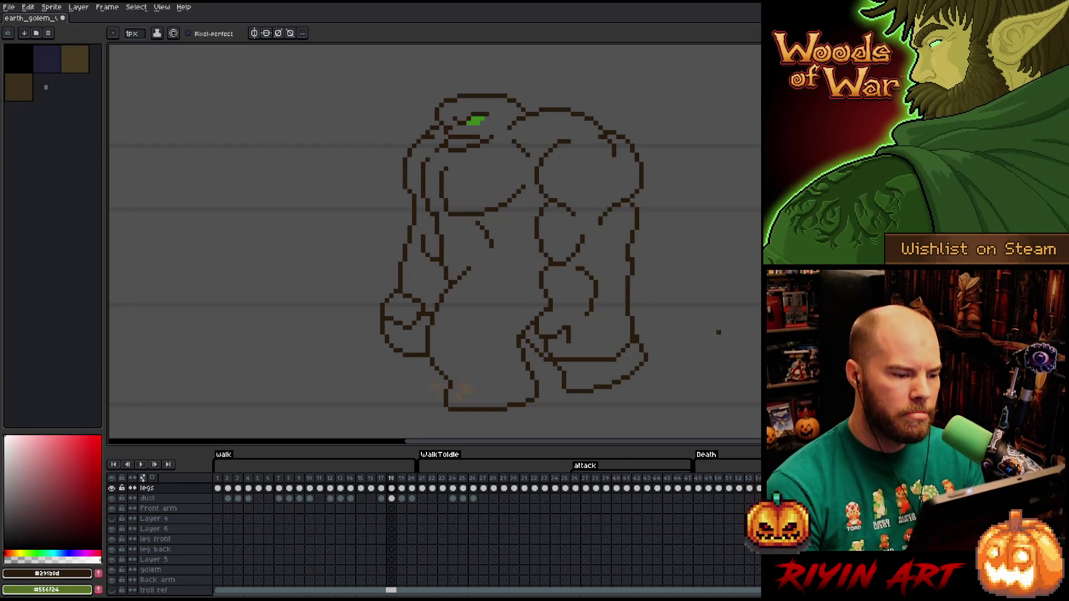
key("e")
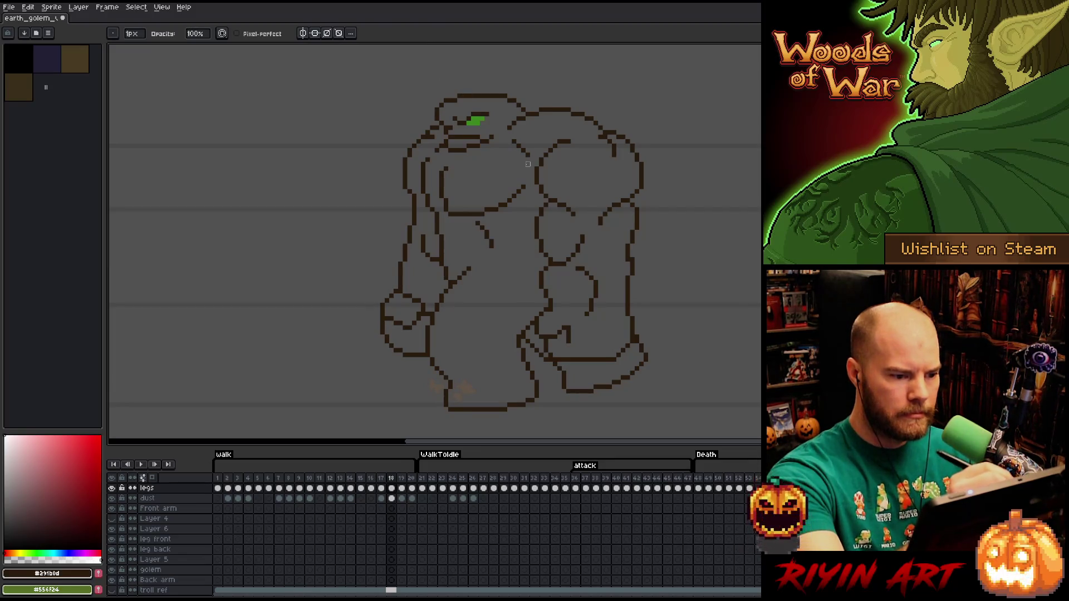
Shift a small 3×5 px piece of the golem's left shoulder outline into place
key("m")
mouse_move(529, 167)
left_mouse_down()
mouse_move(317, 270)
mouse_move(373, 263)
left_mouse_up()
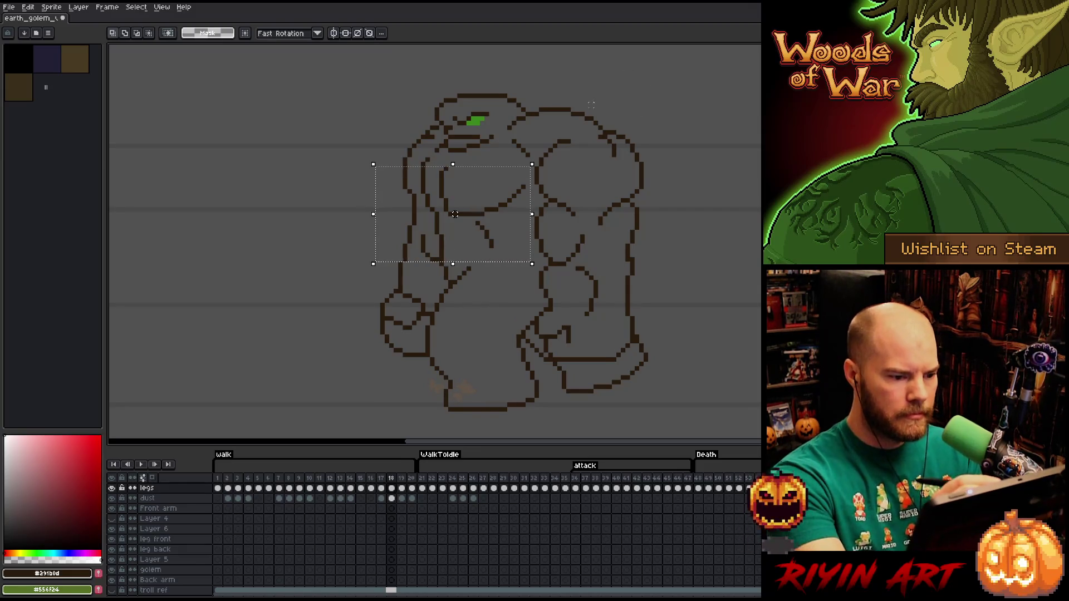
left_click(592, 132)
left_click_drag(437, 156, 418, 182)
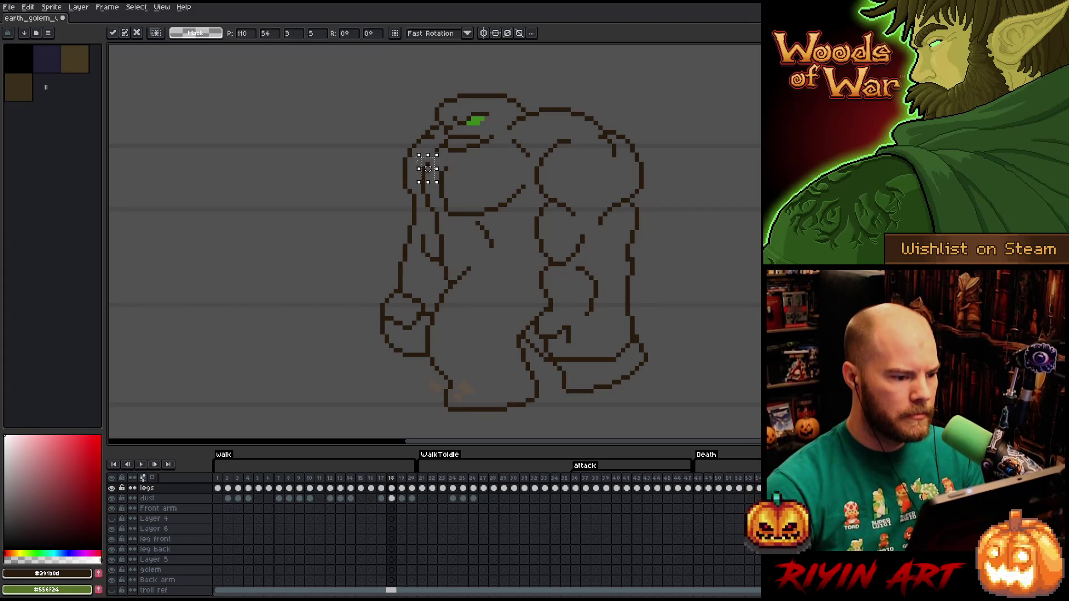
left_click(418, 160)
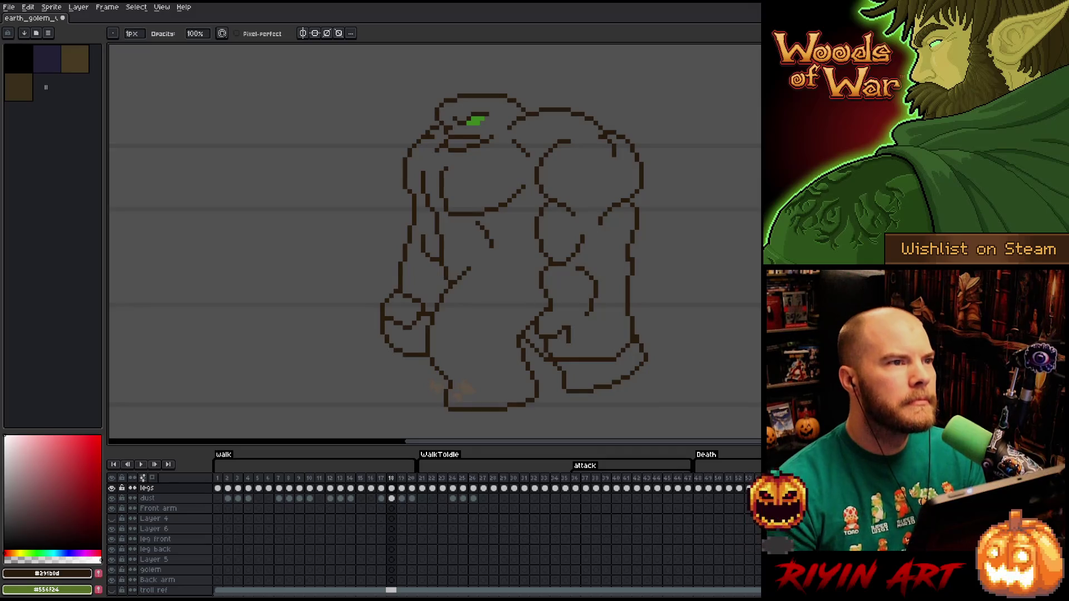
Erase and redraw stray pixels around the golem's shoulder and arm outline
key("e")
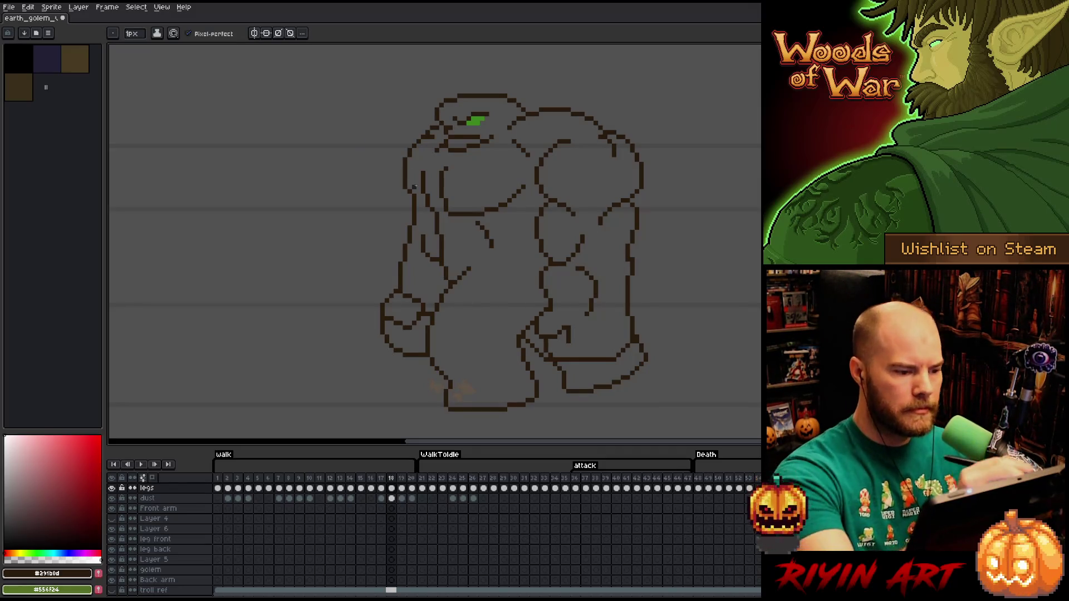
key("b")
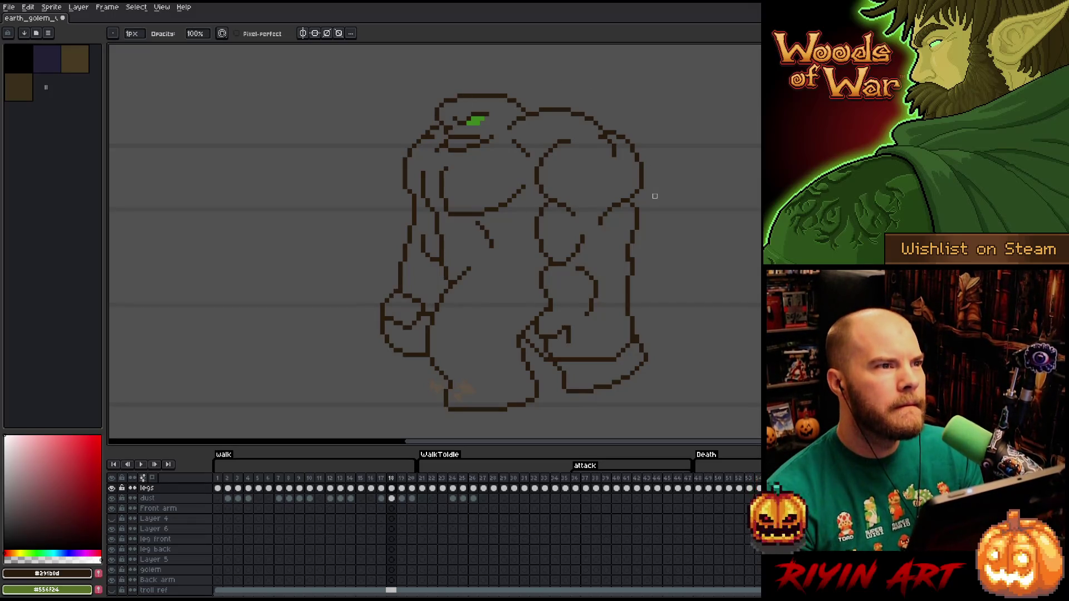
key("e")
key("b")
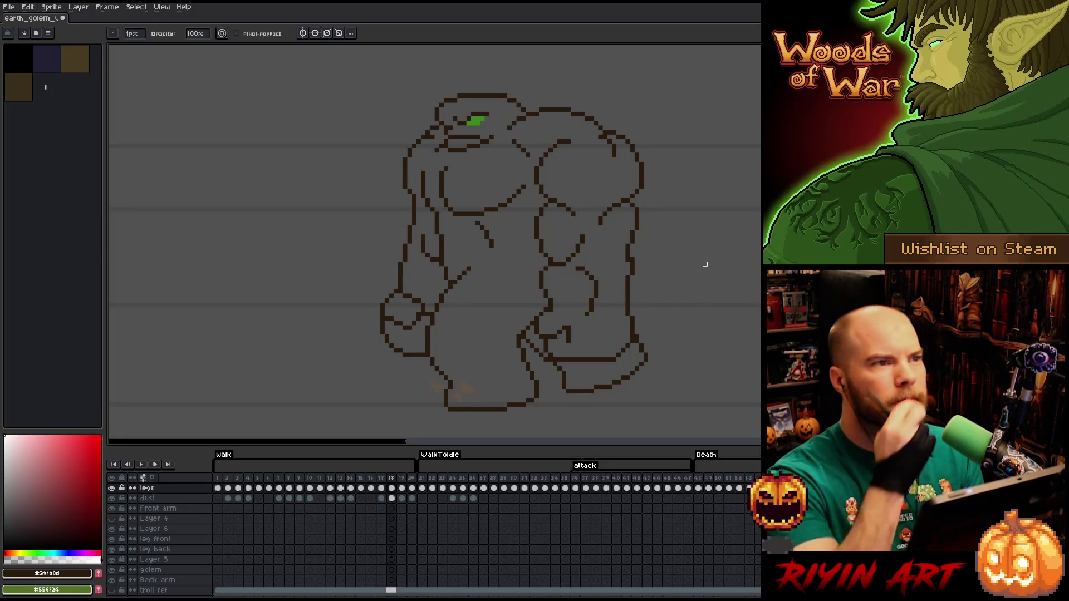
key("e")
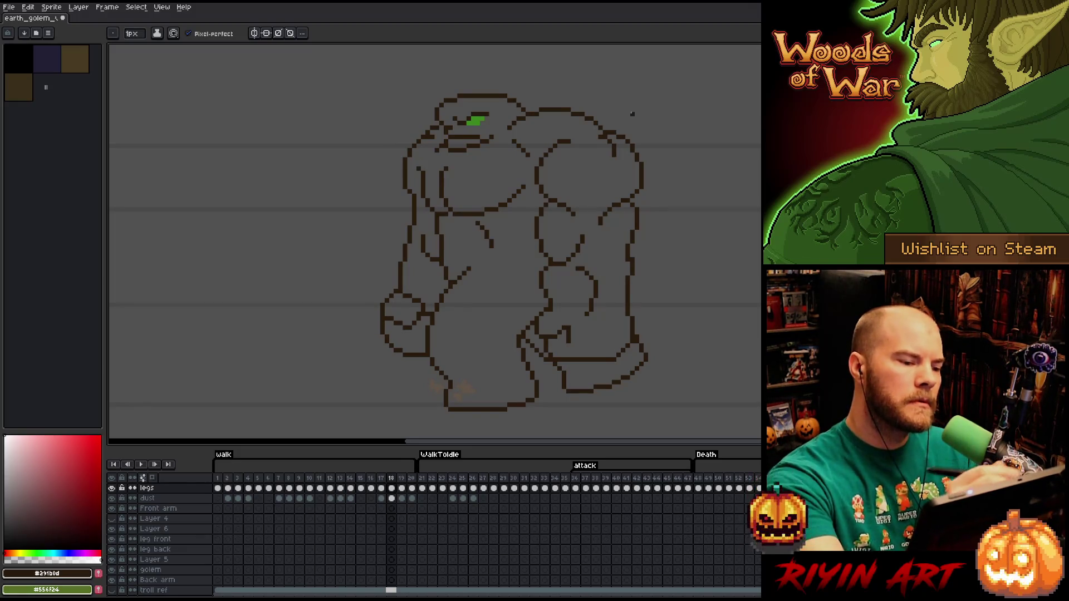
key("e")
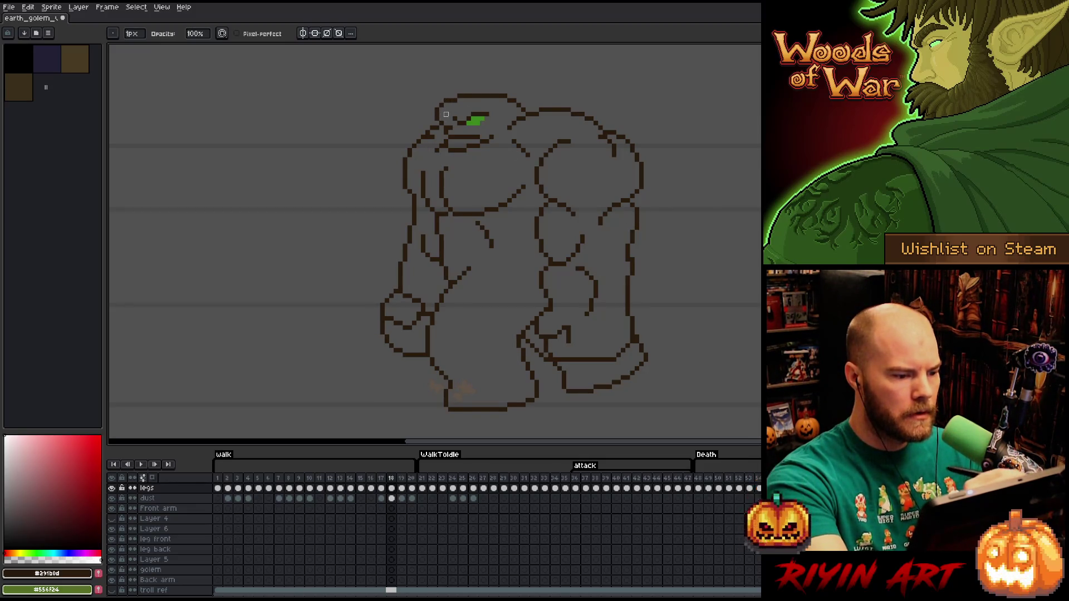
key("b")
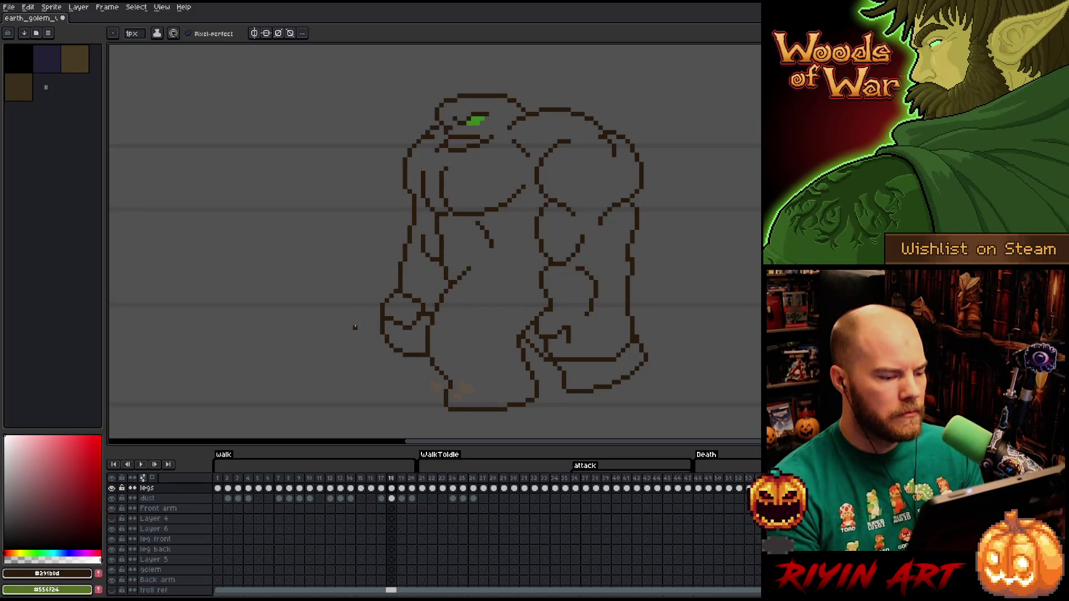
Select the golem's foot area and shift those pixels slightly right to tighten the legs
key("m")
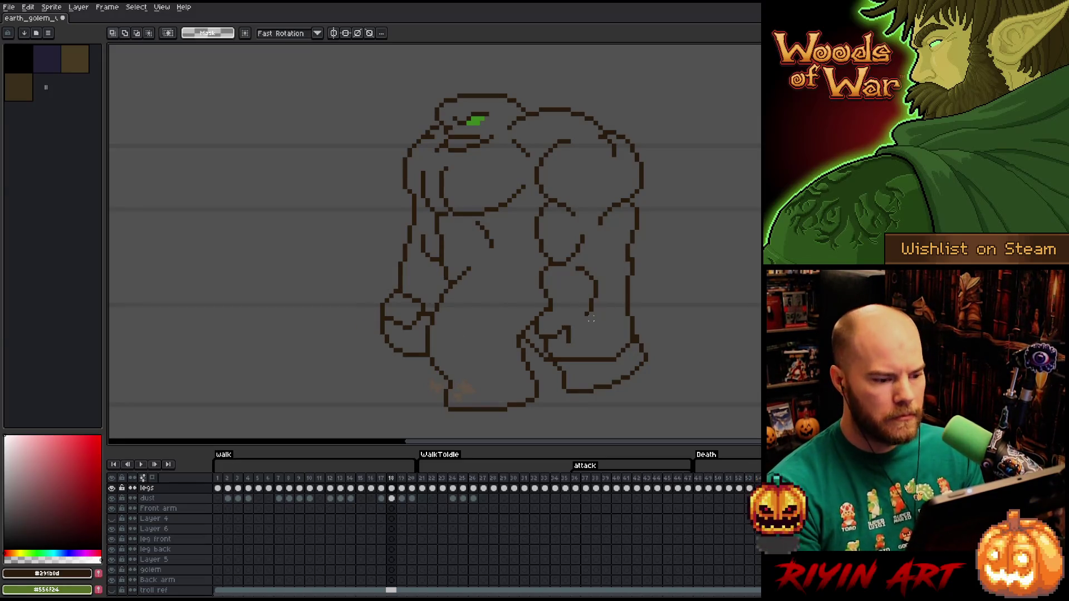
mouse_move(543, 308)
left_mouse_down()
mouse_move(598, 347)
mouse_move(598, 361)
left_mouse_up()
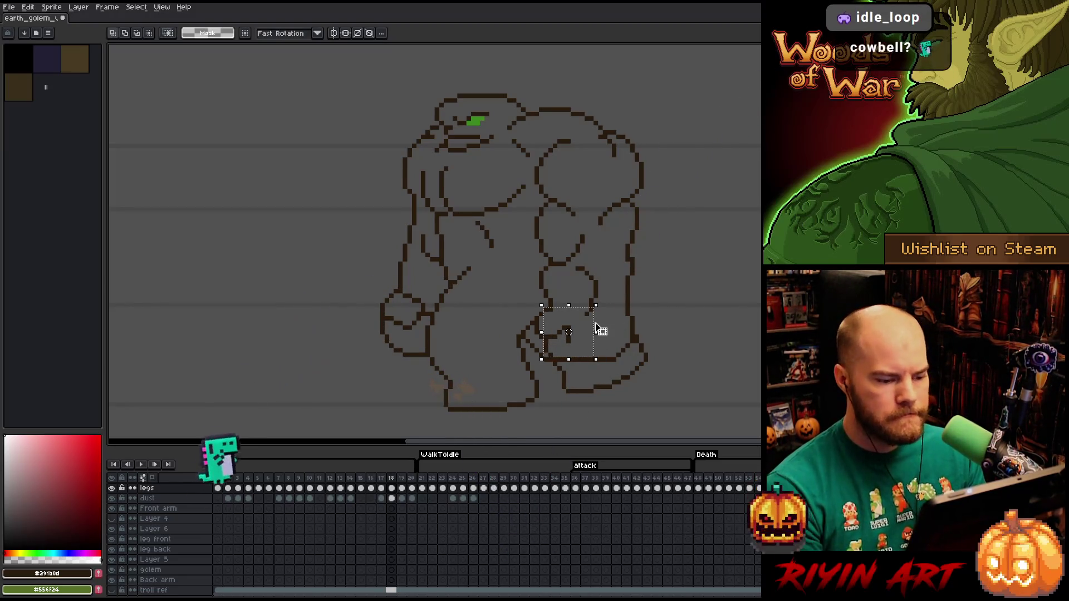
mouse_move(380, 289)
left_mouse_down()
mouse_move(429, 339)
mouse_move(628, 337)
mouse_move(592, 325)
mouse_move(410, 320)
mouse_move(580, 329)
mouse_move(477, 329)
mouse_move(467, 326)
mouse_move(578, 324)
mouse_move(450, 313)
mouse_move(443, 322)
left_mouse_up()
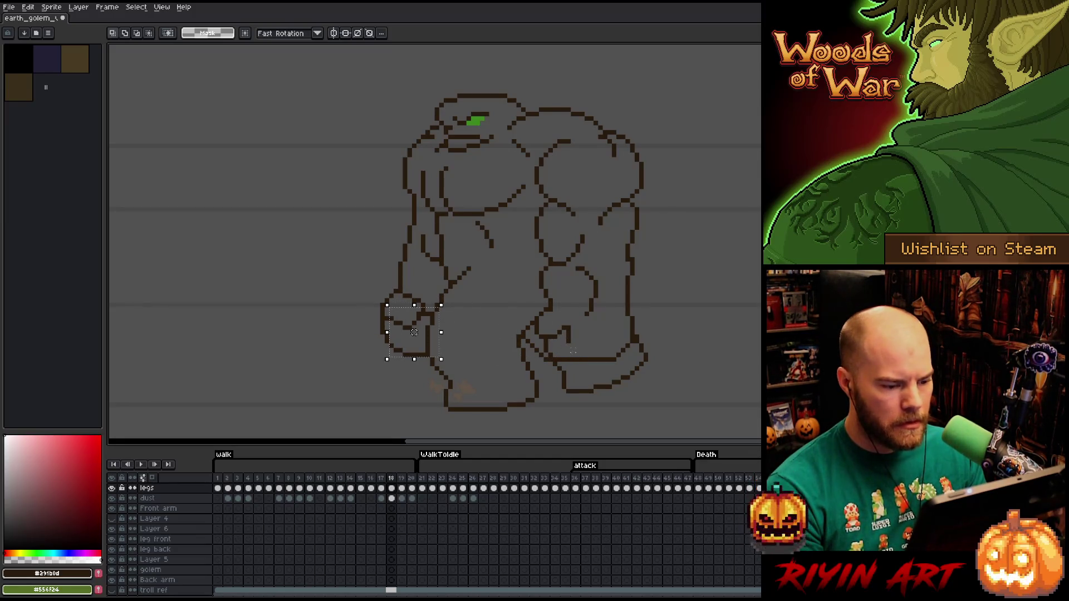
left_click_drag(578, 359, 364, 315)
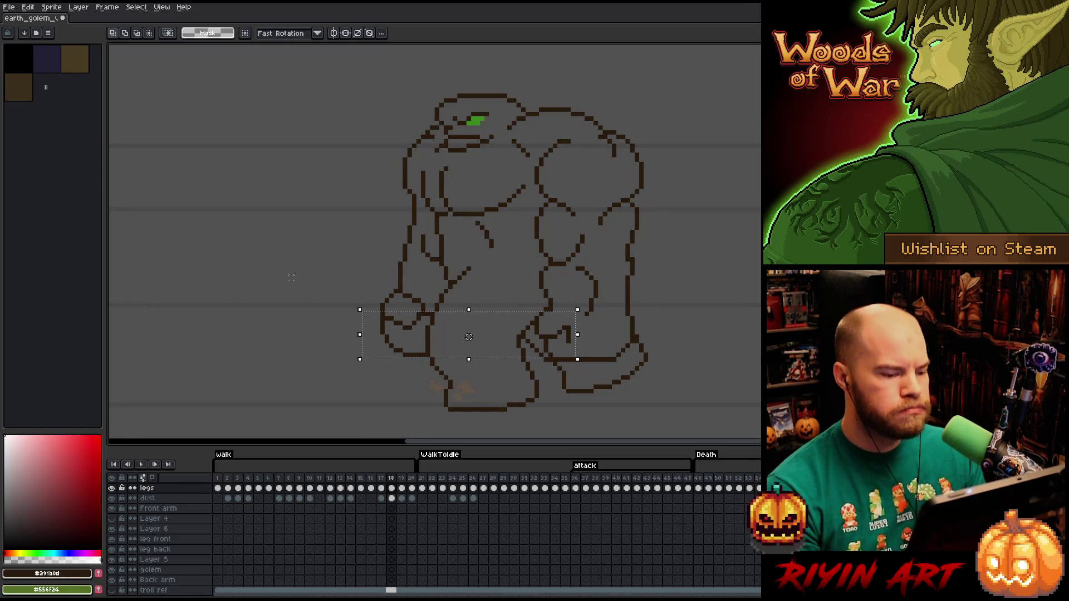
left_click(586, 328)
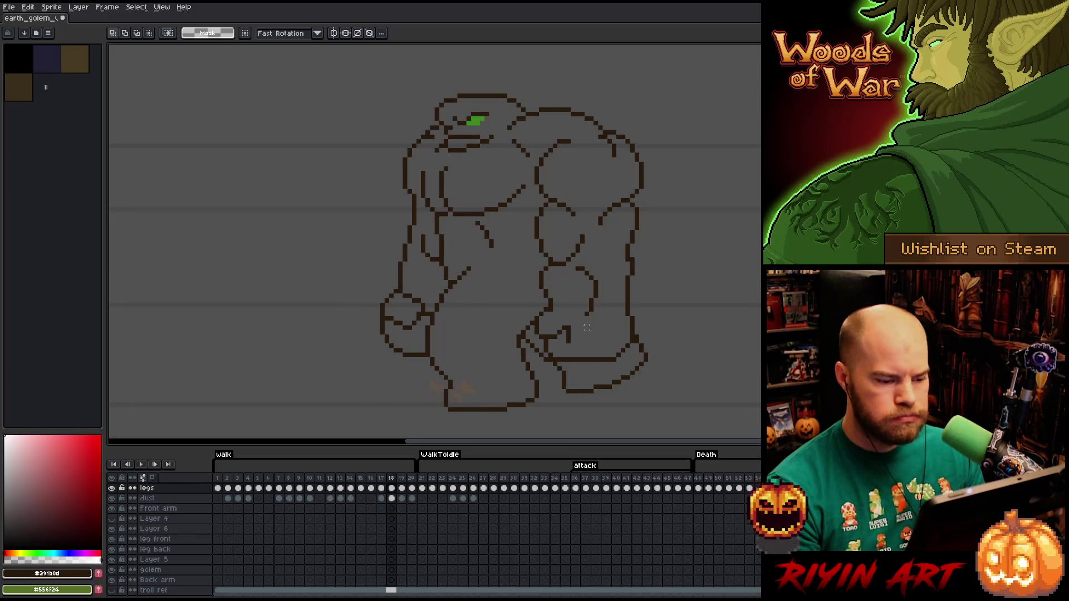
left_click_drag(563, 337, 488, 359)
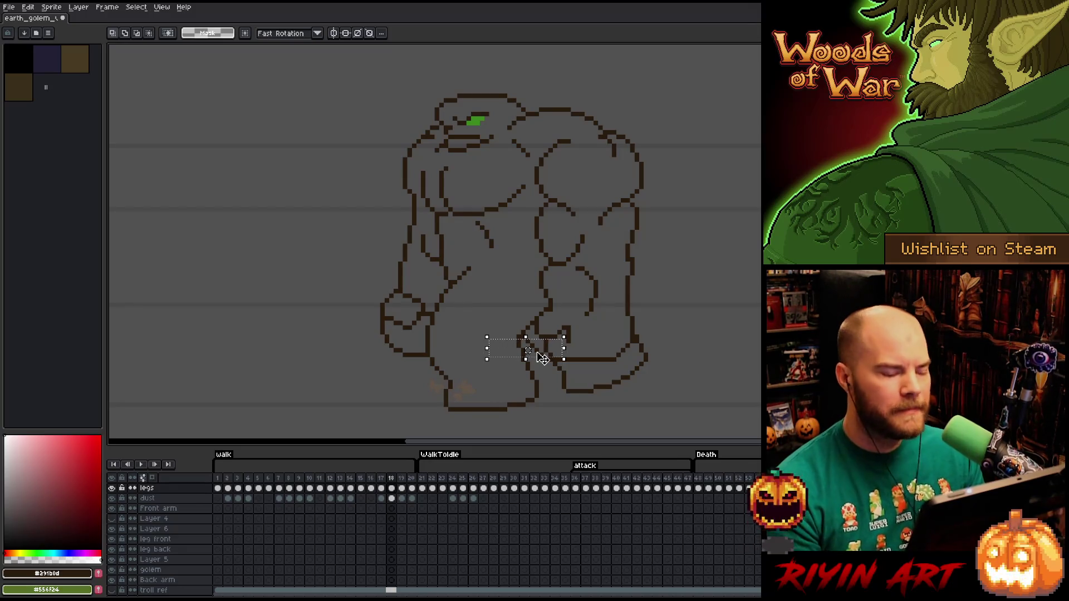
left_click(517, 363)
left_click_drag(458, 348, 385, 330)
mouse_move(526, 340)
left_mouse_down()
mouse_move(598, 357)
mouse_move(426, 359)
mouse_move(626, 367)
mouse_move(401, 362)
mouse_move(417, 363)
left_mouse_up()
left_click(300, 282)
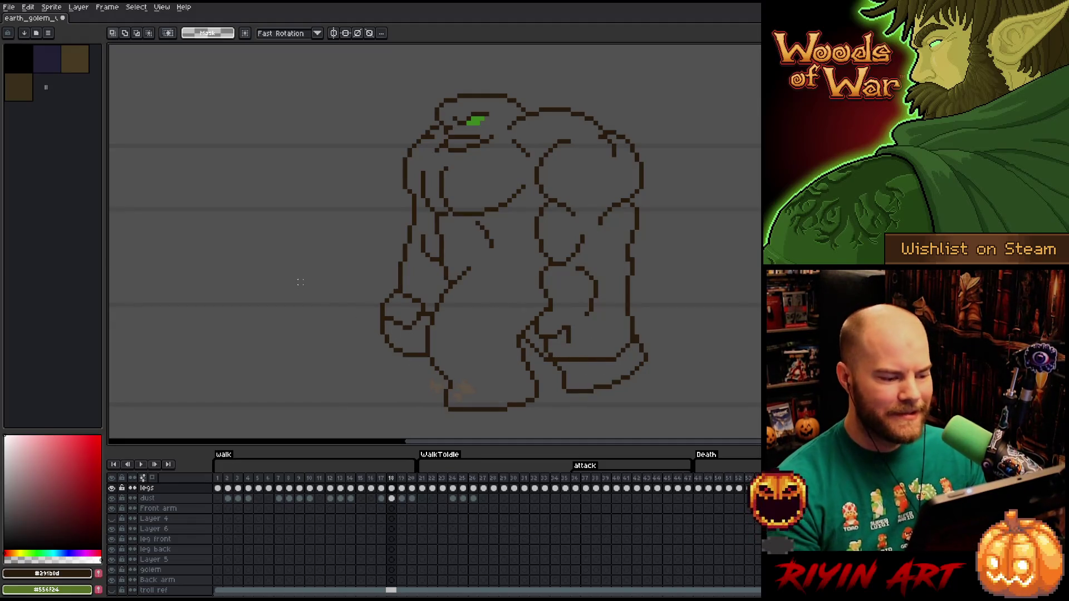
Lasso and trim the golem's left fist, then fix its outline pixels with pencil and eraser
key("b")
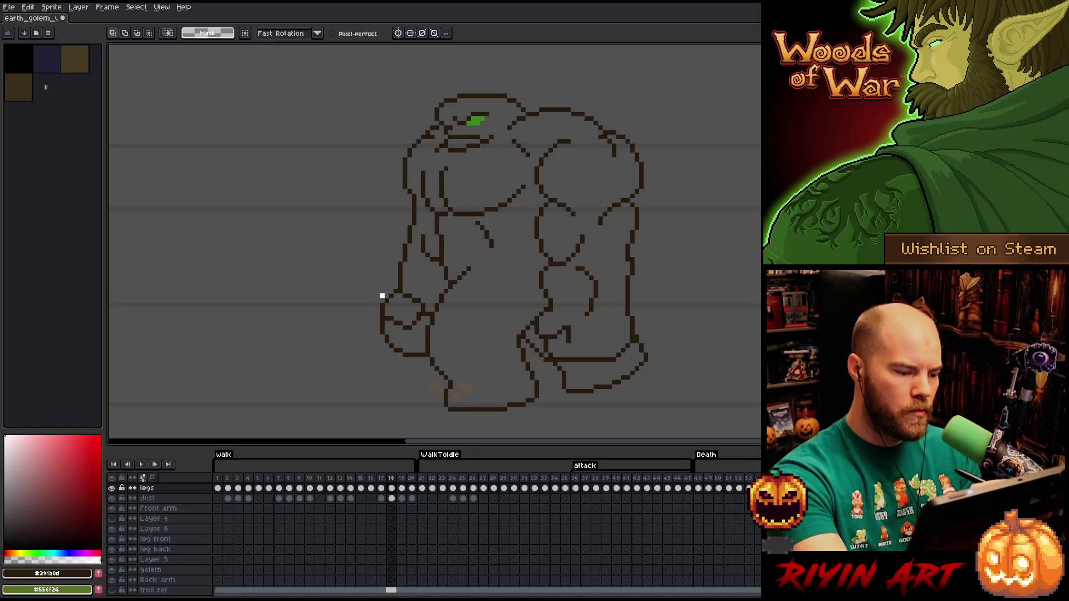
mouse_move(396, 296)
left_mouse_down()
mouse_move(436, 317)
mouse_move(368, 304)
left_mouse_up()
mouse_move(430, 291)
left_mouse_down()
mouse_move(446, 295)
mouse_move(433, 322)
left_mouse_up()
key("ctrl+d")
key("b")
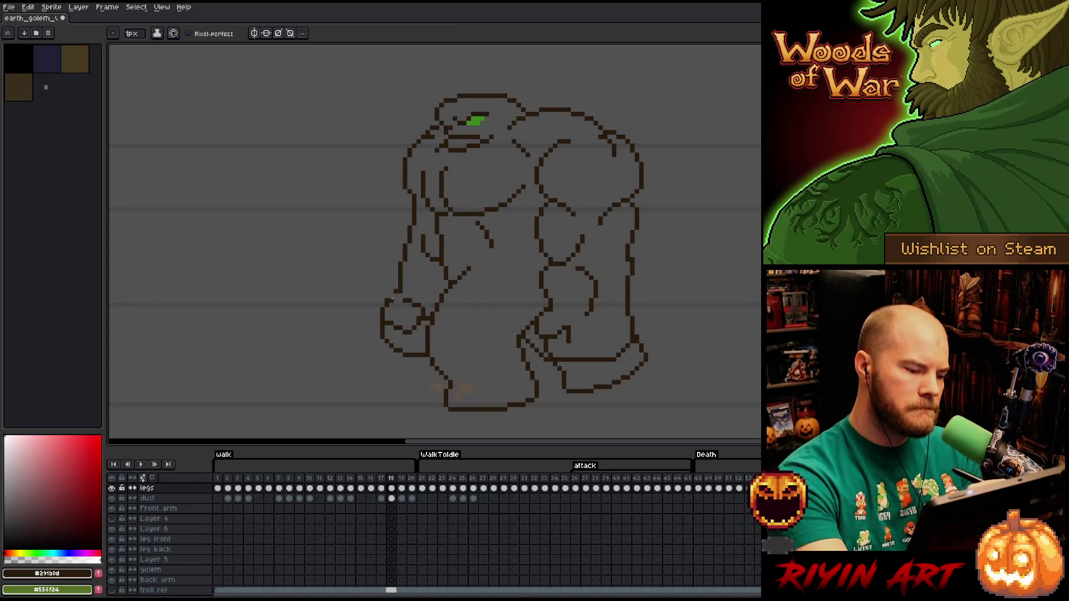
key("e")
key("b")
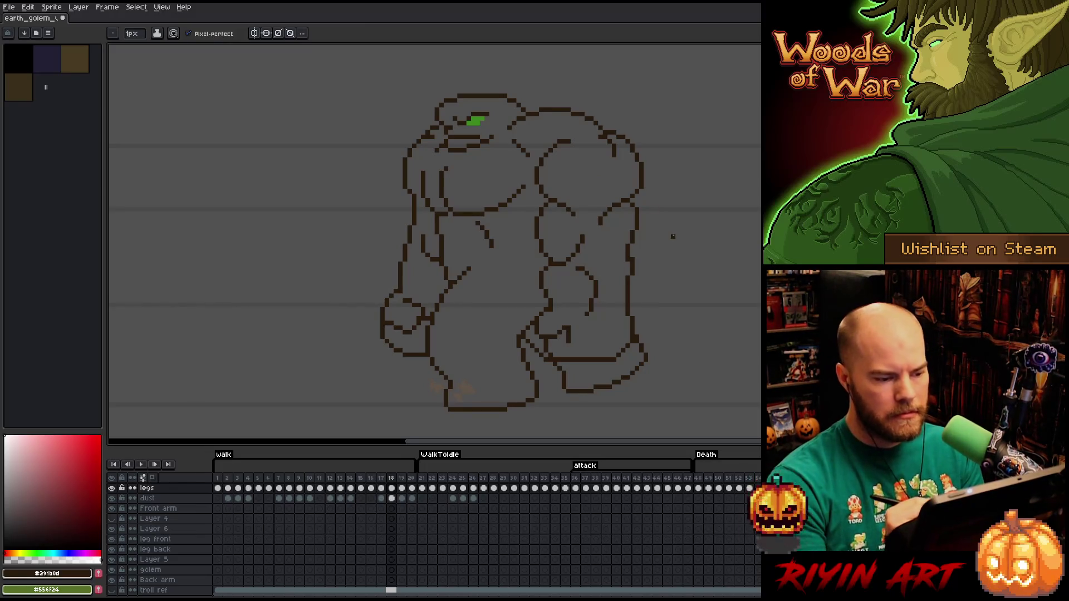
Try selections across the golem's legs and hips, then draw a stroke beside the left hand
key("m")
mouse_move(550, 314)
left_mouse_down()
mouse_move(354, 342)
mouse_move(360, 312)
left_mouse_up()
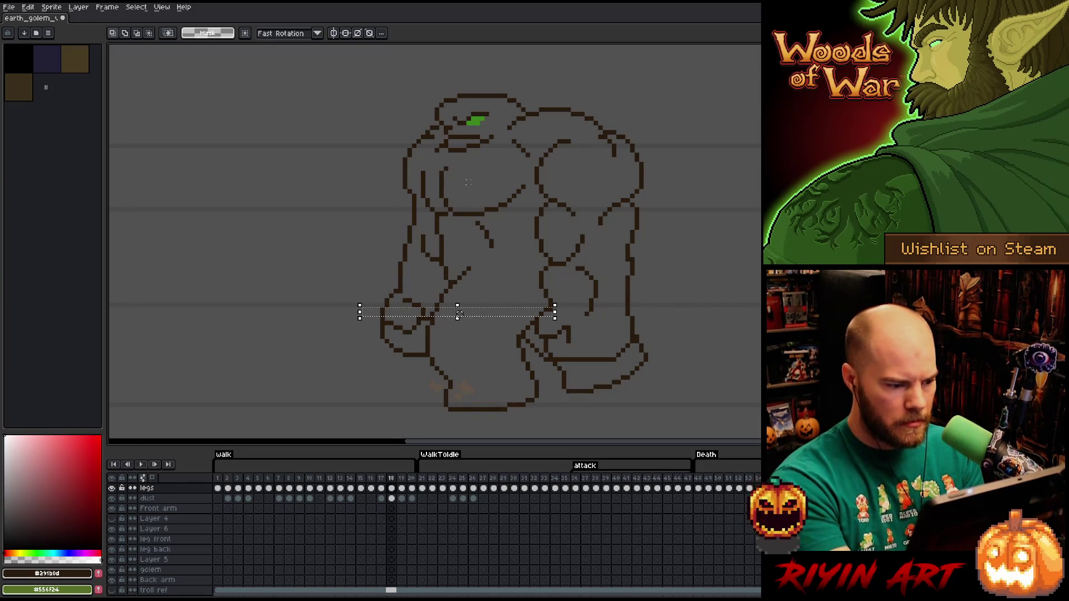
left_click(604, 303)
left_click_drag(570, 326, 350, 345)
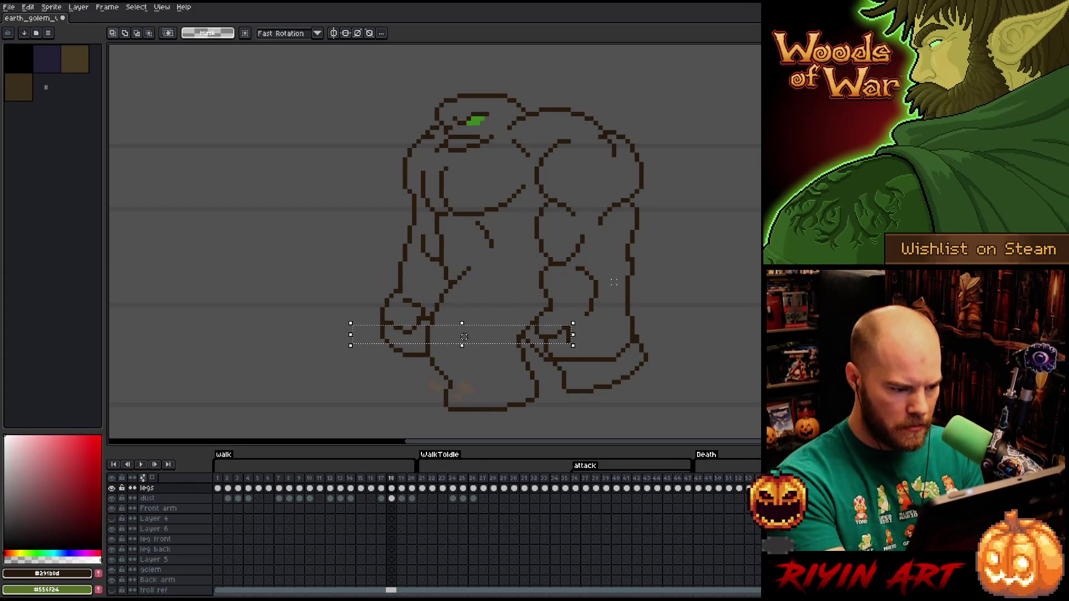
left_click_drag(554, 305, 359, 323)
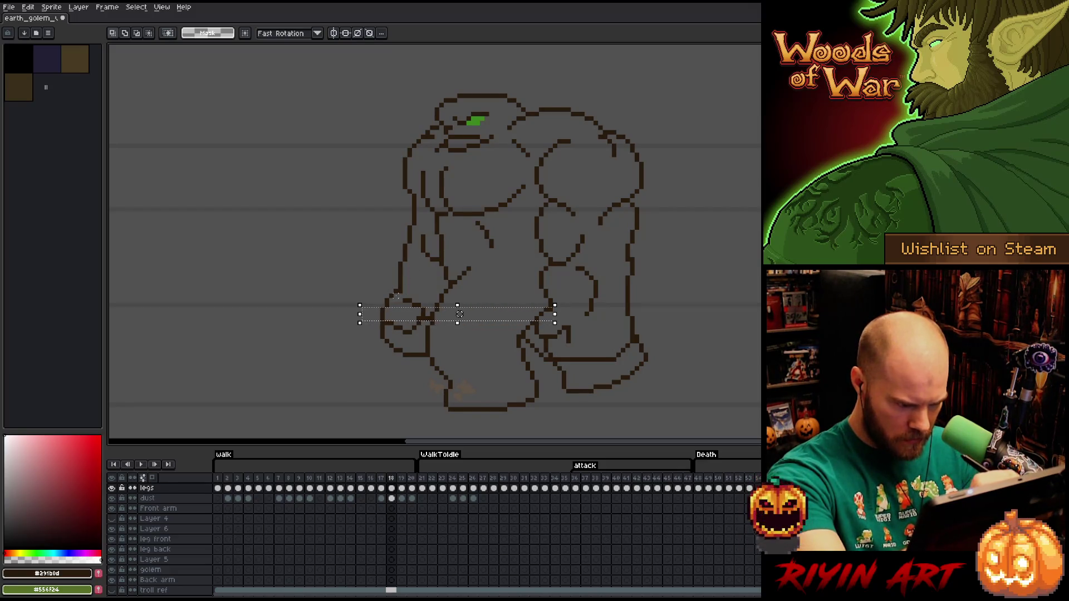
key("ctrl+d")
key("b")
mouse_move(398, 295)
left_mouse_down()
mouse_move(429, 305)
mouse_move(406, 306)
left_mouse_up()
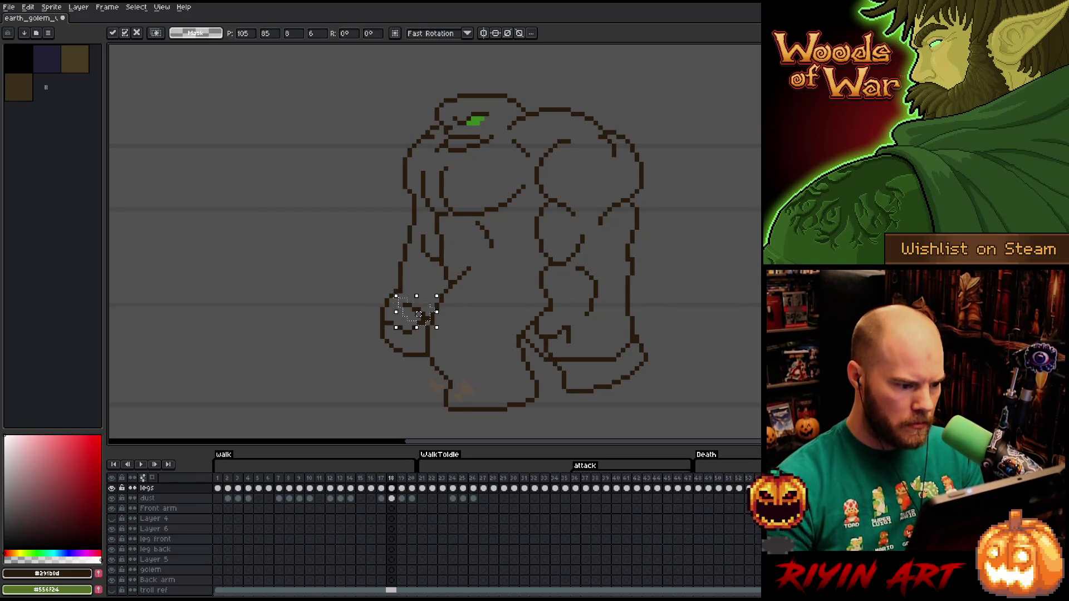
Select a band across the golem's legs and move it up onto the thighs
key("b")
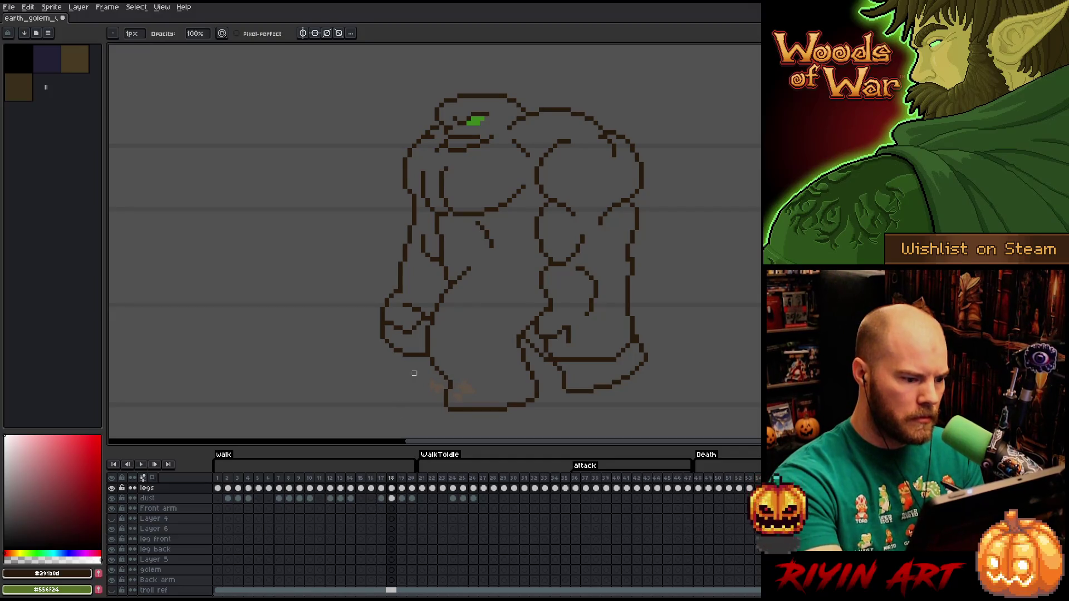
key("e")
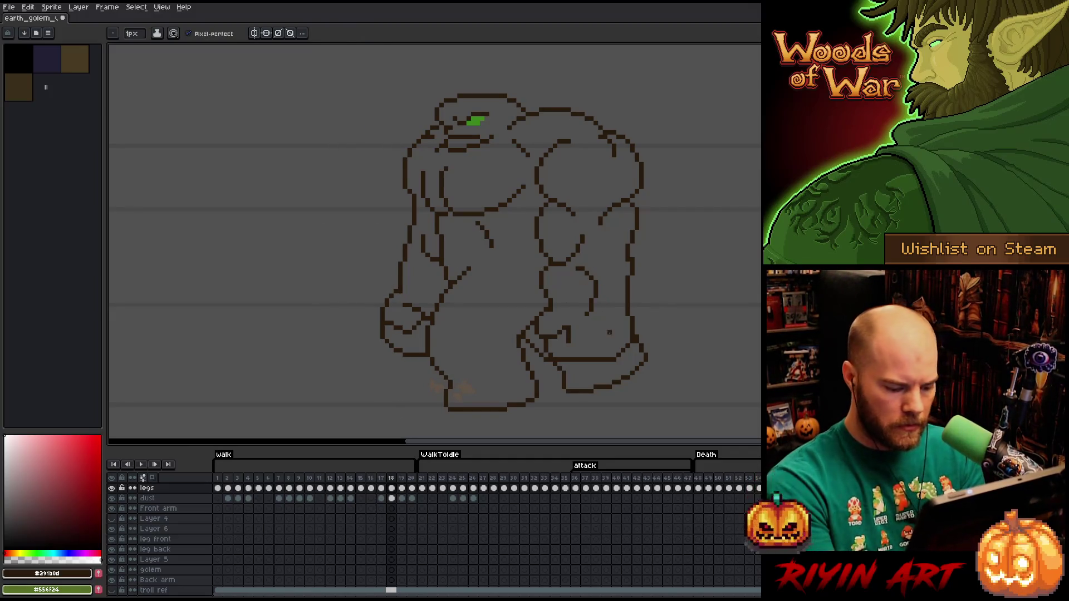
key("m")
mouse_move(557, 313)
left_mouse_down()
mouse_move(363, 364)
mouse_move(571, 328)
mouse_move(557, 320)
mouse_move(389, 340)
mouse_move(543, 314)
mouse_move(367, 337)
left_mouse_up()
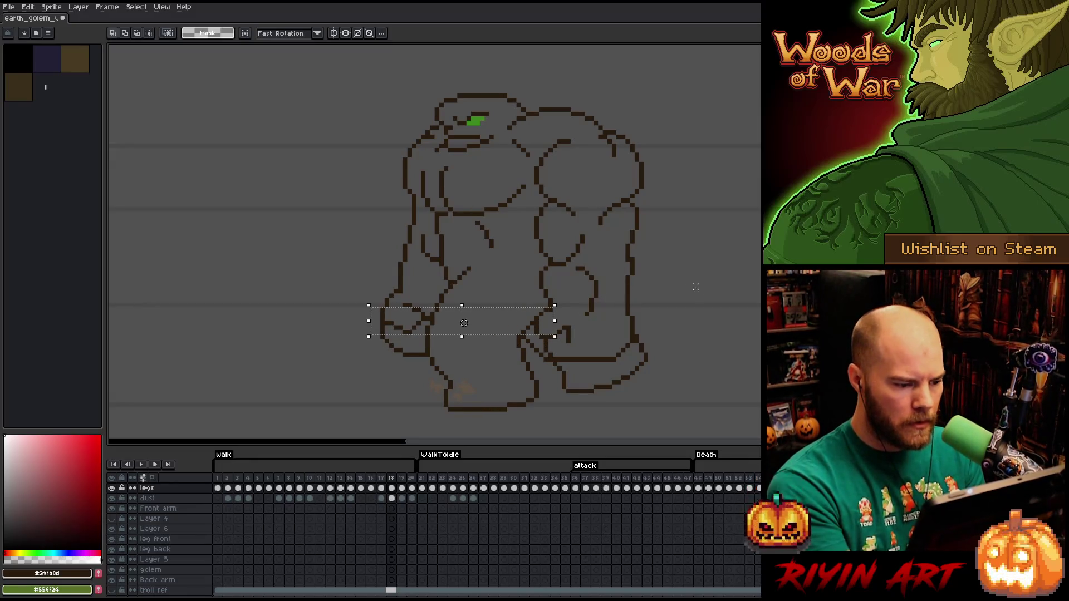
left_click_drag(555, 301, 328, 337)
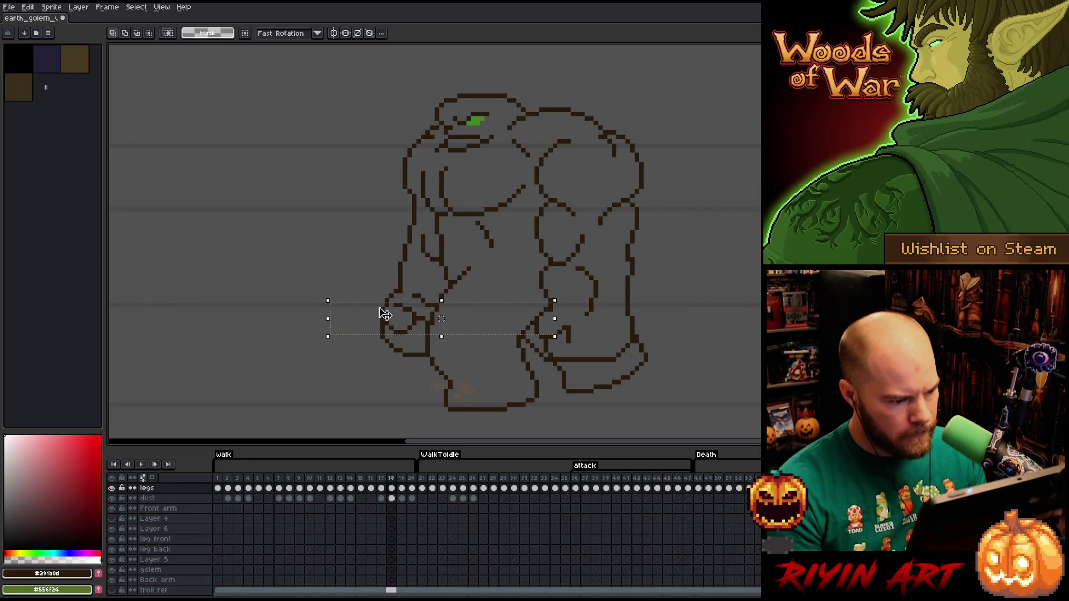
left_click_drag(396, 335, 397, 310)
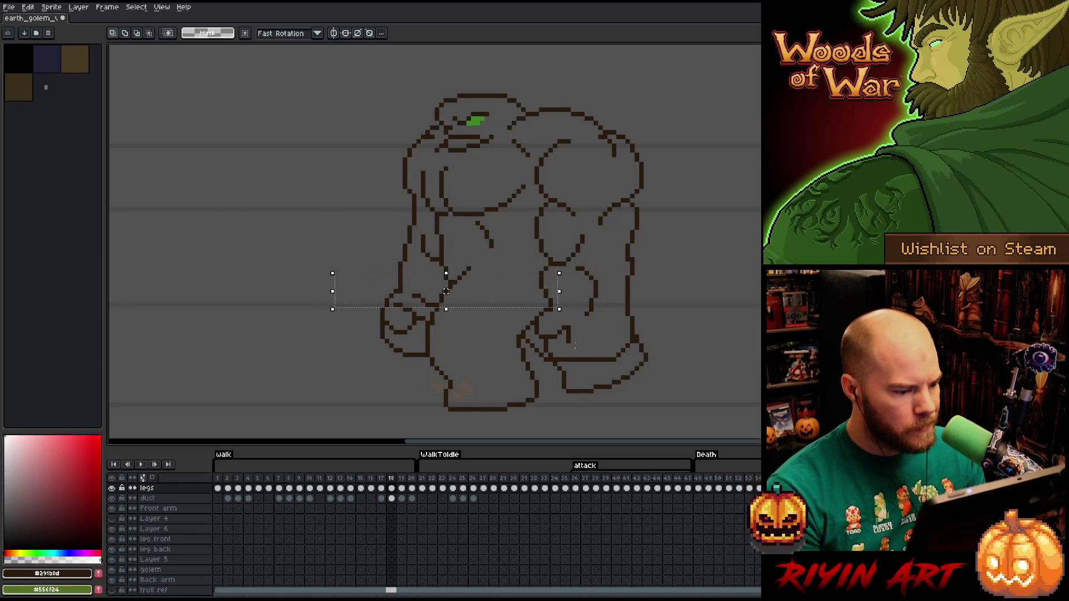
key("ctrl+d")
key("b")
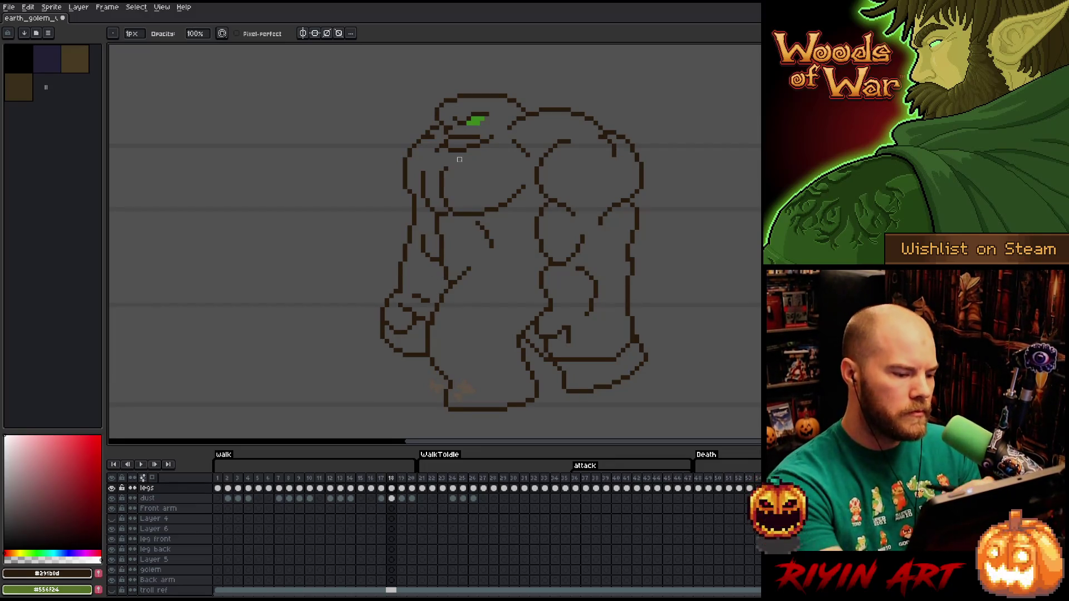
Save the sprite and erase a stray pixel on the golem's line art
key("ctrl+s")
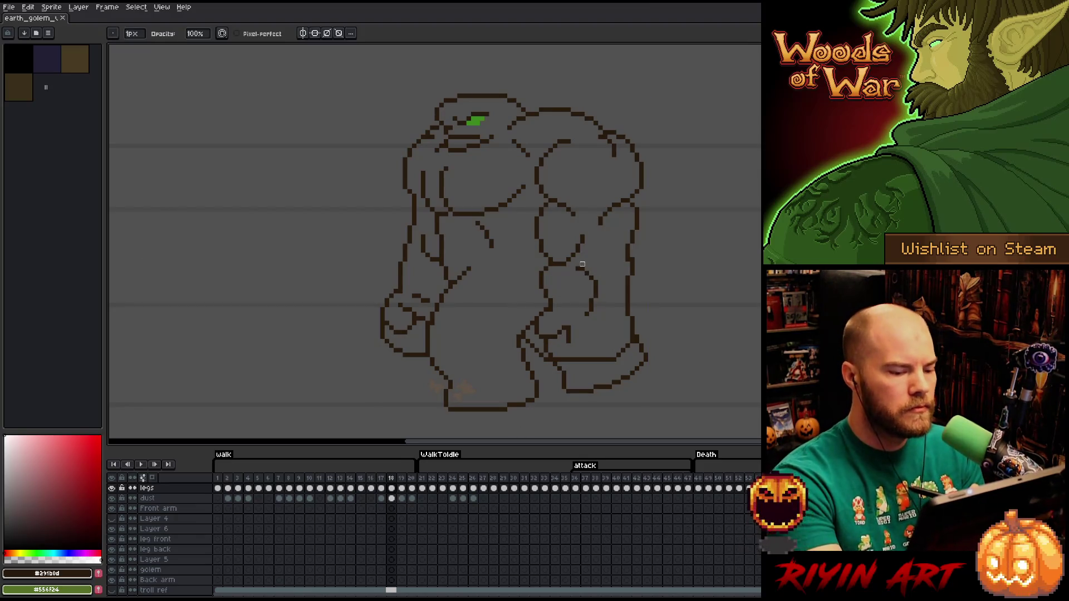
key("e")
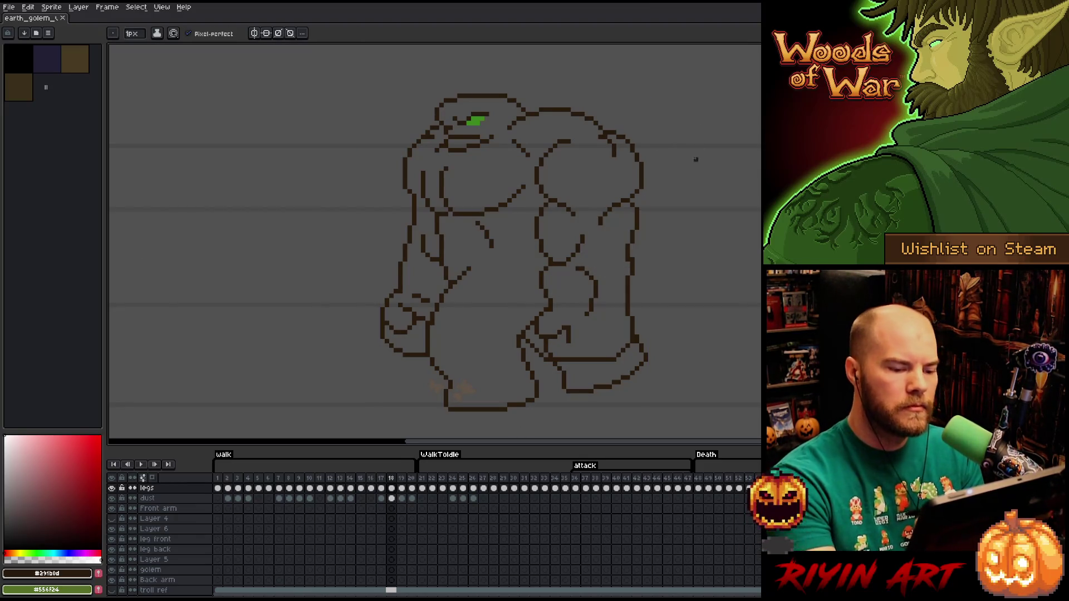
left_click(613, 355)
key("b")
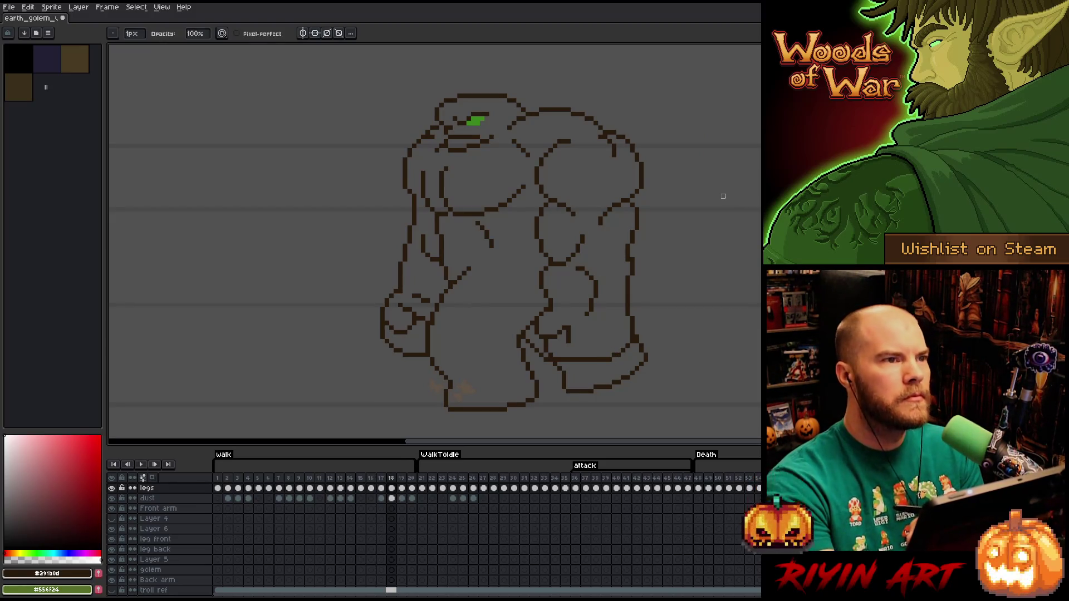
key("e")
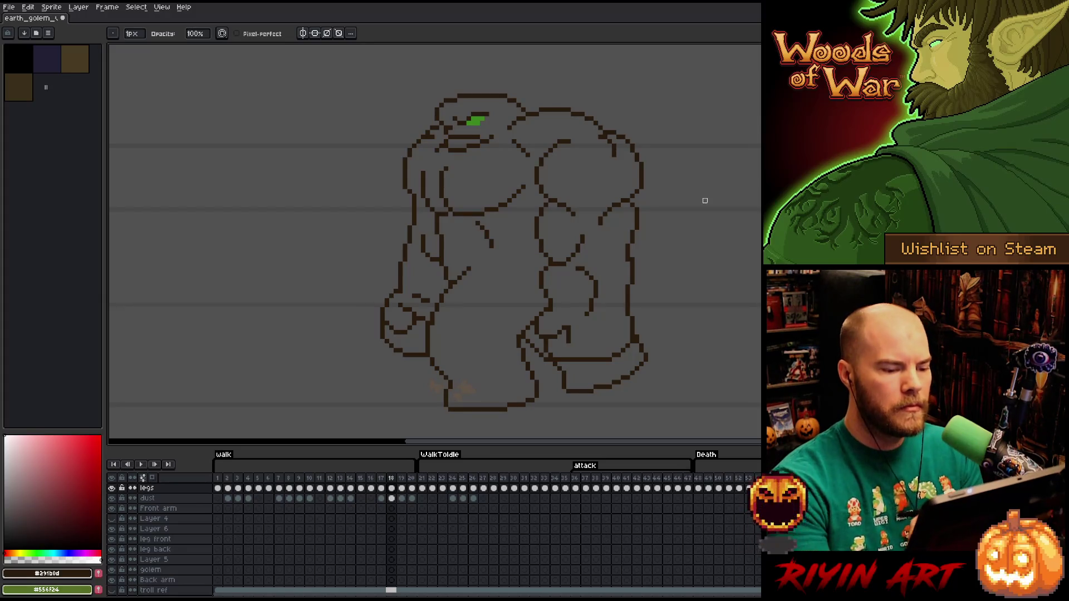
Select a band across the golem's waist and touch up the pixels there
key("m")
left_click_drag(558, 260, 342, 300)
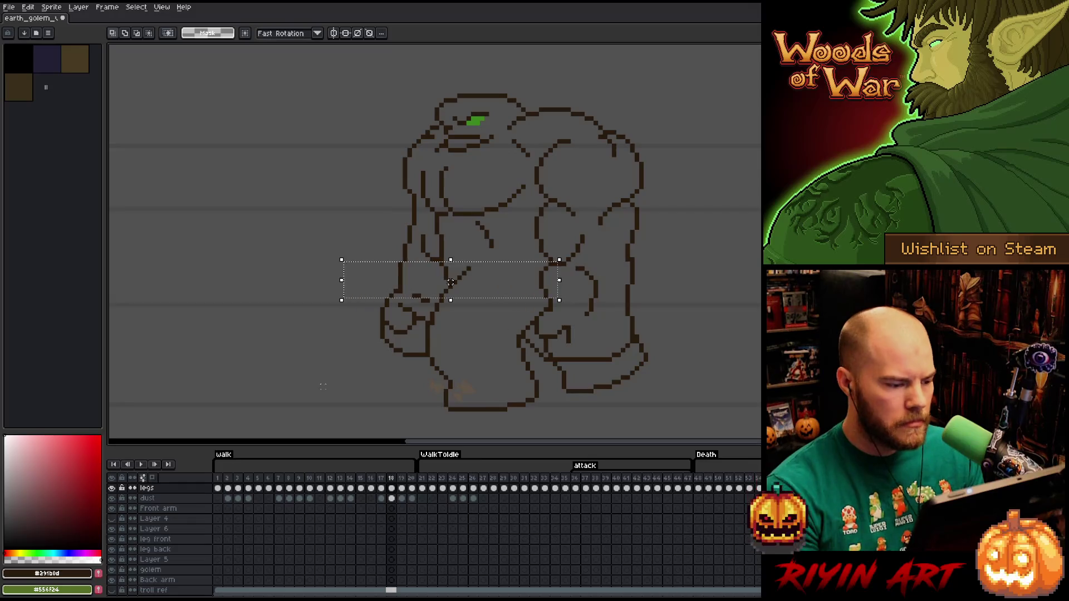
key("ctrl+d")
key("b")
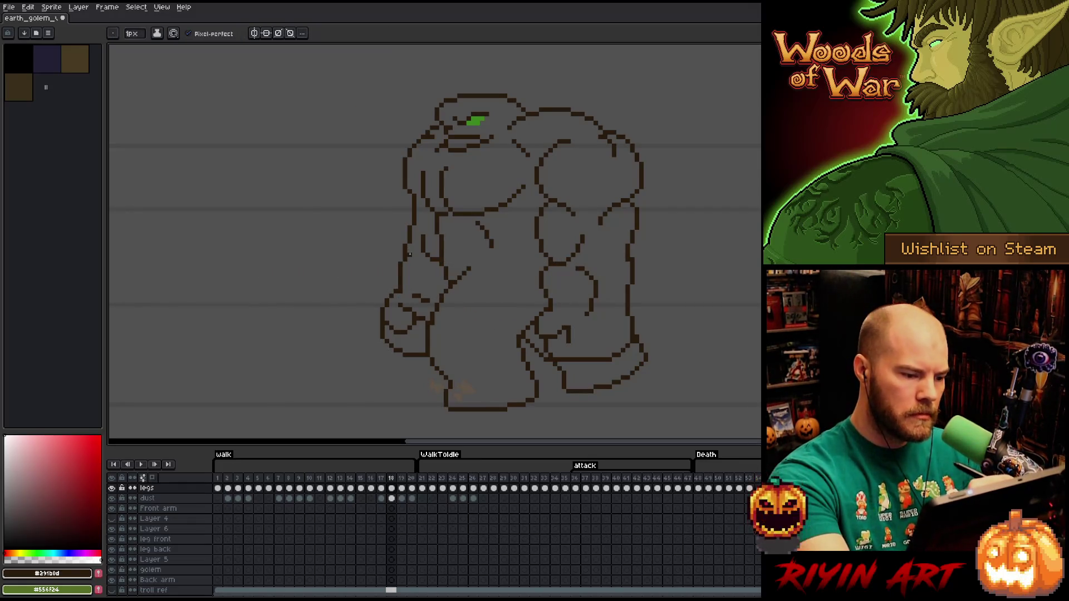
key("e")
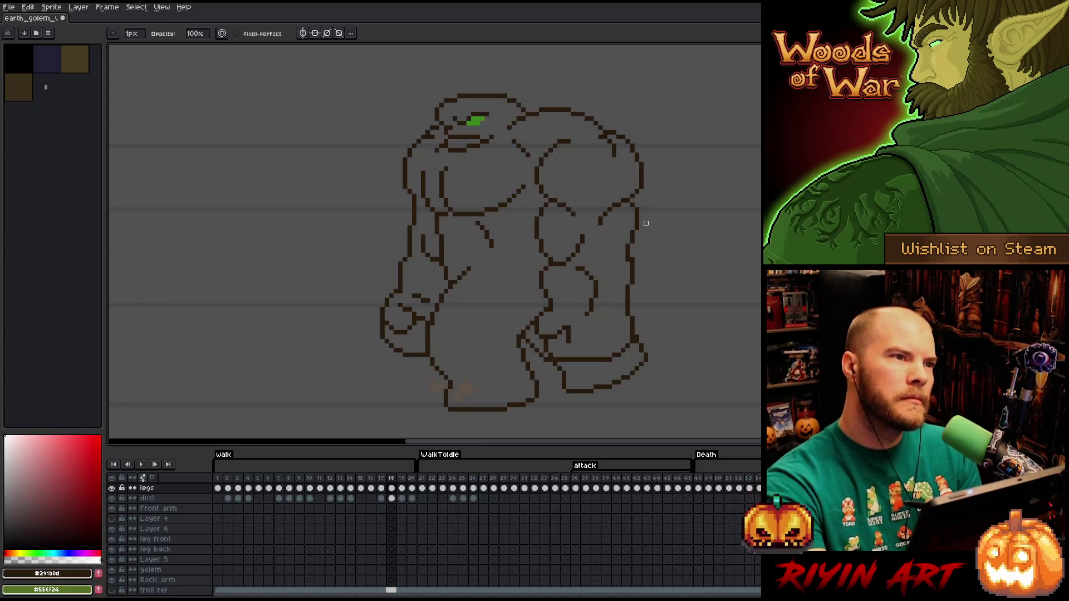
Marquee-check the golem's mid-body, left arm and waist, clearing each selection
key("m")
left_click_drag(550, 265, 355, 291)
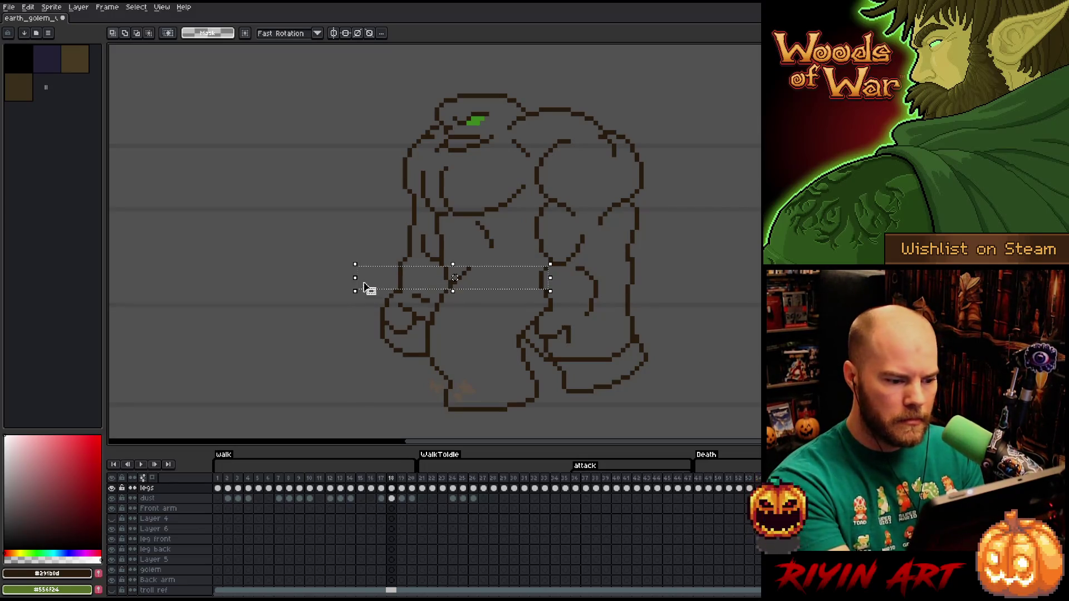
left_click_drag(566, 263, 409, 288)
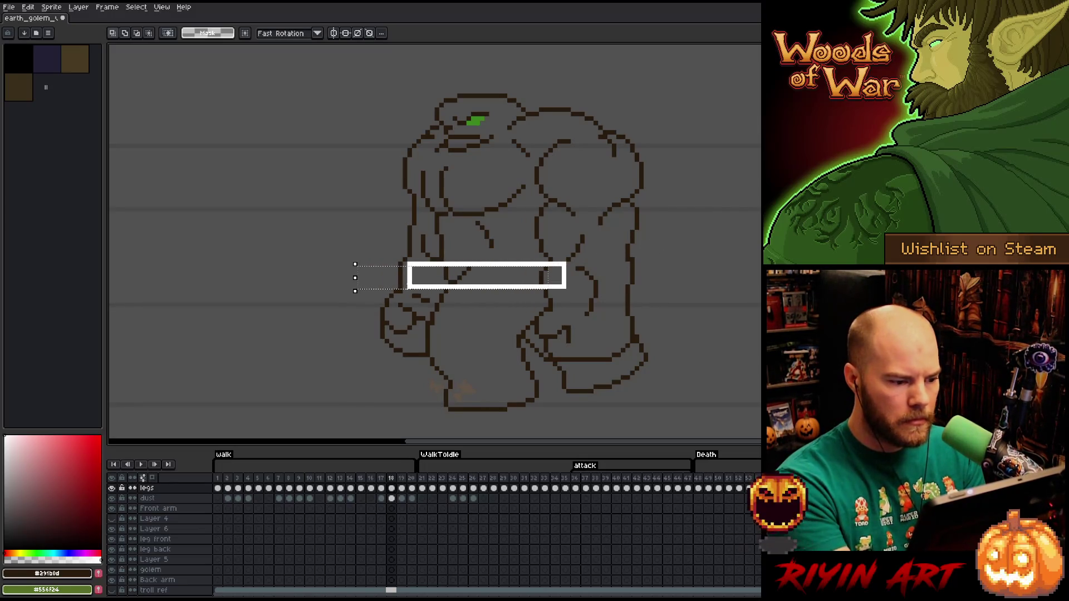
key("ctrl+d")
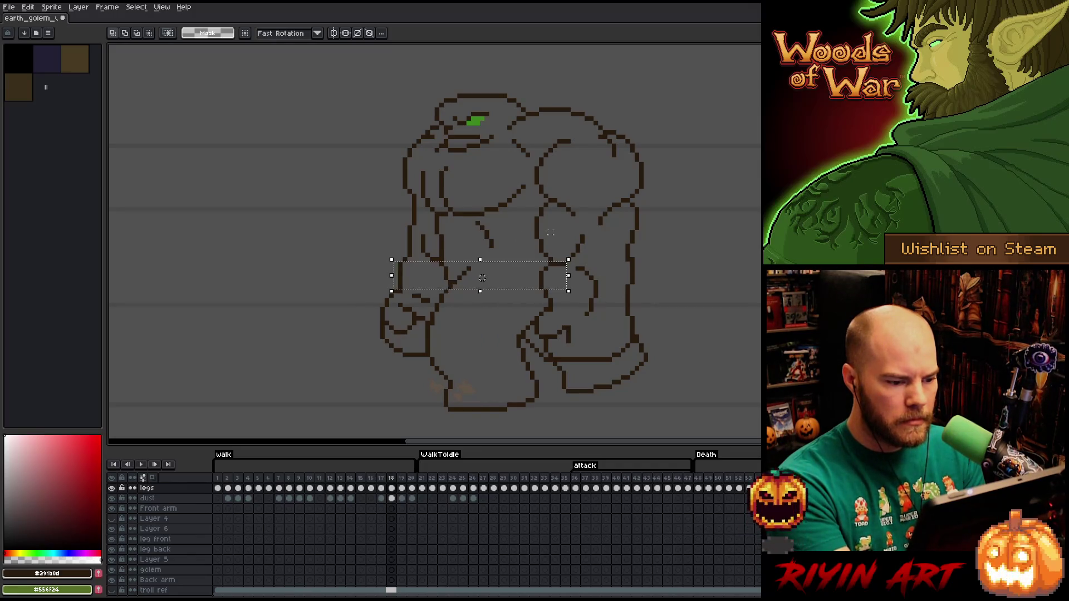
left_click_drag(392, 241, 419, 269)
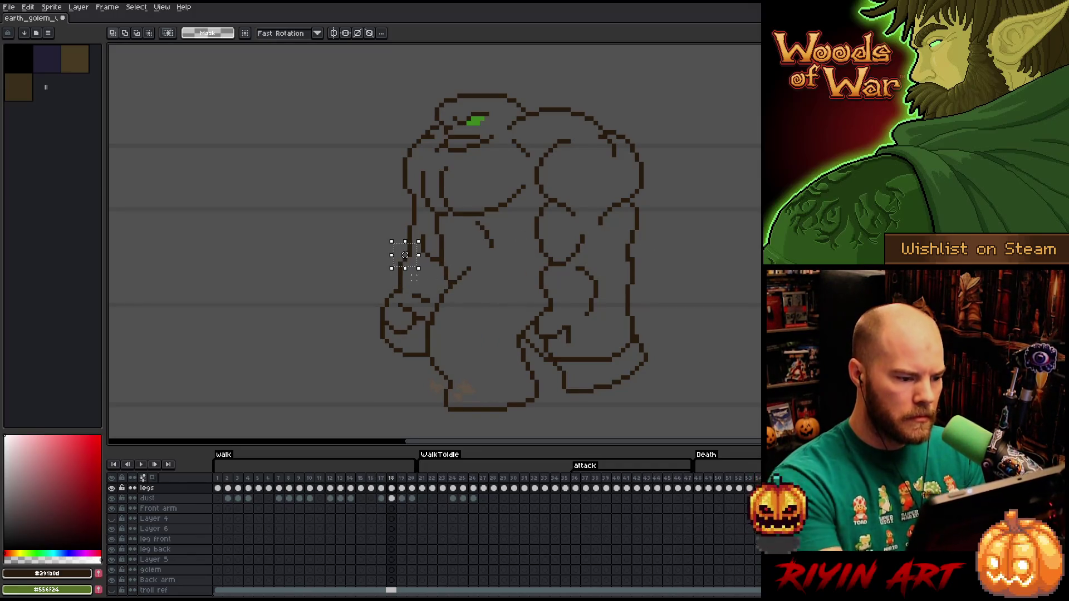
key("ctrl+d")
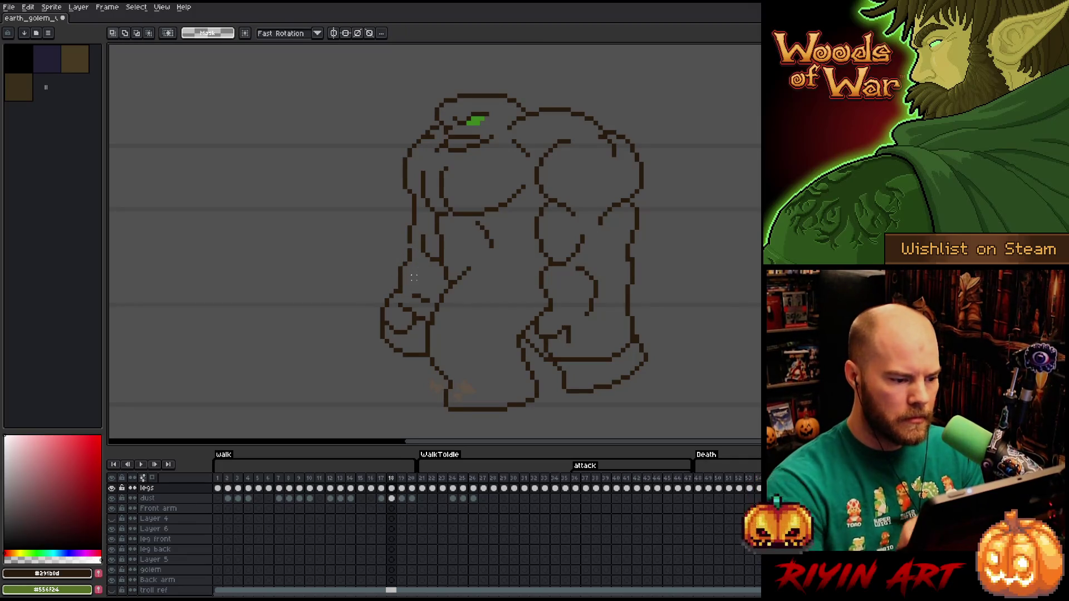
mouse_move(392, 273)
left_mouse_down()
mouse_move(582, 290)
mouse_move(538, 319)
mouse_move(350, 343)
left_mouse_up()
left_click(613, 222)
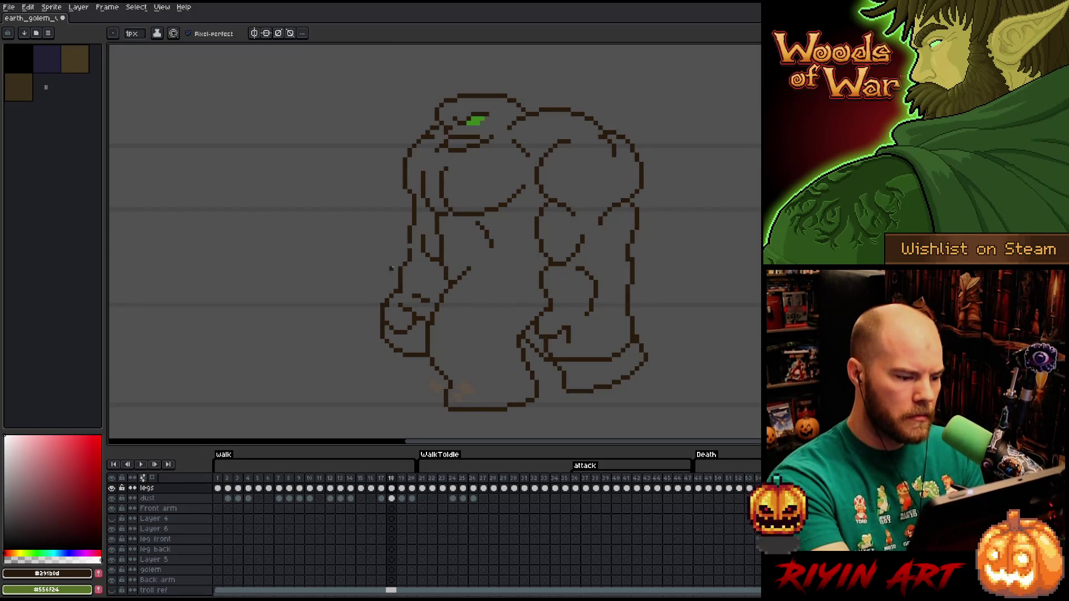
Inspect the left fist, lower fist and legs, and midsection with temporary selections
key("q")
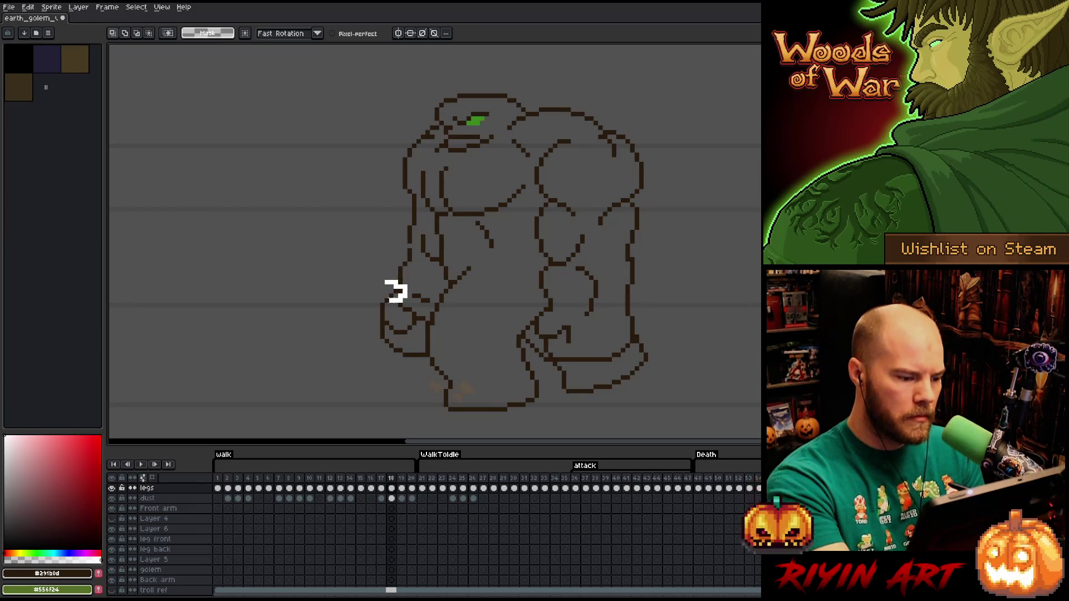
left_click_drag(410, 269, 368, 318)
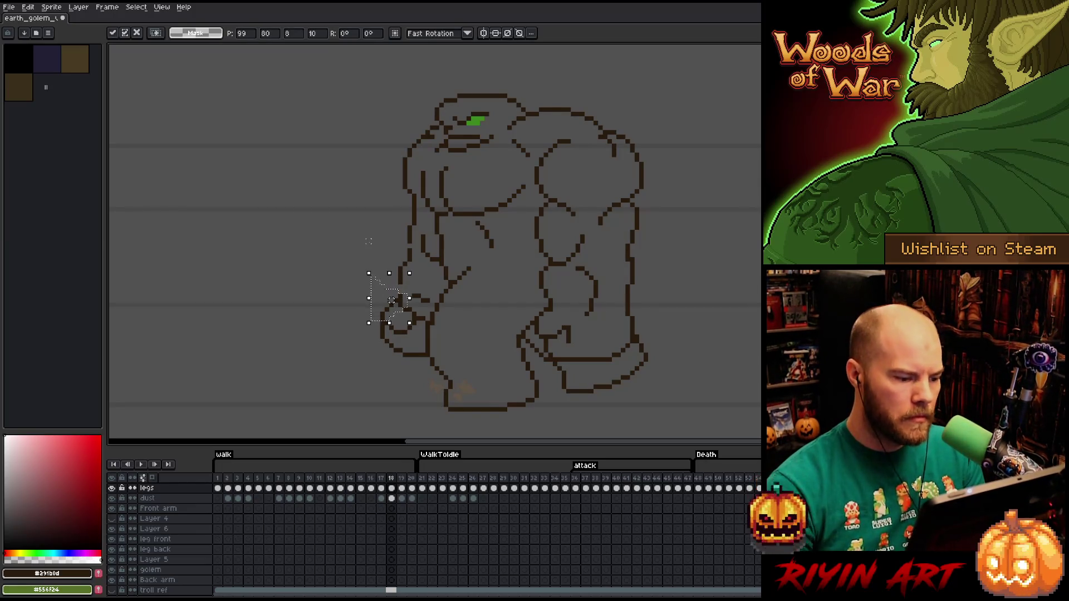
key("ctrl+d")
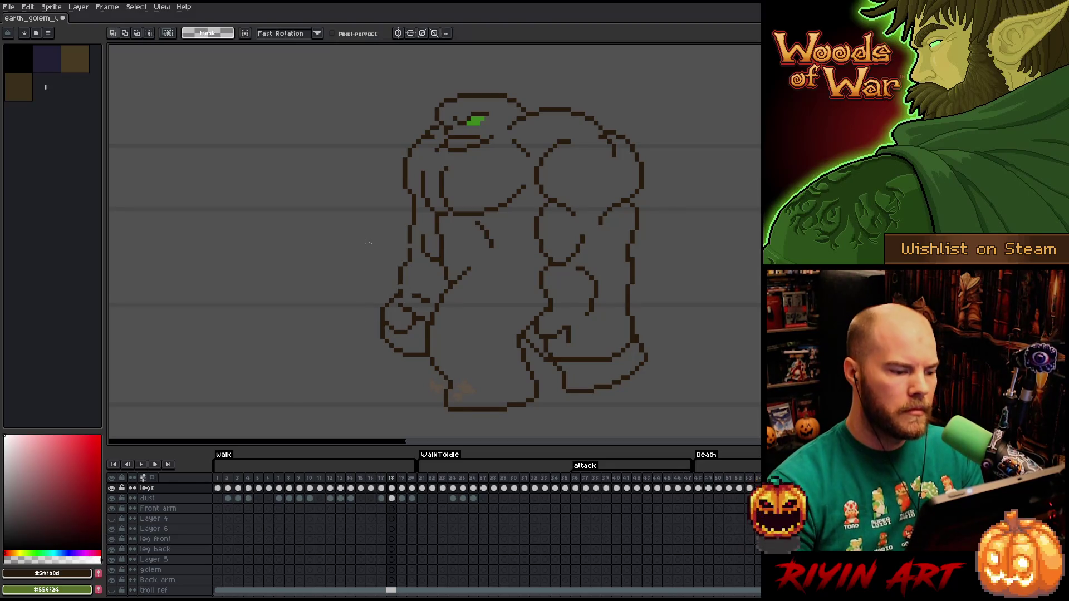
key("m")
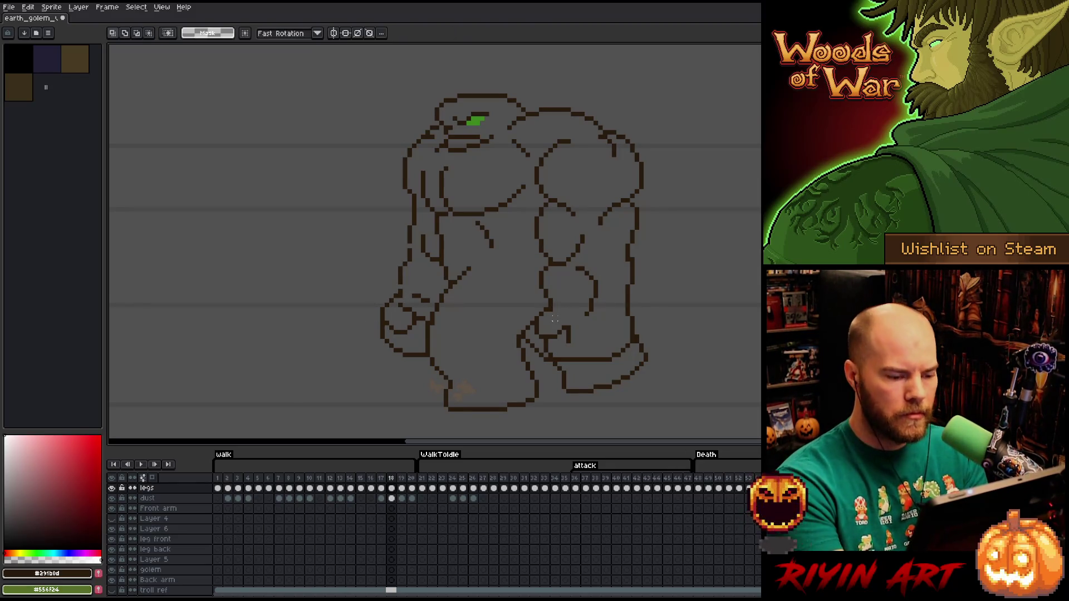
mouse_move(554, 305)
left_mouse_down()
mouse_move(489, 328)
mouse_move(356, 340)
left_mouse_up()
key("ctrl+d")
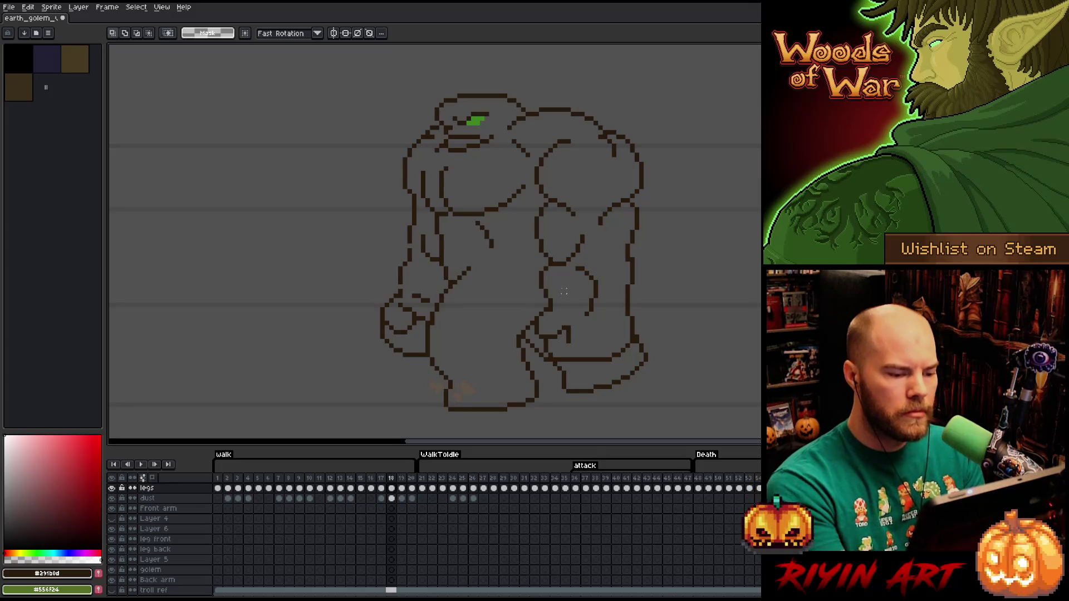
left_click_drag(555, 309, 360, 233)
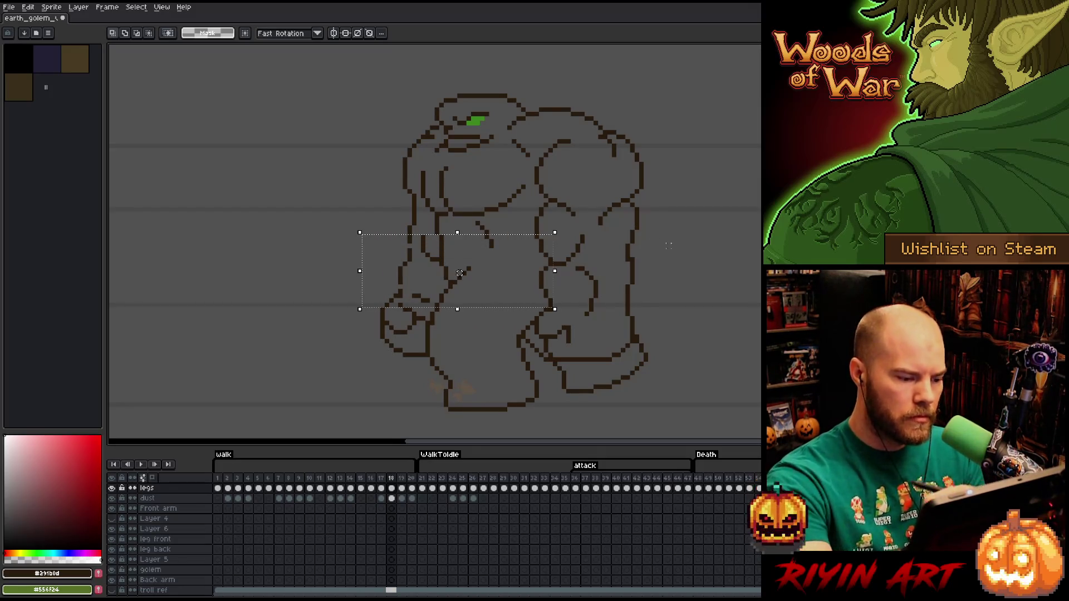
key("ctrl+d")
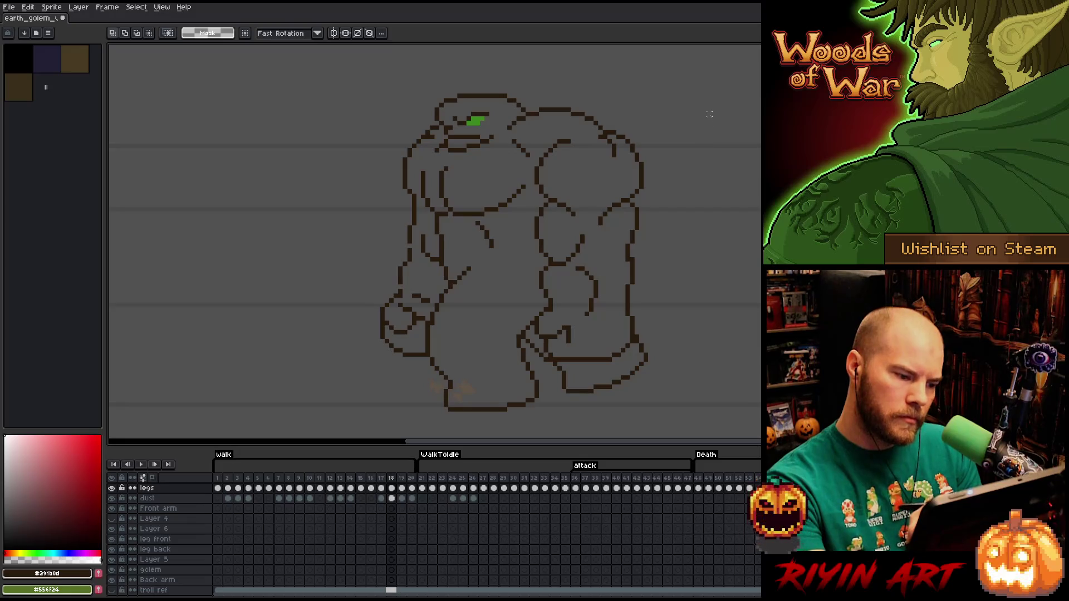
key("b")
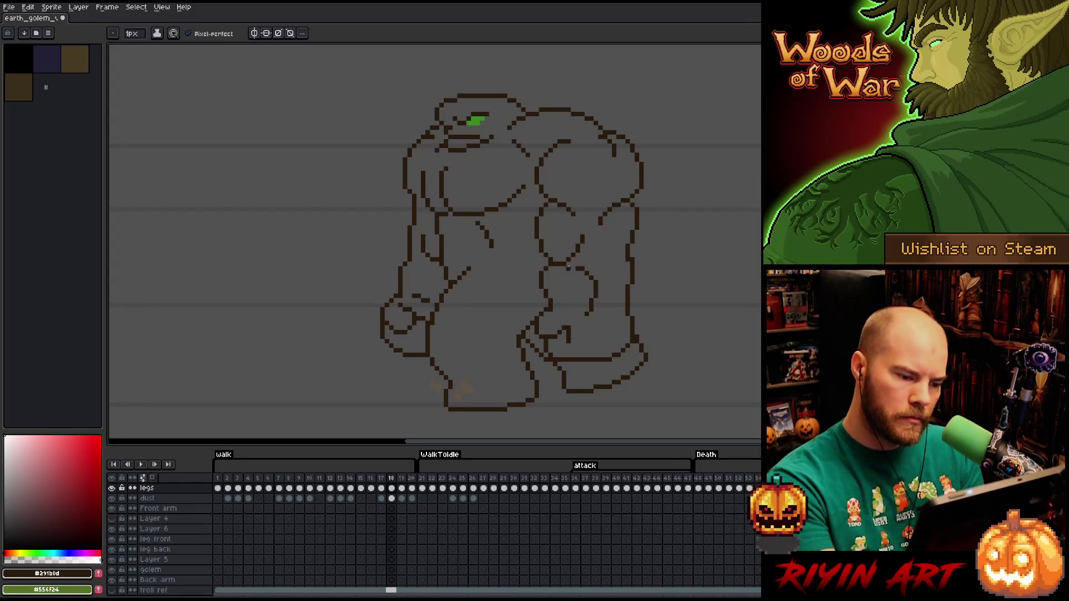
Check the waist band and upper torso, then fix torso lines with pencil and eraser
key("m")
left_click_drag(553, 268, 378, 299)
left_click_drag(566, 263, 386, 287)
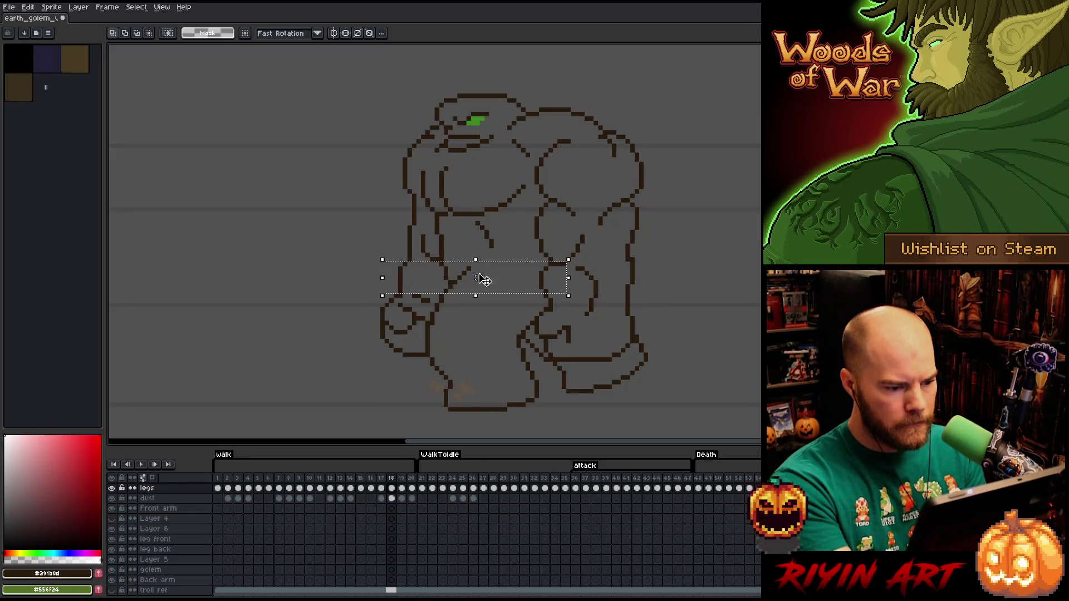
left_click(550, 168)
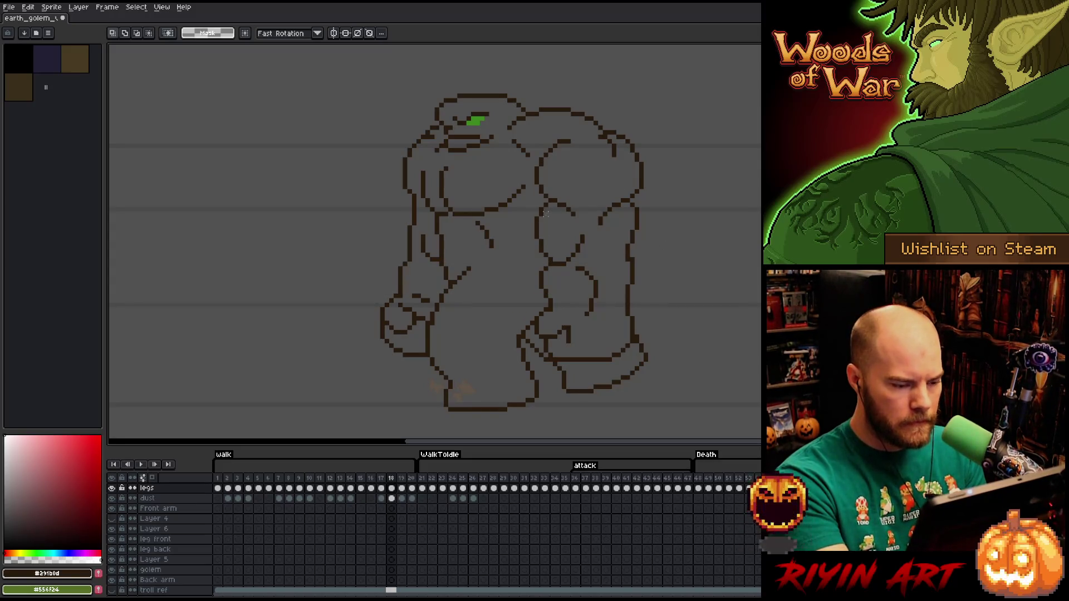
left_click_drag(549, 202, 359, 256)
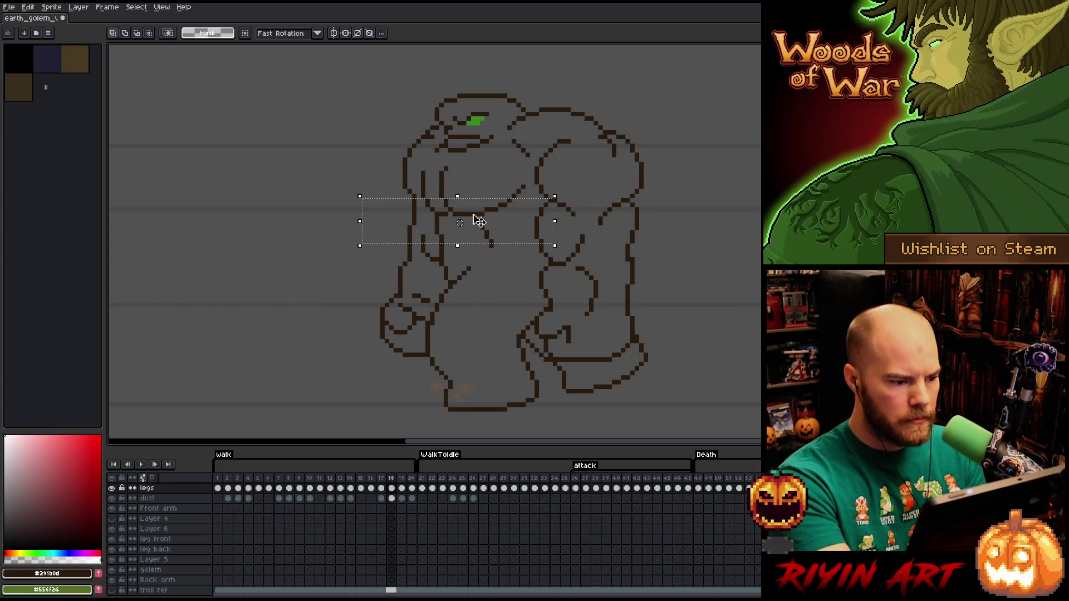
left_click(486, 211)
key("b")
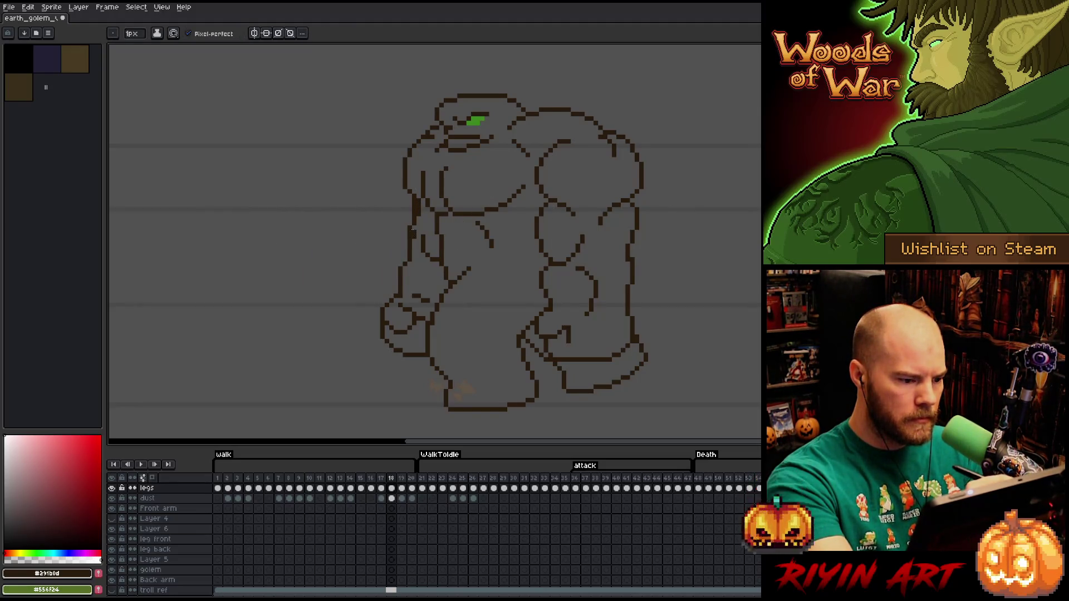
key("e")
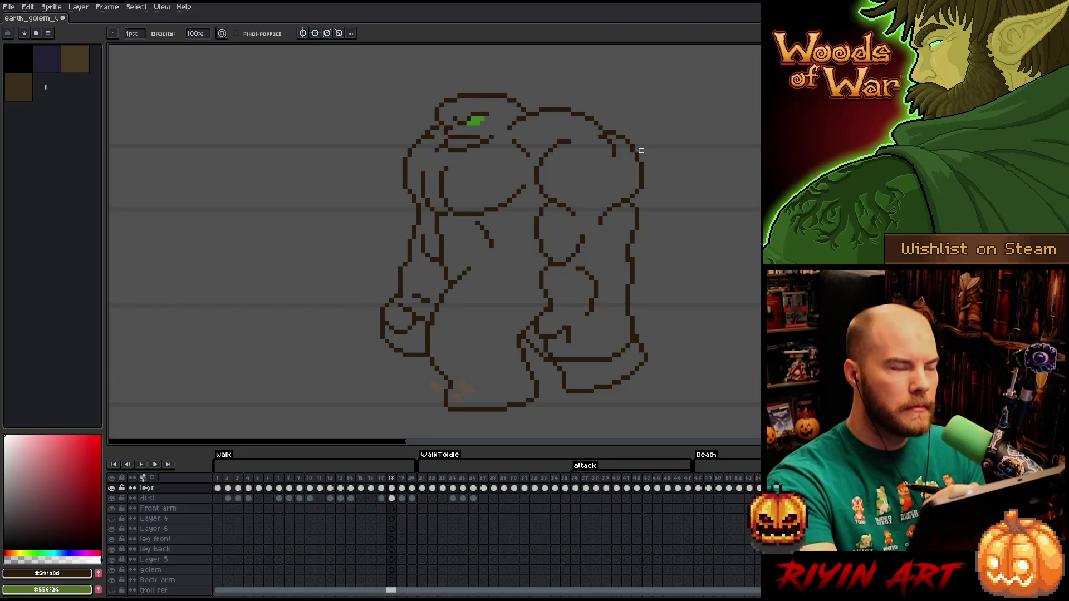
Touch up the right arm's interior lines with pencil and eraser, then save the sprite
key("b")
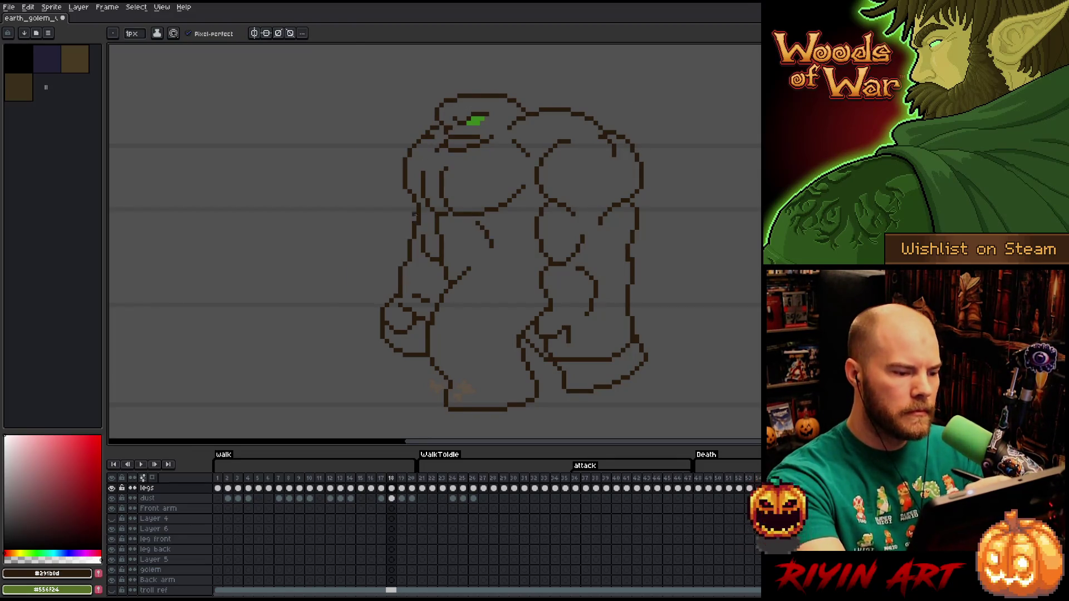
key("e")
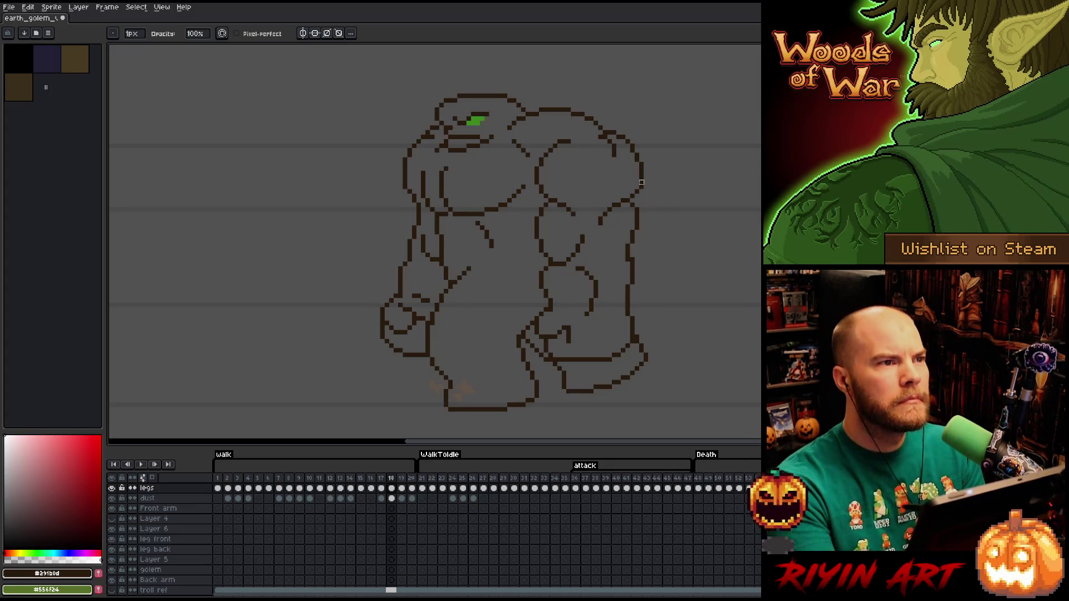
key("b")
key("e")
key("b")
key("ctrl+s")
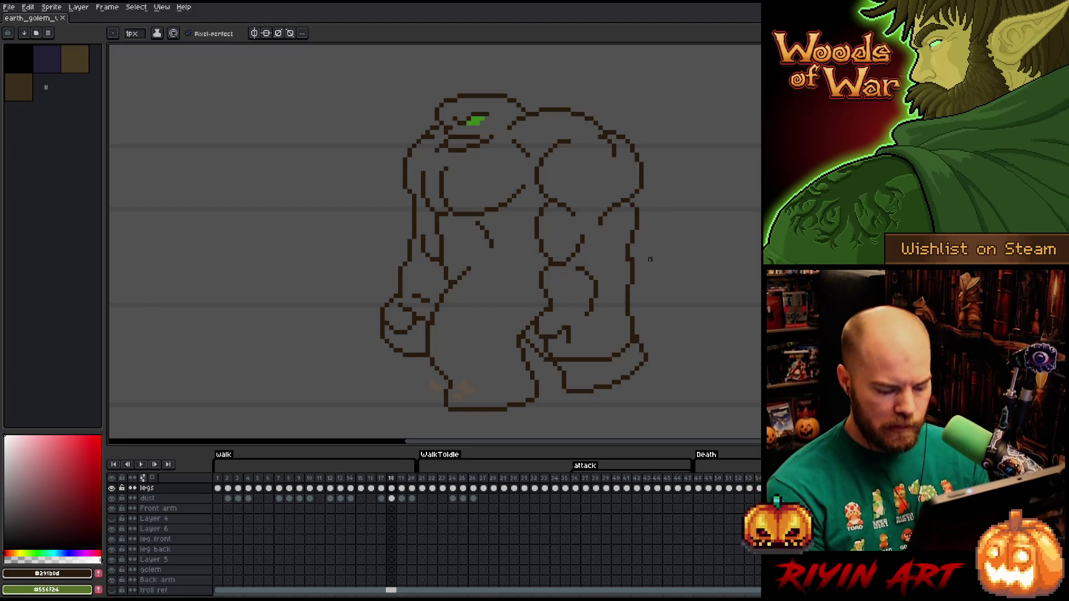
Restore the removed arm line pixels with undo, rework them with pencil and eraser, and save
key("m")
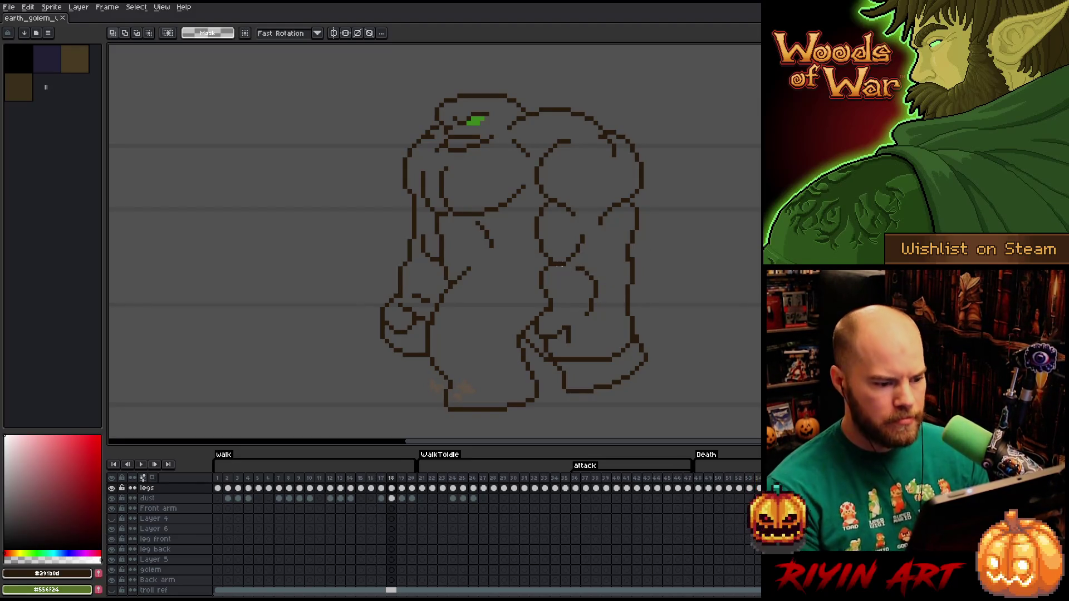
mouse_move(560, 269)
left_mouse_down()
mouse_move(520, 309)
mouse_move(378, 318)
left_mouse_up()
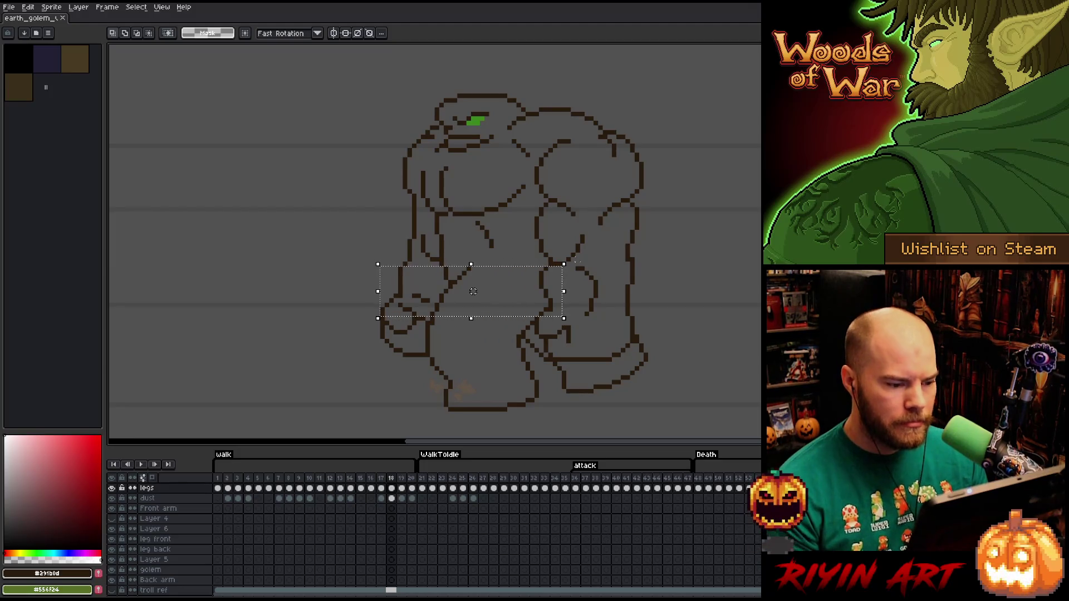
key("ctrl+d")
left_click_drag(397, 260, 486, 285)
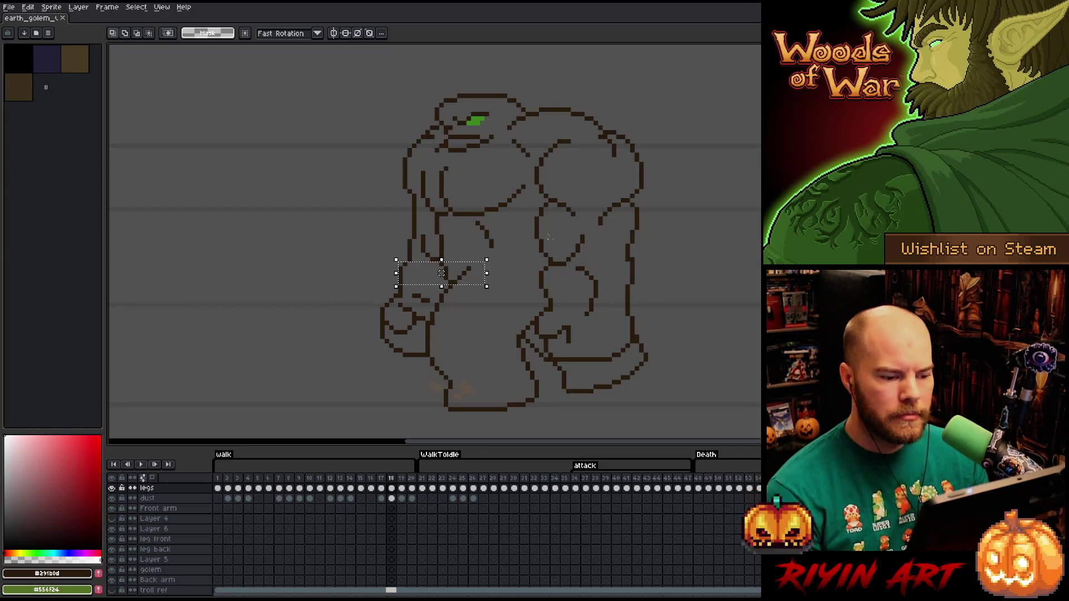
key("ctrl+z")
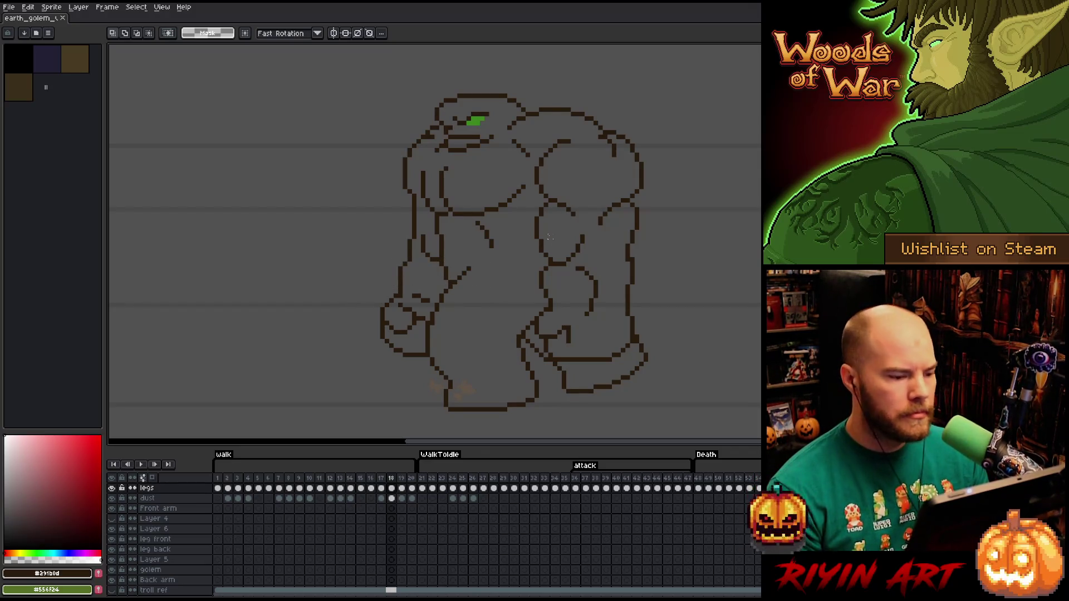
key("b")
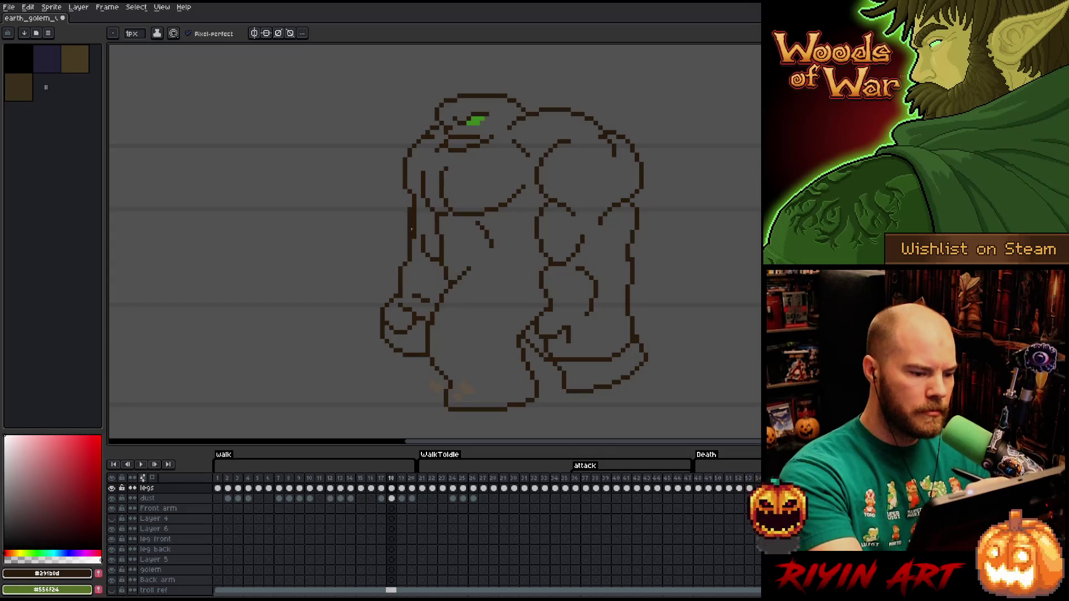
key("e")
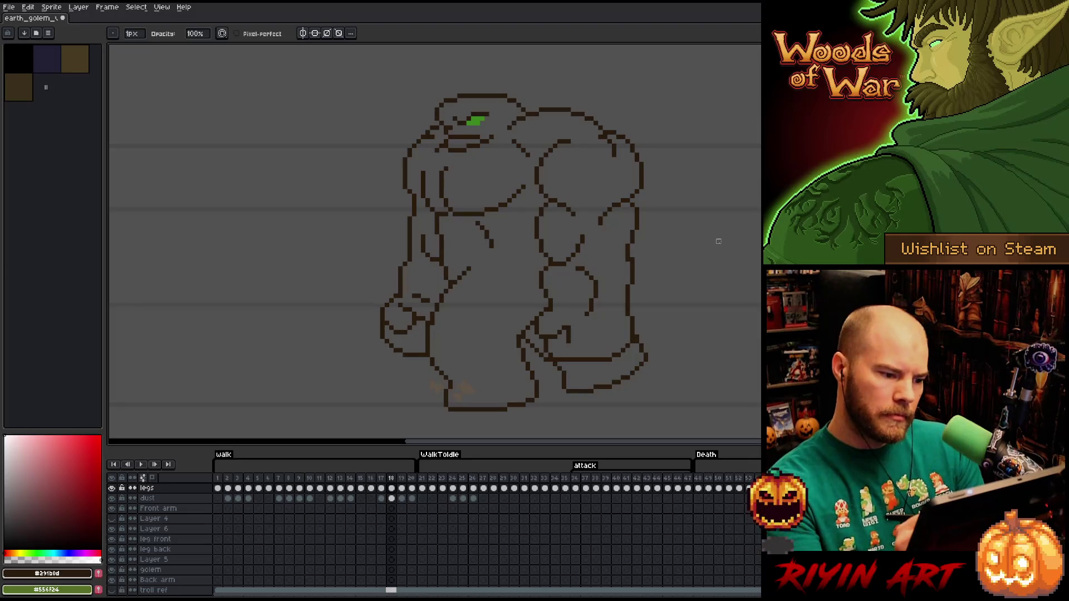
key("ctrl+s")
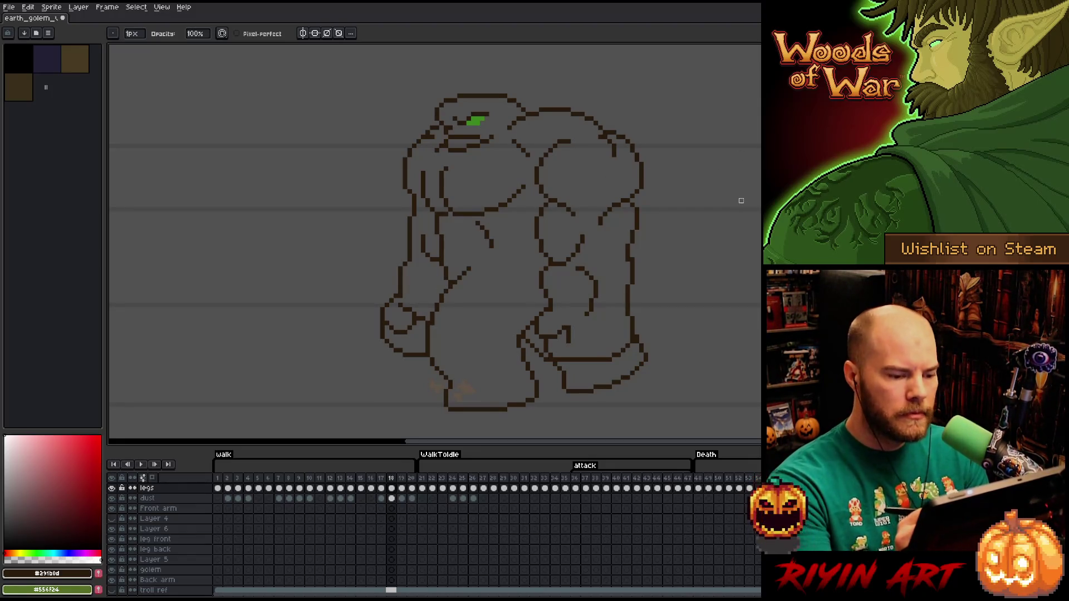
Make further pixel fixes, then marquee-select the torso and the area around the right leg
key("b")
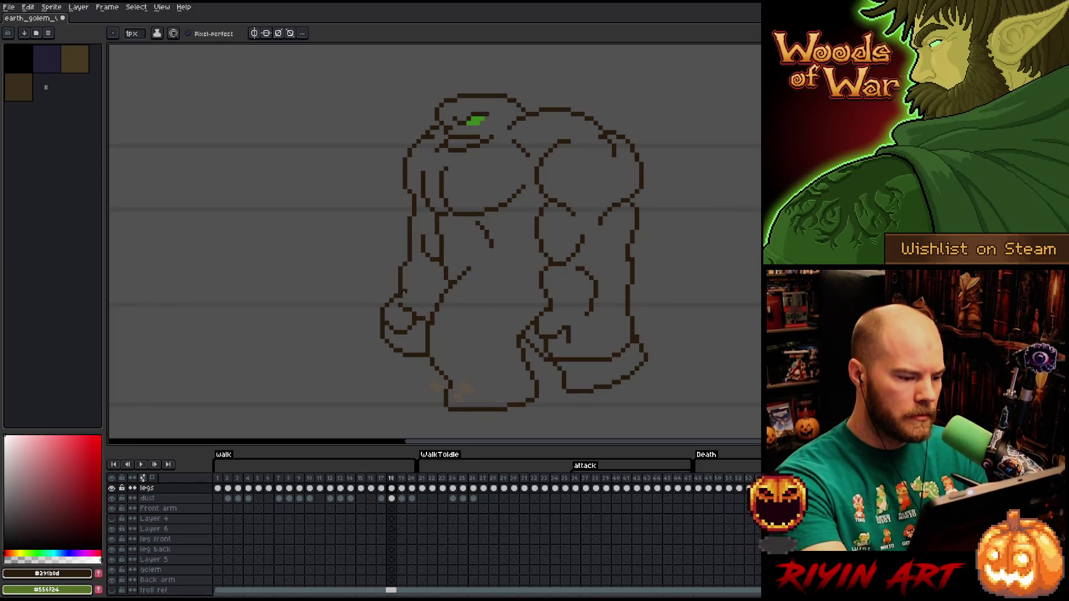
key("e")
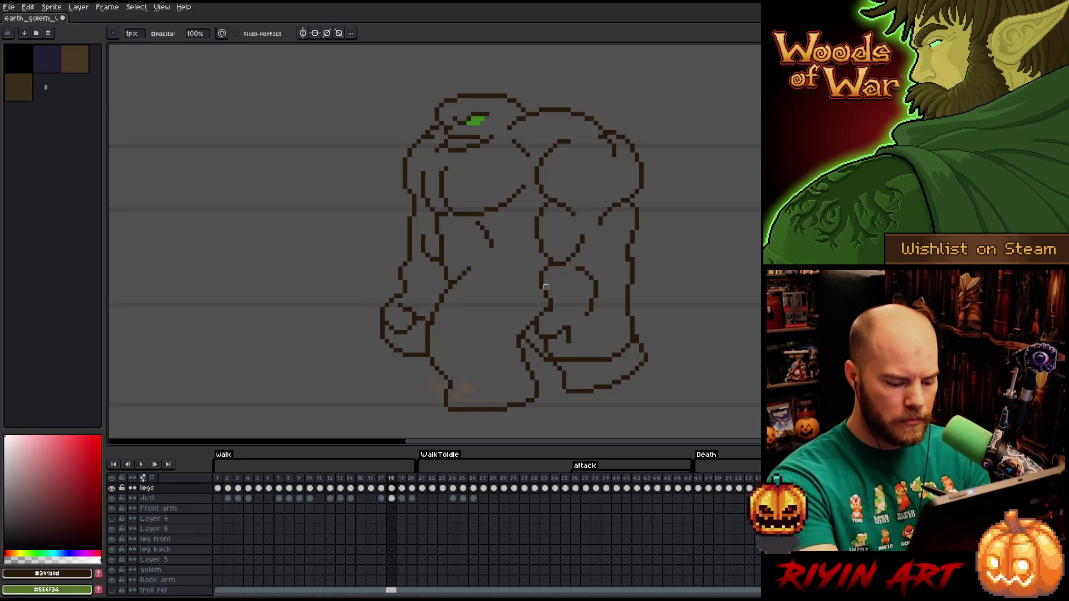
key("m")
left_click_drag(521, 277, 378, 236)
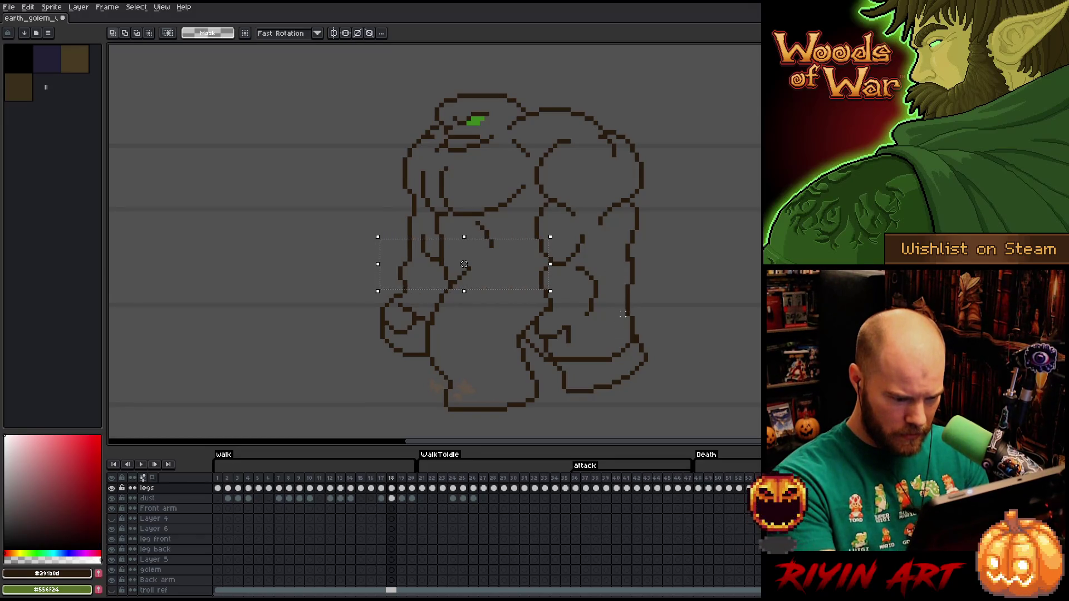
mouse_move(616, 362)
left_mouse_down()
mouse_move(536, 310)
mouse_move(458, 296)
mouse_move(434, 311)
mouse_move(421, 303)
left_mouse_up()
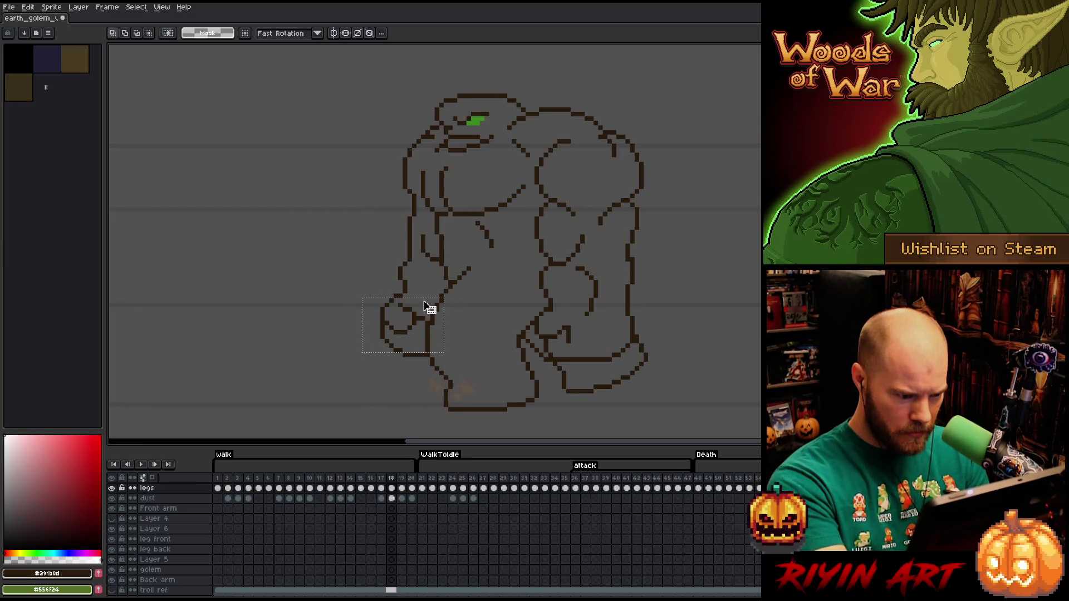
Lasso the front hand and nudge it slightly lower, then box-select the left fist
mouse_move(430, 310)
left_mouse_down()
mouse_move(616, 312)
mouse_move(423, 317)
mouse_move(426, 302)
left_mouse_up()
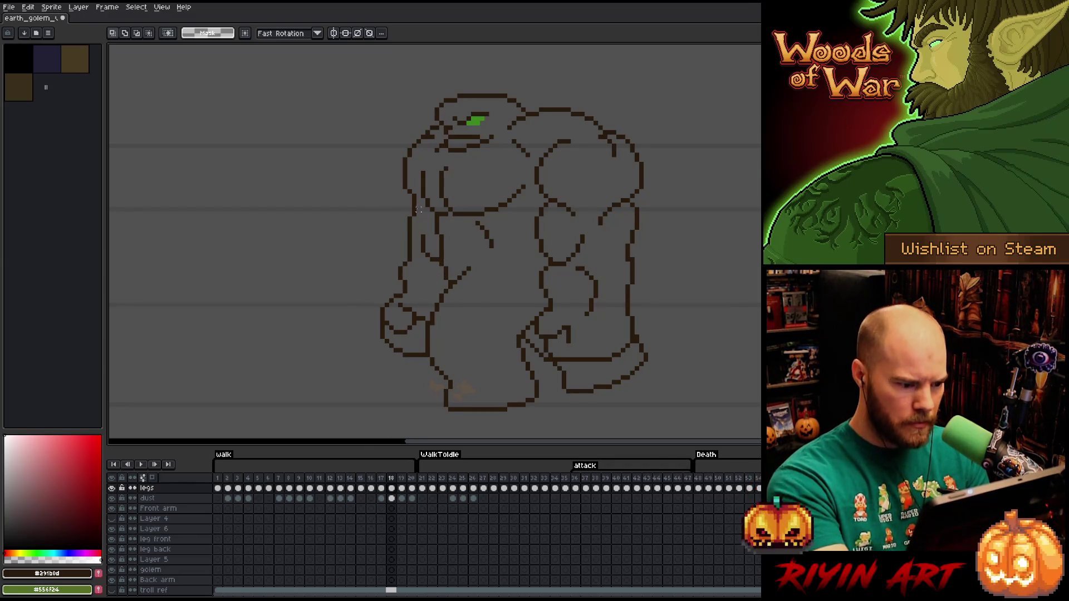
key("b")
mouse_move(392, 289)
left_mouse_down()
mouse_move(417, 298)
mouse_move(429, 321)
mouse_move(423, 352)
mouse_move(394, 334)
mouse_move(384, 342)
mouse_move(371, 272)
left_mouse_up()
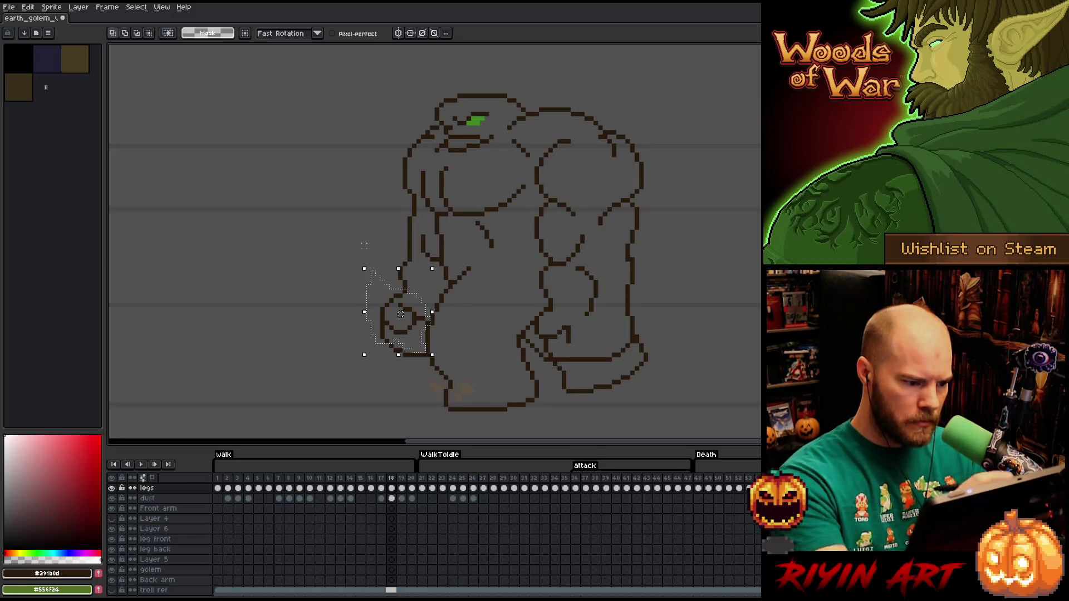
left_click_drag(401, 313, 401, 320)
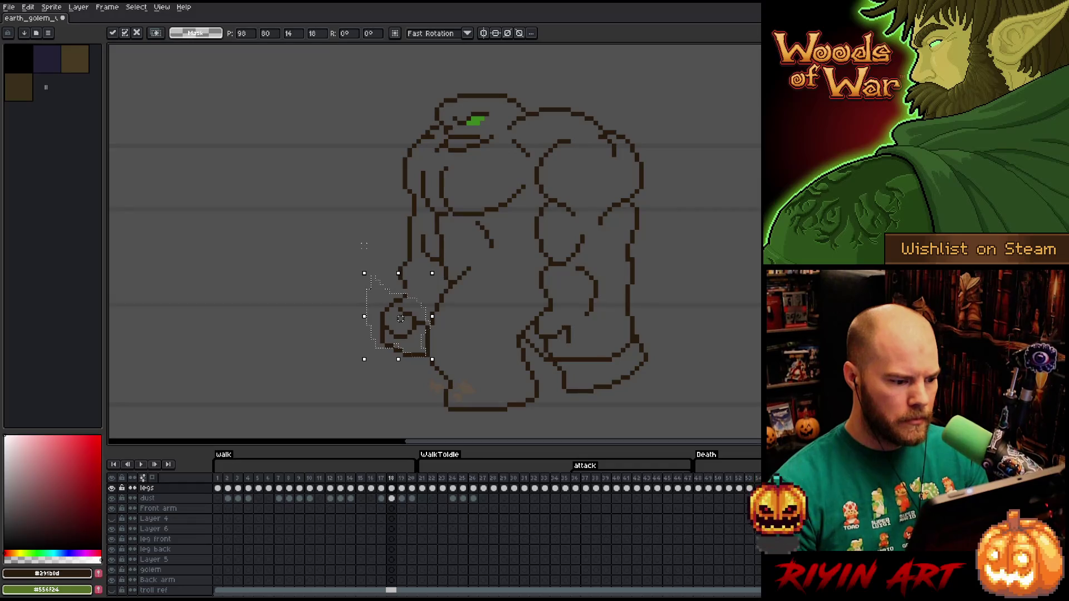
key("ctrl+d")
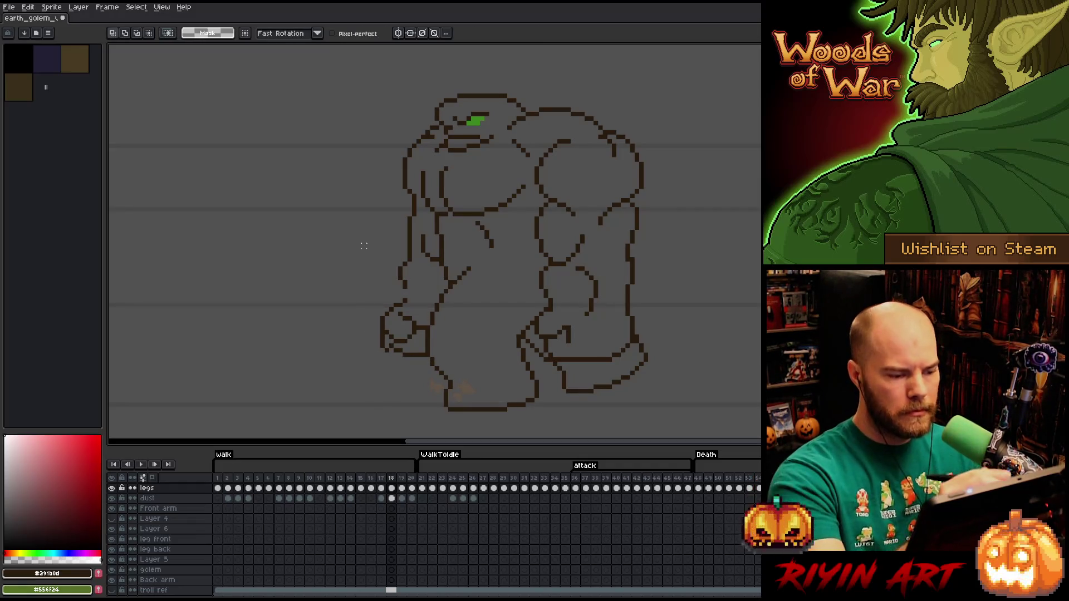
key("m")
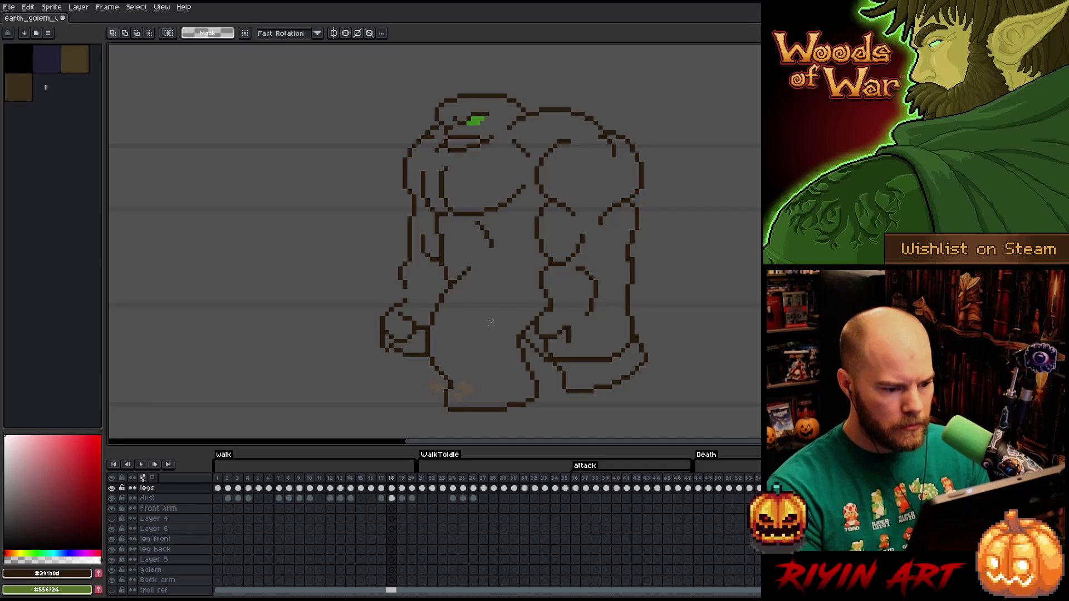
mouse_move(549, 308)
left_mouse_down()
mouse_move(611, 362)
mouse_move(440, 323)
left_mouse_up()
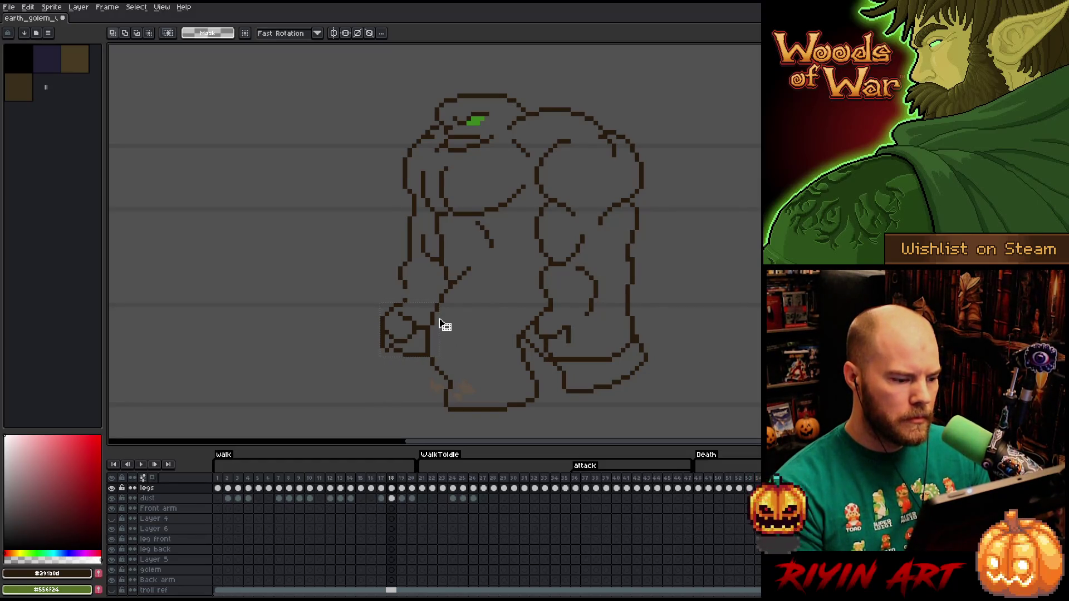
Lasso the left fist freehand and commit its new position
key("ctrl+d")
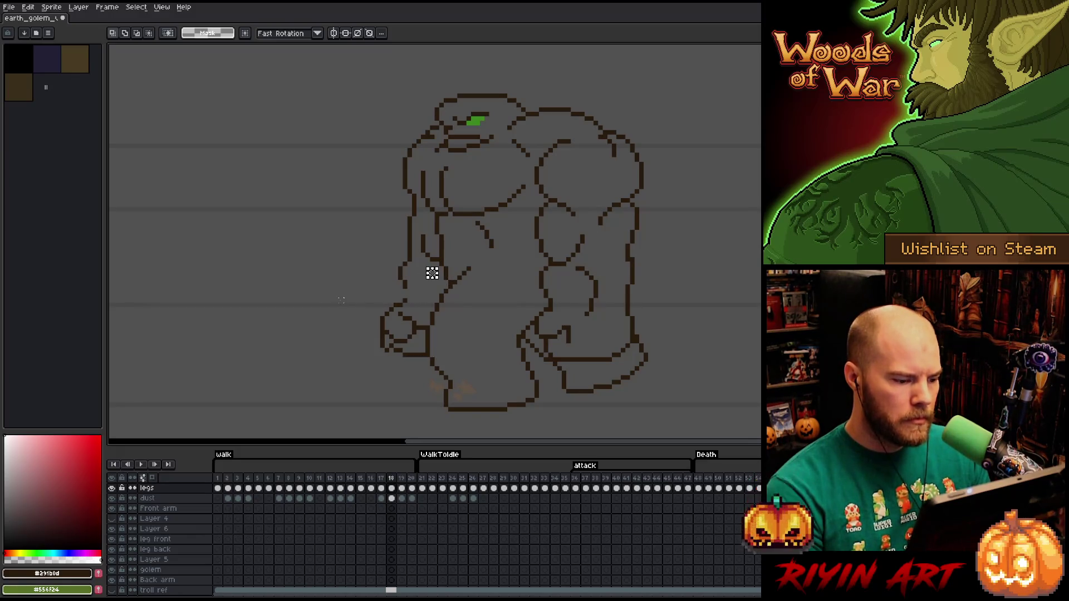
left_click_drag(337, 292, 360, 323)
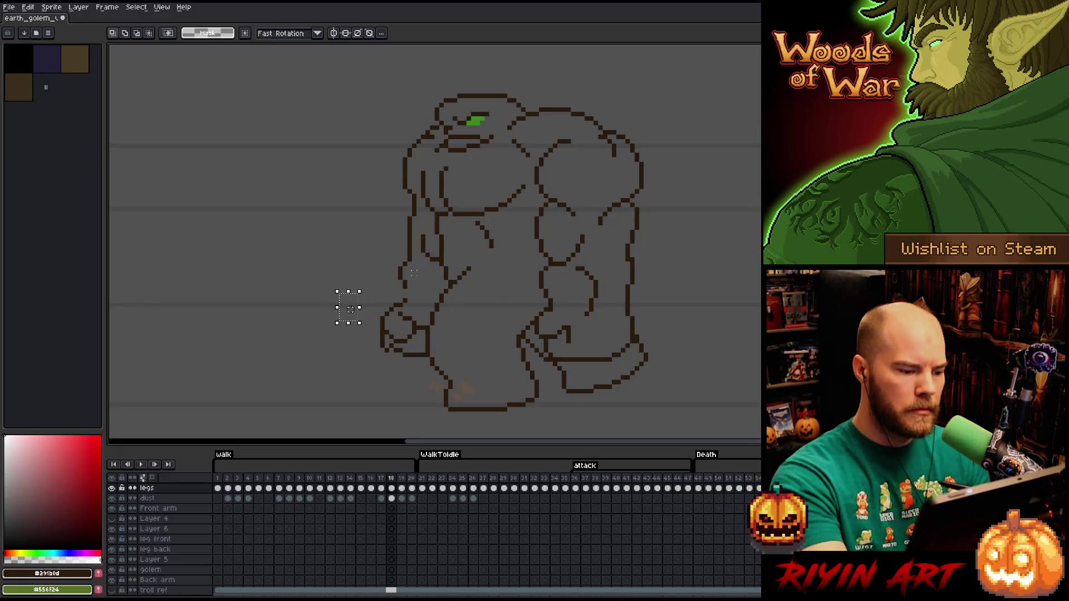
mouse_move(422, 339)
left_mouse_down()
mouse_move(412, 313)
mouse_move(375, 322)
mouse_move(420, 342)
left_mouse_up()
key("ctrl+d")
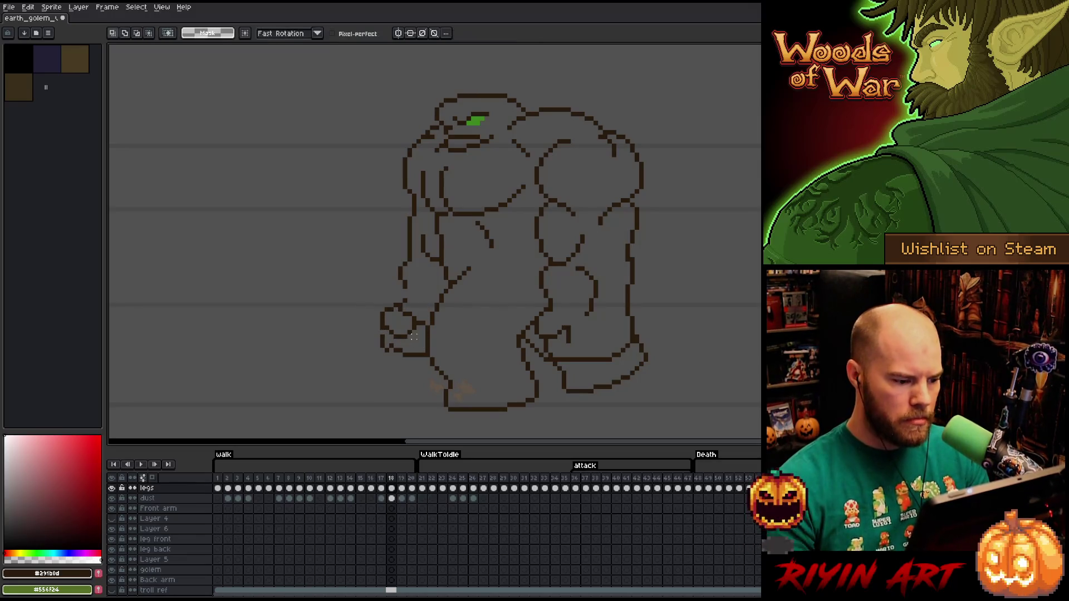
Touch up the fist's join to the forearm with alternating pencil and eraser
key("b")
key("e")
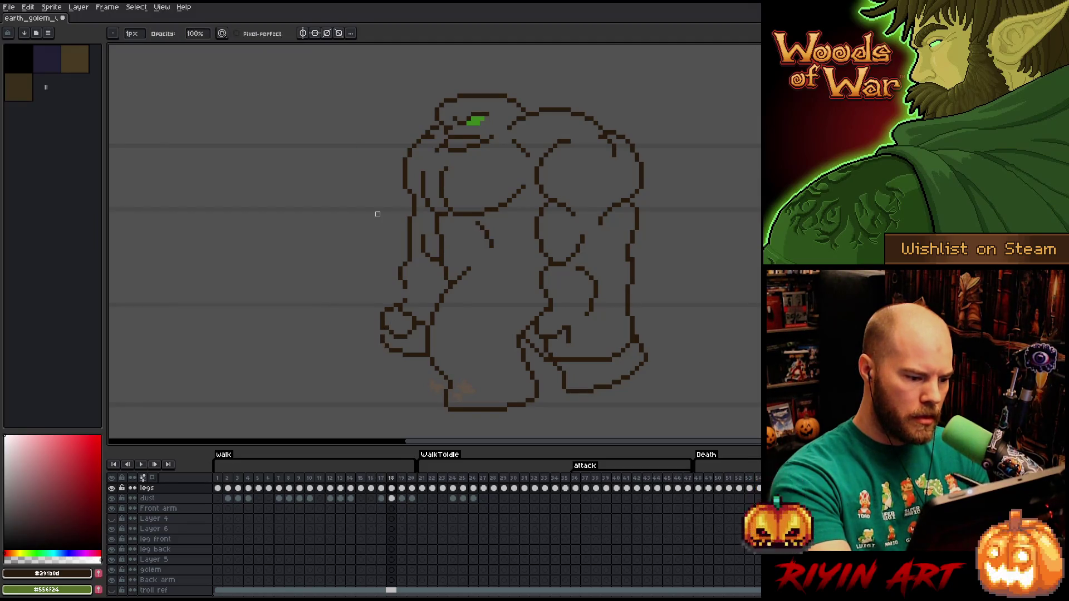
key("b")
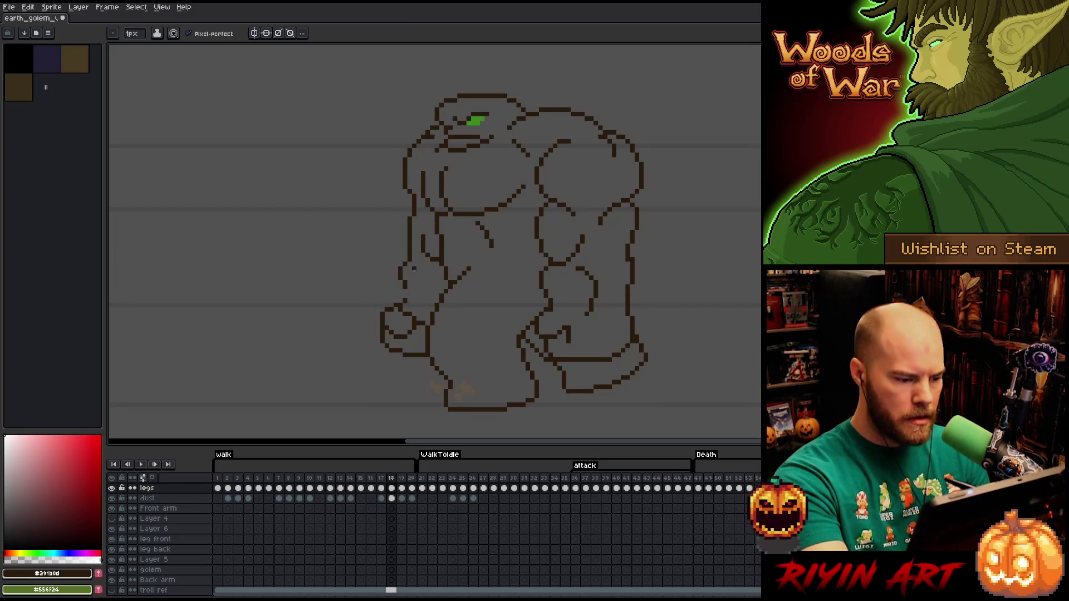
key("e")
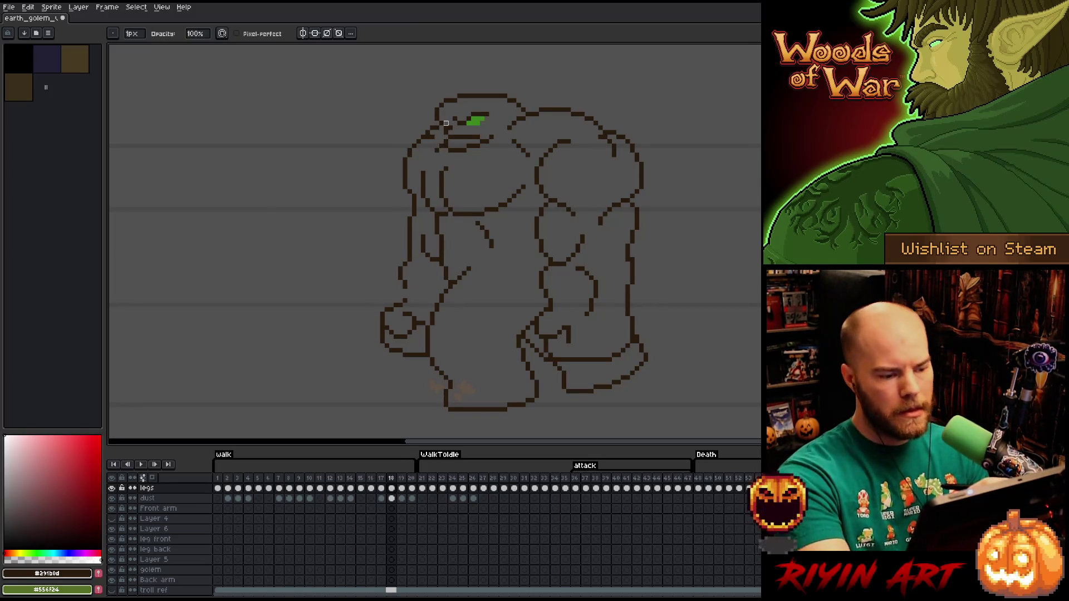
key("b")
key("e")
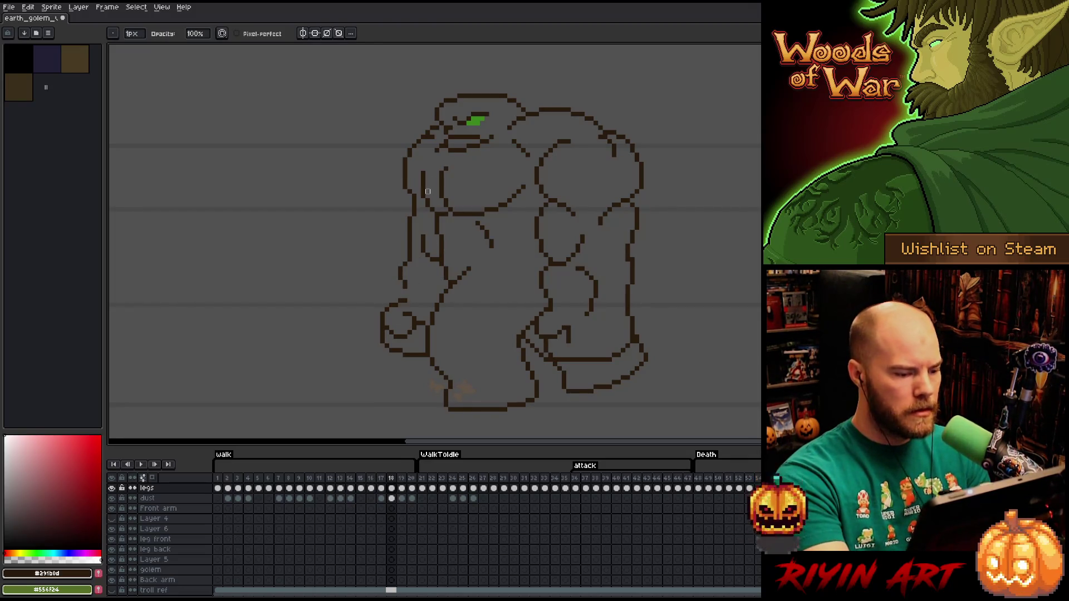
key("b")
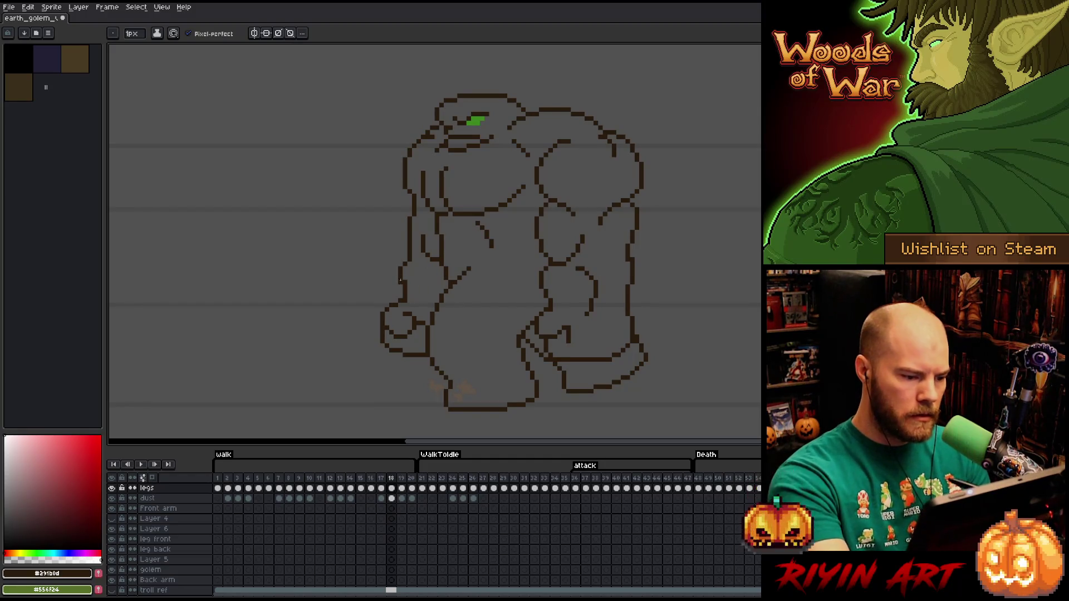
key("e")
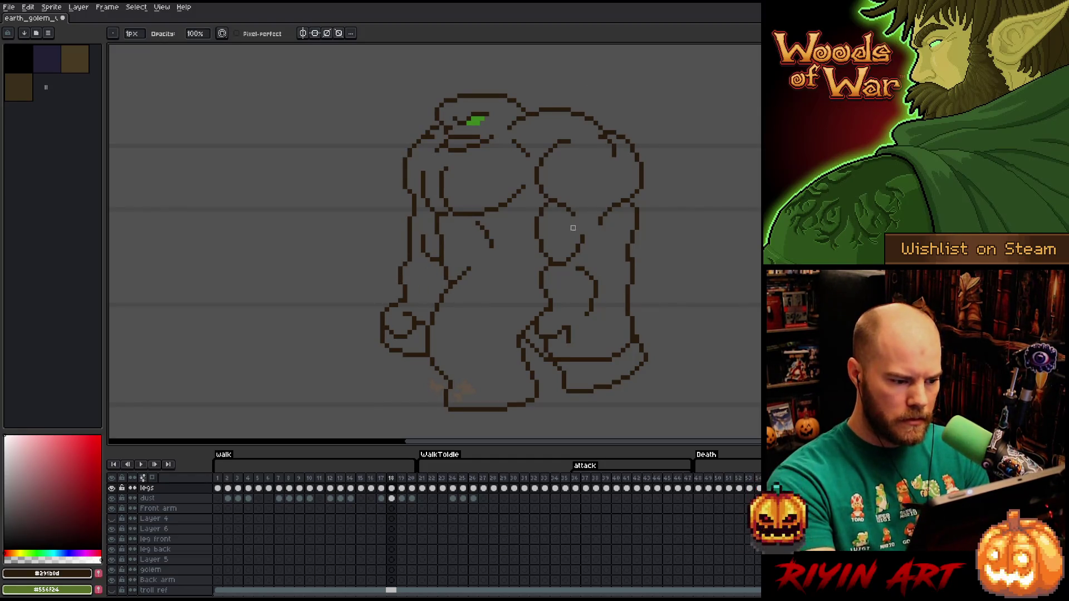
Reselect and nudge the fist again, then box-select the right leg's inner lines
key("m")
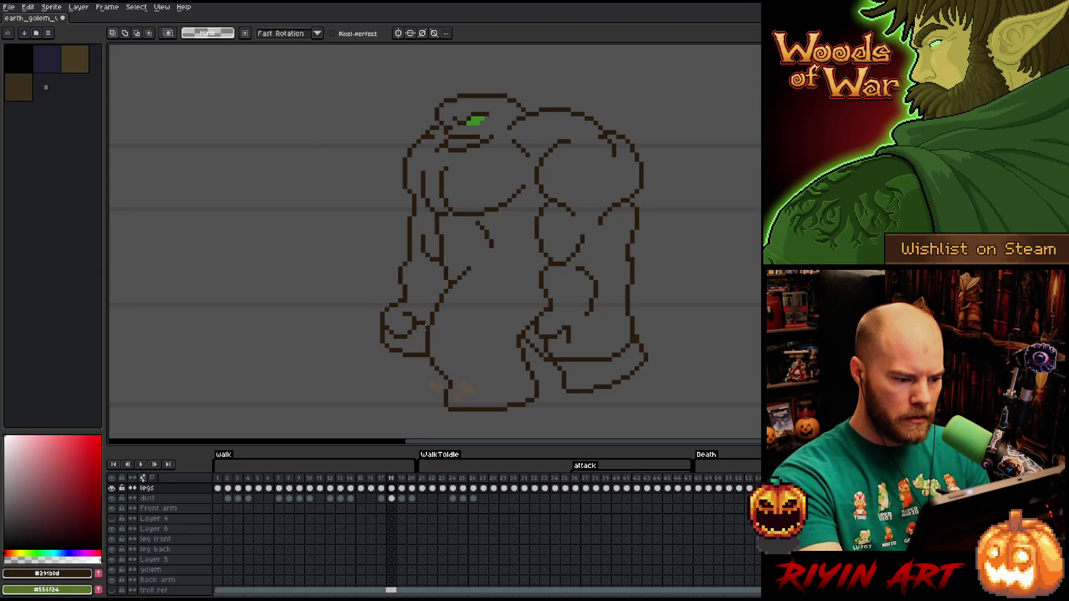
mouse_move(391, 296)
left_mouse_down()
mouse_move(391, 311)
mouse_move(418, 309)
mouse_move(419, 328)
mouse_move(345, 314)
mouse_move(394, 330)
left_mouse_up()
key("ctrl+d")
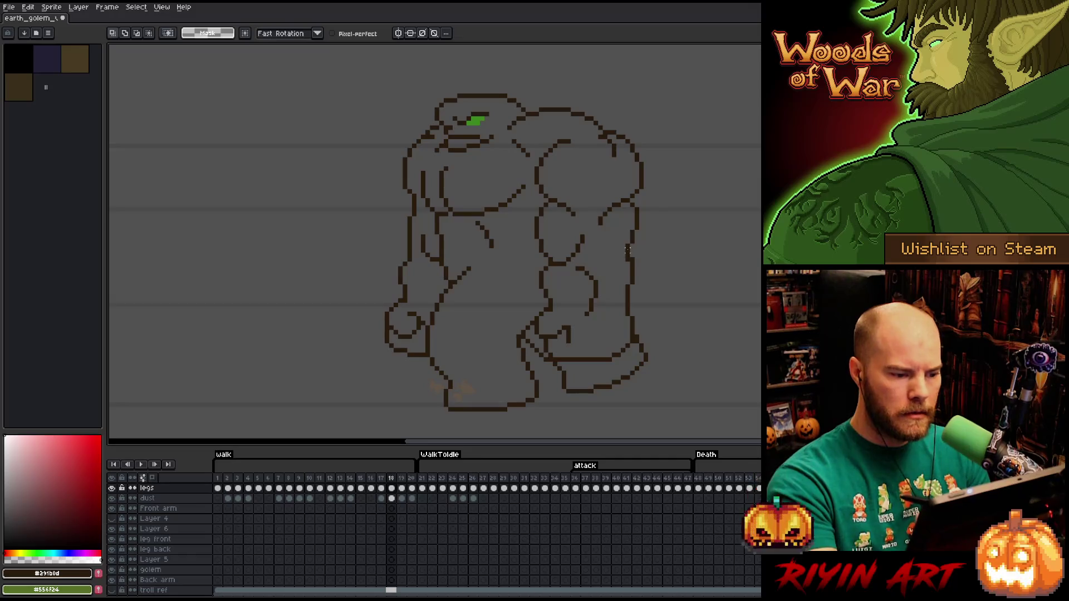
key("m")
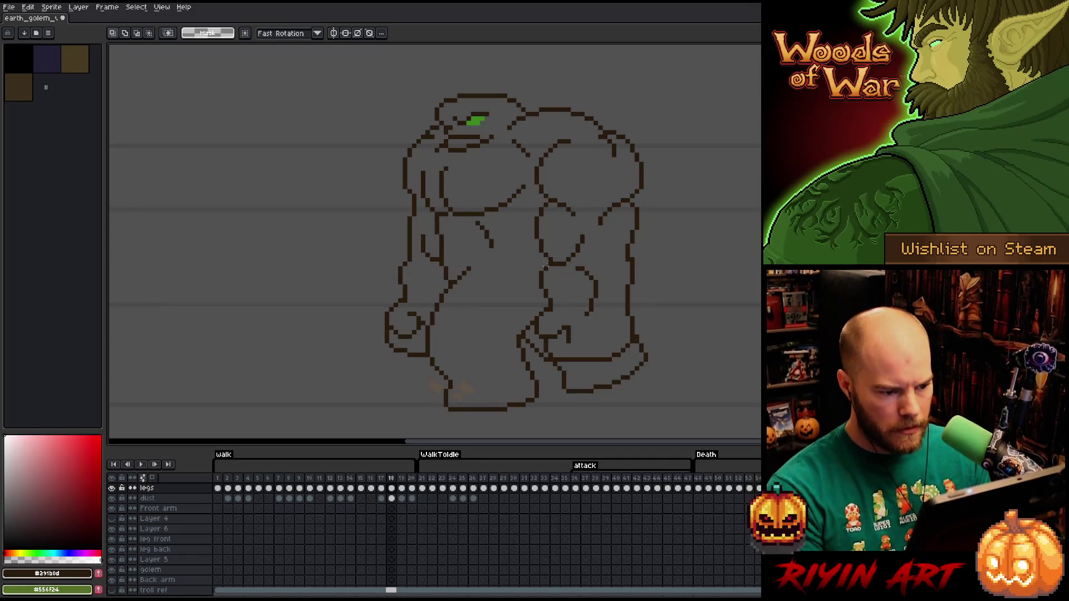
left_click_drag(541, 268, 612, 362)
left_click_drag(613, 294, 437, 288)
Reposition a small piece of the right leg's inner contour line, then deselect
key("ctrl+z")
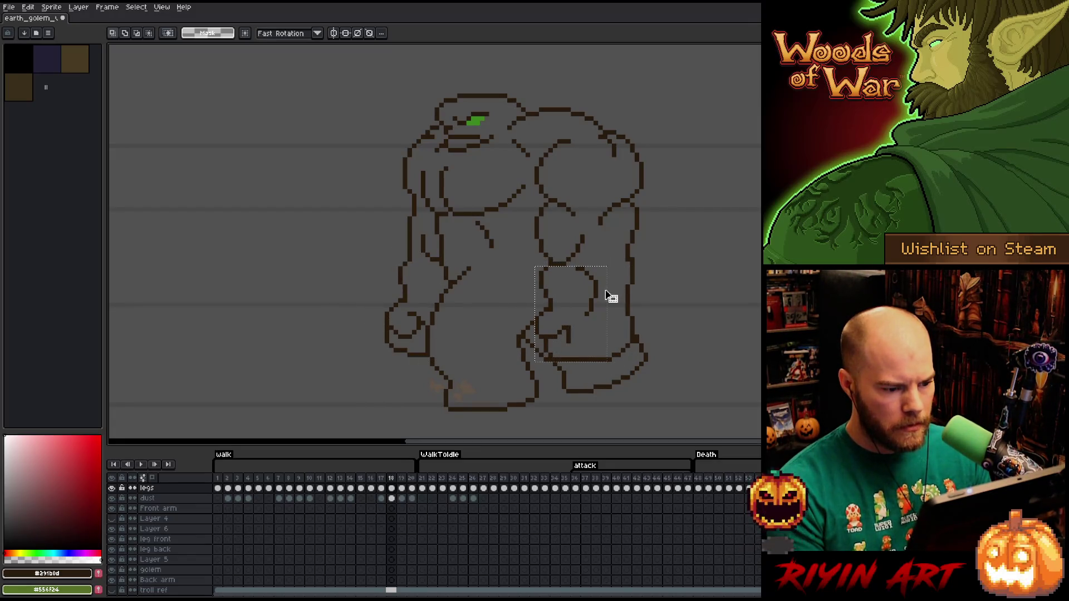
key("ctrl+t")
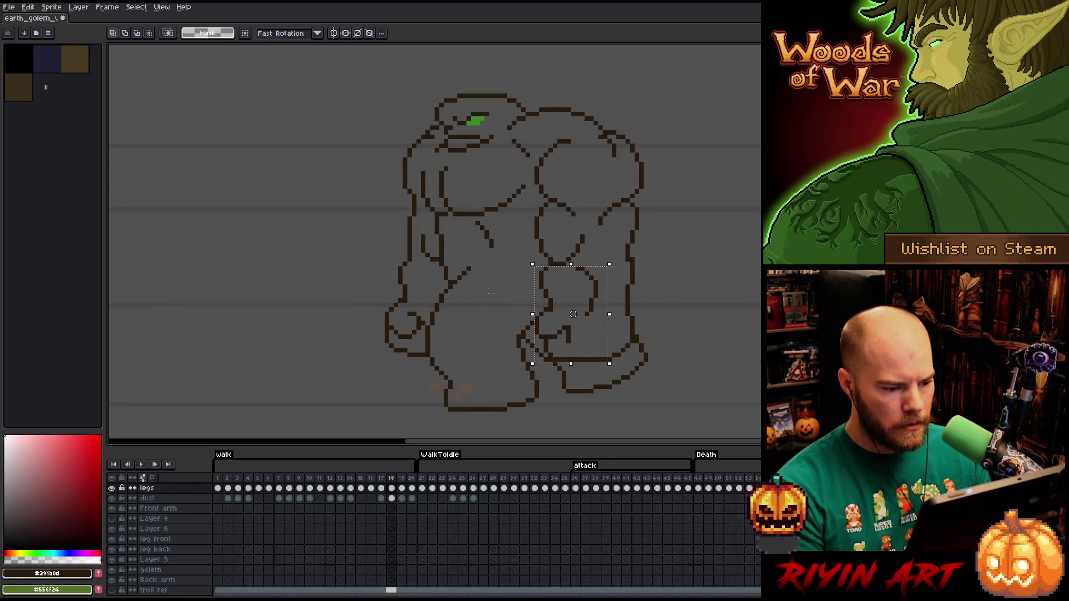
key("ctrl+d")
mouse_move(539, 308)
left_mouse_down()
mouse_move(562, 282)
mouse_move(562, 260)
left_mouse_up()
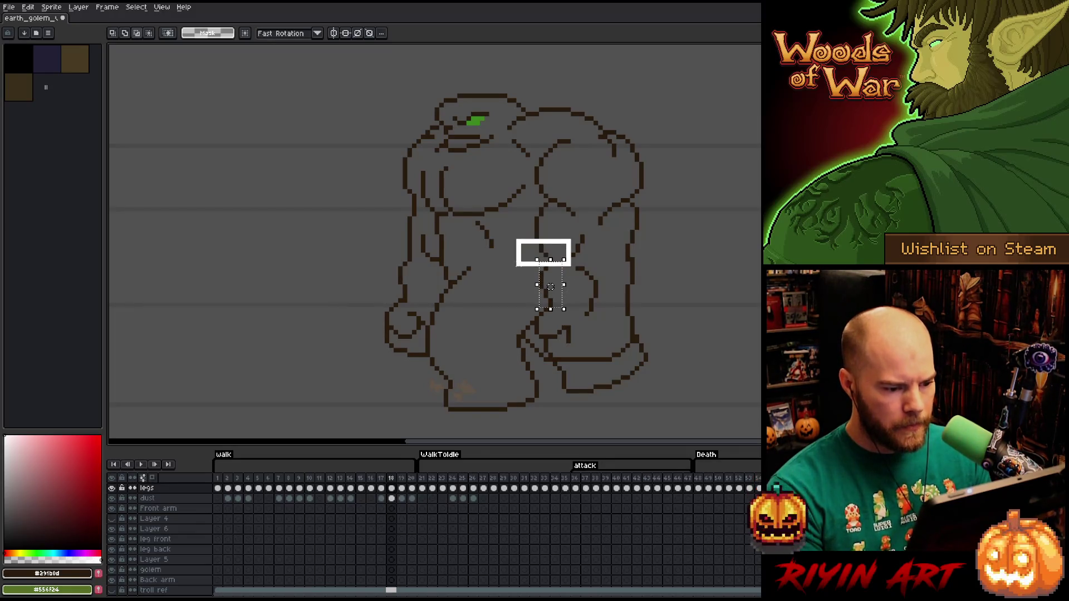
mouse_move(402, 307)
left_mouse_down()
mouse_move(426, 267)
mouse_move(567, 277)
mouse_move(405, 278)
mouse_move(414, 276)
left_mouse_up()
left_click(335, 239)
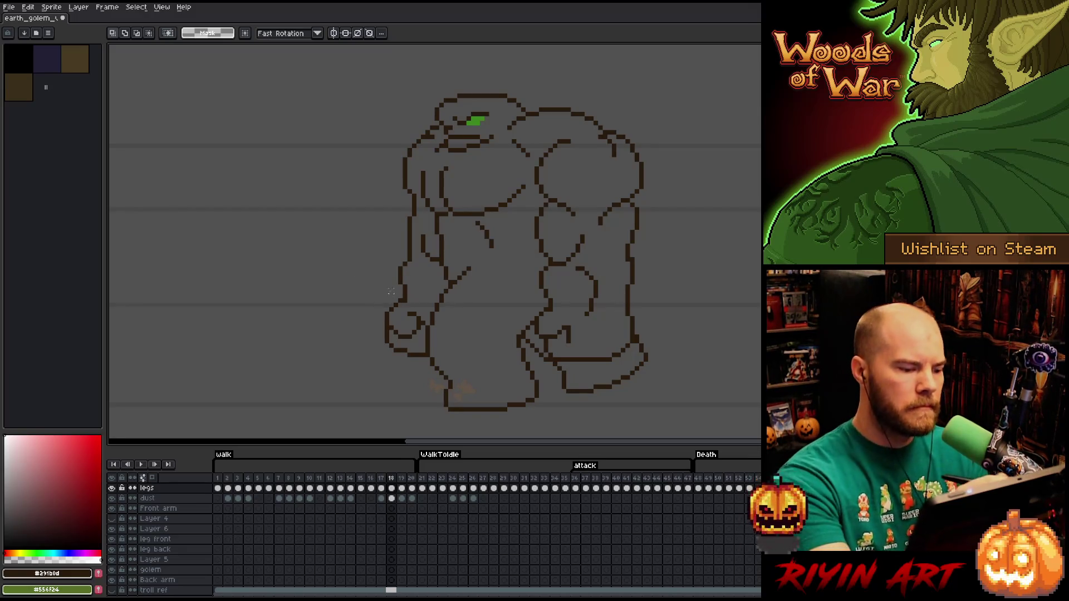
key("i")
key("b")
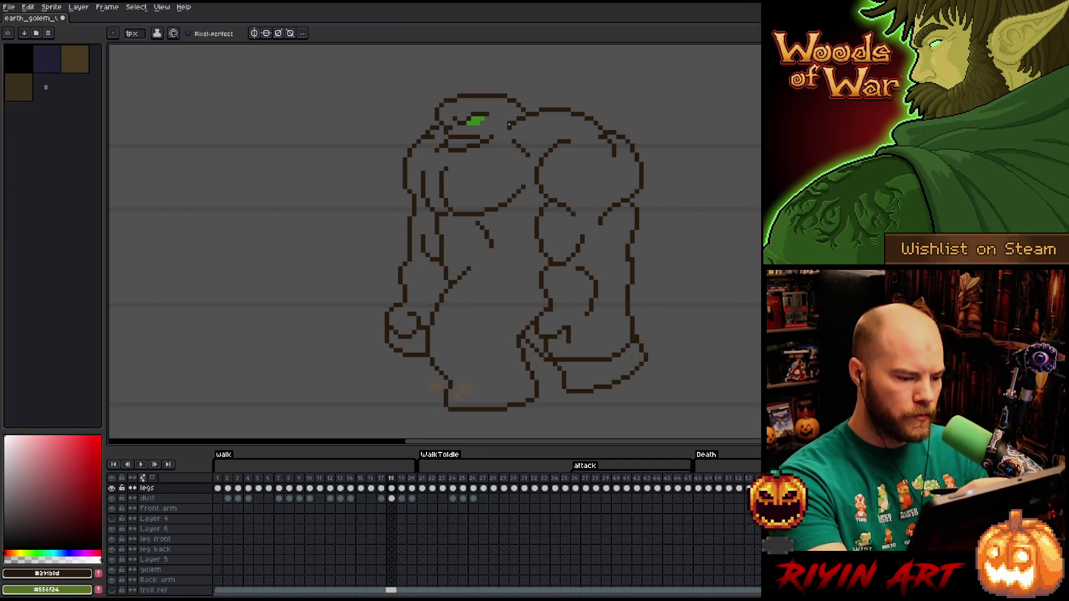
Save the sprite and make small pencil and eraser touch-ups on the fist
key("ctrl+s")
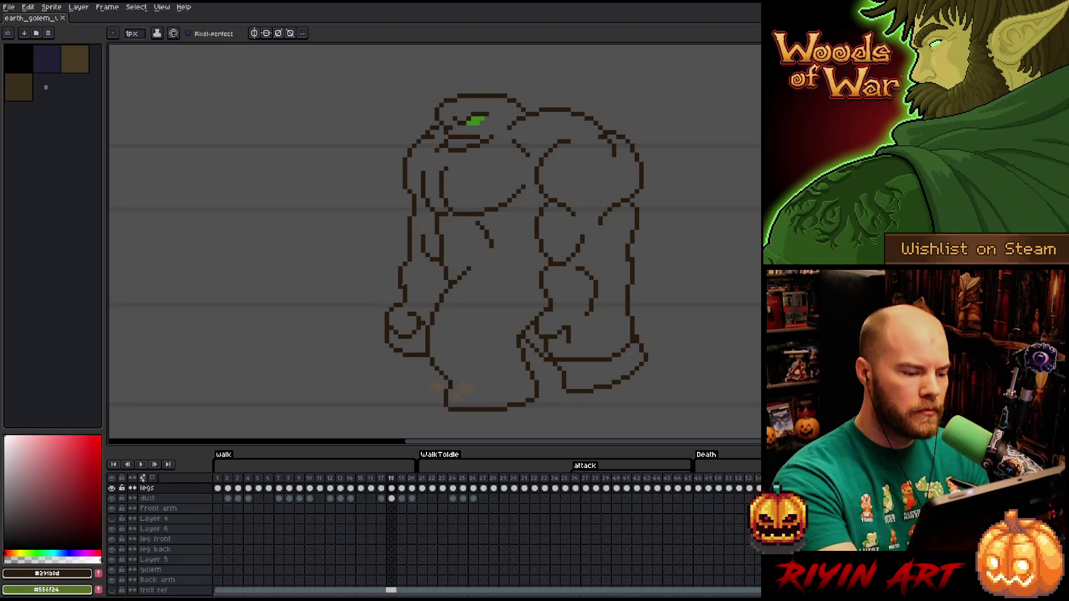
key("e")
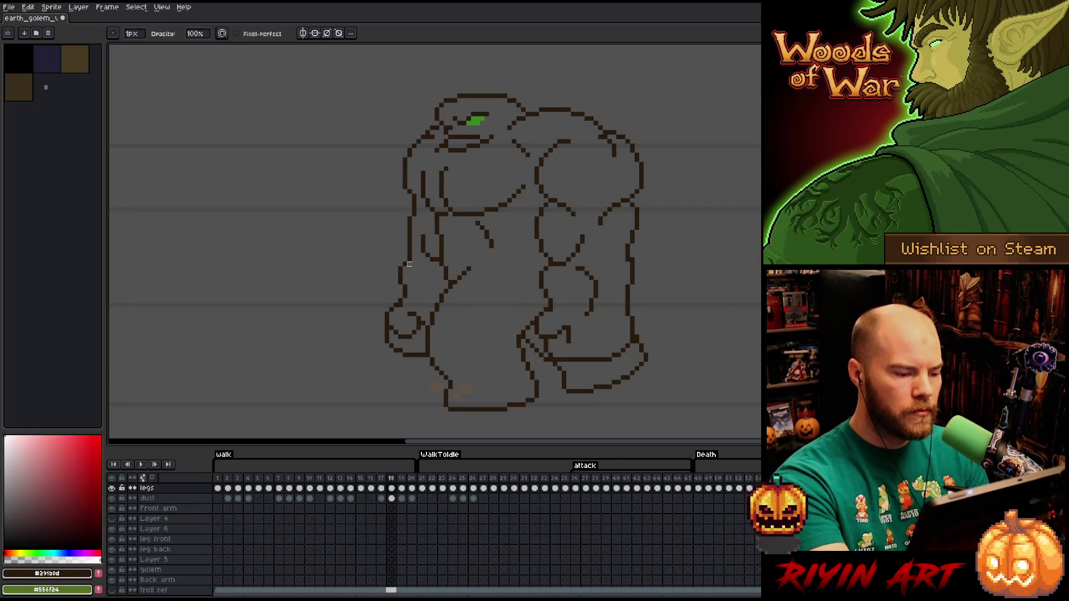
key("b")
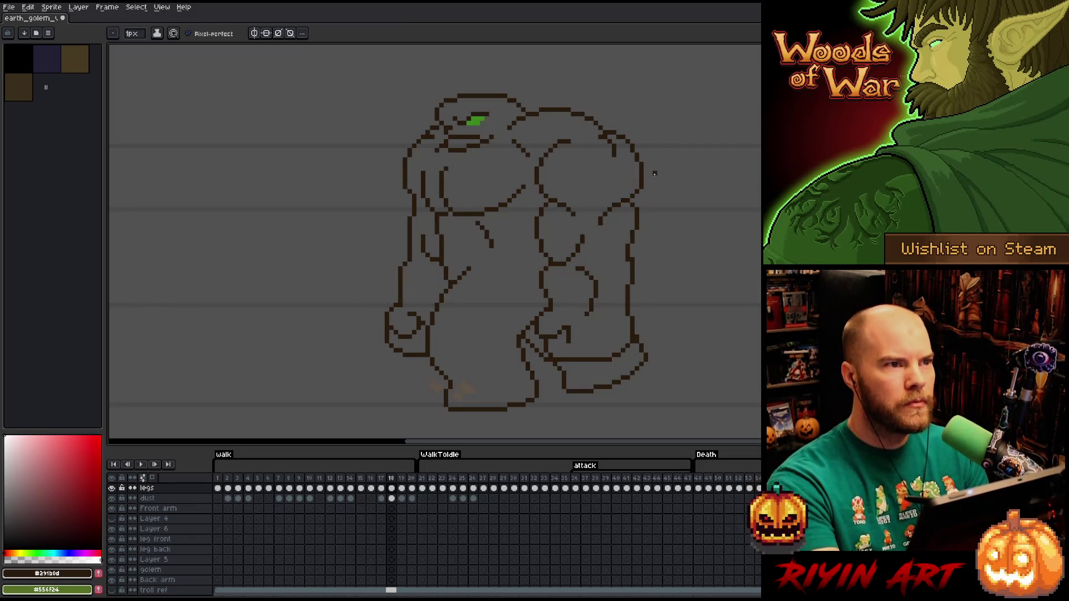
key("e")
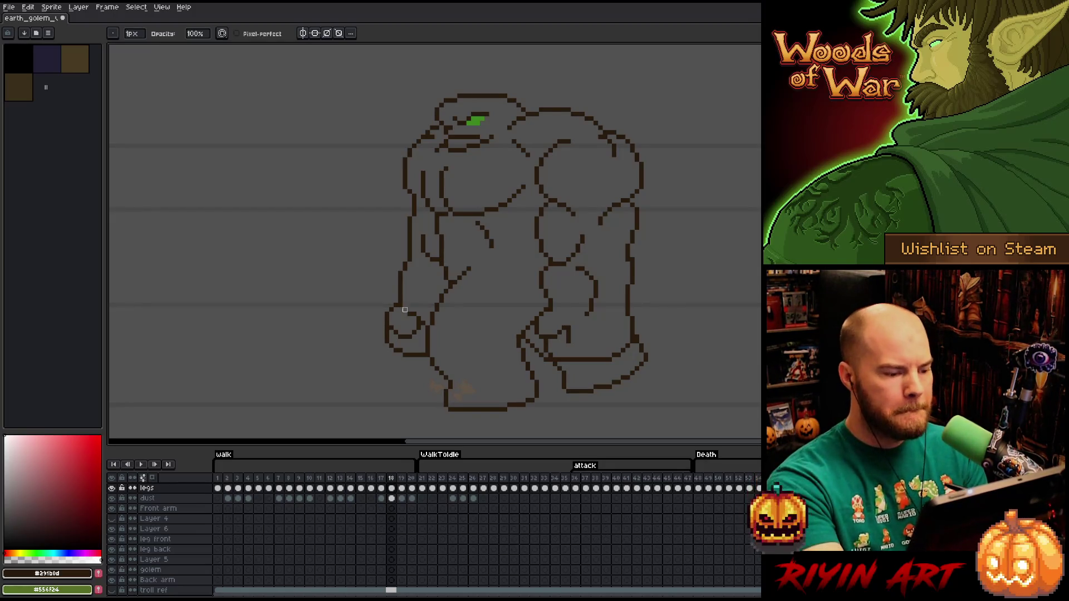
key("b")
Draw a new top edge on the left fist, erase stray pixels, and save
left_click_drag(403, 304, 436, 308)
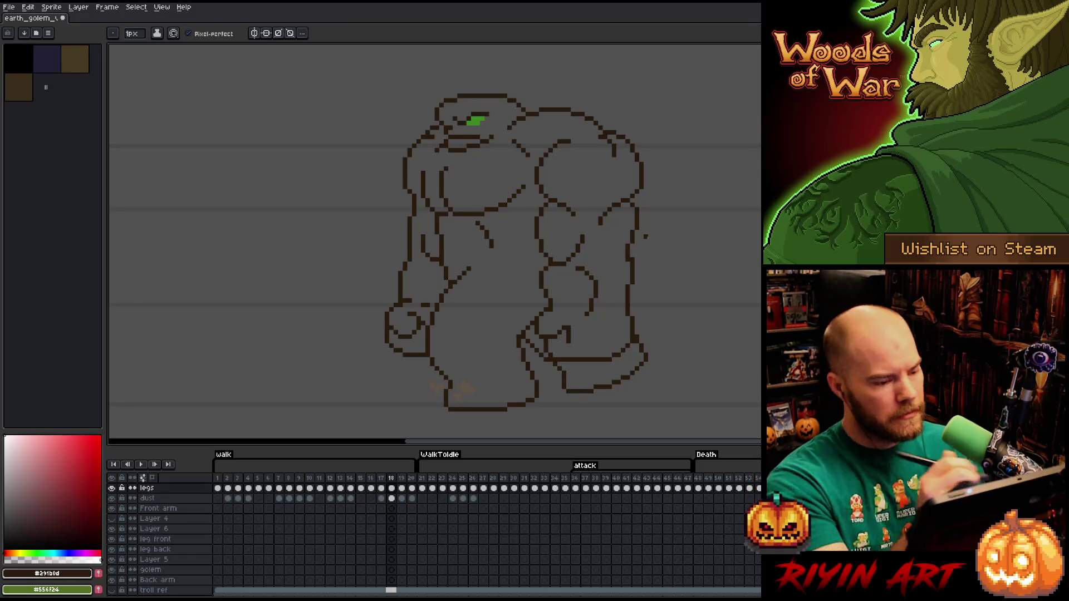
left_click(432, 305)
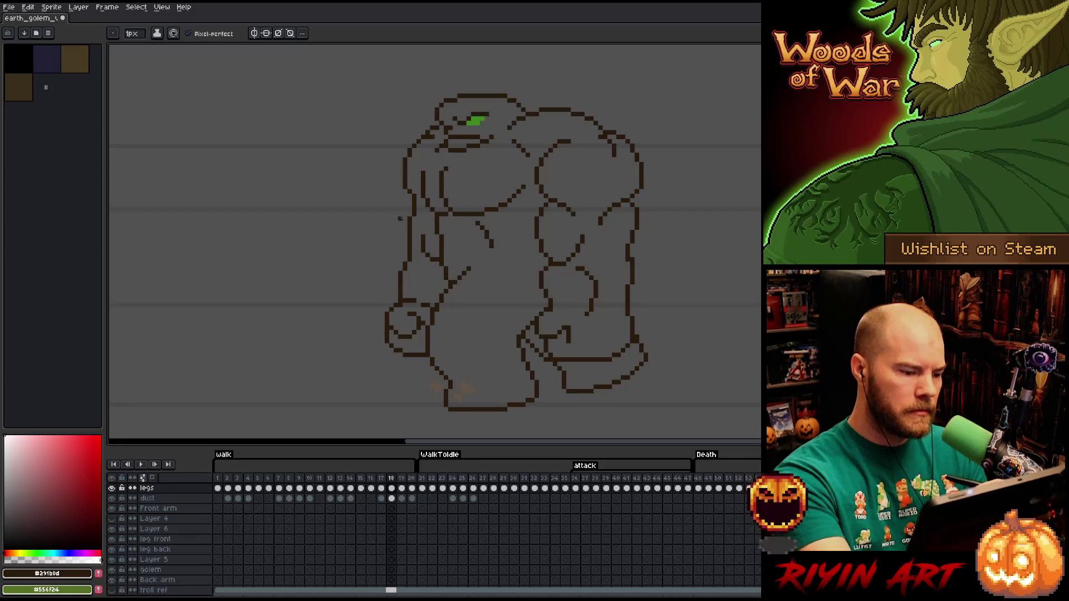
key("e")
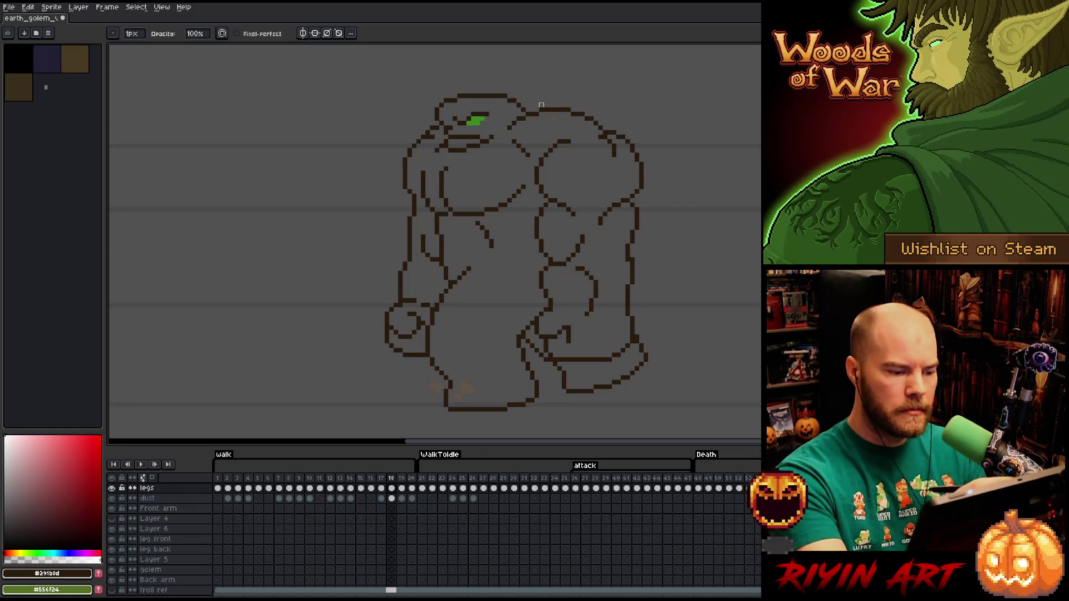
left_click(404, 302)
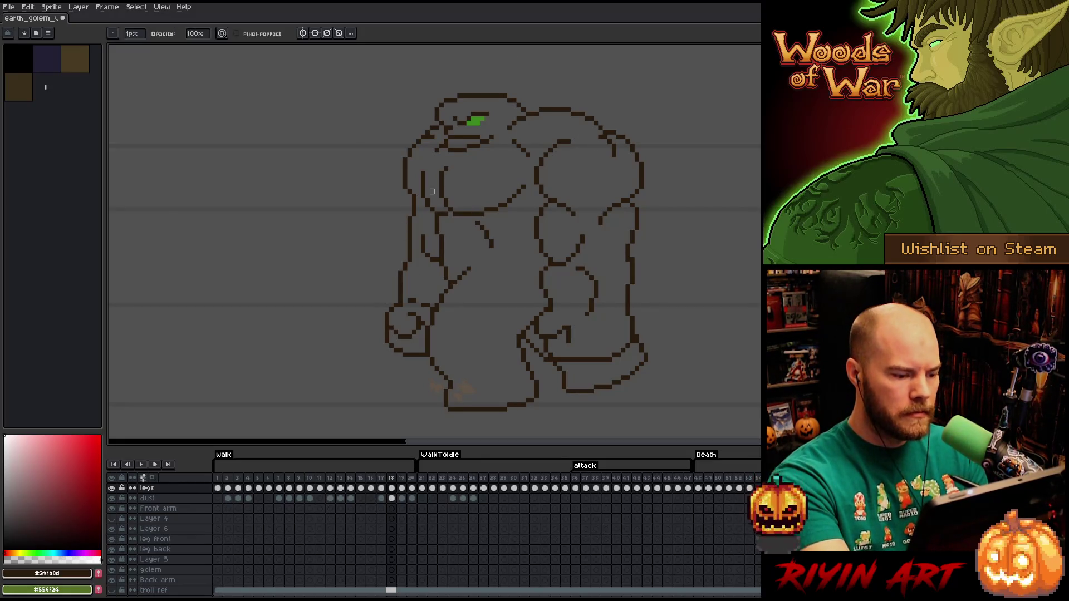
key("b")
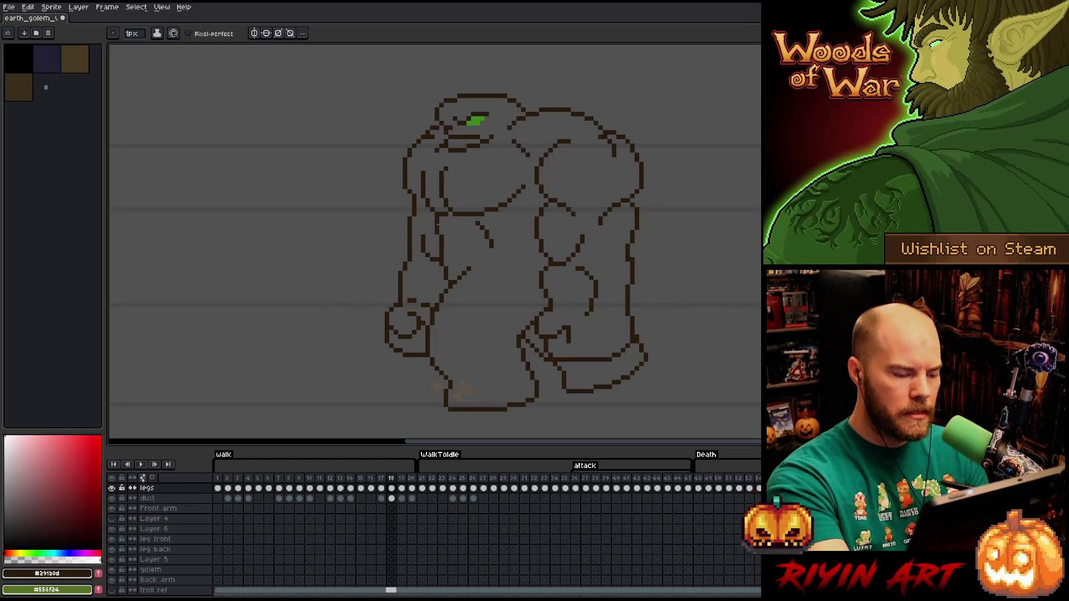
key("ctrl+s")
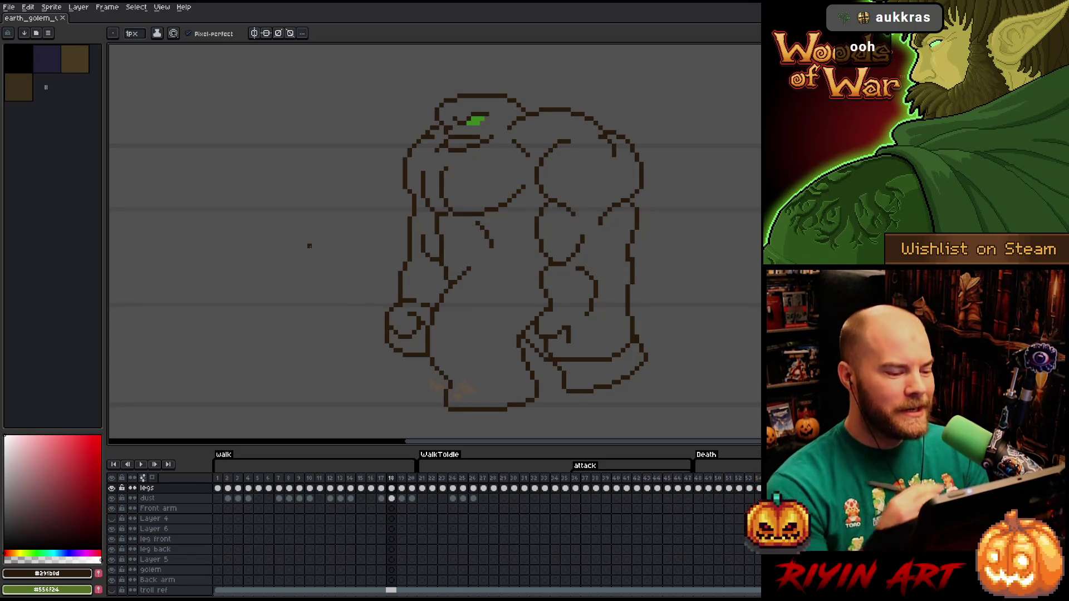
key("e")
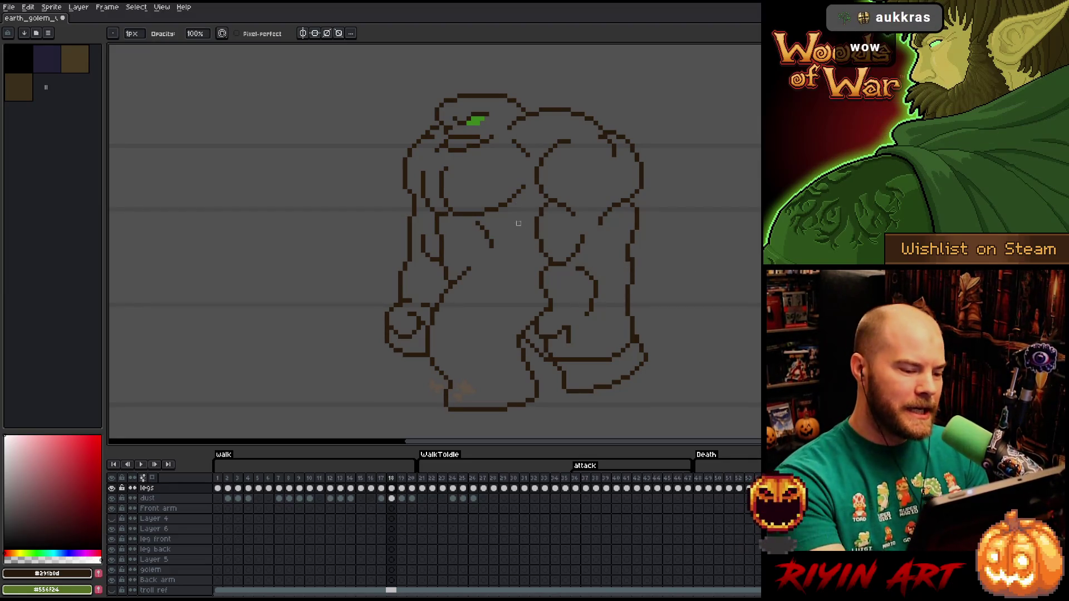
key("b")
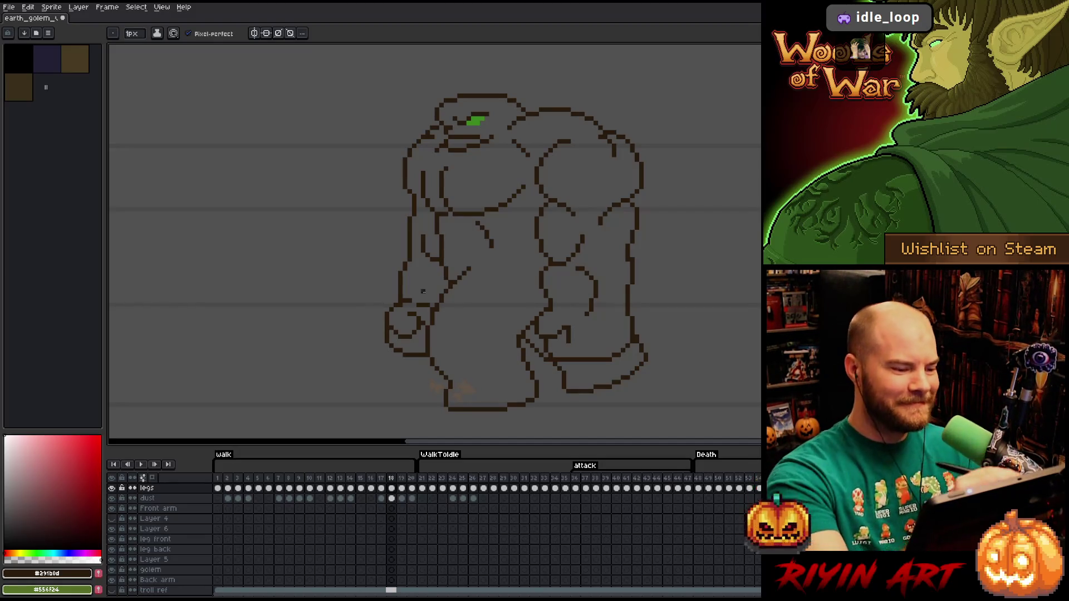
key("e")
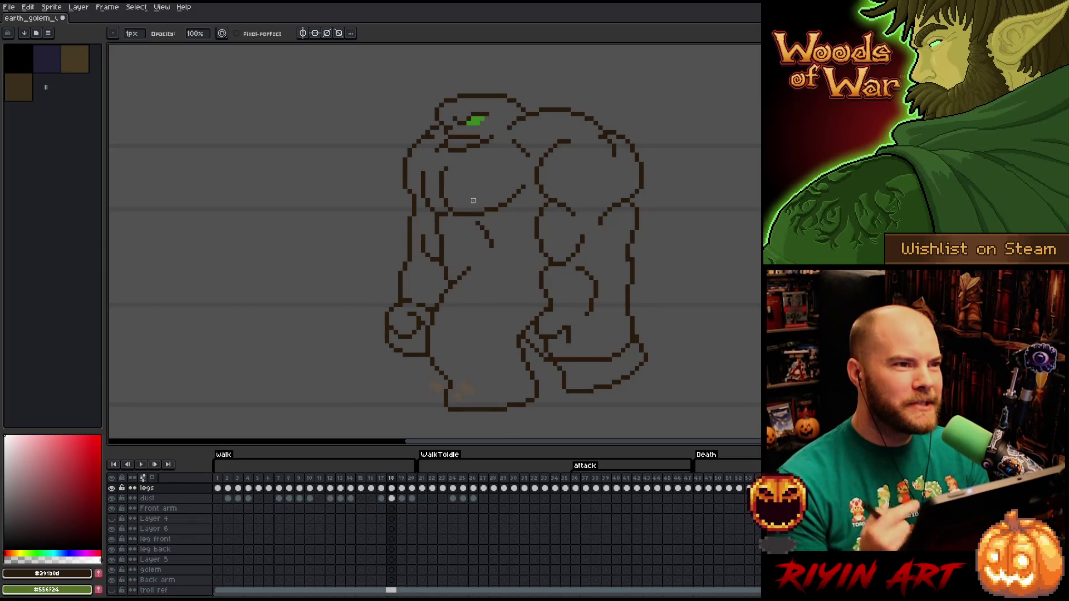
key("v")
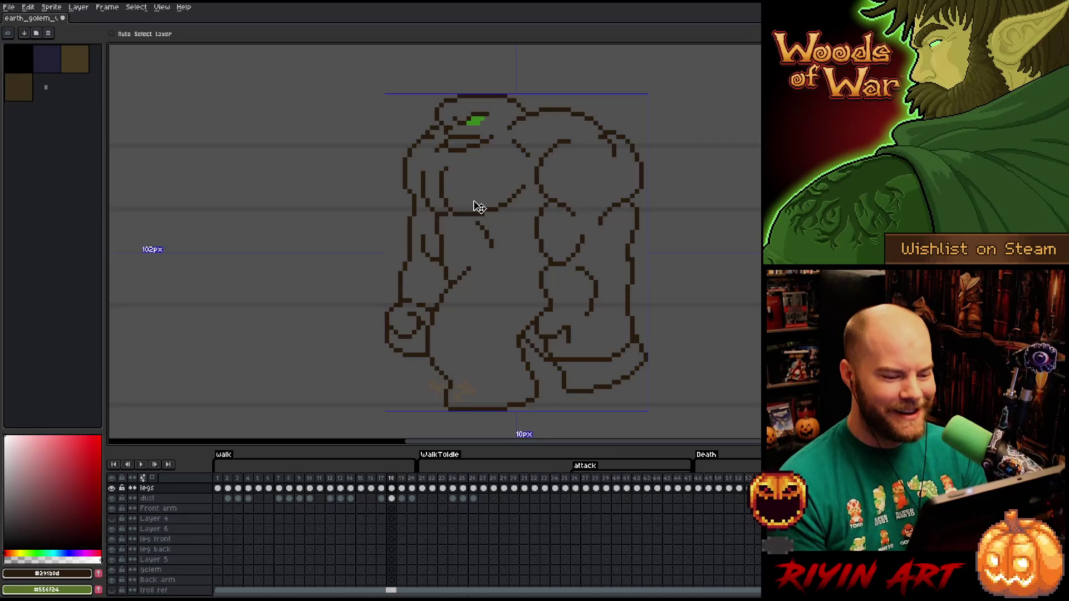
key("e")
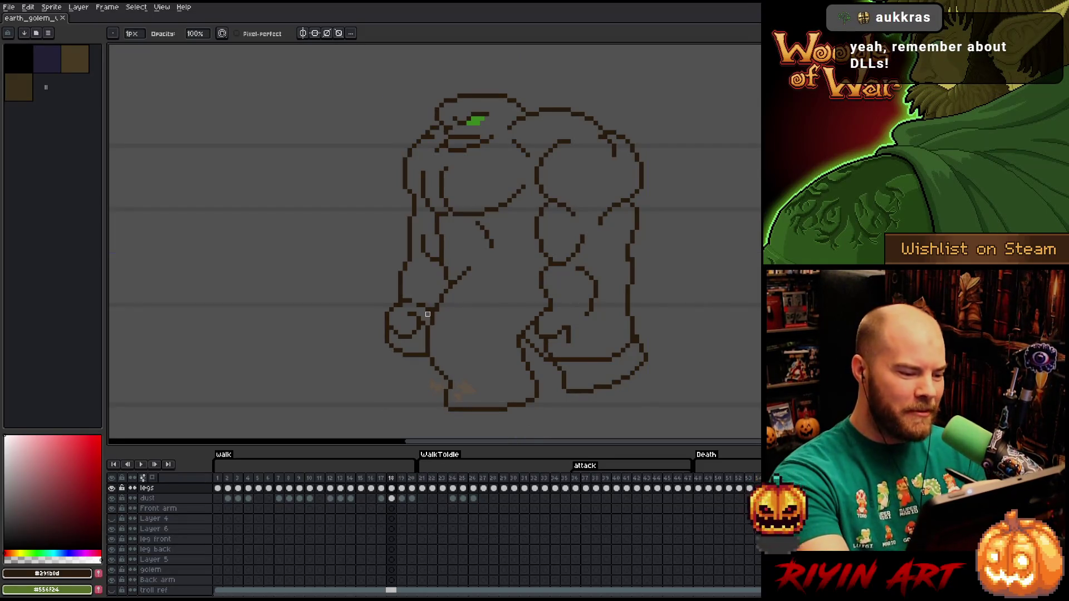
key("e")
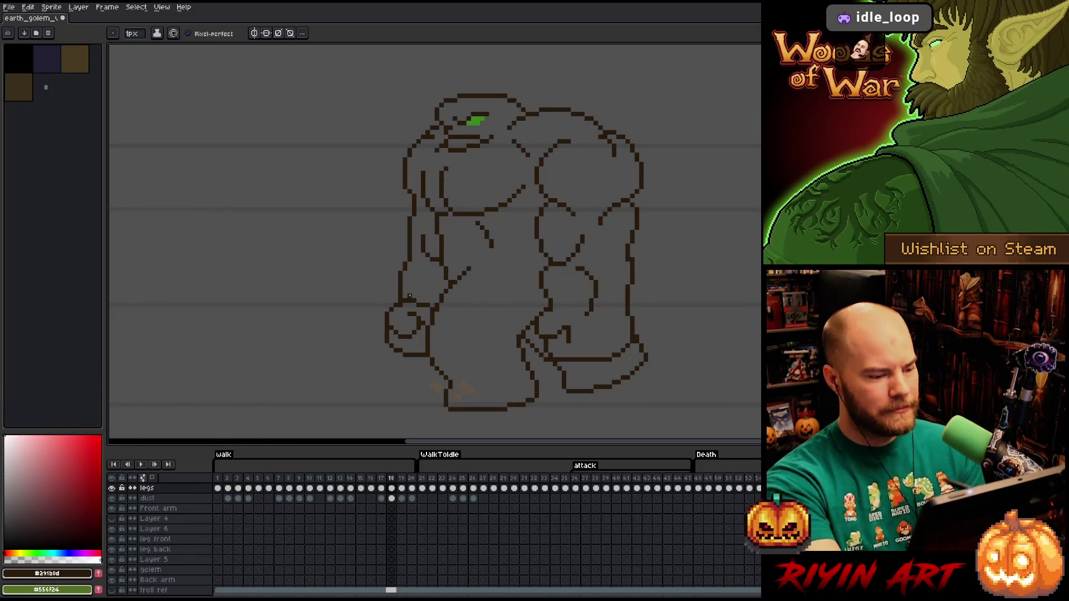
Save the sprite and fix a pixel on the golem's left forearm outline
key("e")
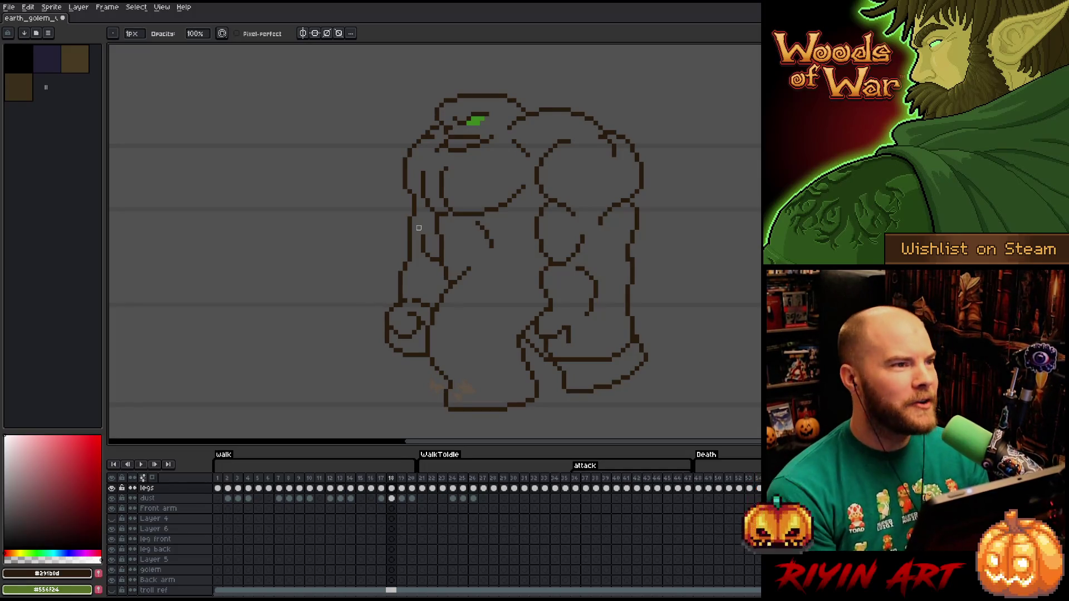
key("ctrl+s")
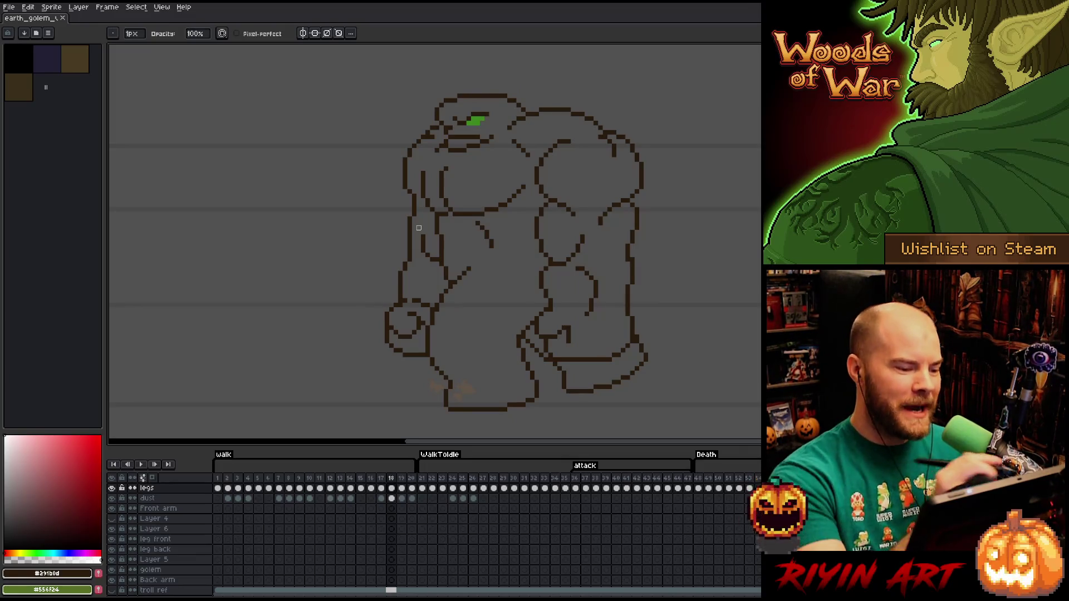
left_click(412, 302)
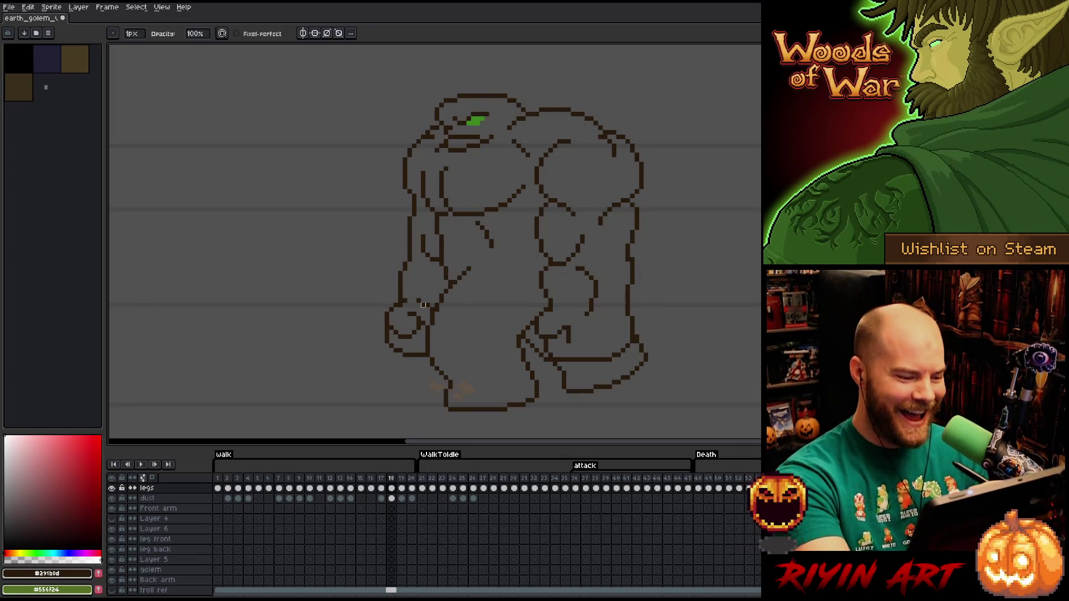
key("b")
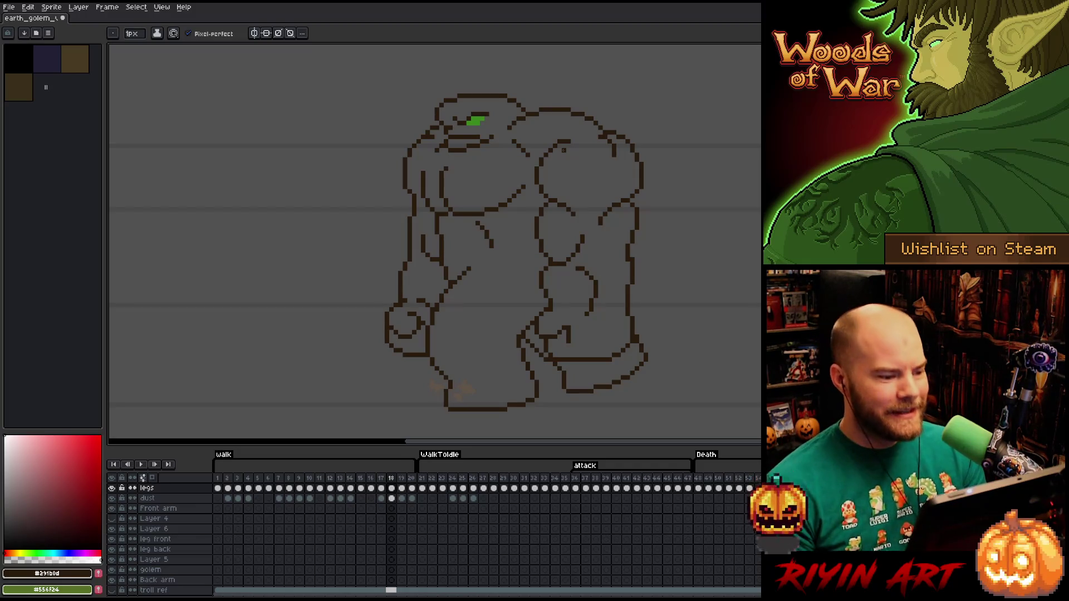
Erase stray outline pixels and save the sprite
key("e")
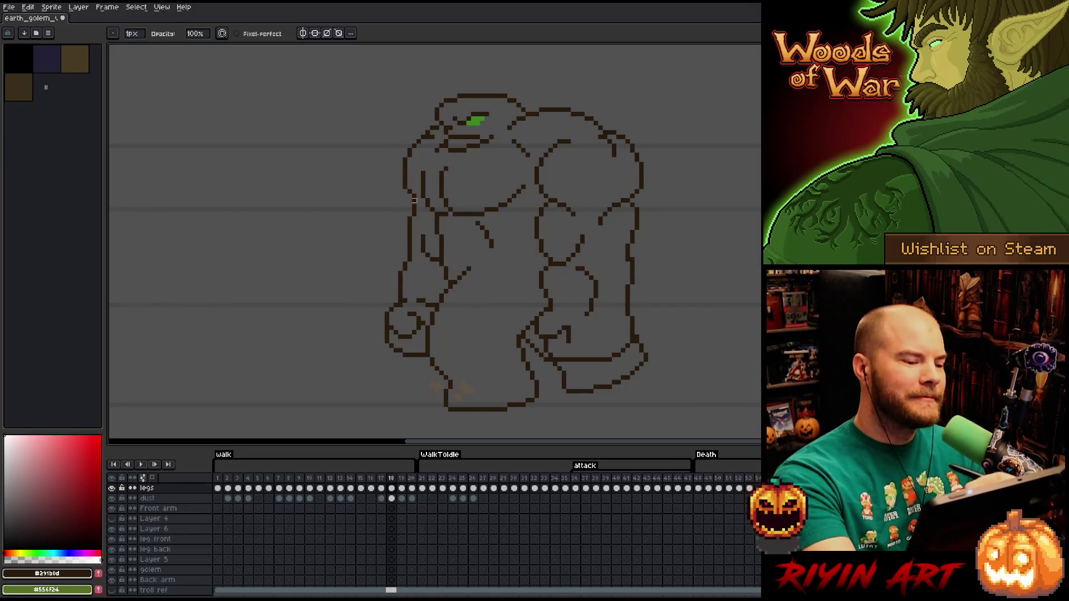
key("ctrl+s")
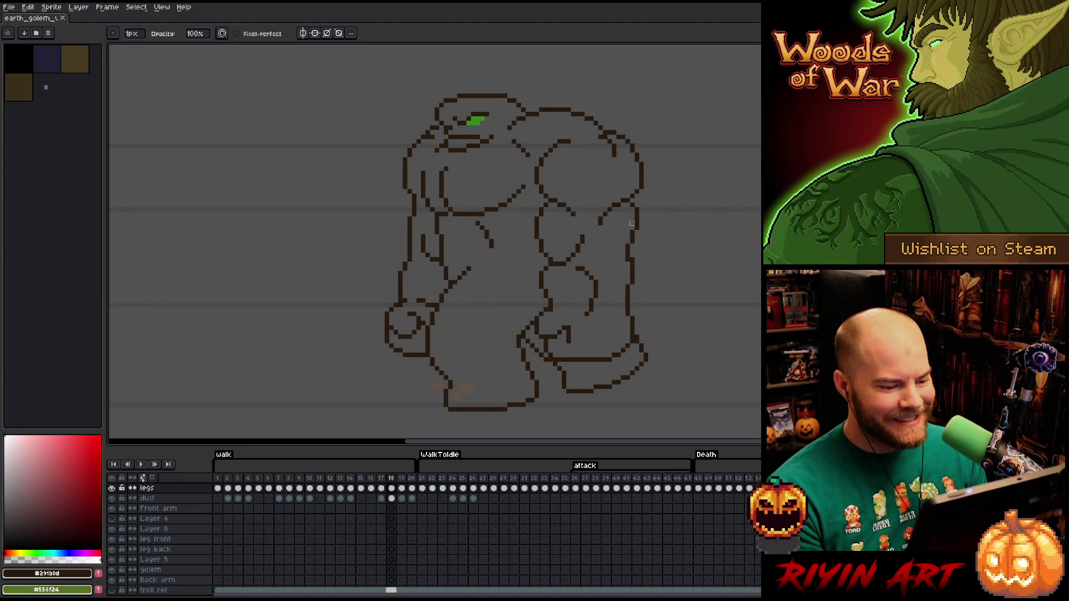
key("m")
left_click_drag(586, 332, 345, 359)
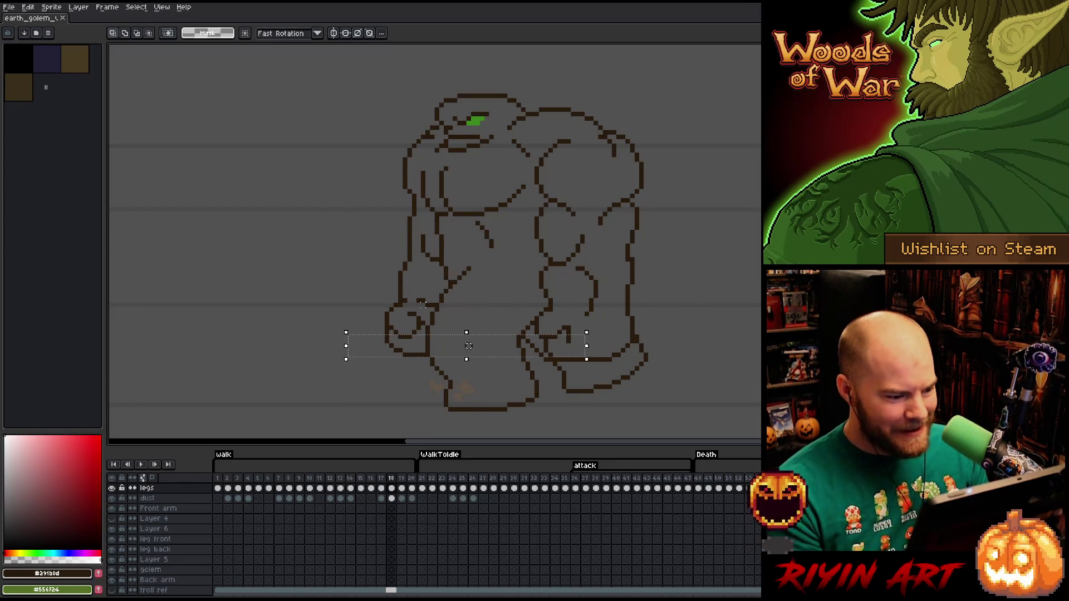
mouse_move(397, 304)
left_mouse_down()
mouse_move(573, 289)
mouse_move(377, 278)
left_mouse_up()
left_click(545, 304)
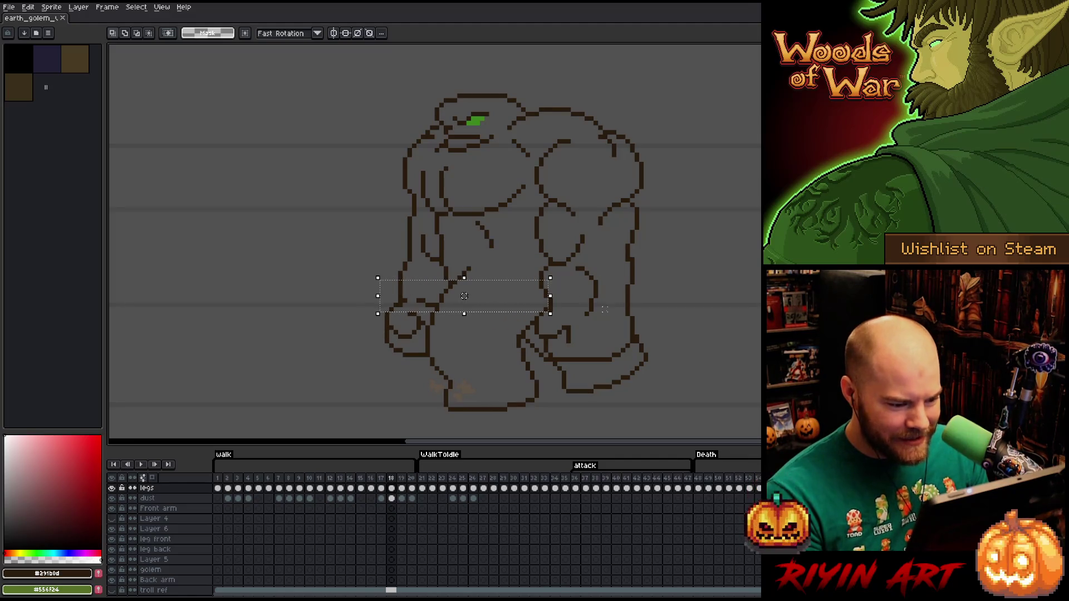
left_click(549, 304)
left_click_drag(550, 305, 391, 273)
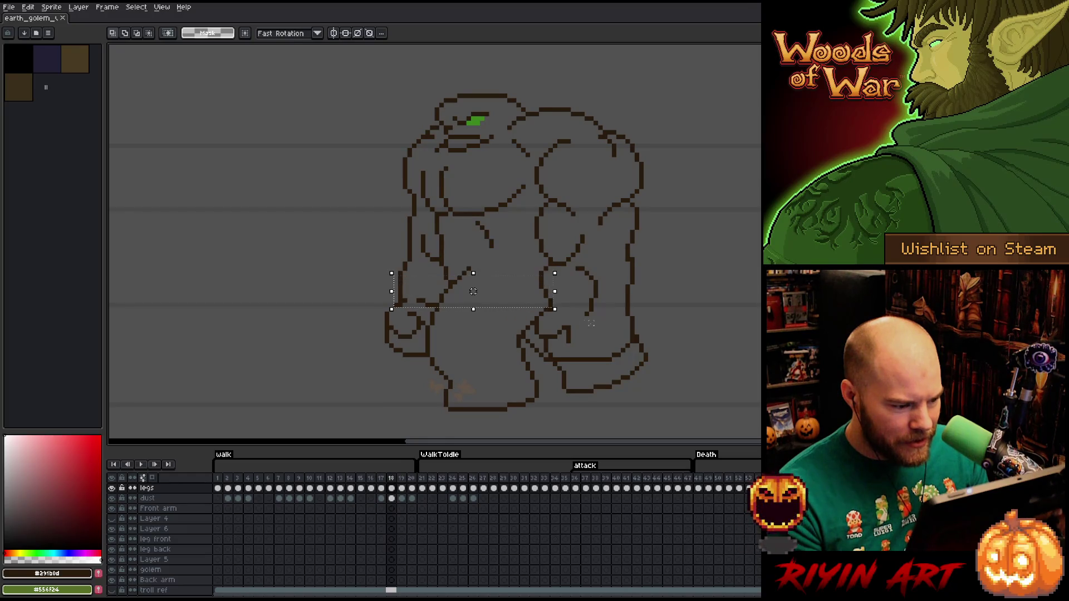
left_click(631, 296)
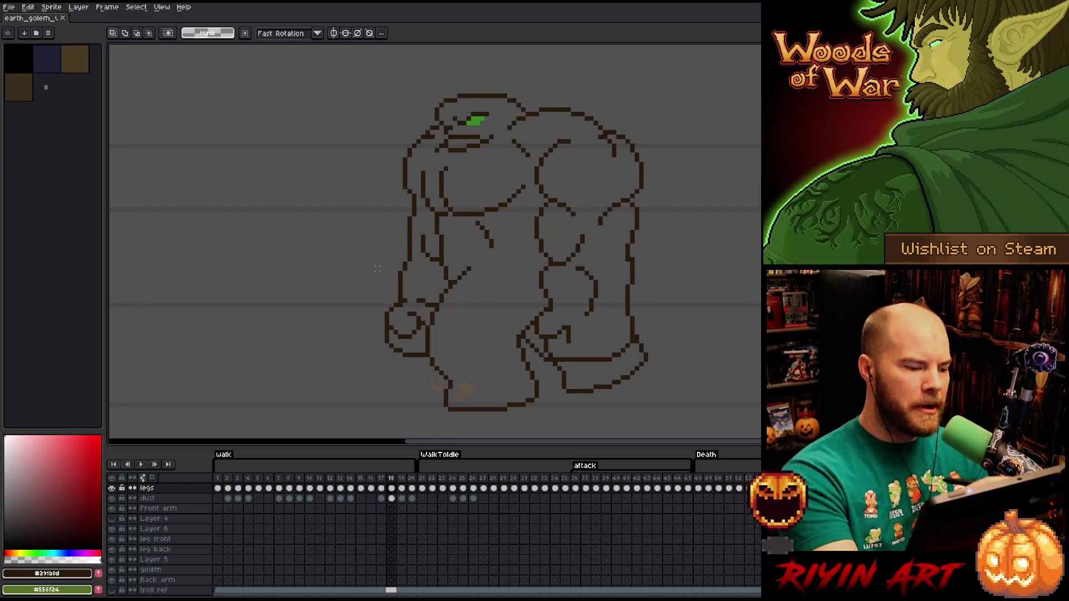
key("b")
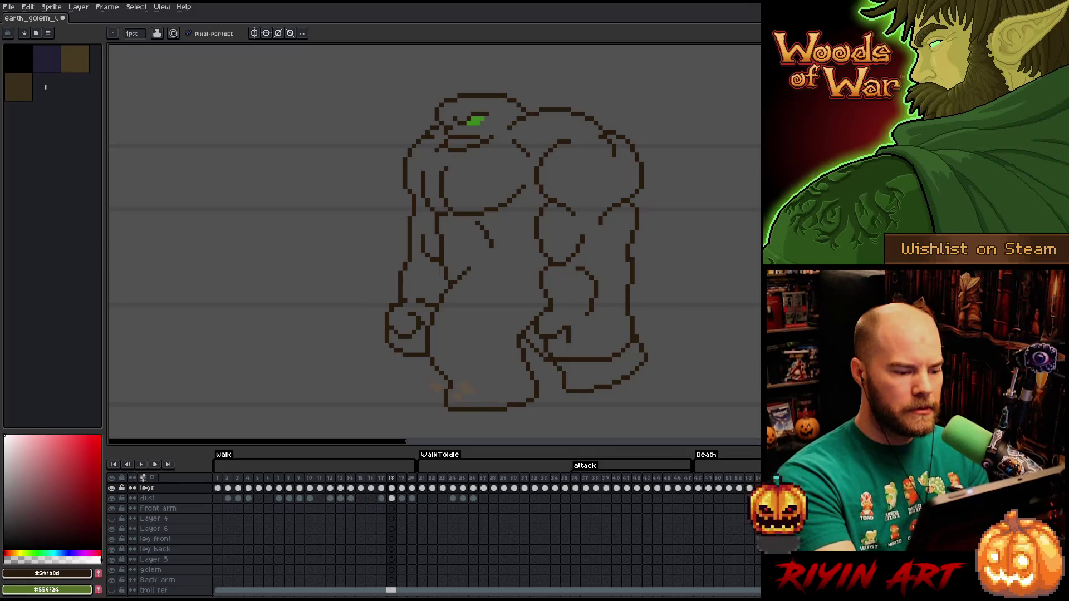
Add a dark pixel to the golem's left arm outline
key("e")
key("b")
key("e")
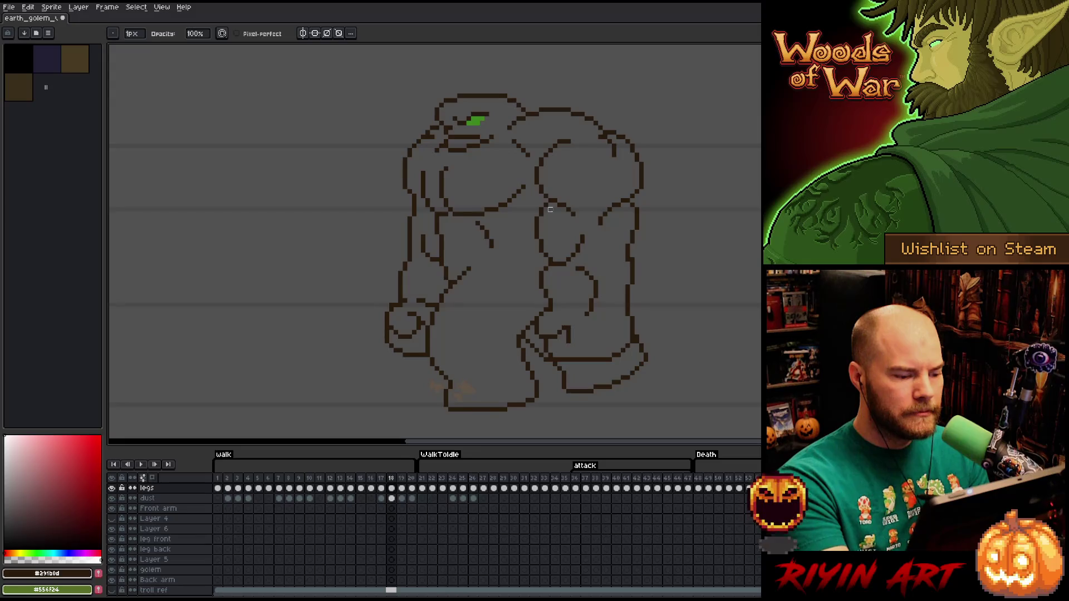
left_click(400, 310)
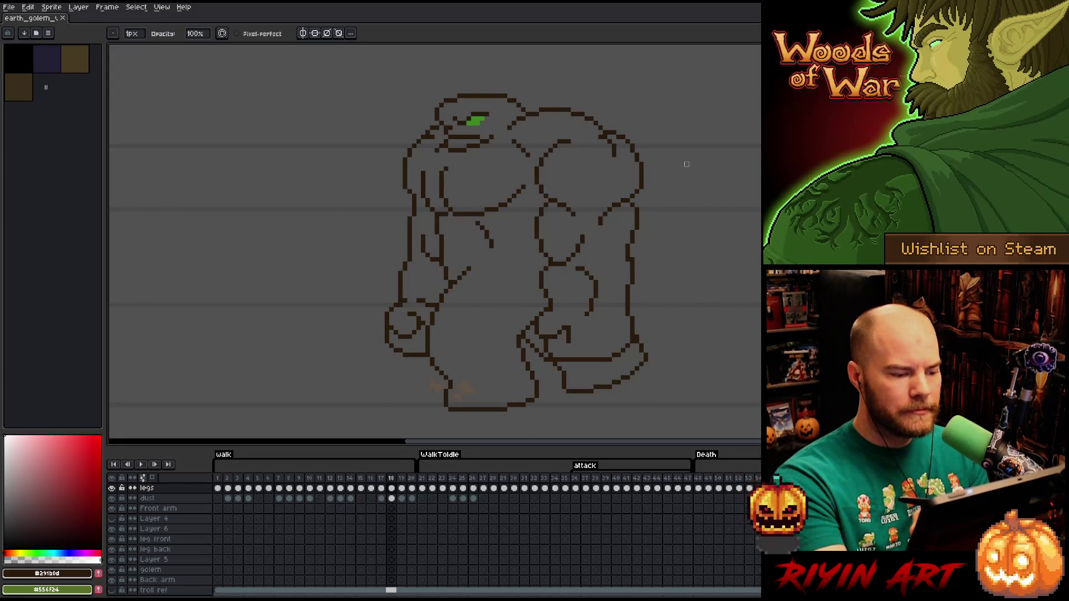
key("v")
key("ctrl+d")
key("b")
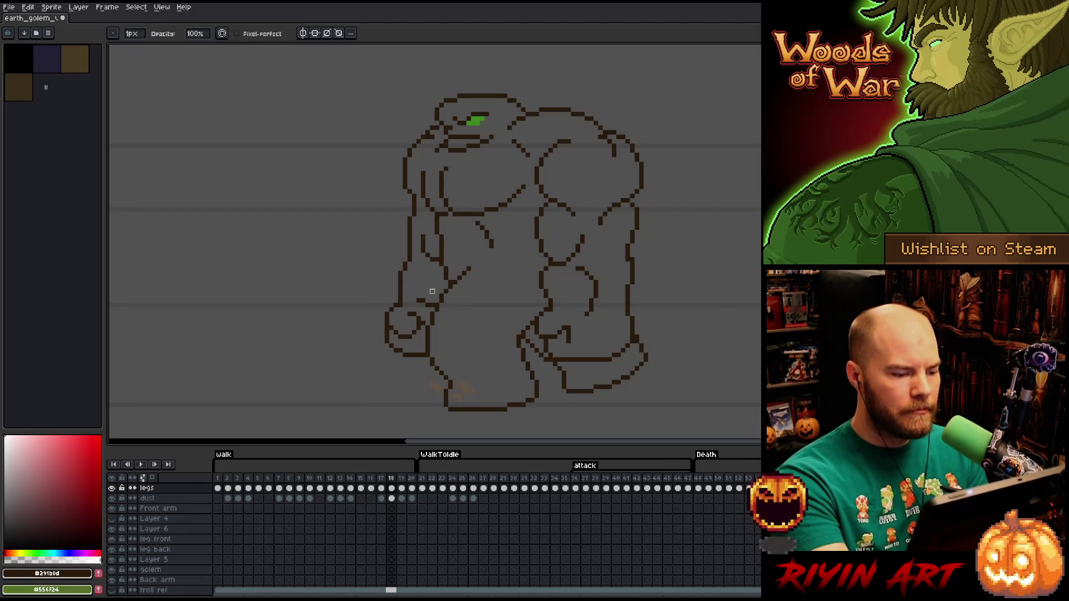
Check the left forearm with a rectangular selection, then save the sprite
key("m")
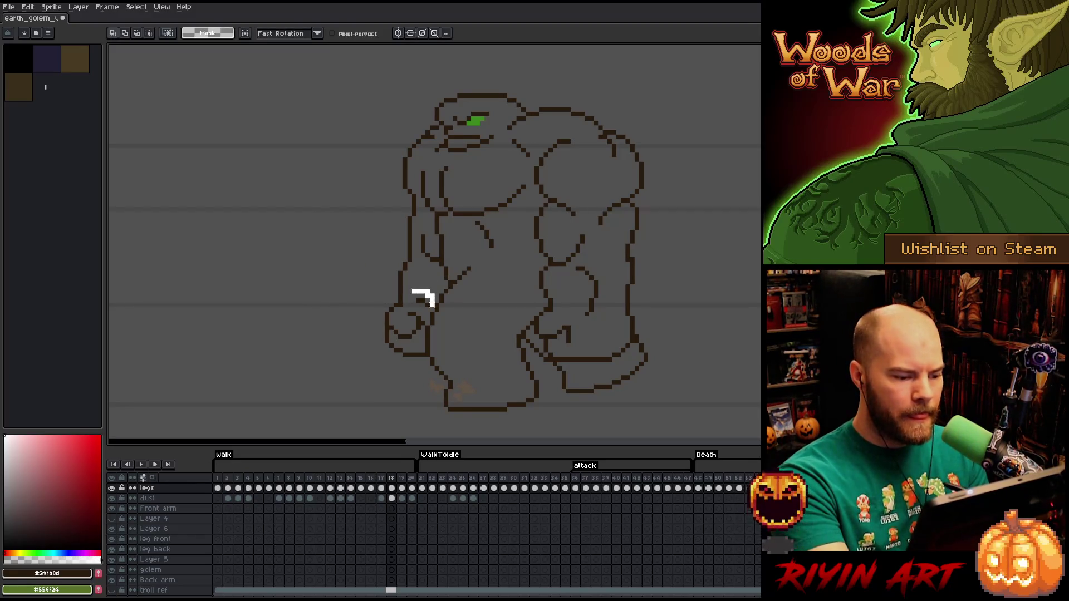
left_click_drag(410, 282, 437, 313)
key("ctrl+d")
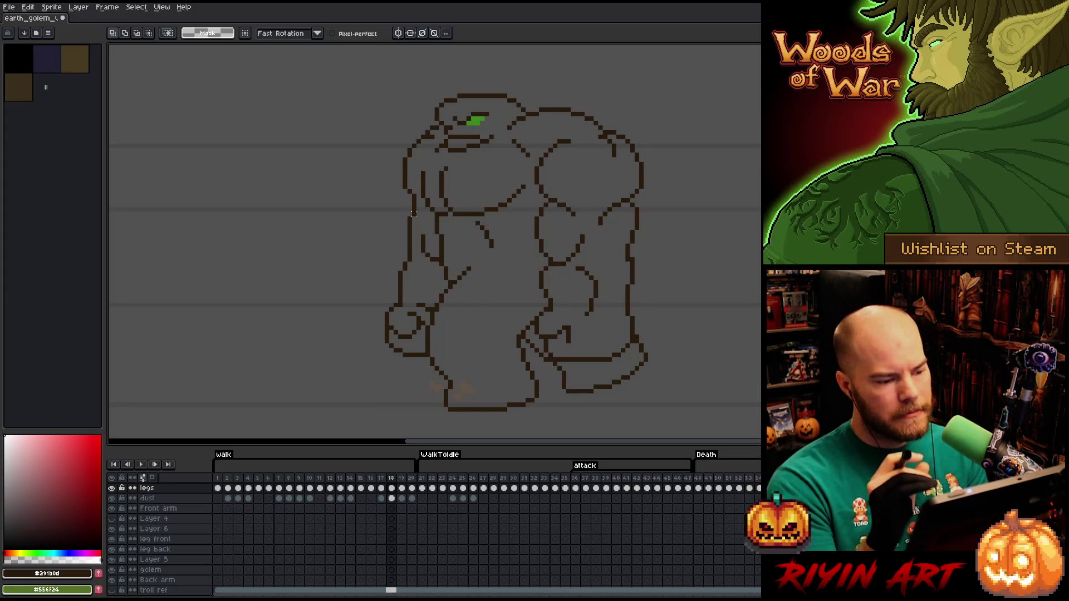
key("b")
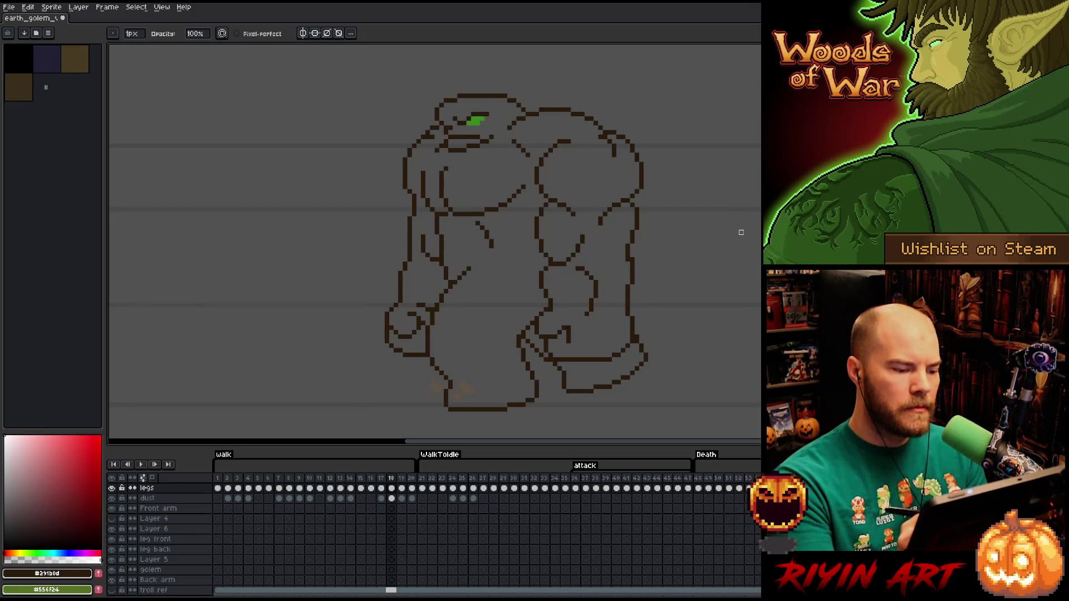
key("ctrl+s")
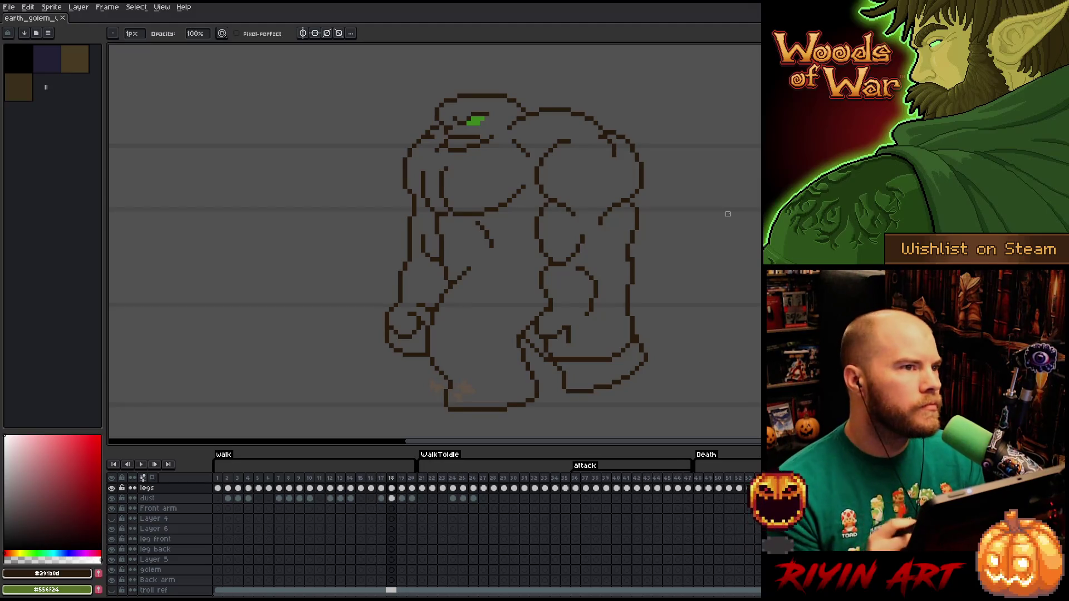
key("m")
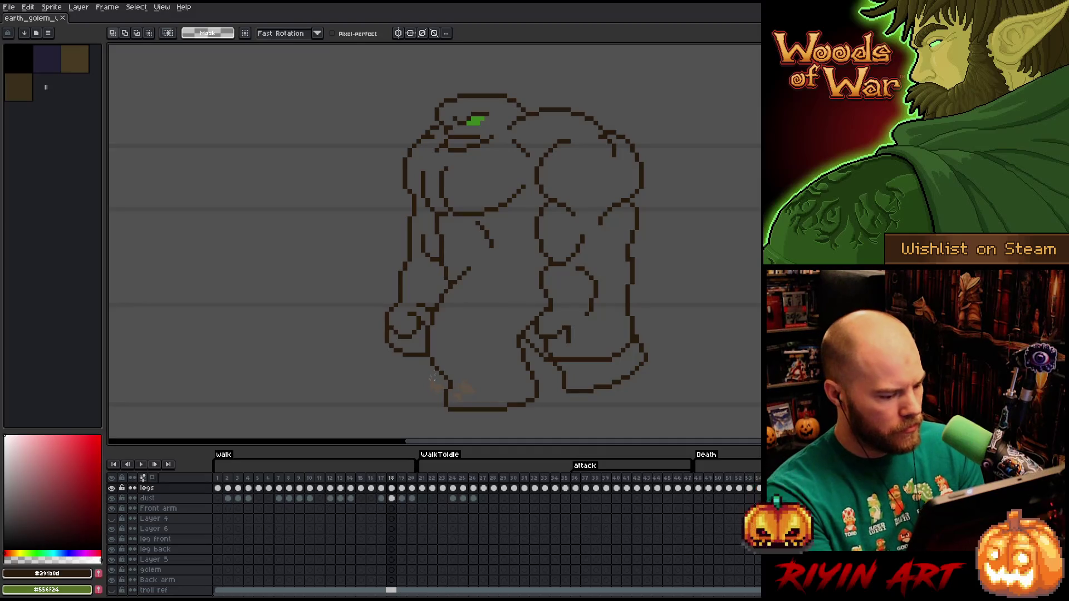
Hide the grey guide layer (Layer 2), turn on onion skin and strengthen its ghosts
scroll(142, 557, "down", 3)
left_click(112, 580)
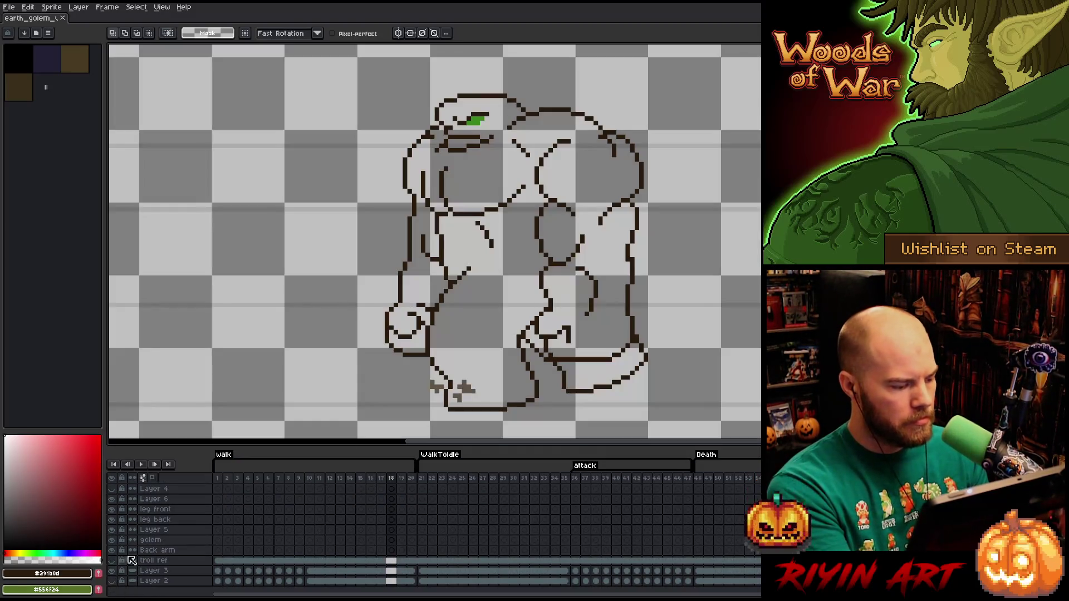
left_click(144, 479)
right_click(144, 479)
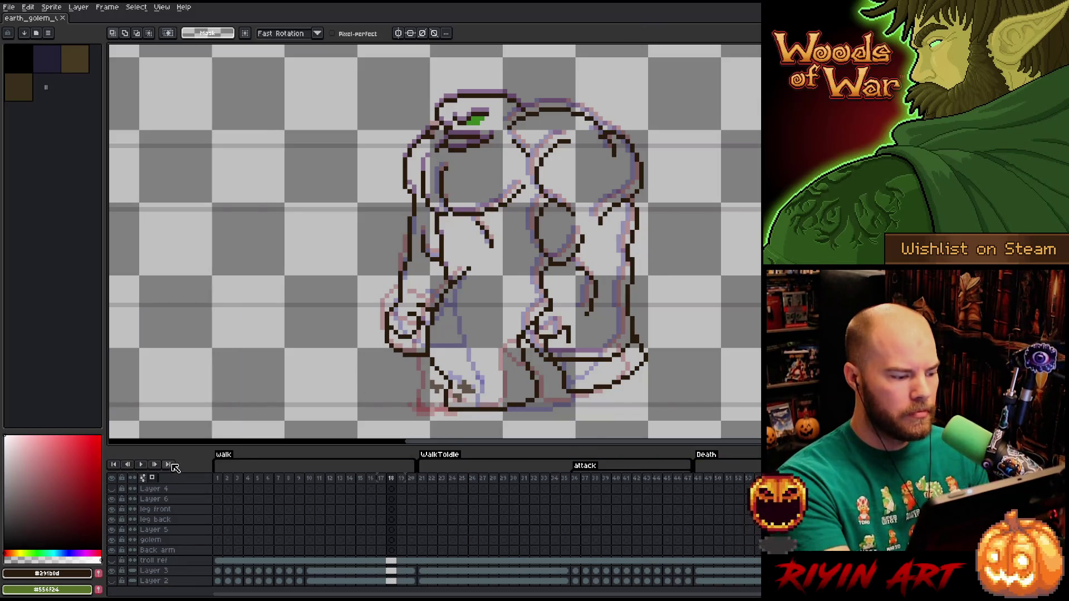
right_click(143, 478)
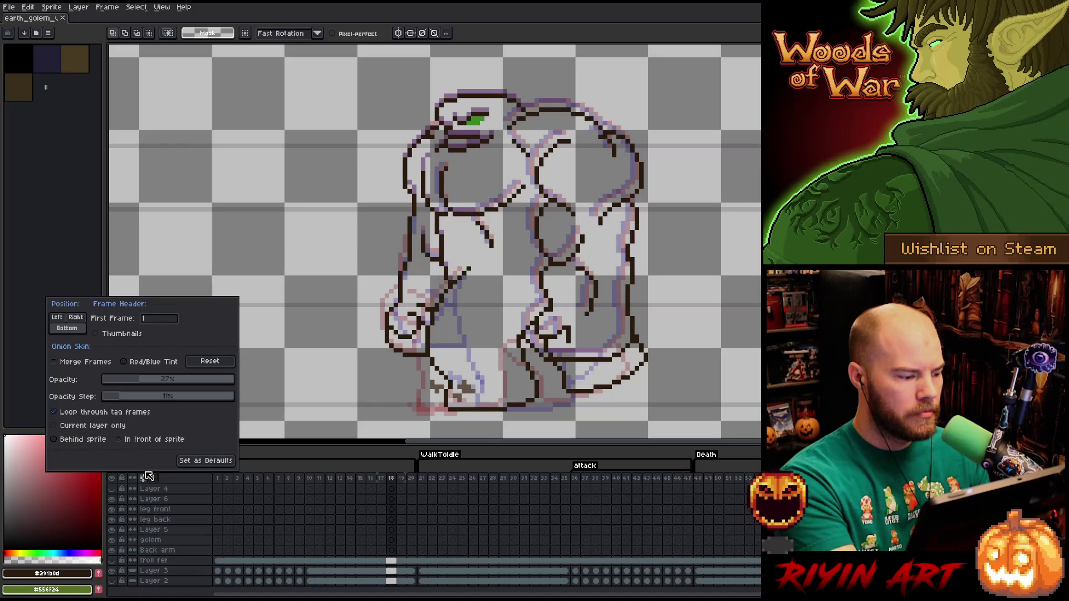
mouse_move(145, 384)
left_mouse_down()
mouse_move(192, 383)
mouse_move(144, 383)
mouse_move(160, 385)
mouse_move(133, 397)
mouse_move(217, 396)
mouse_move(97, 410)
mouse_move(253, 403)
mouse_move(136, 410)
mouse_move(146, 407)
left_mouse_up()
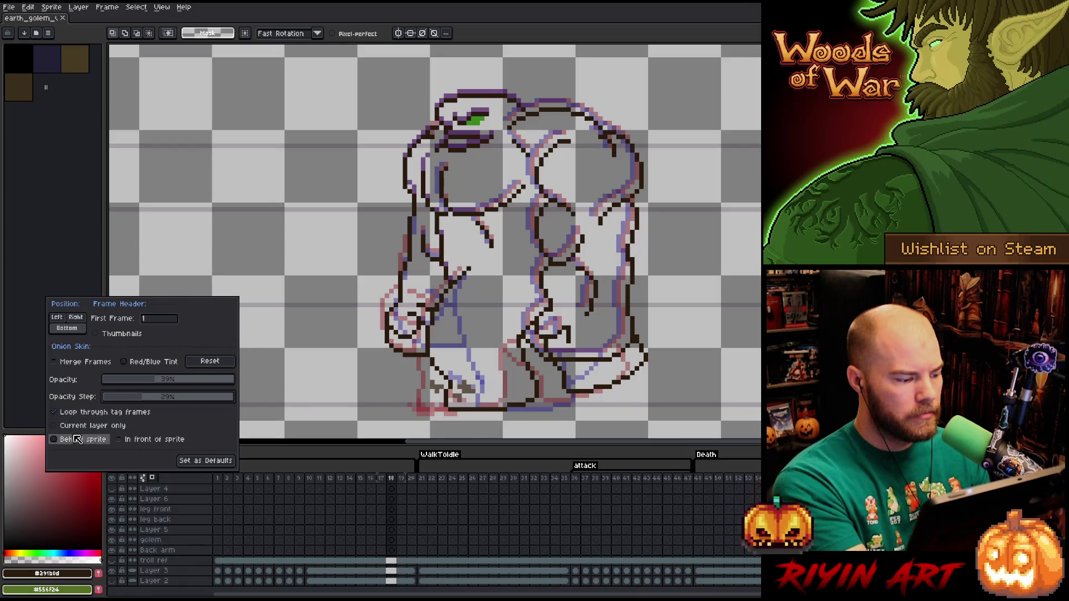
Compare the onion-skin ghosts with the current-layer-only option switched on and off
left_click(55, 426)
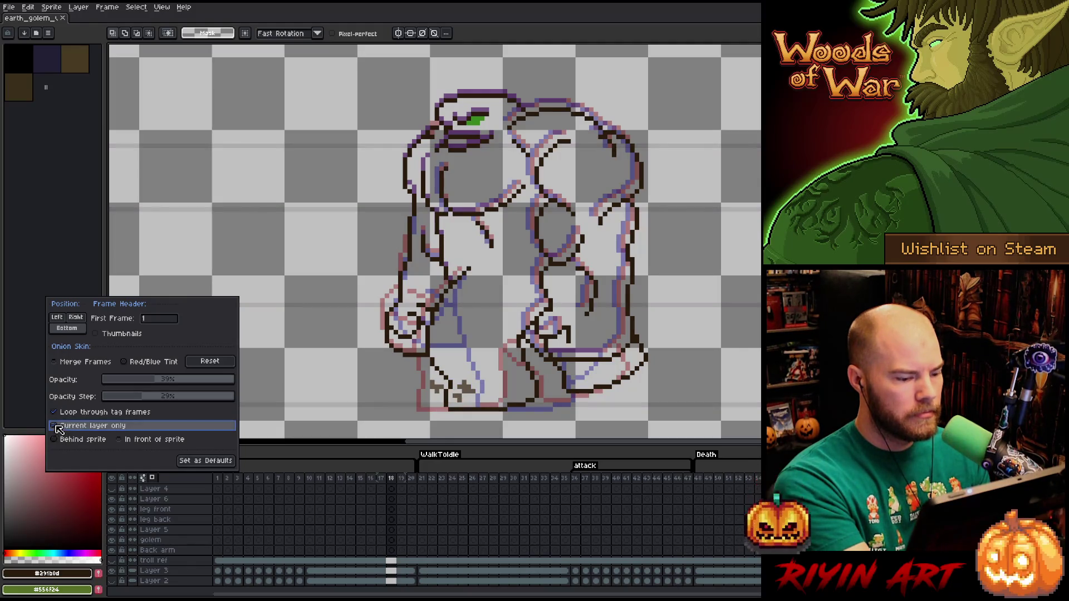
left_click(55, 426)
left_click(55, 425)
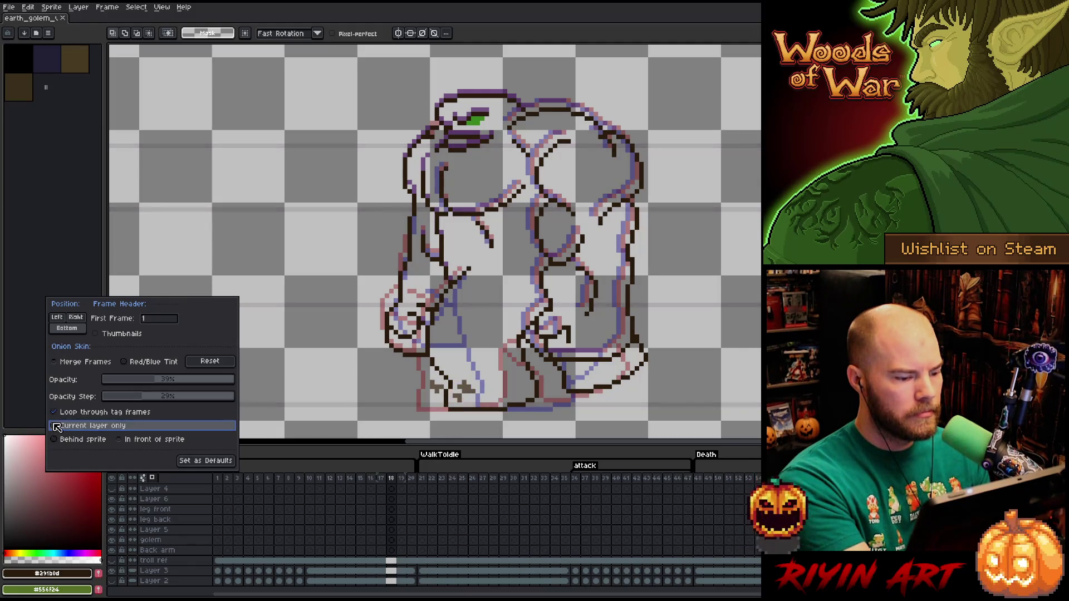
left_click(56, 426)
left_click(56, 426)
left_click(111, 426)
left_click(106, 428)
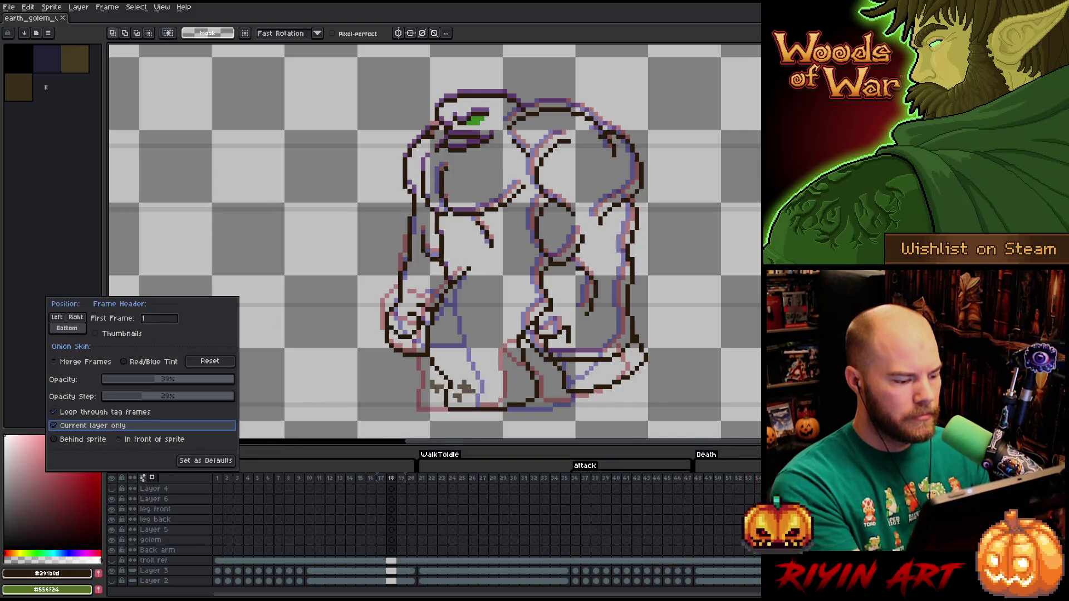
Set the onion-skin opacity to 33%, then jump to frame 16
left_click(504, 42)
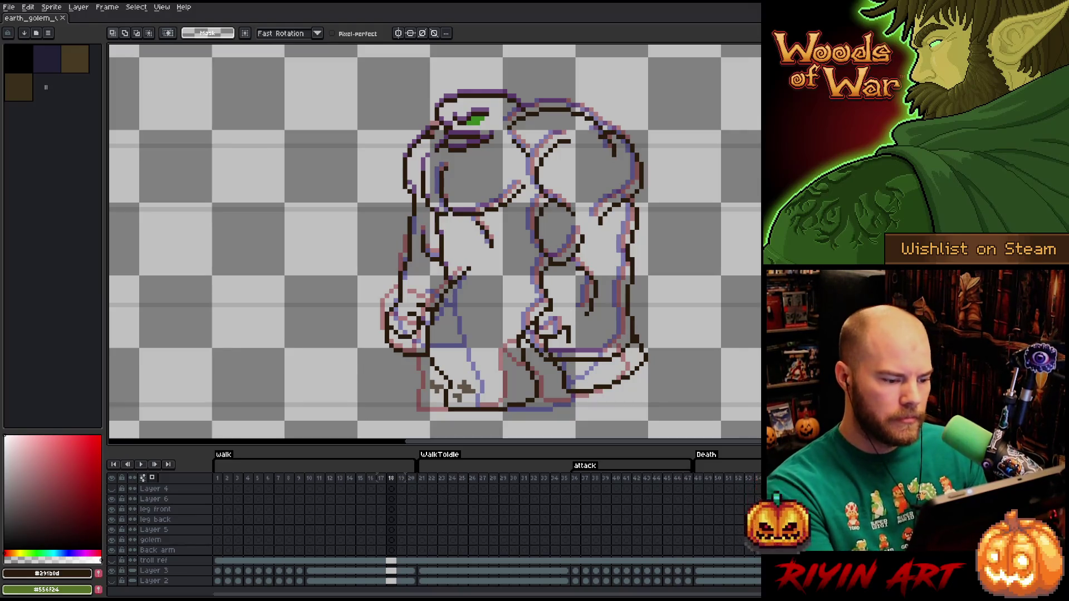
left_click(142, 477)
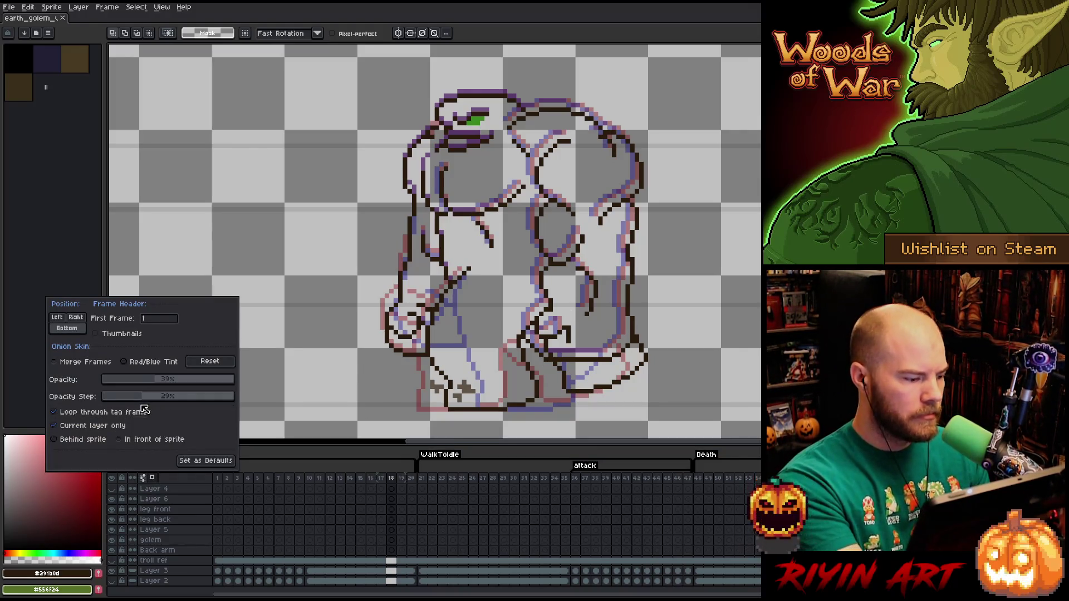
left_click(143, 384)
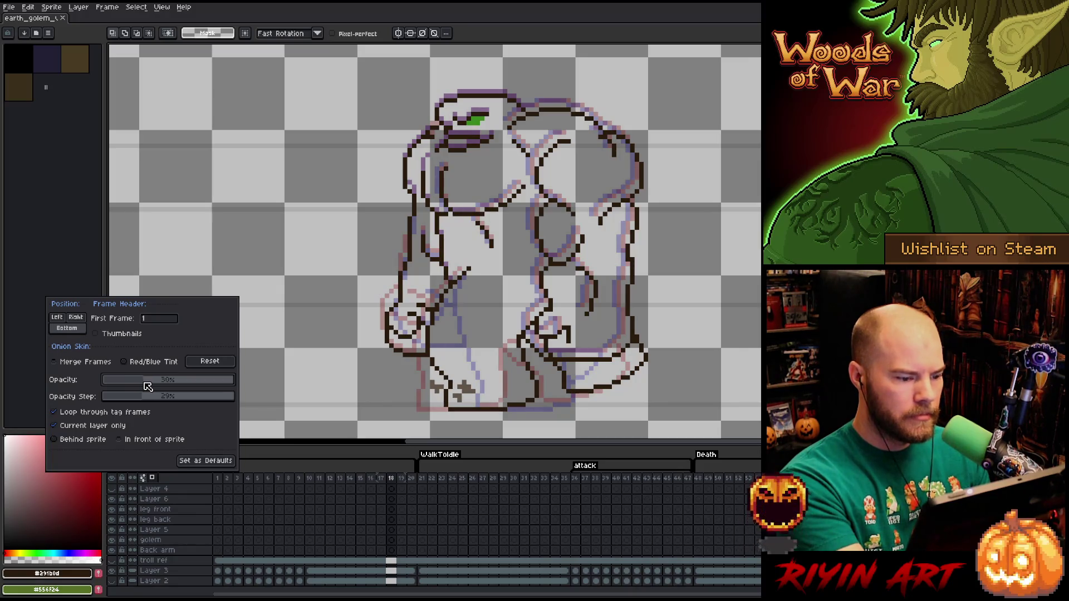
left_click_drag(144, 383, 147, 383)
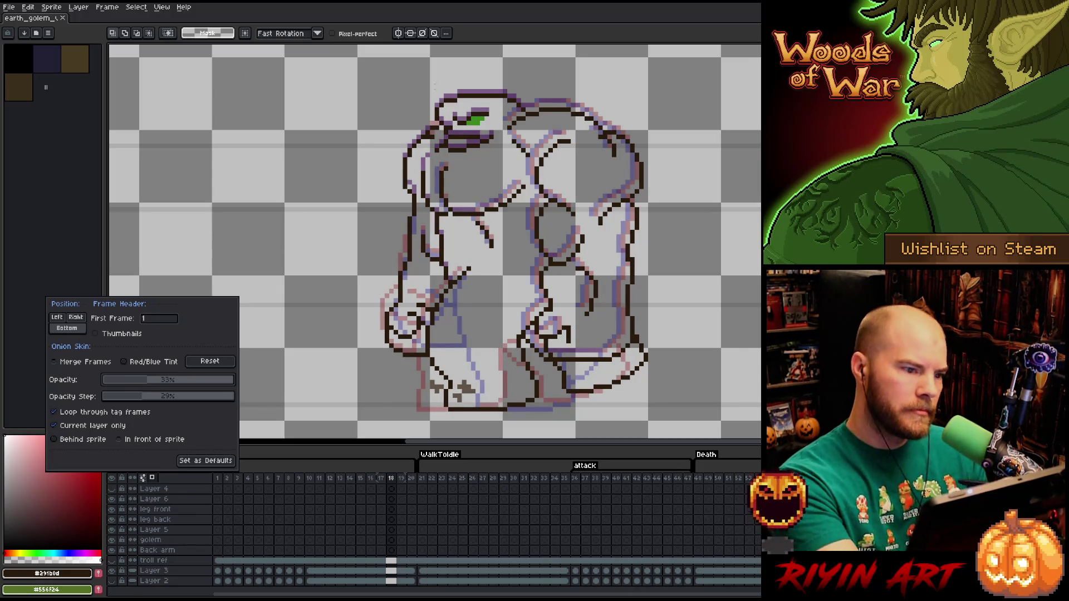
left_click(370, 478)
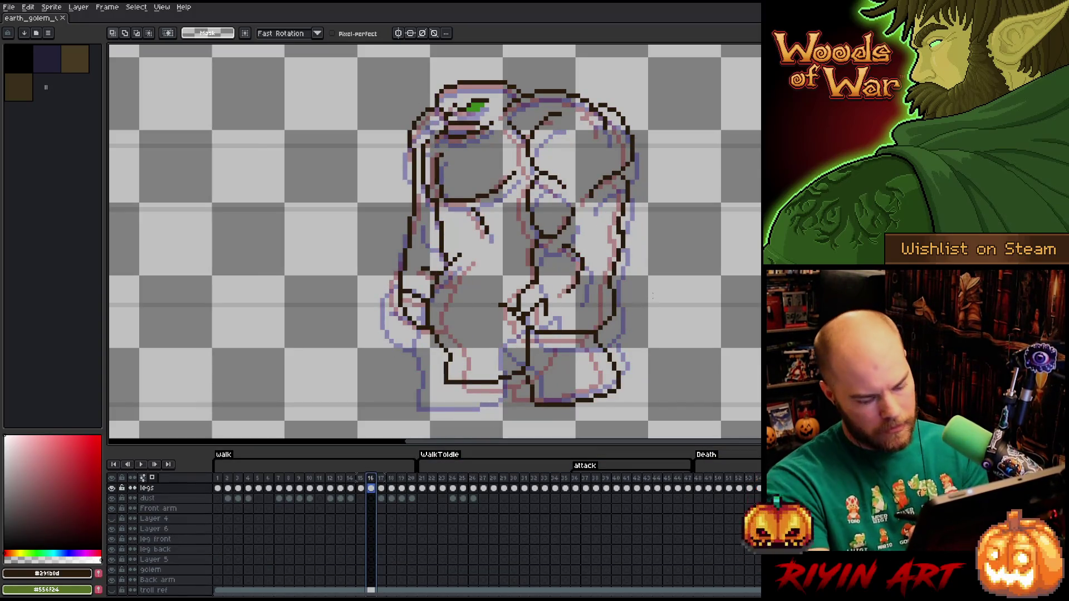
Flip between frames 17 and 18 to compare the golem's pose
key("period")
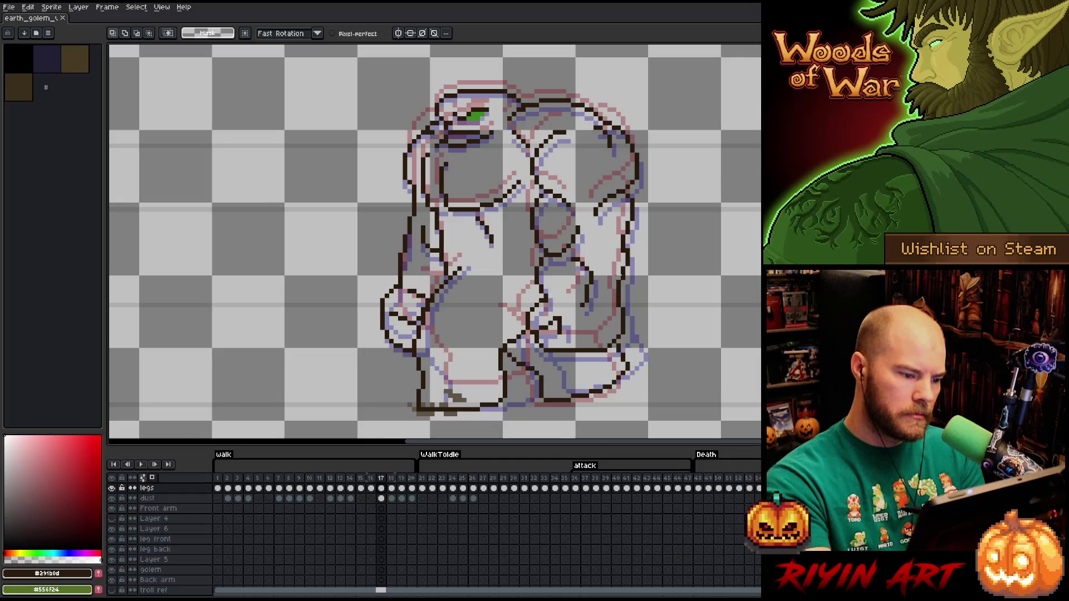
key("period")
key("comma")
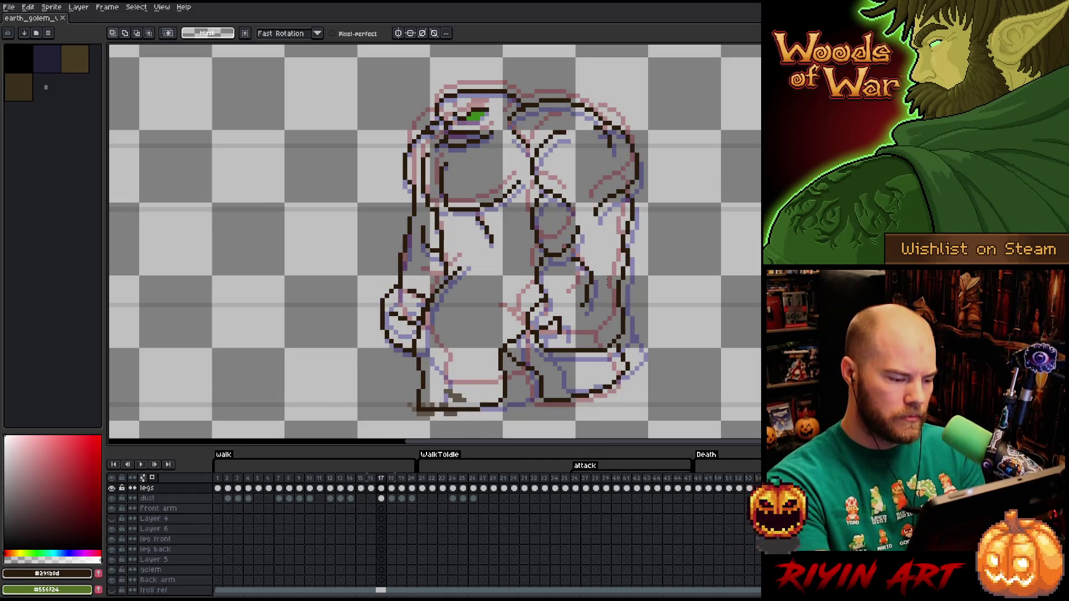
key("period")
key("comma")
key("period")
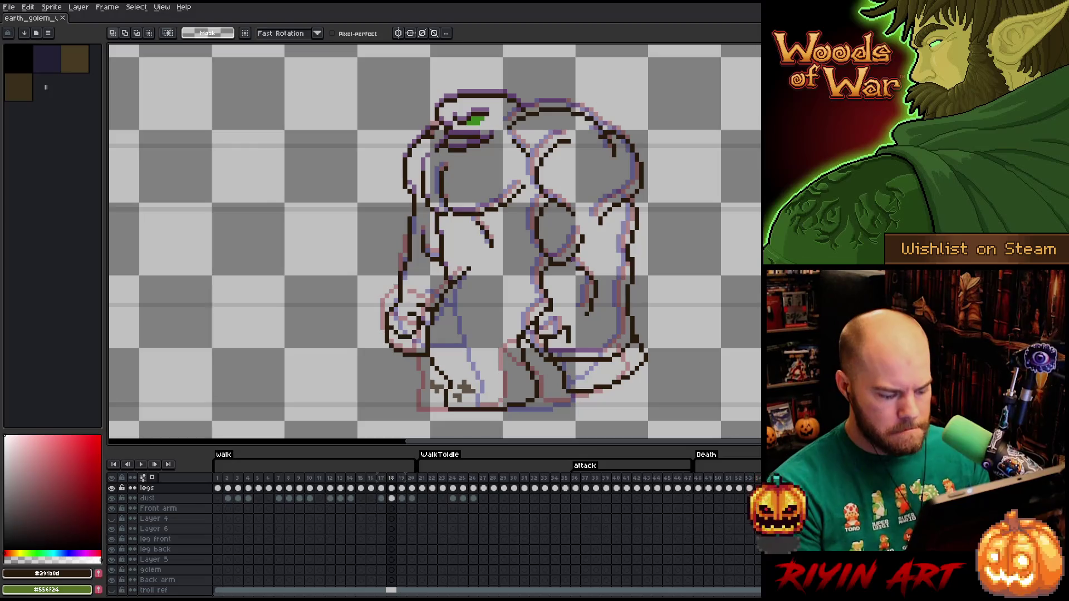
Draw a new line on the golem's left arm and lasso the arm, checking it against frame 19
mouse_move(408, 281)
left_mouse_down()
mouse_move(426, 289)
mouse_move(427, 305)
left_mouse_up()
mouse_move(418, 365)
left_mouse_down()
mouse_move(376, 250)
mouse_move(426, 308)
left_mouse_up()
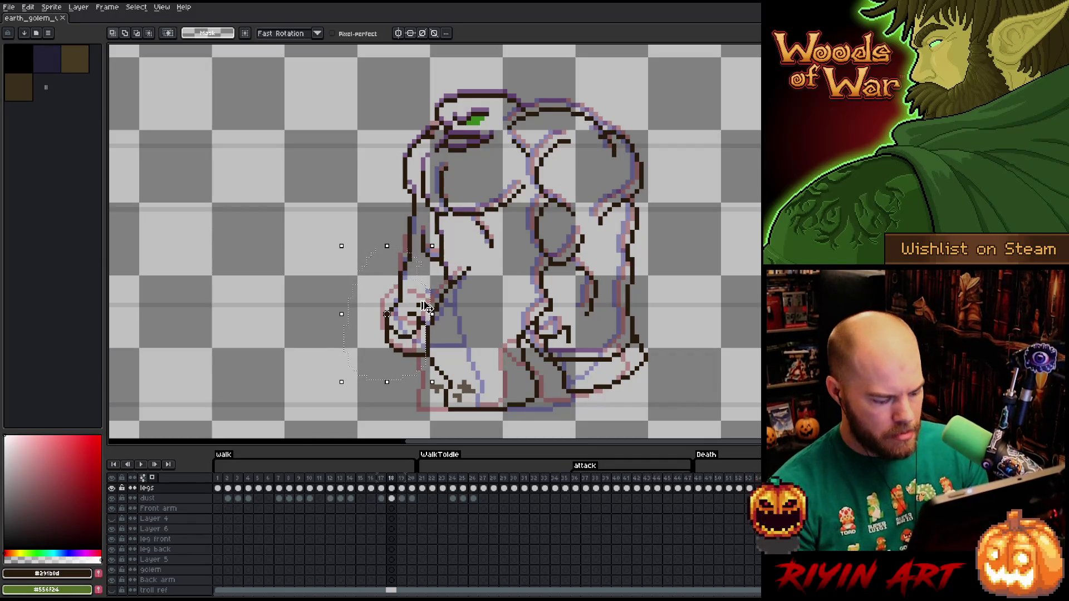
key("period")
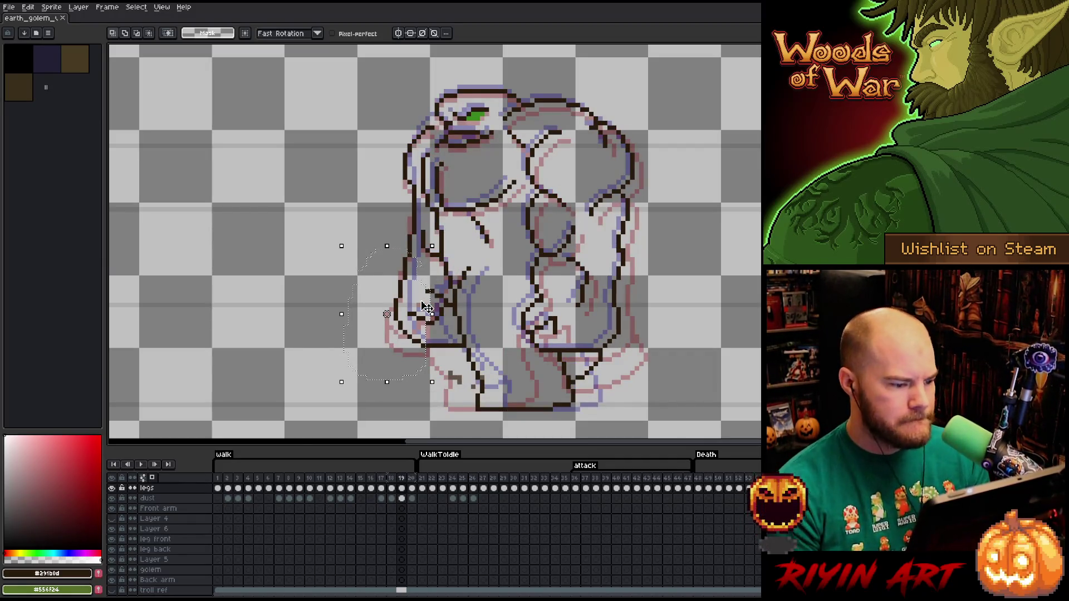
key("comma")
key("period")
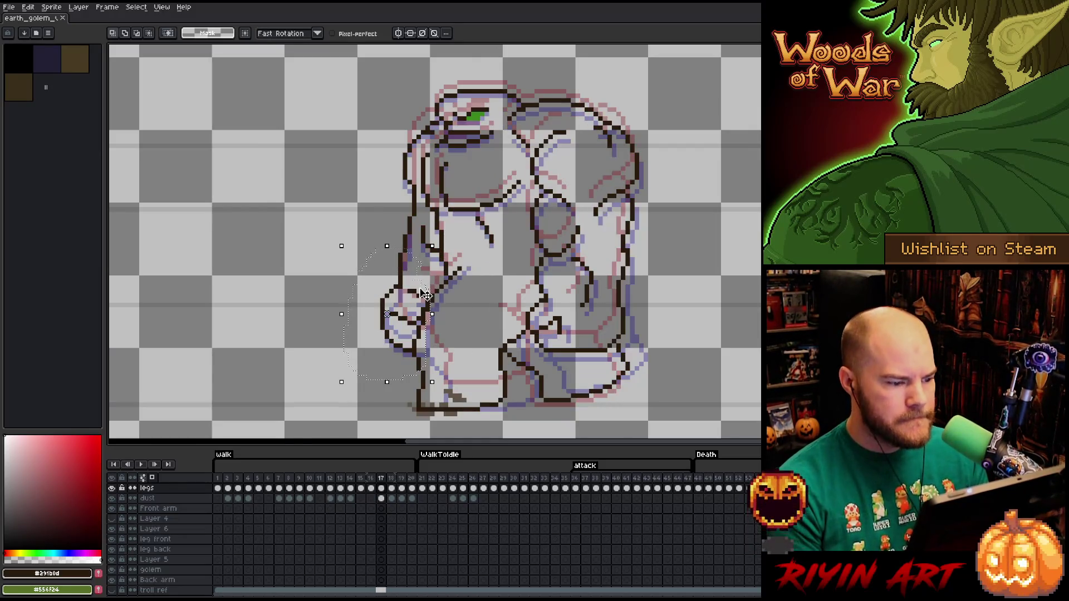
key("comma")
key("period")
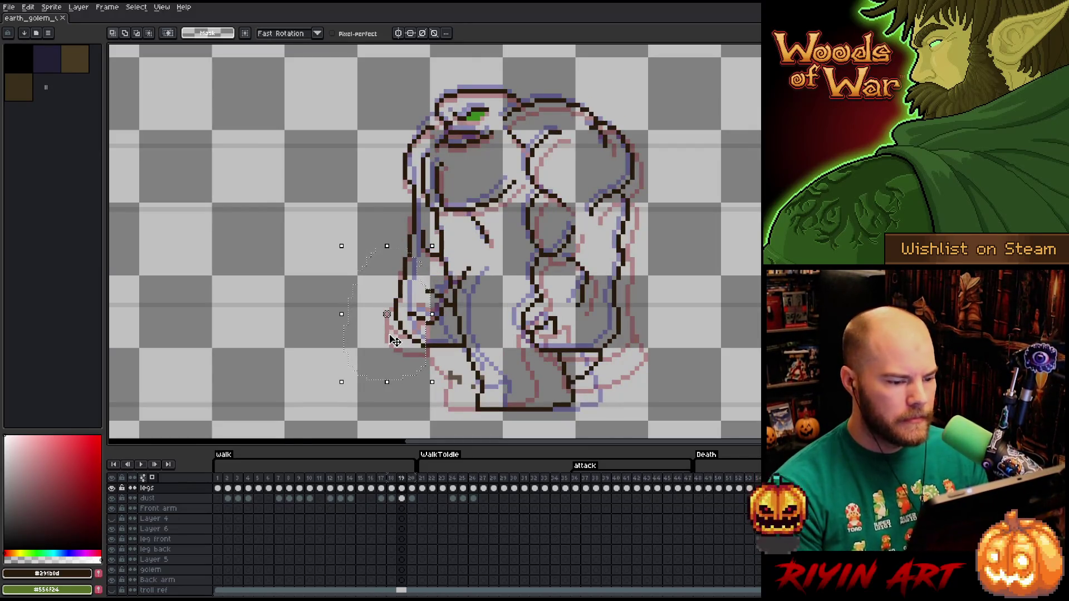
Drop the adjusted left arm in place on frame 18 after comparing it with frame 17
key("comma")
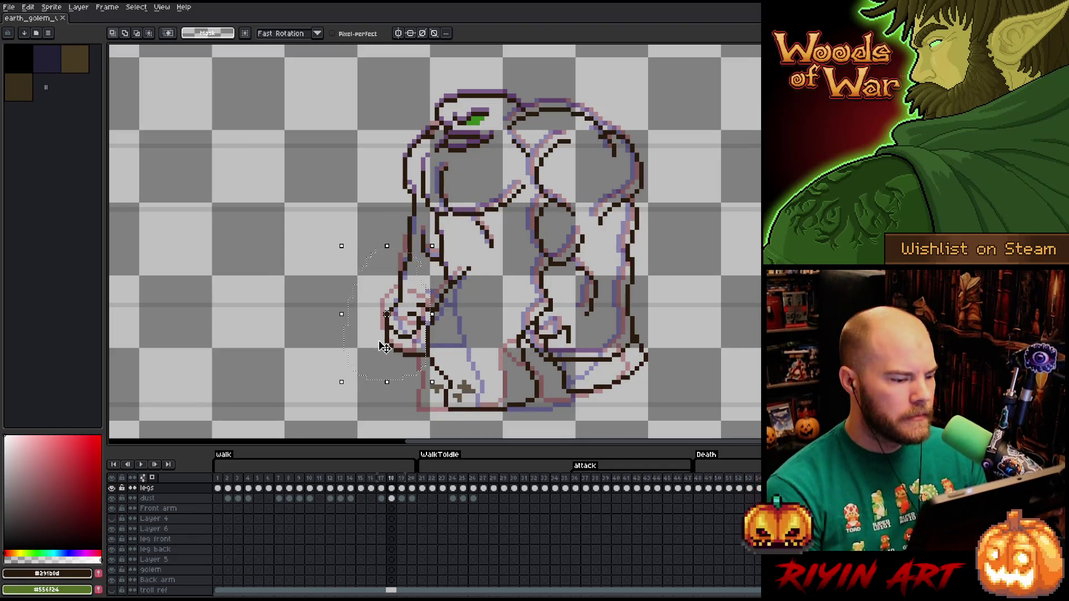
key("comma")
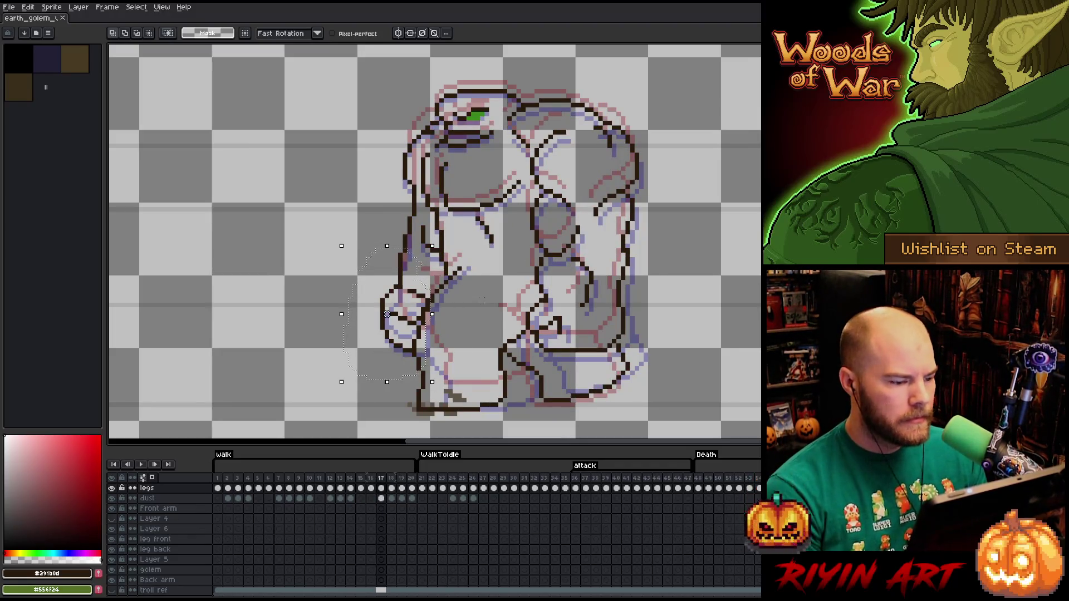
key("period")
key("ctrl+d")
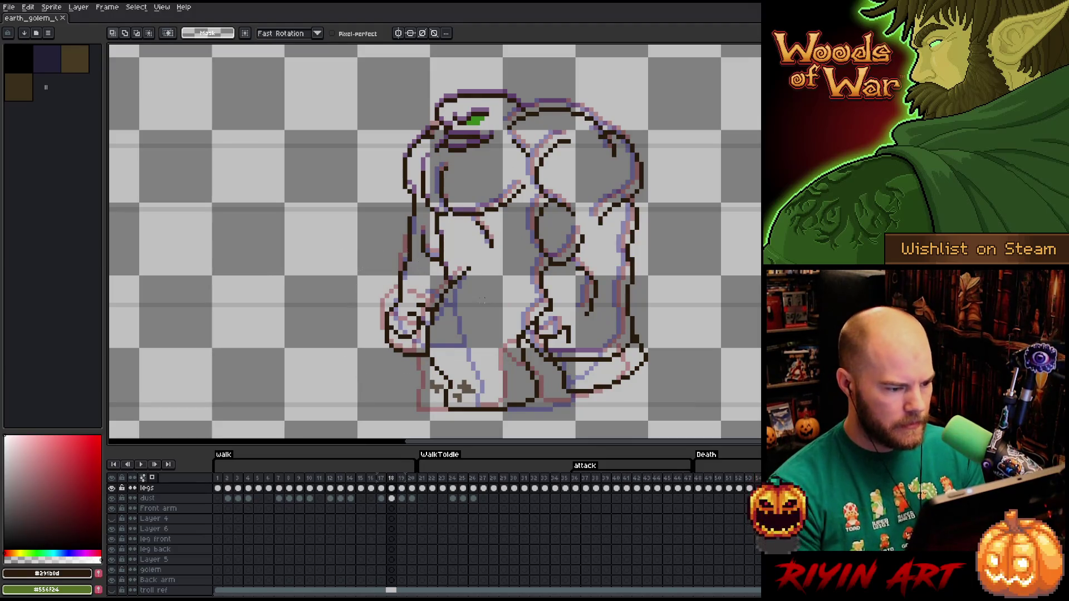
left_click(380, 478)
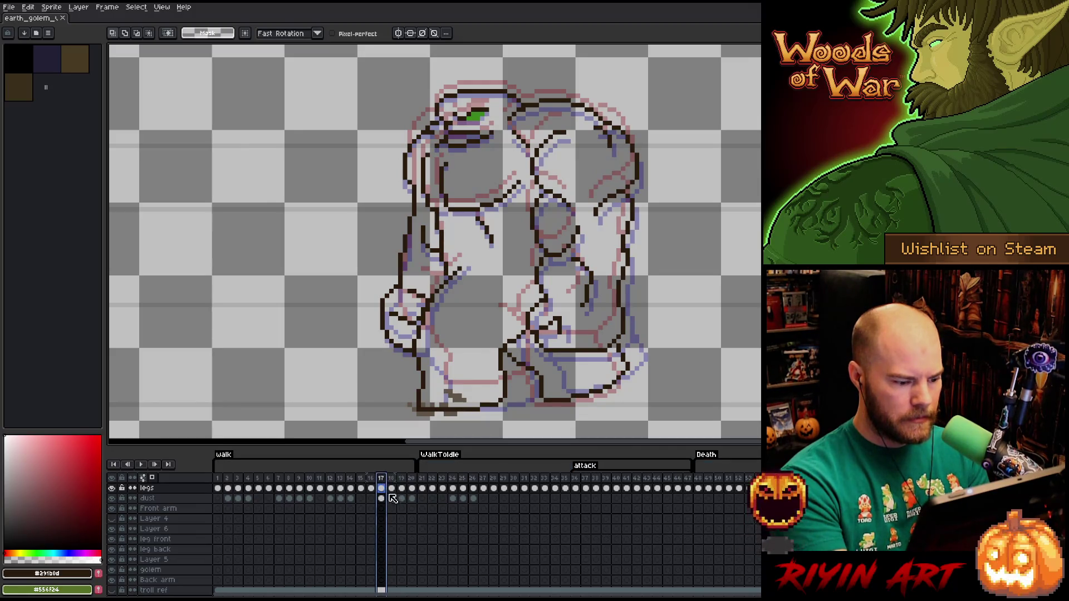
left_click(392, 489)
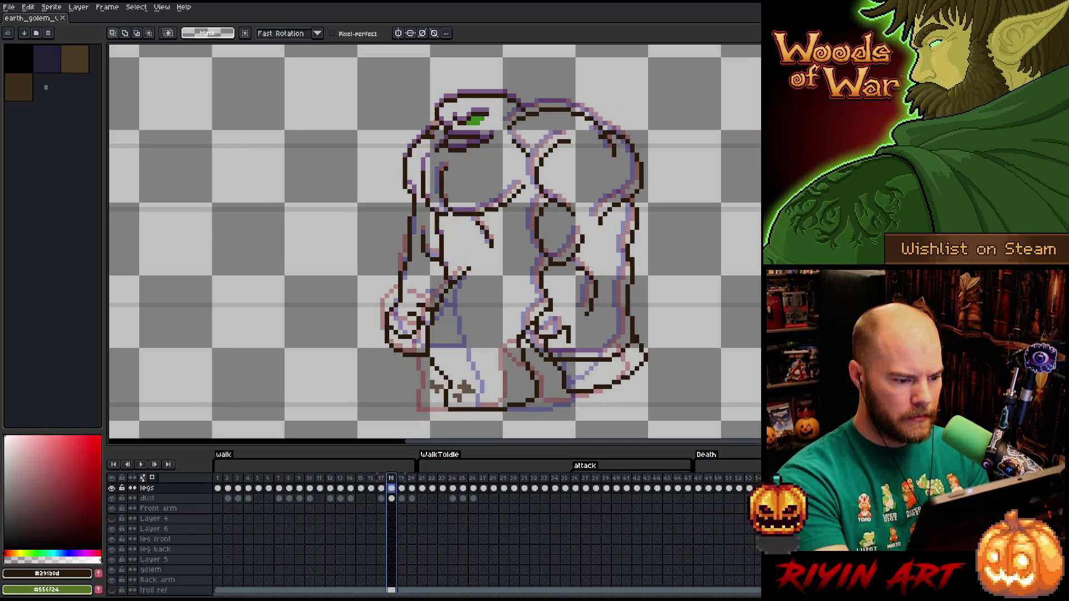
Touch up frame 18's line art with pencil and eraser, checking it against frame 19
key("b")
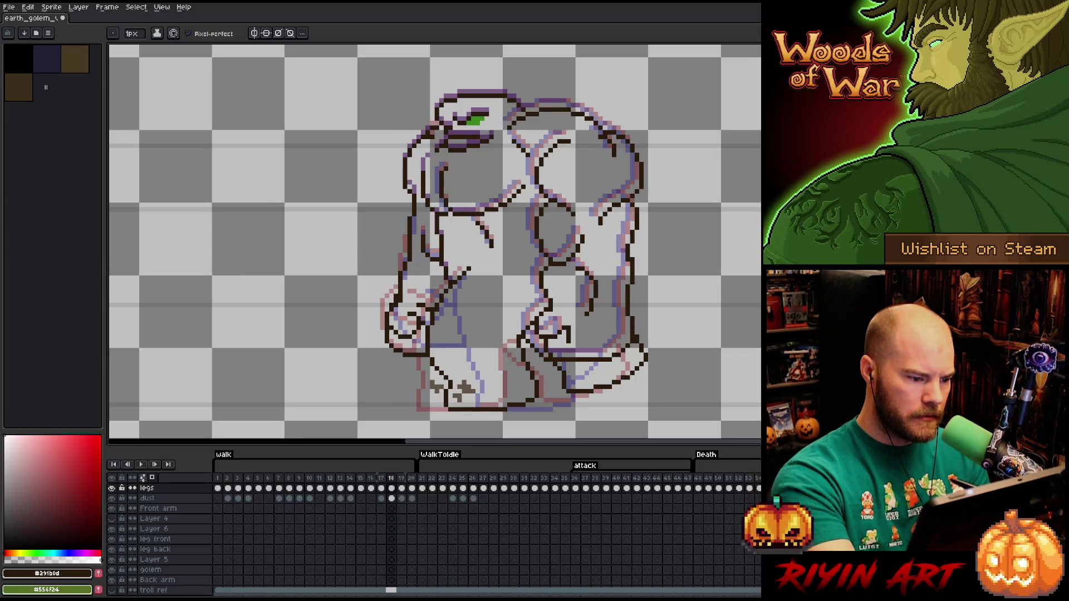
key("e")
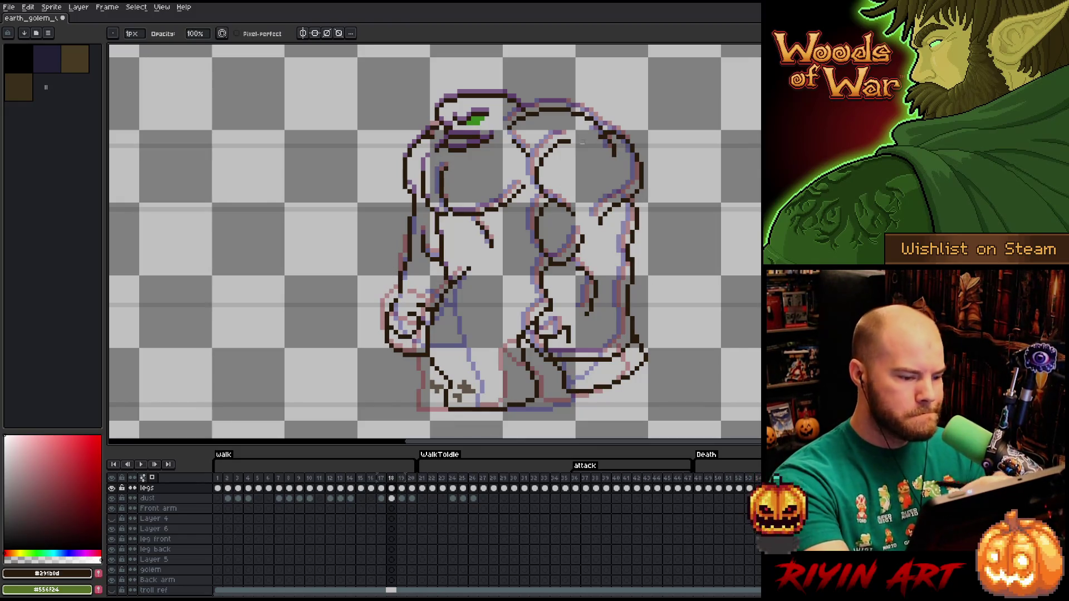
key("b")
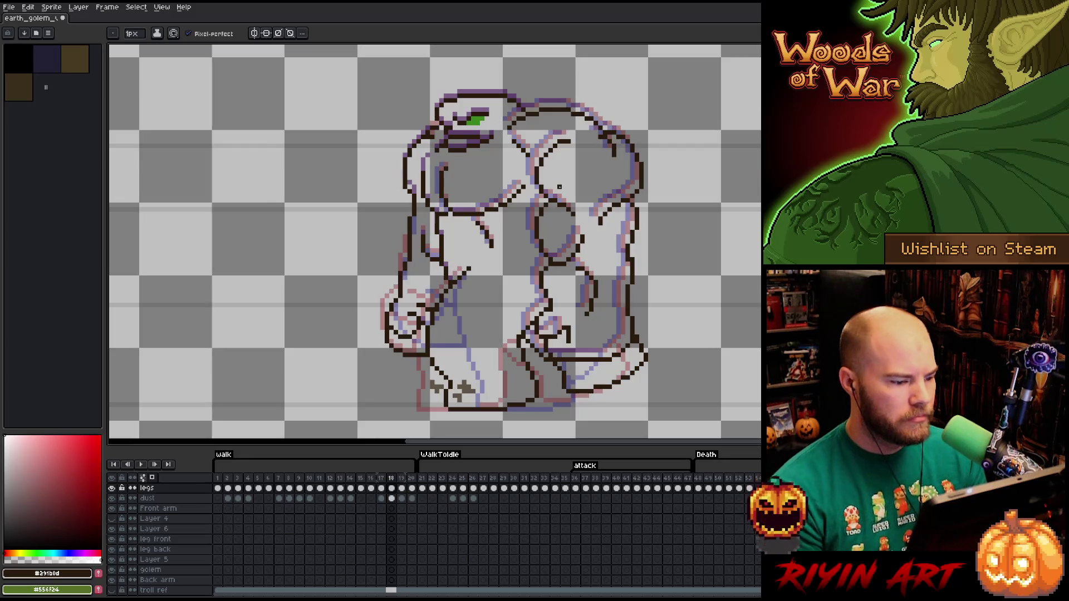
key("Right")
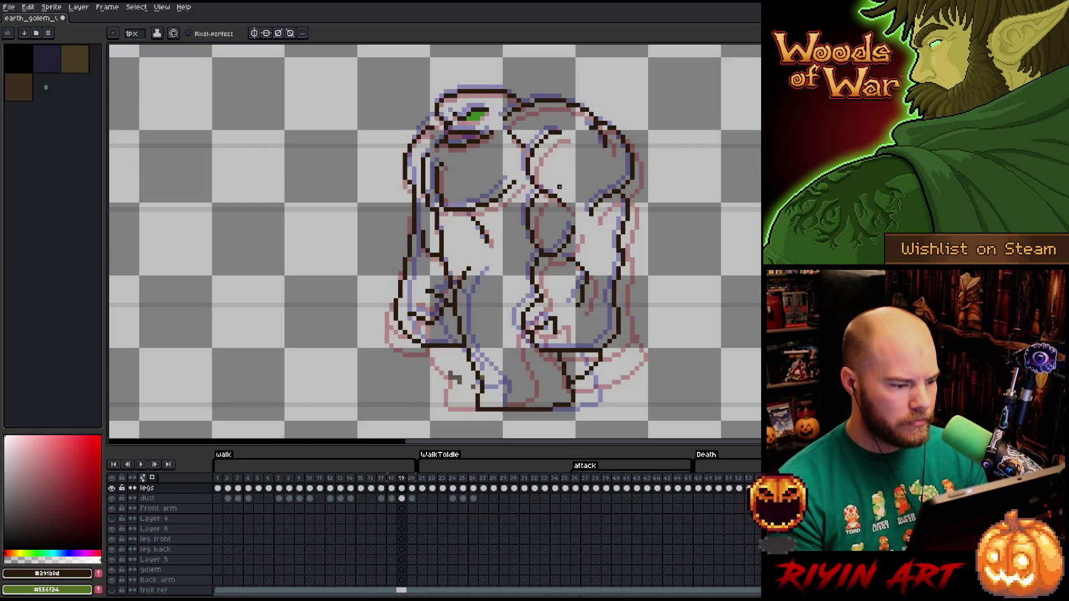
key("Left")
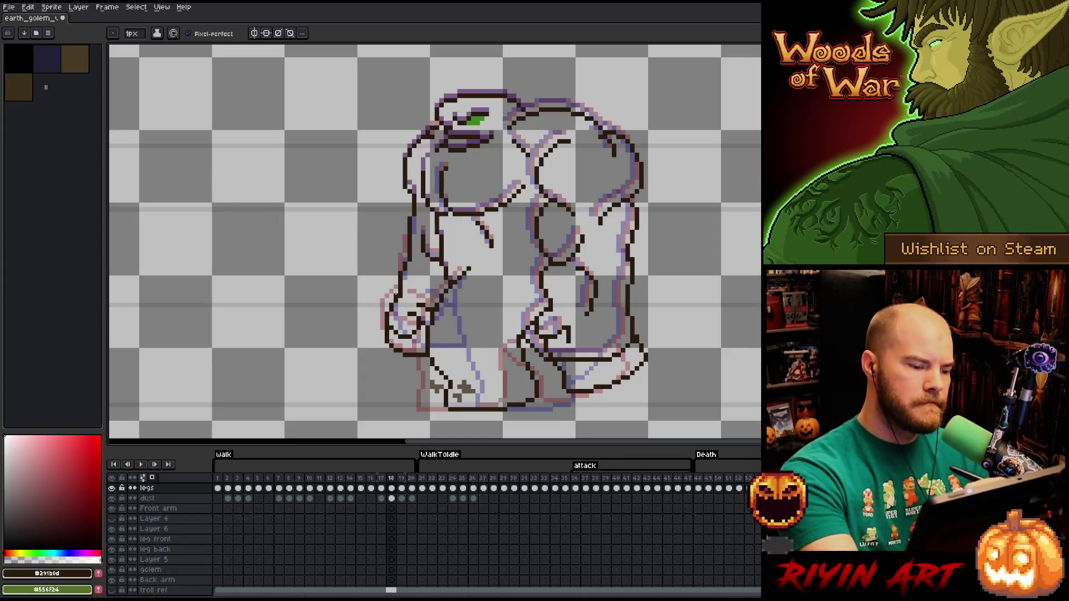
key("e")
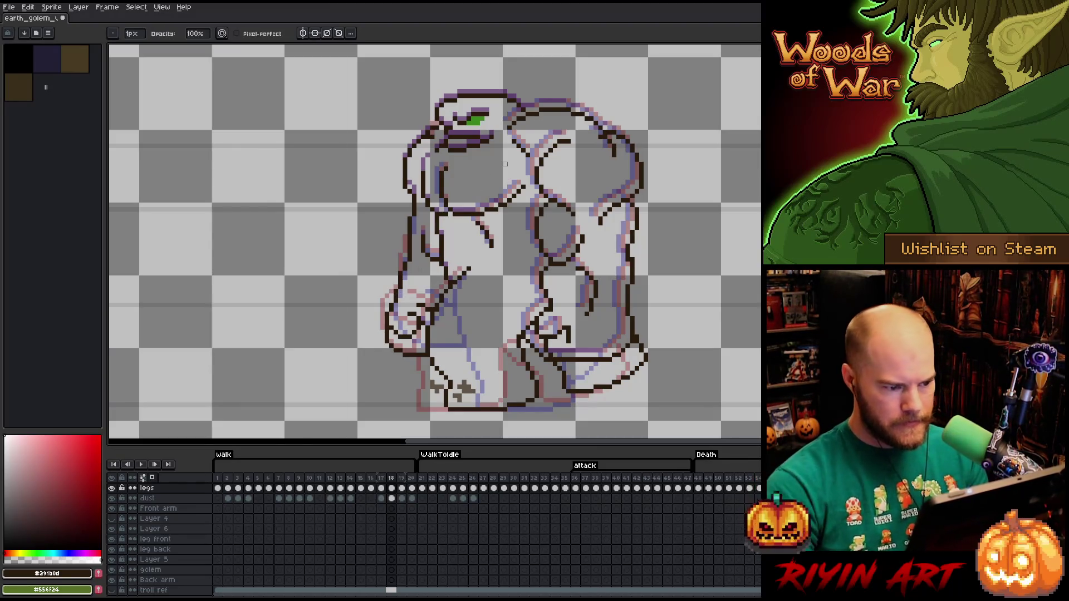
Compare frame 18 with frame 17, then save the golem animation
key("comma")
key("period")
key("comma")
key("period")
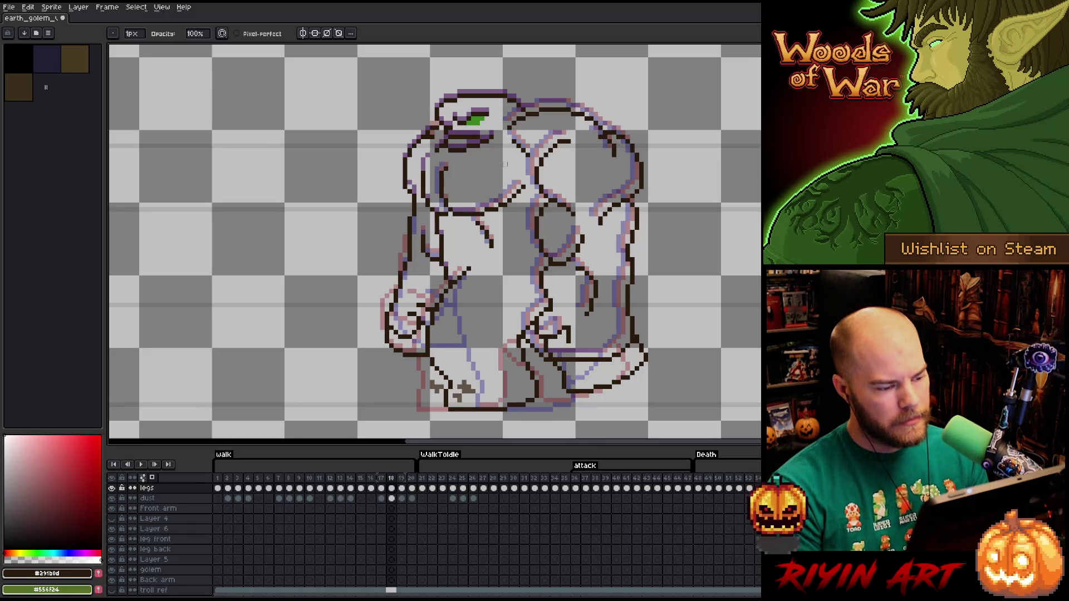
right_click(513, 272)
left_click(526, 277)
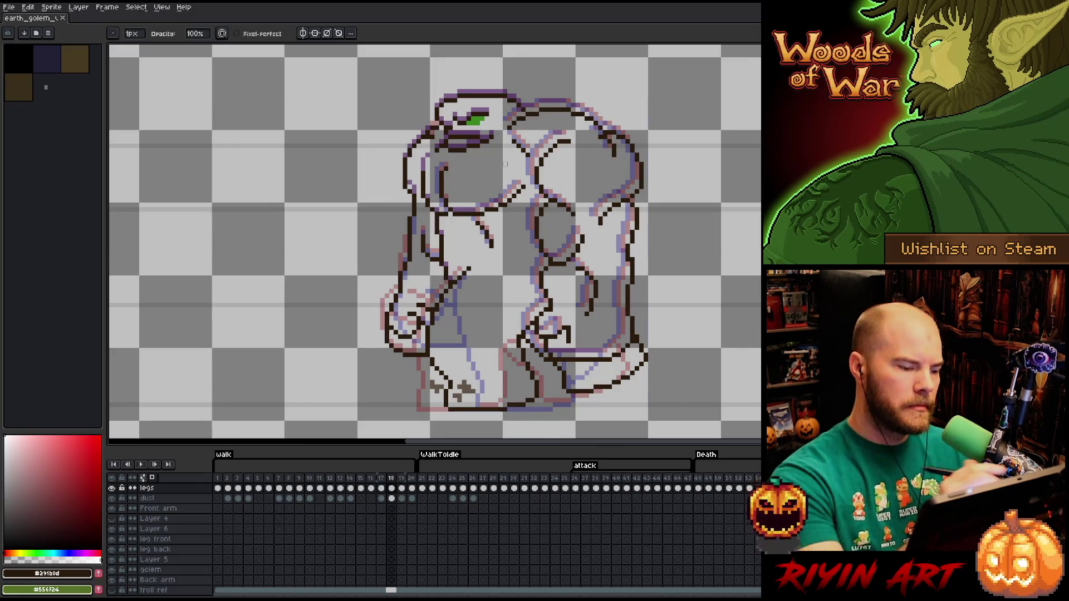
Fix one more spot of frame 18's line art and save again
key("e")
left_click(396, 264)
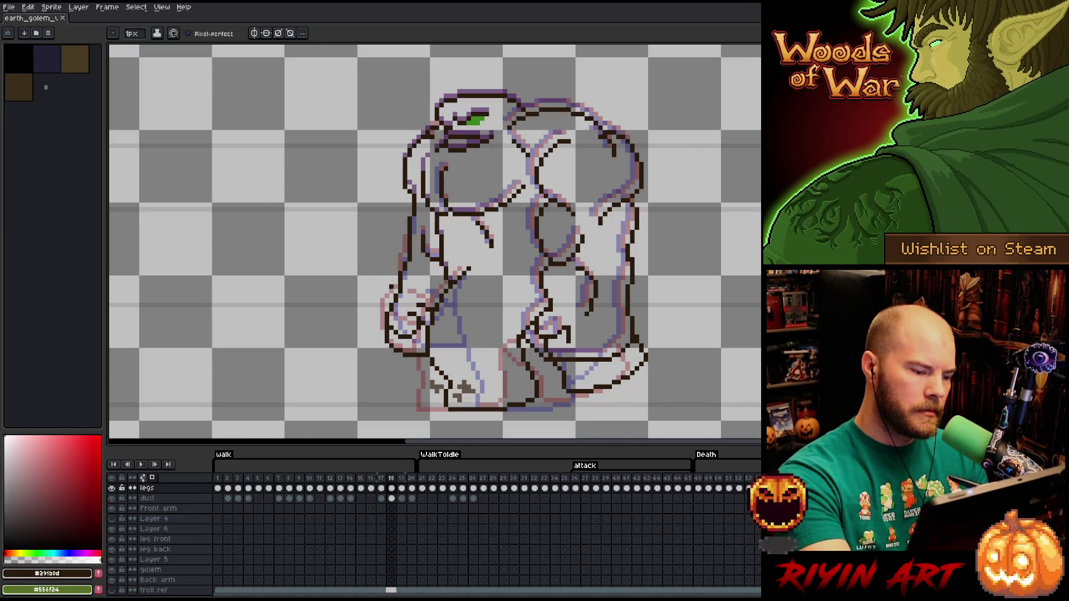
key("b")
key("ctrl+s")
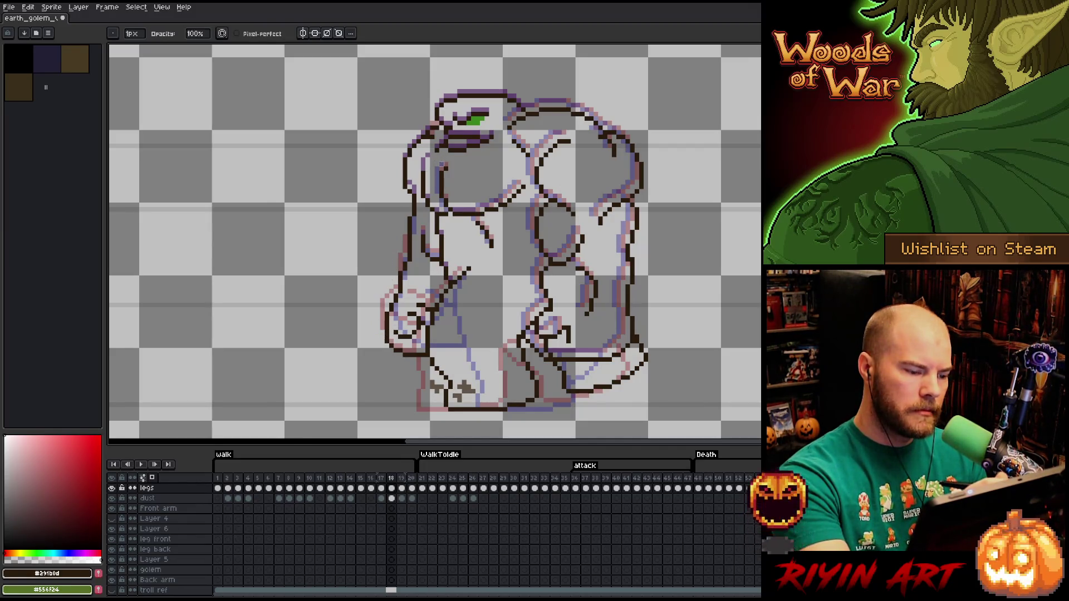
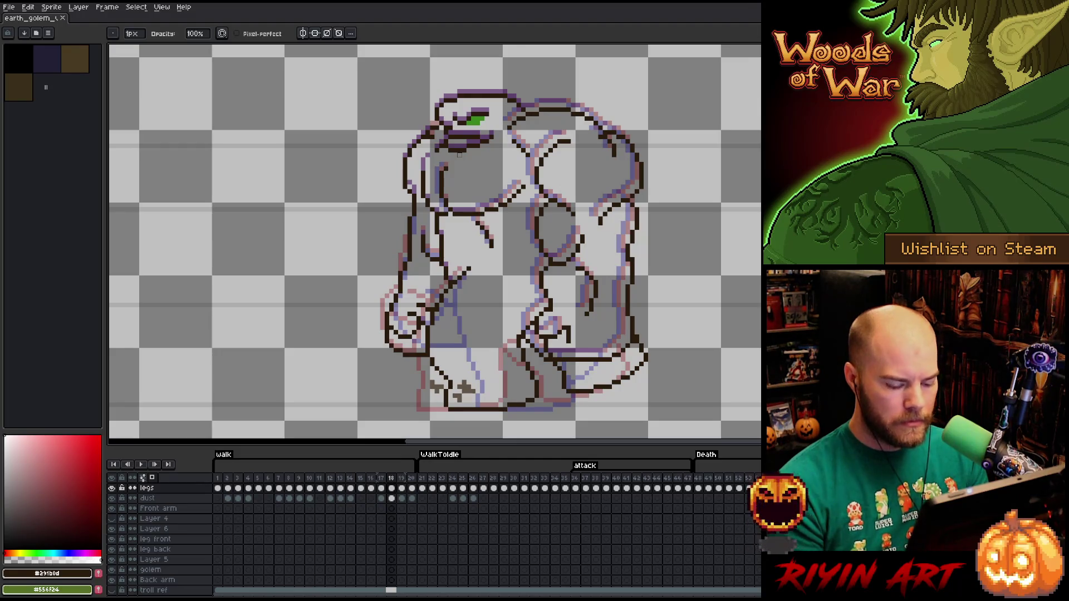
Lasso-select the golem's front arm area on frame 17
key("Left")
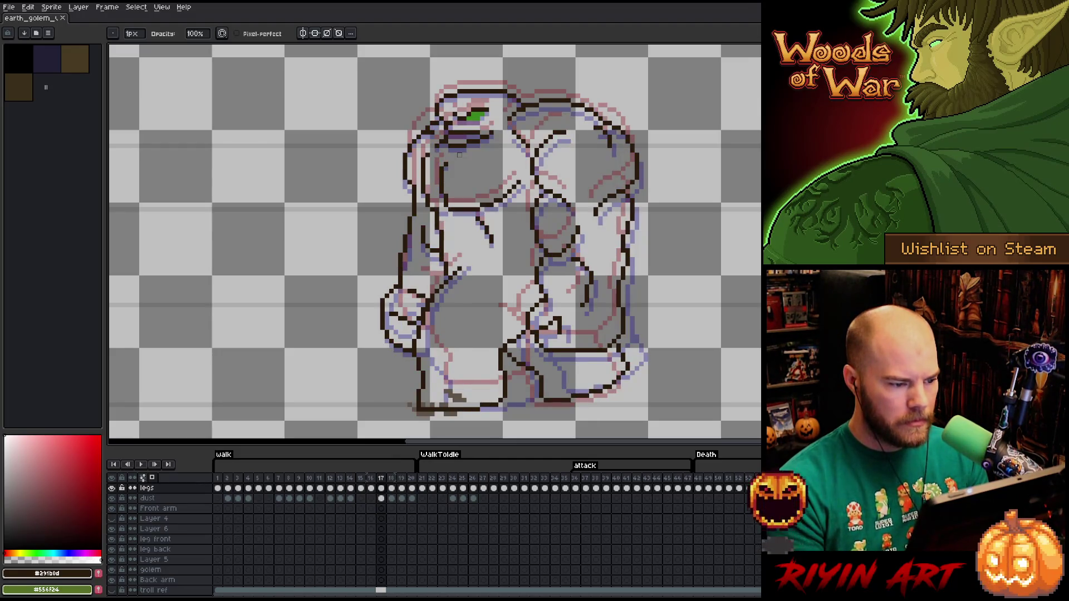
key("Right")
key("q")
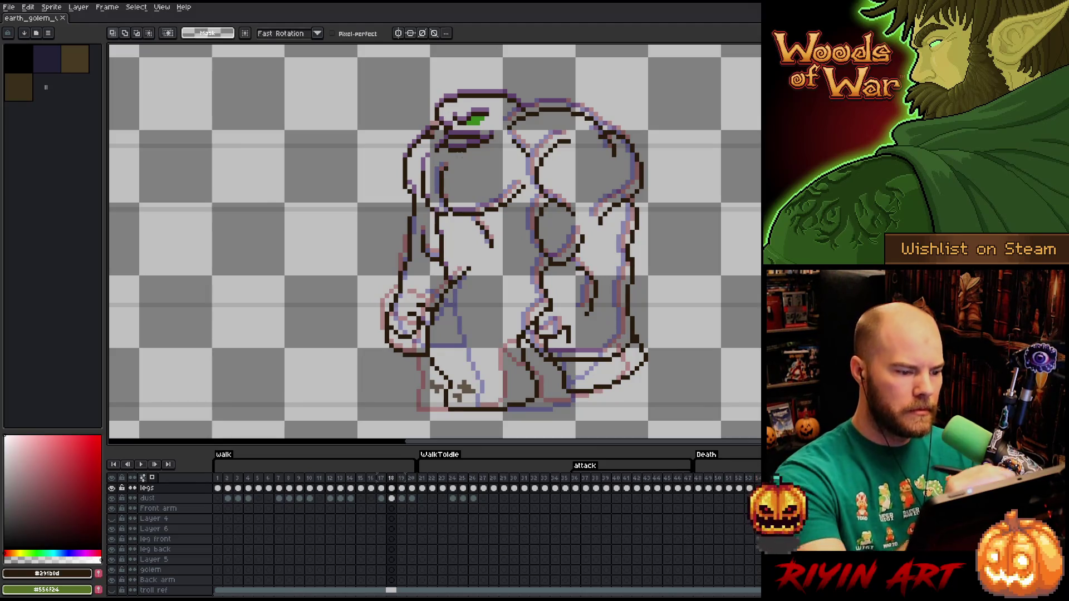
left_click_drag(405, 245, 427, 321)
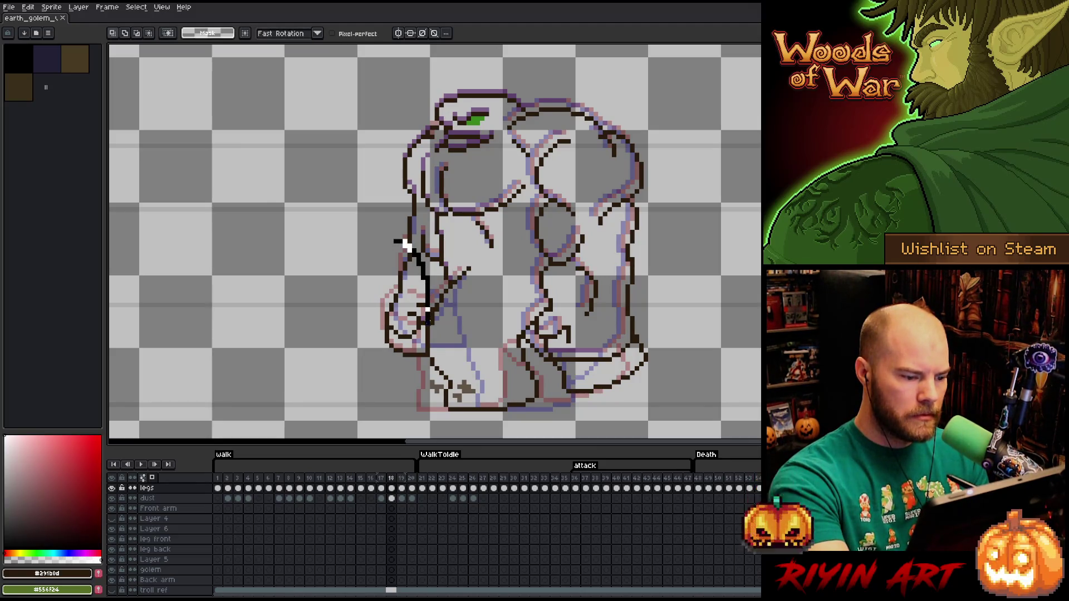
left_click_drag(416, 366, 384, 230)
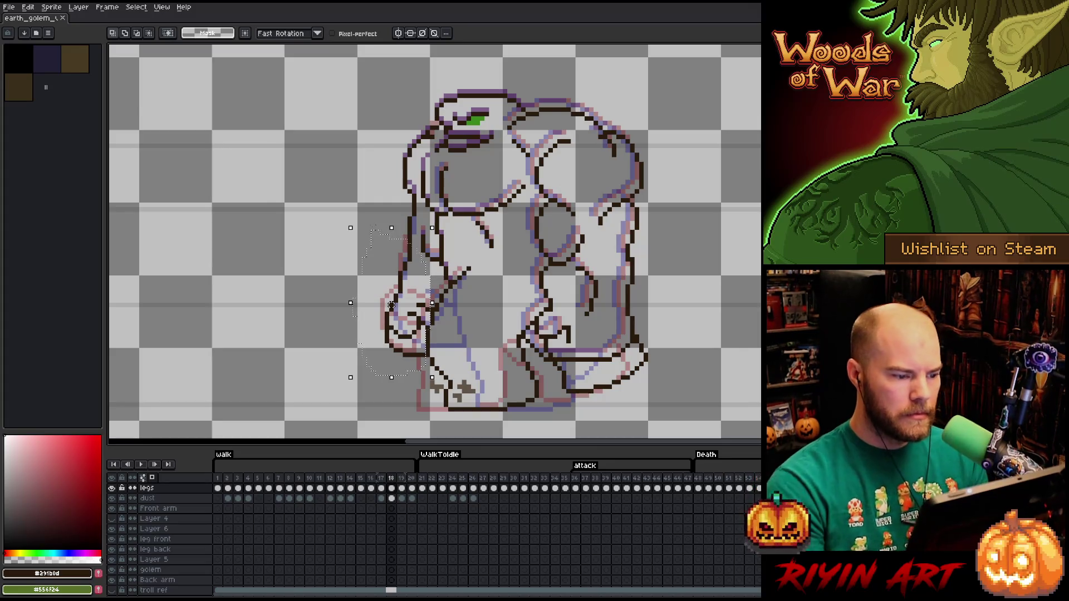
Compare frames 17 and 18, undoing a stray outline stroke drawn on frame 18
key("comma")
key("period")
key("comma")
key("period")
key("comma")
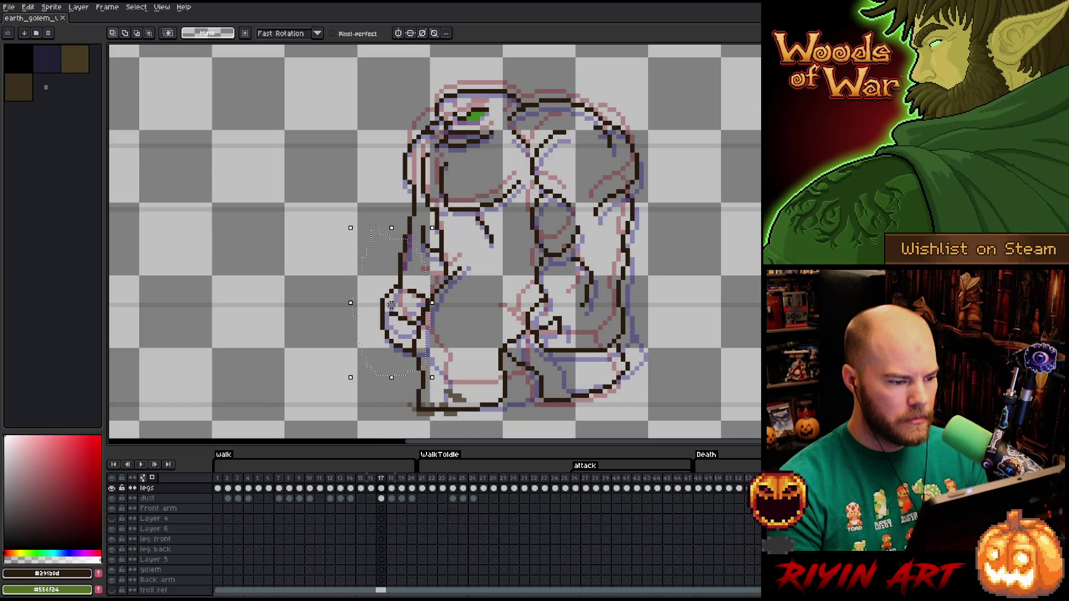
key("period")
mouse_move(385, 173)
left_mouse_down()
mouse_move(416, 184)
mouse_move(419, 279)
left_mouse_up()
key("ctrl+z")
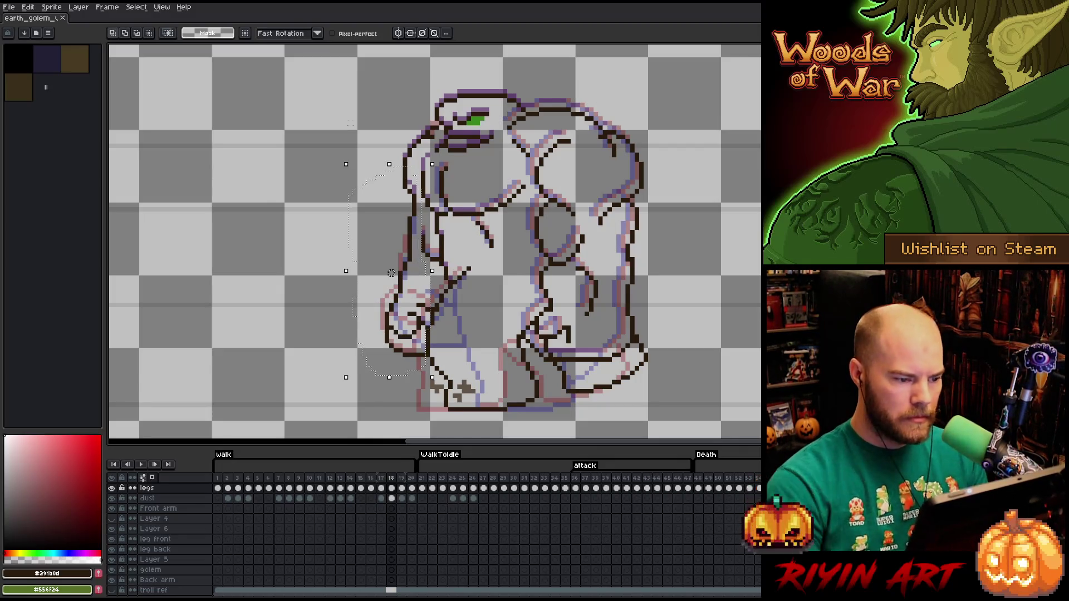
key("comma")
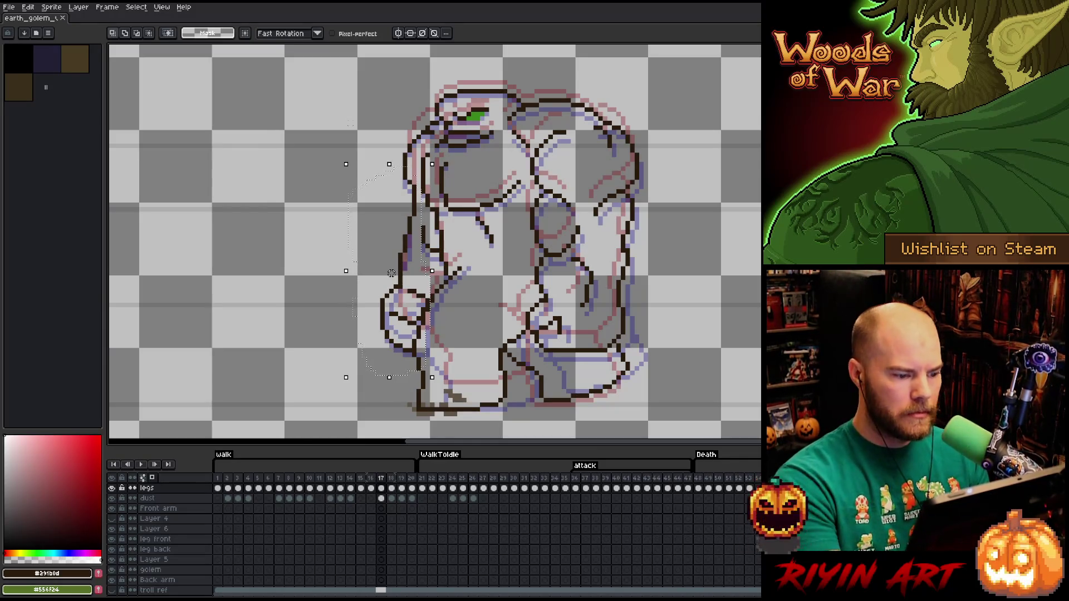
Move the front arm line left and drop the selection, discarding a stray horizontal selection
mouse_move(391, 273)
left_mouse_down()
mouse_move(247, 273)
mouse_move(332, 263)
left_mouse_up()
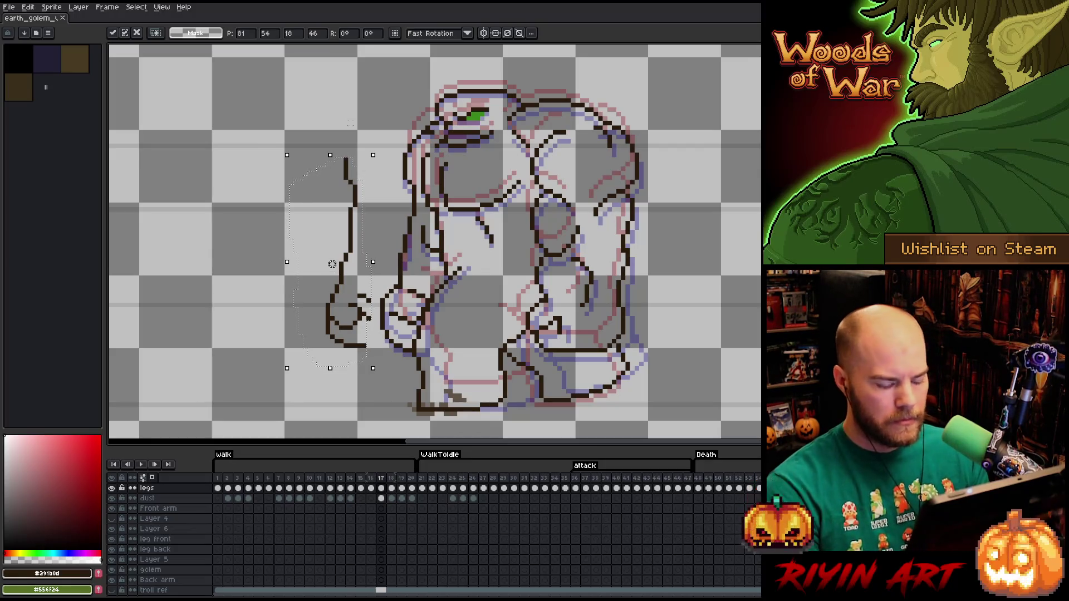
key("ctrl+d")
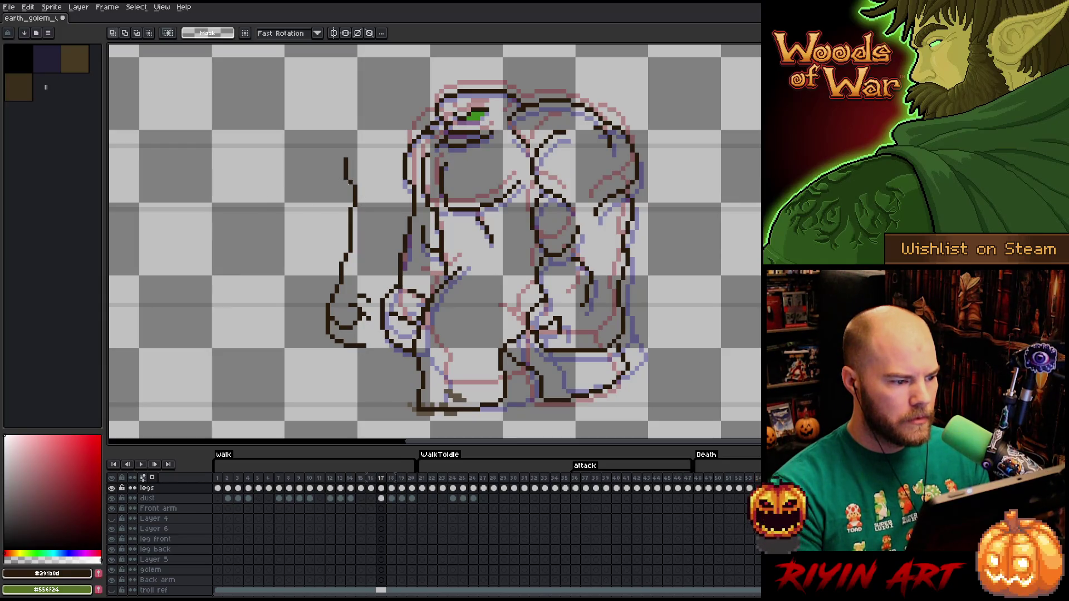
left_click_drag(349, 182, 417, 183)
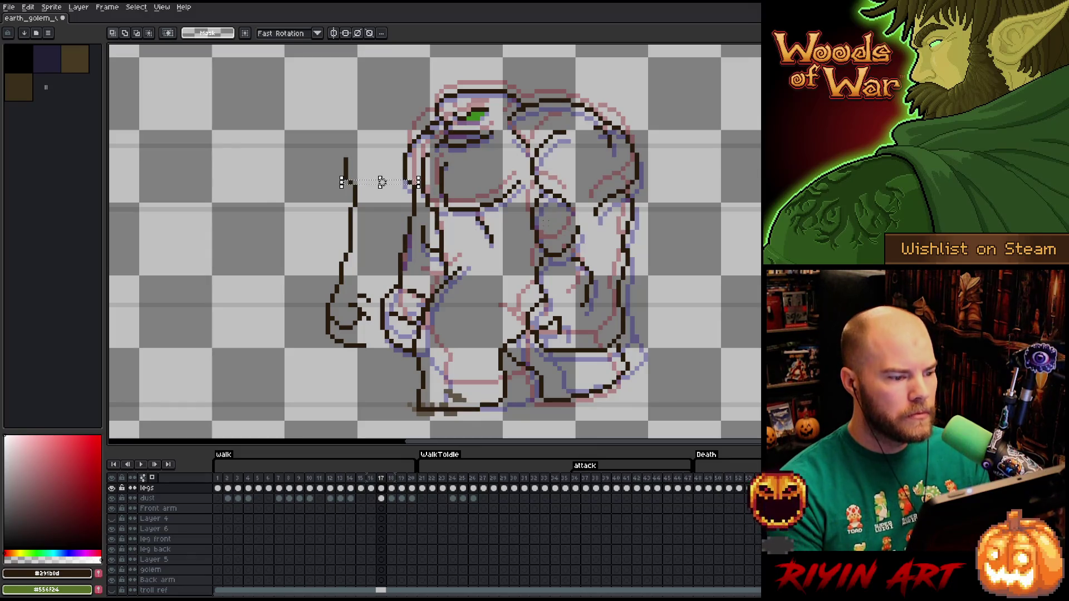
key("ctrl+d")
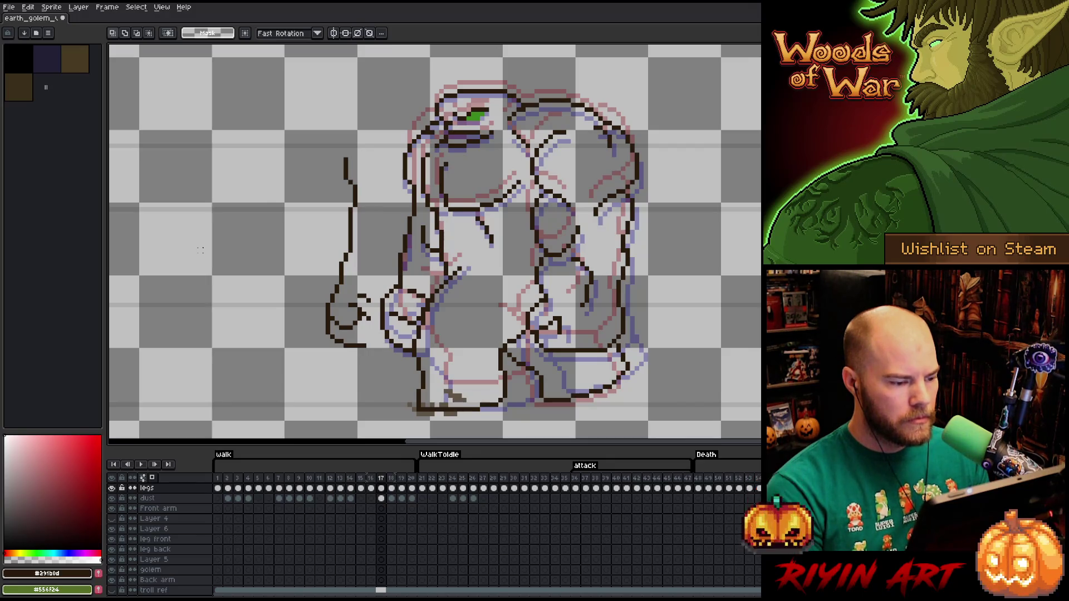
Delete a stray pencil stroke near the leg, then reselect the arm outline and move it toward the body
key("b")
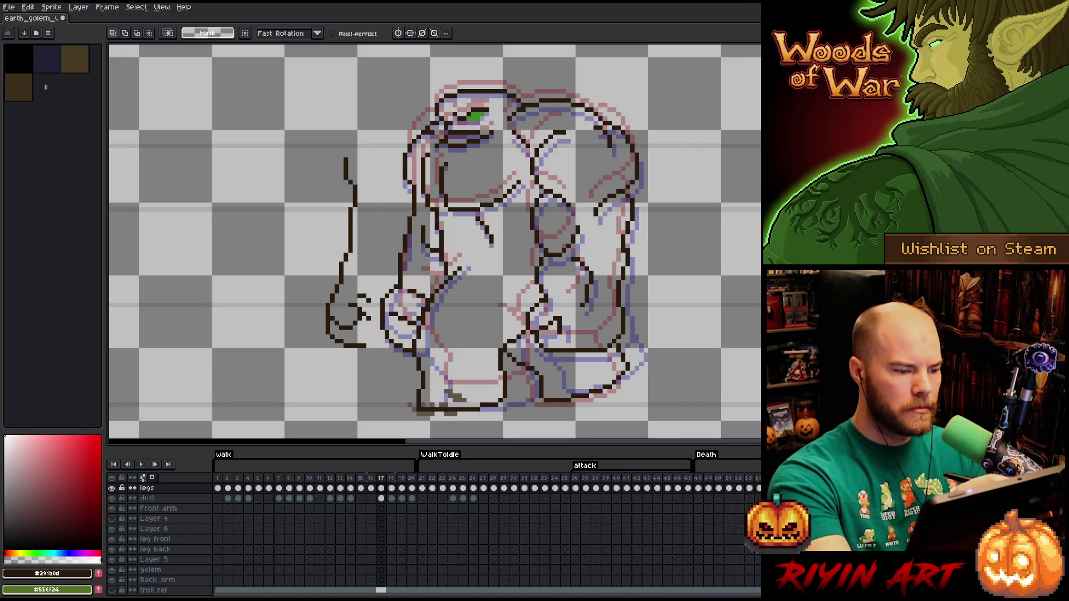
mouse_move(418, 242)
left_mouse_down()
mouse_move(414, 208)
mouse_move(426, 299)
mouse_move(409, 352)
mouse_move(384, 270)
mouse_move(424, 364)
left_mouse_up()
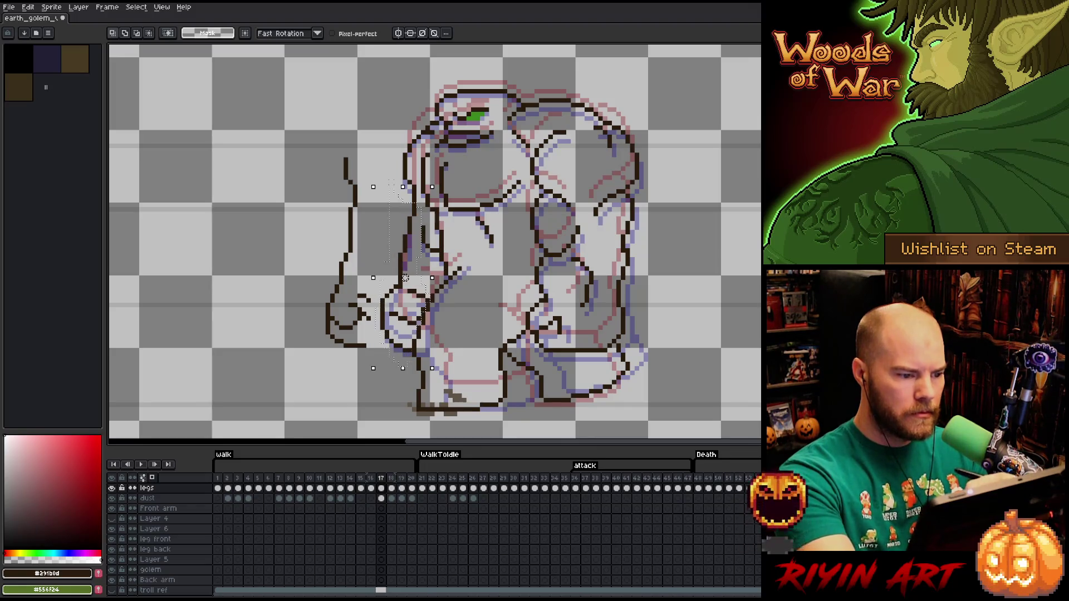
key("Delete")
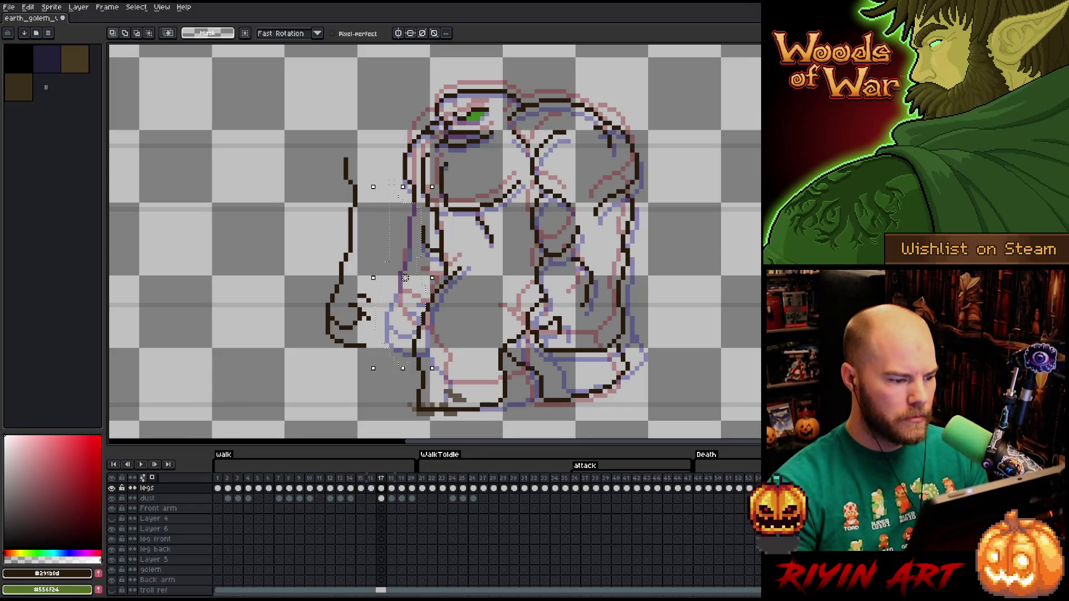
mouse_move(347, 118)
left_mouse_down()
mouse_move(369, 365)
mouse_move(287, 181)
left_mouse_up()
left_click_drag(333, 255, 392, 255)
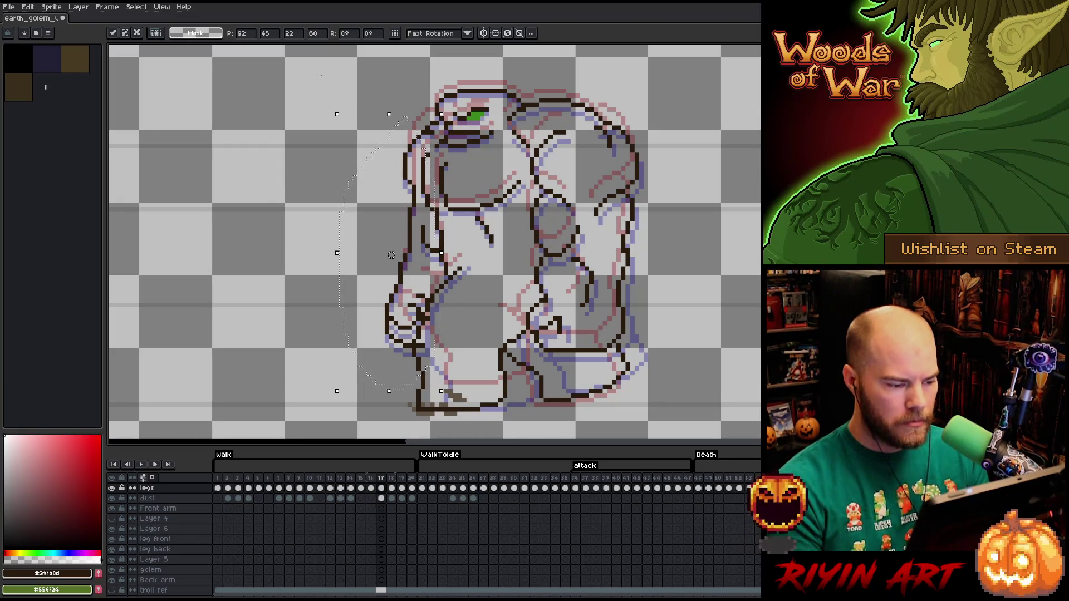
Compare frame 17 against frame 18, then shift the selected arm slightly down and commit it
key("Right")
key("Left")
key("Right")
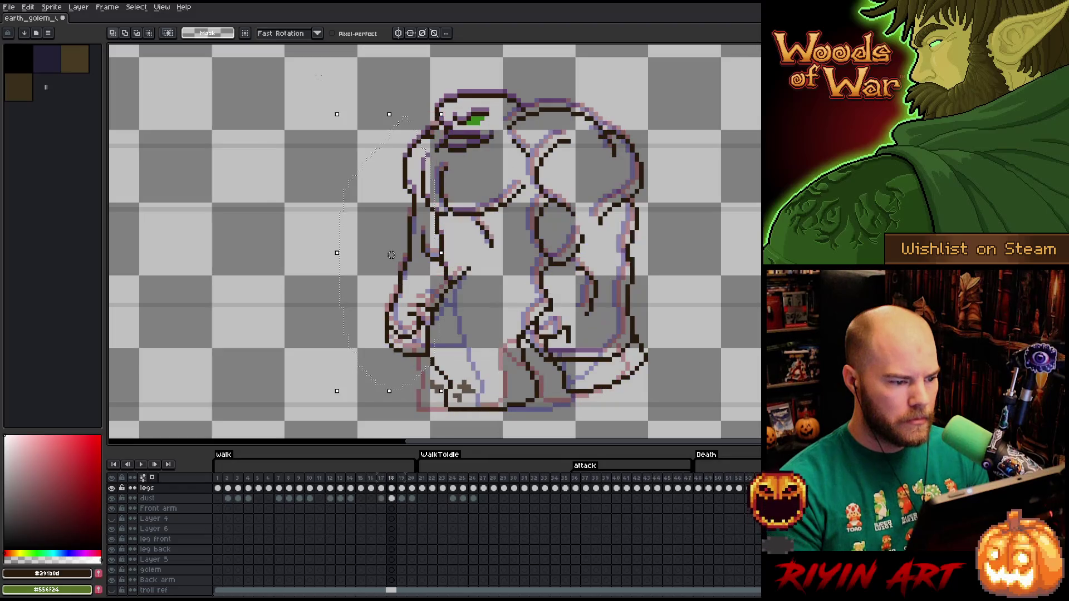
key("Left")
key("Right")
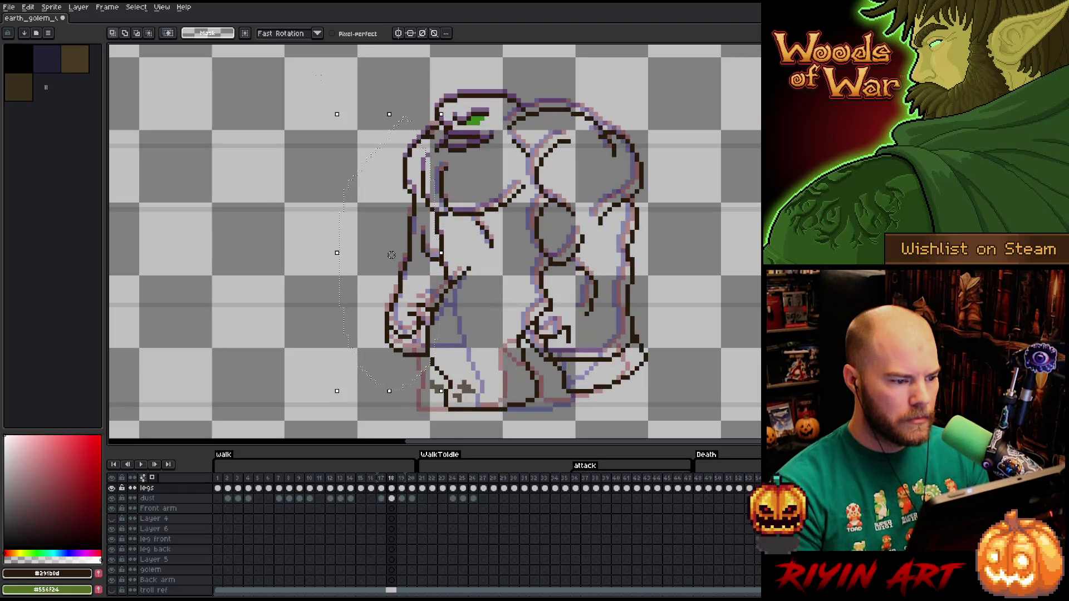
key("Left")
mouse_move(392, 255)
left_mouse_down()
mouse_move(332, 255)
mouse_move(391, 260)
left_mouse_up()
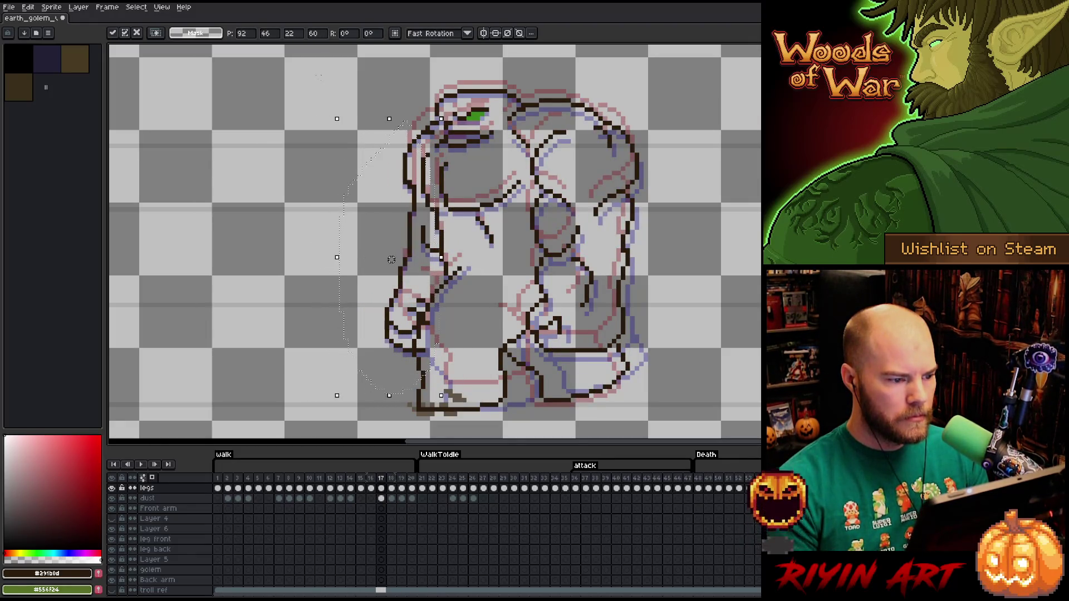
key("Return")
key("b")
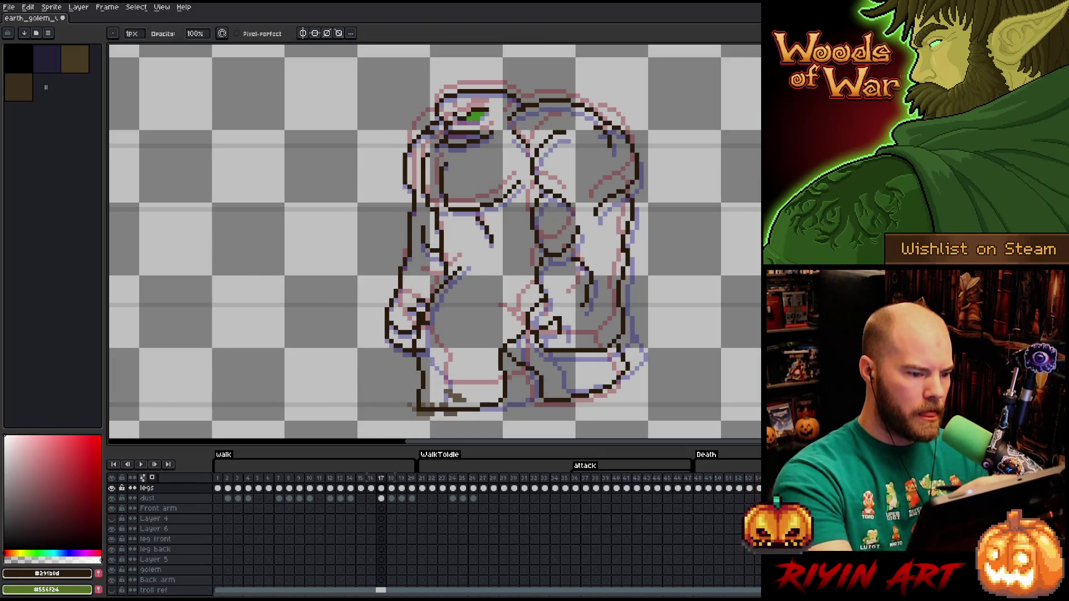
Pencil a few extra pixels along the front arm's left edge and check neighbouring frames
left_click_drag(424, 315, 421, 323)
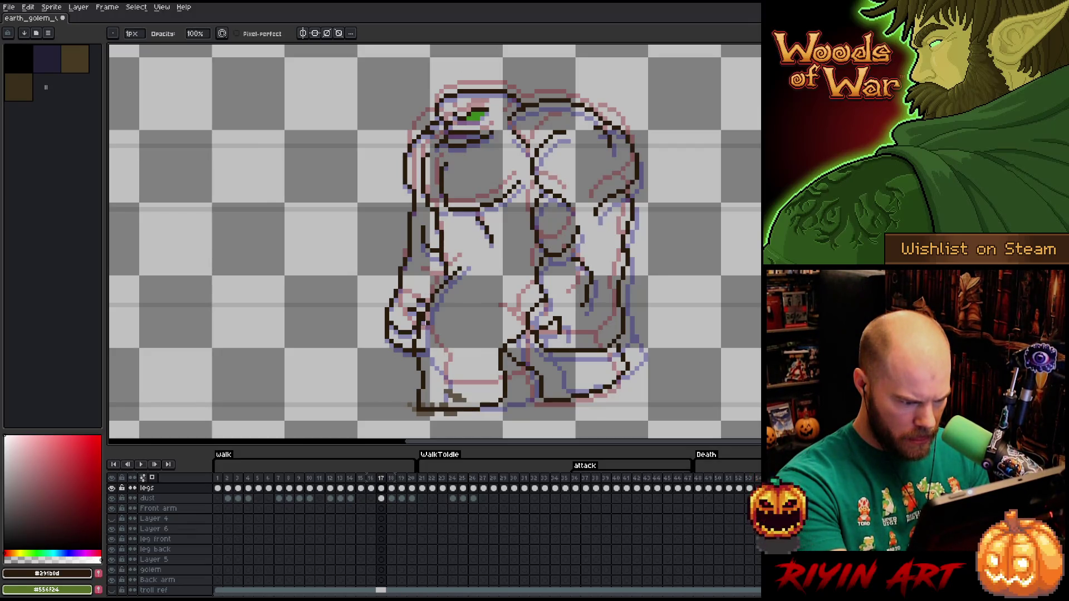
left_click_drag(424, 323, 426, 318)
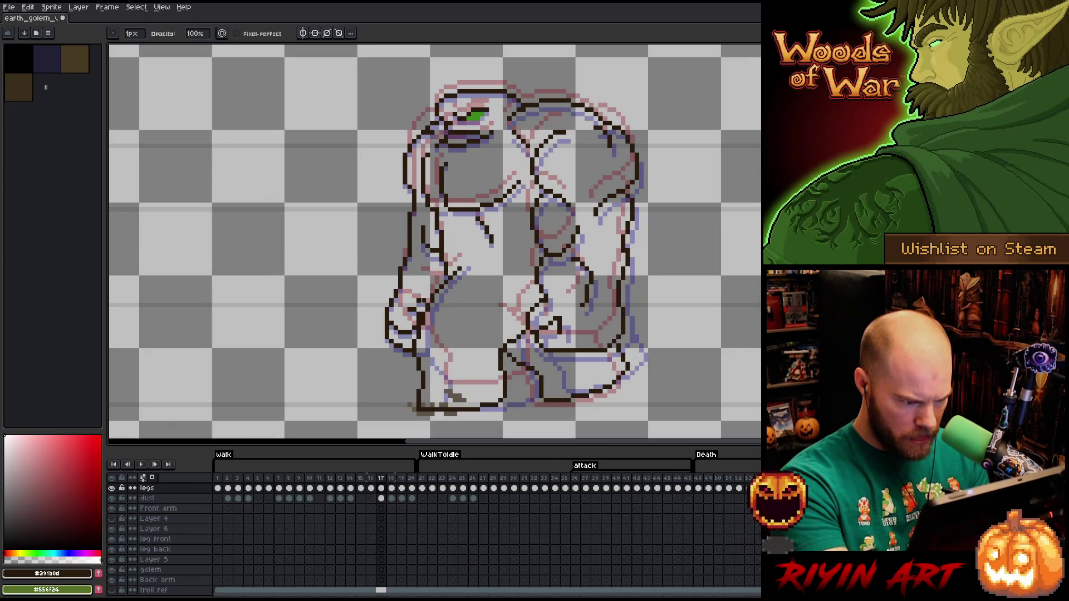
key("Left")
key("Right")
key("Left")
key("Right")
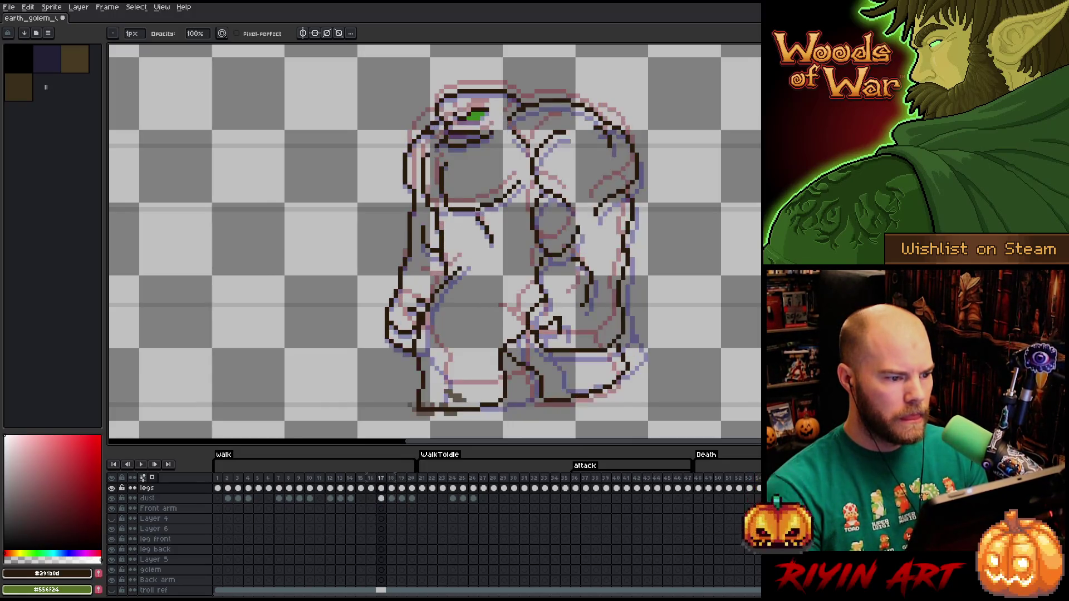
Step repeatedly between frames 17 and 18 to check the arm's motion
key("Right")
key("Left")
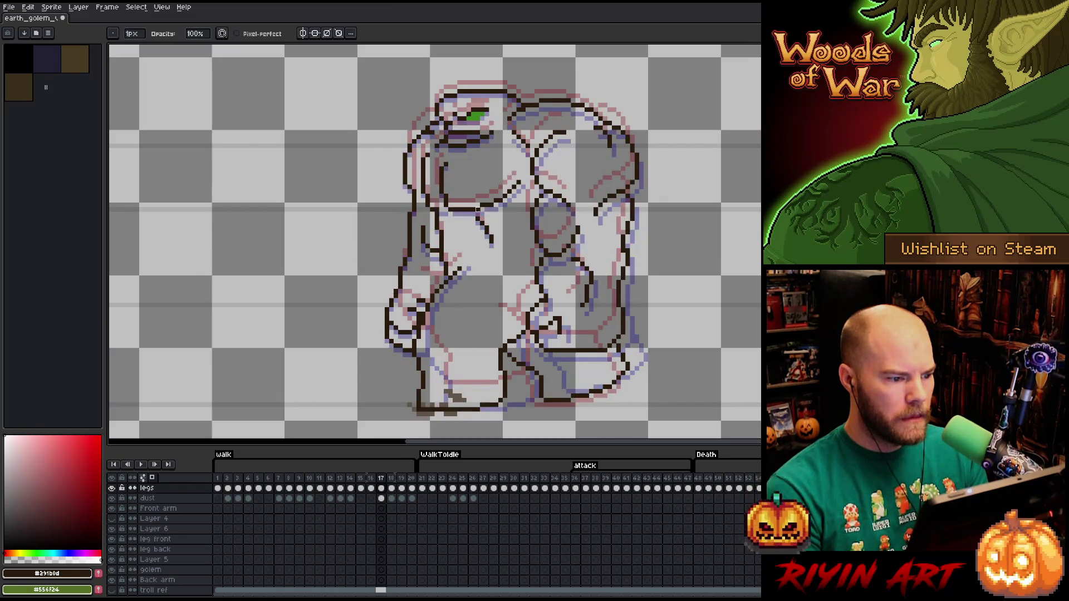
key("Right")
key("Left")
key("Left")
key("Right")
key("Right")
key("Left")
key("Left")
key("Right")
key("Right")
key("Left")
key("Left")
key("Right")
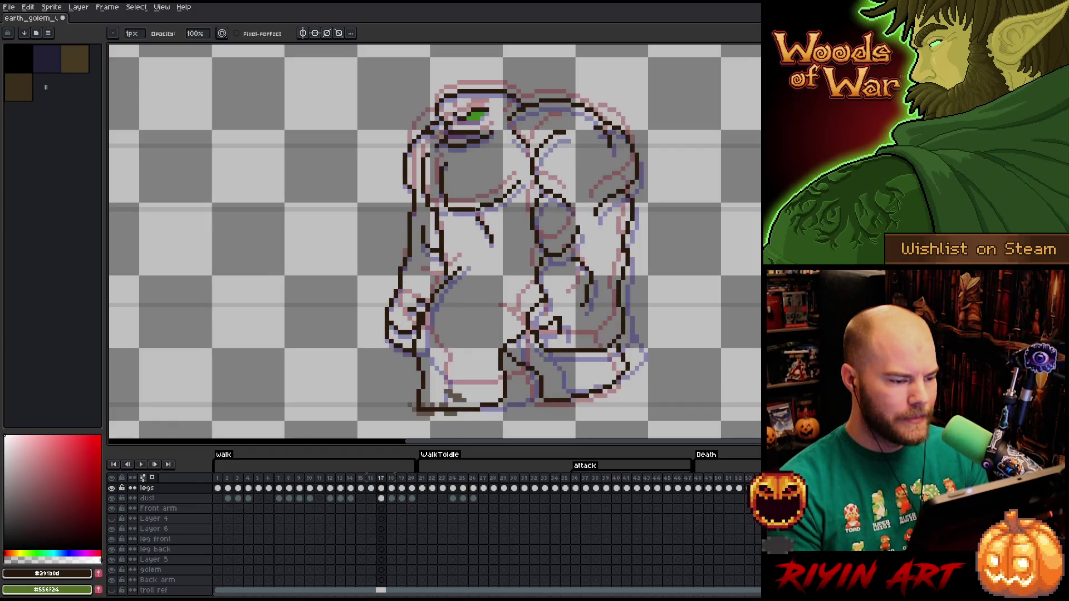
key("Right")
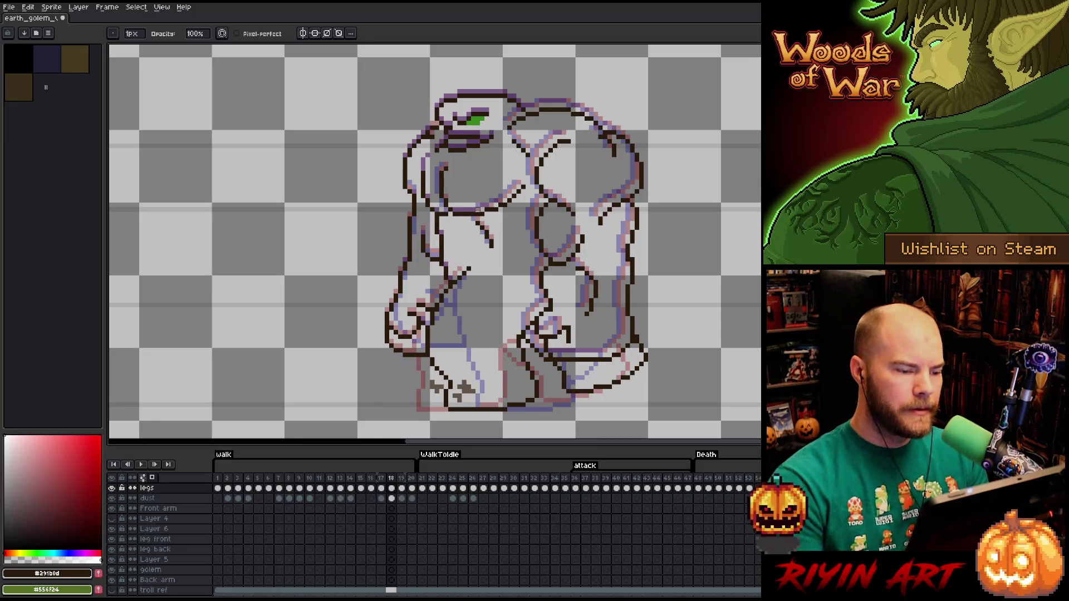
key("m")
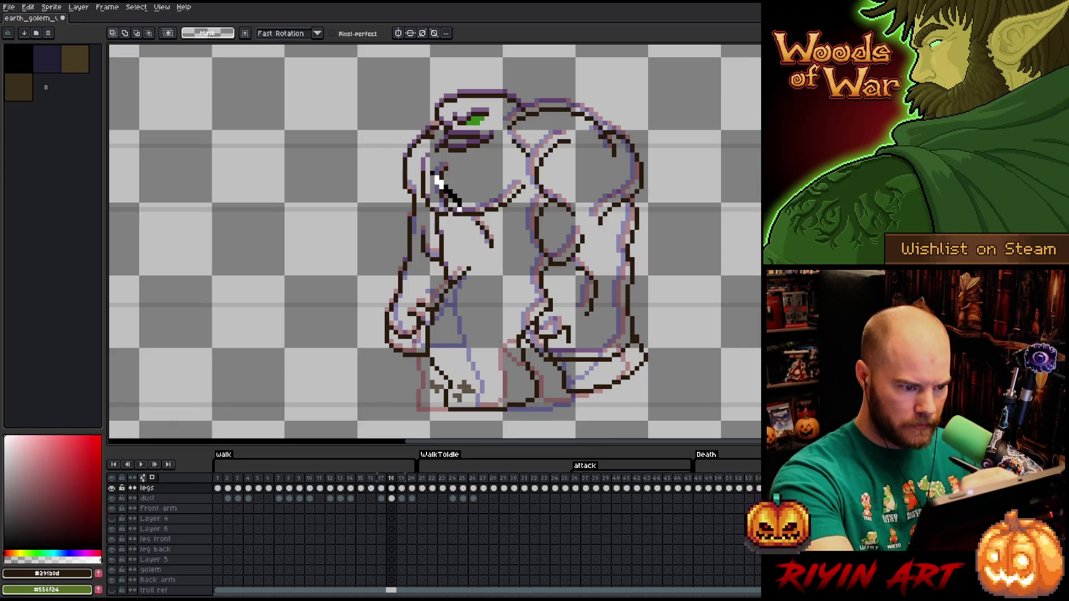
Box-select the shoulder area on frame 17 and nudge it up one pixel
left_click_drag(413, 160, 464, 223)
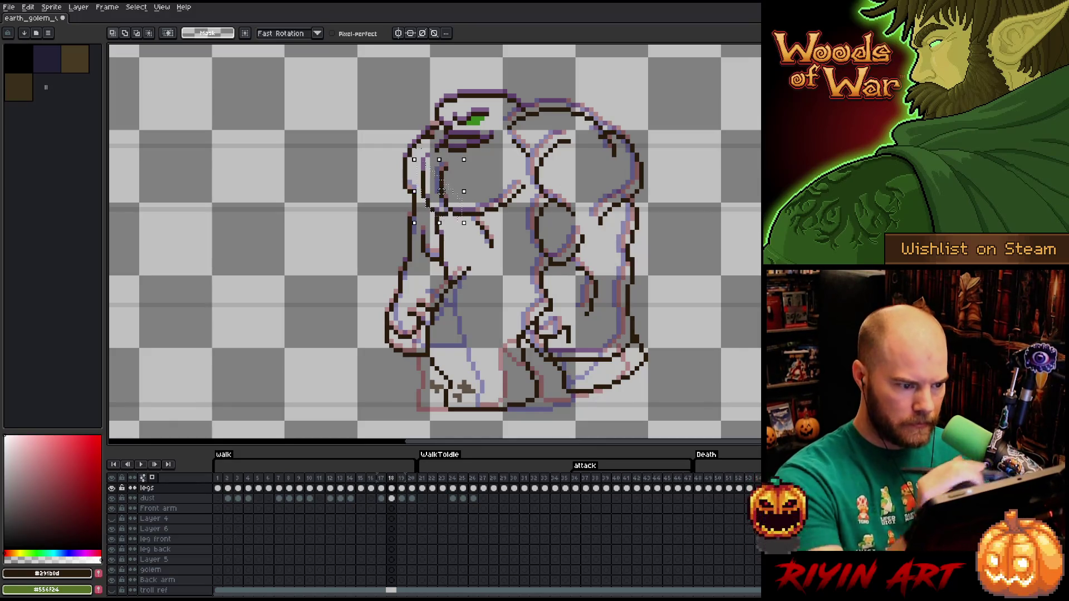
key("comma")
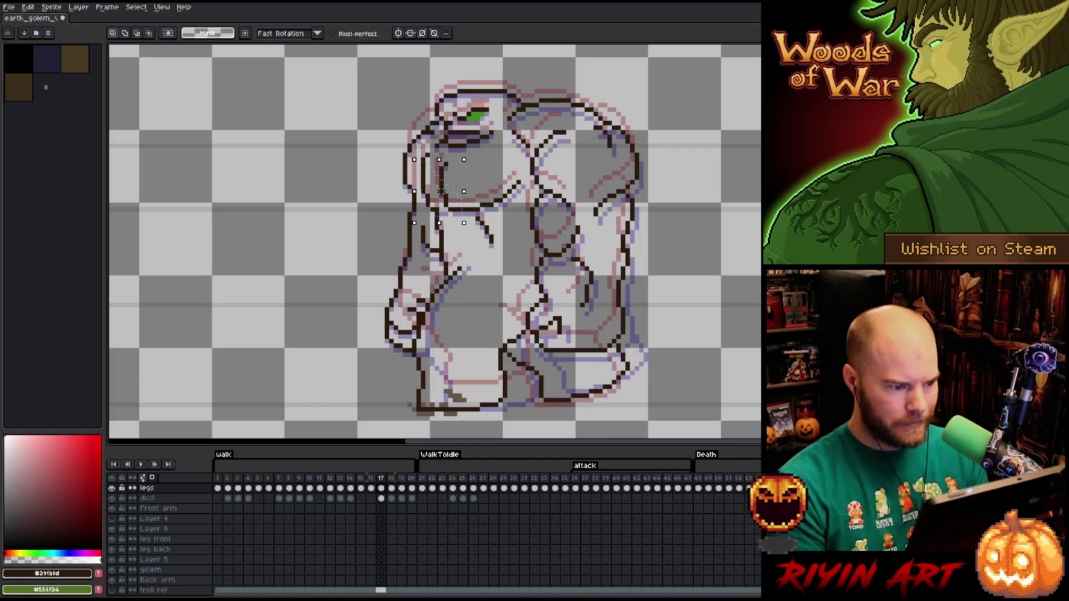
key("Up")
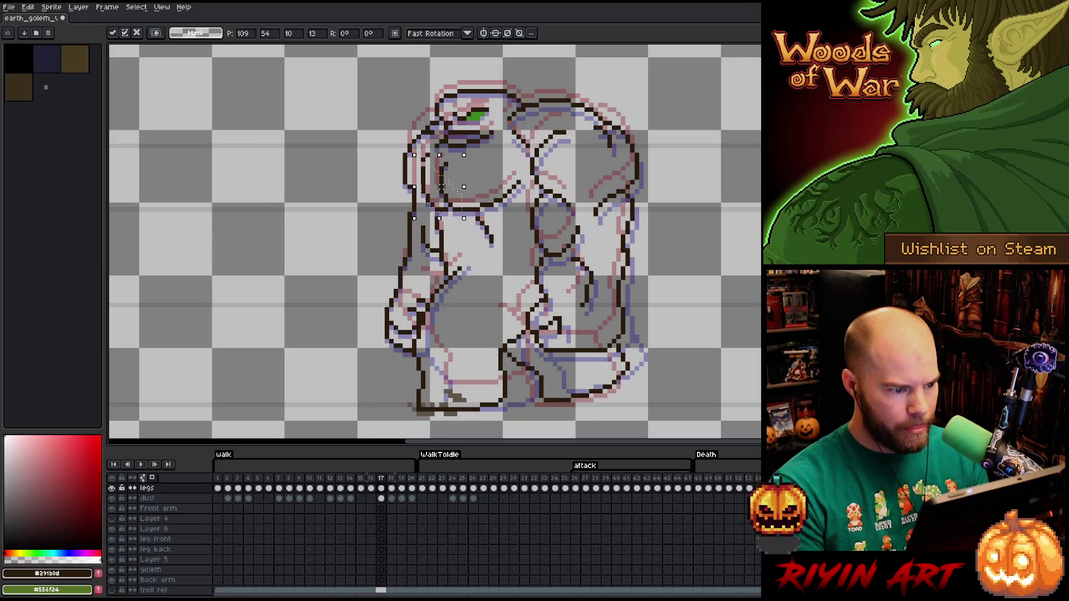
key("Return")
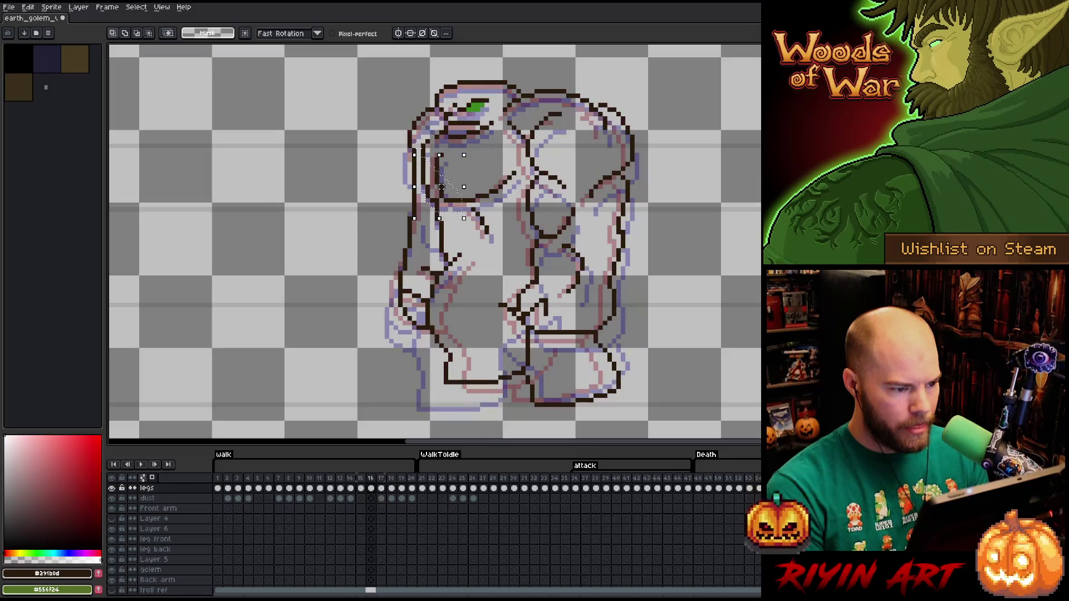
Deselect and flip repeatedly between frames 17 and 18 to check the nudged arm
key("period")
key("comma")
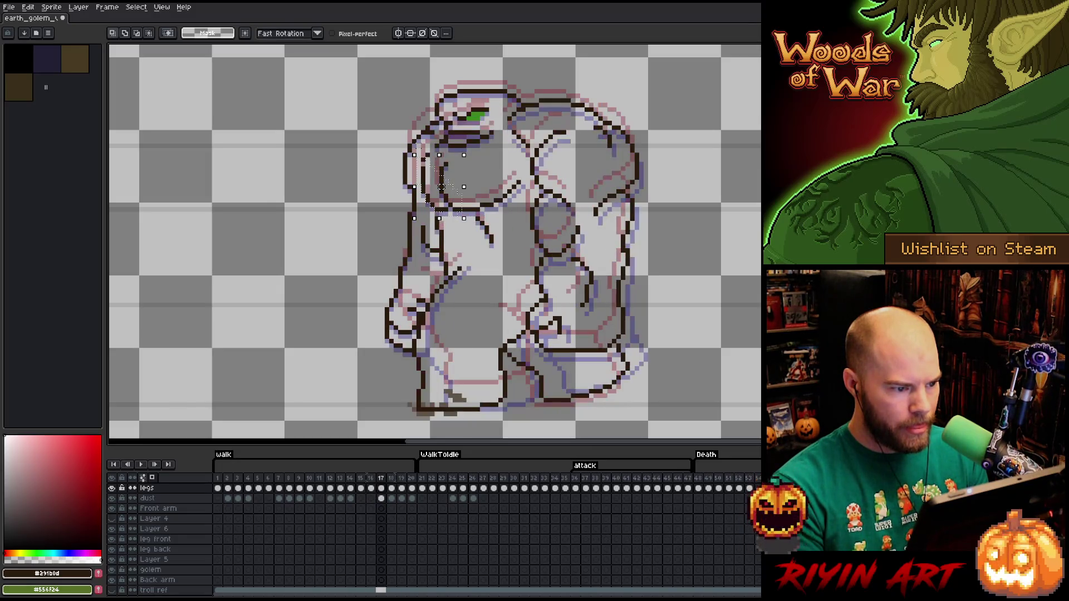
key("period")
key("ctrl+d")
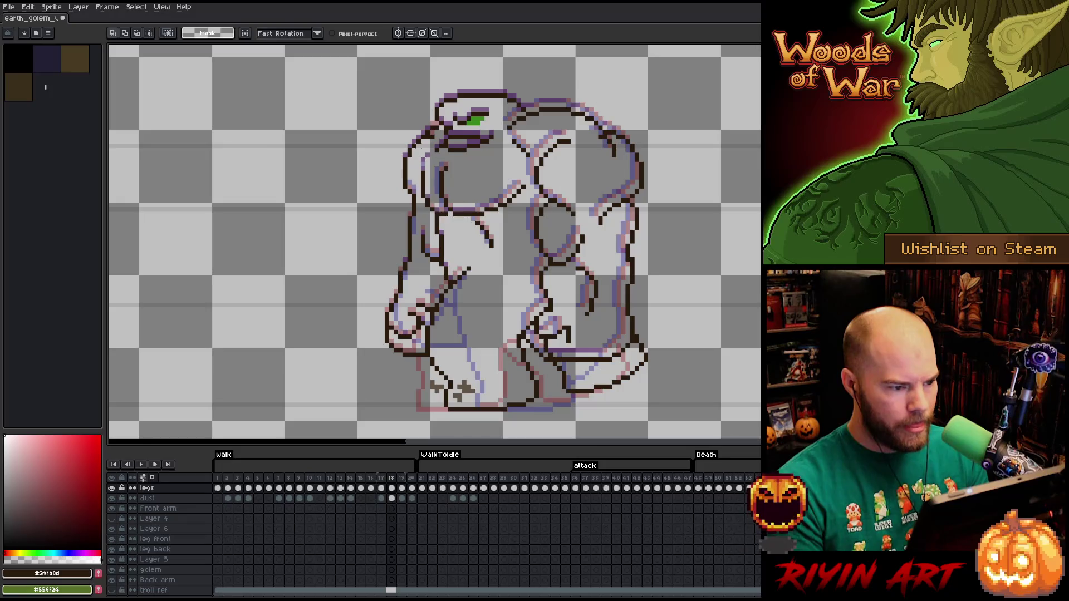
key("comma")
key("b")
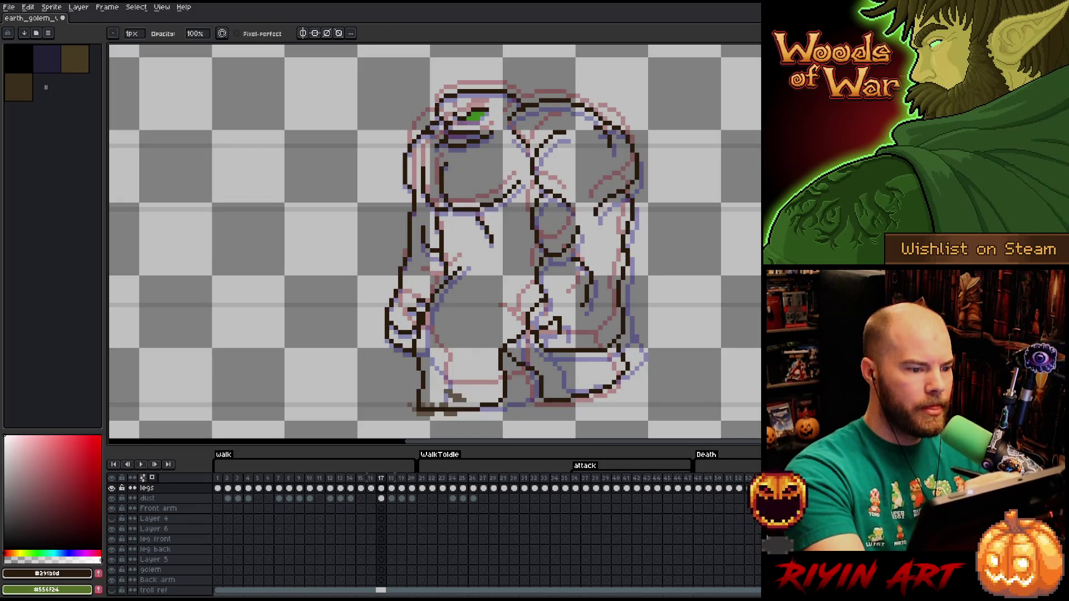
key("period")
key("comma")
key("period")
key("comma")
key("e")
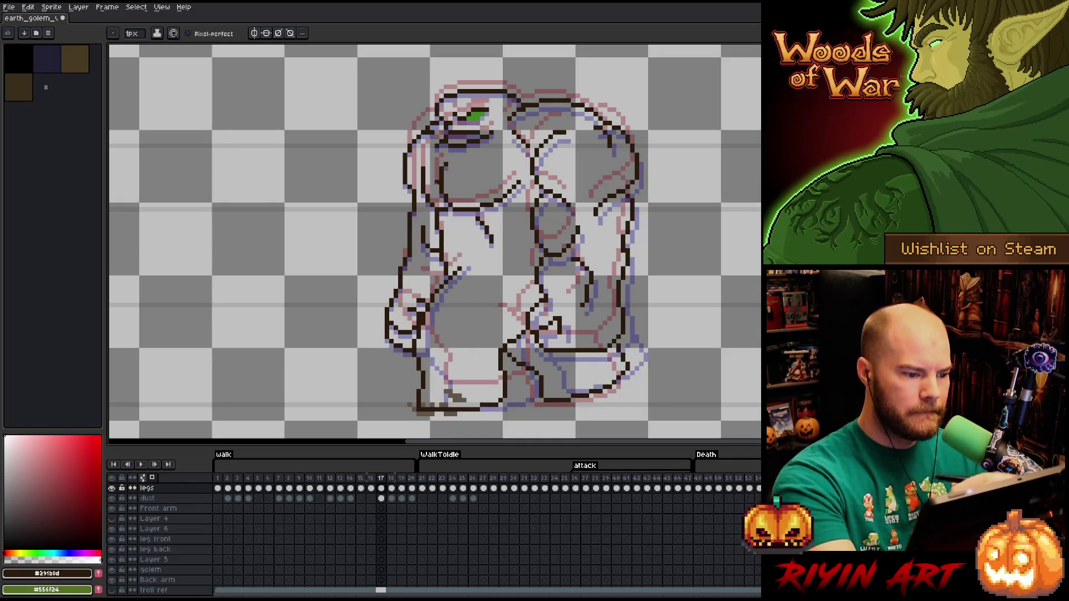
key("period")
key("comma")
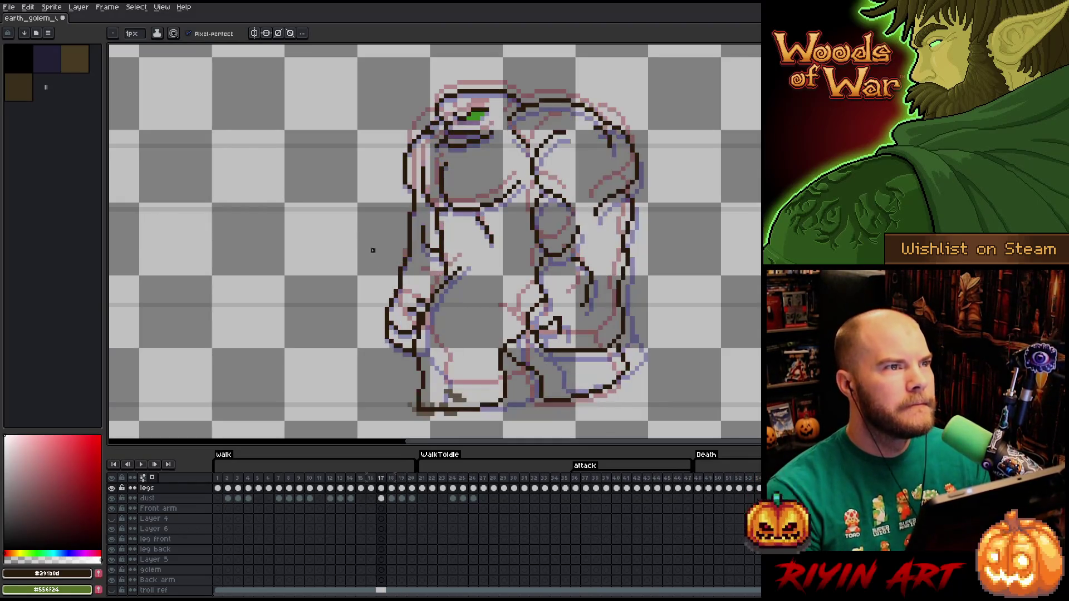
key("period")
key("comma")
key("period")
key("comma")
key("period")
key("comma")
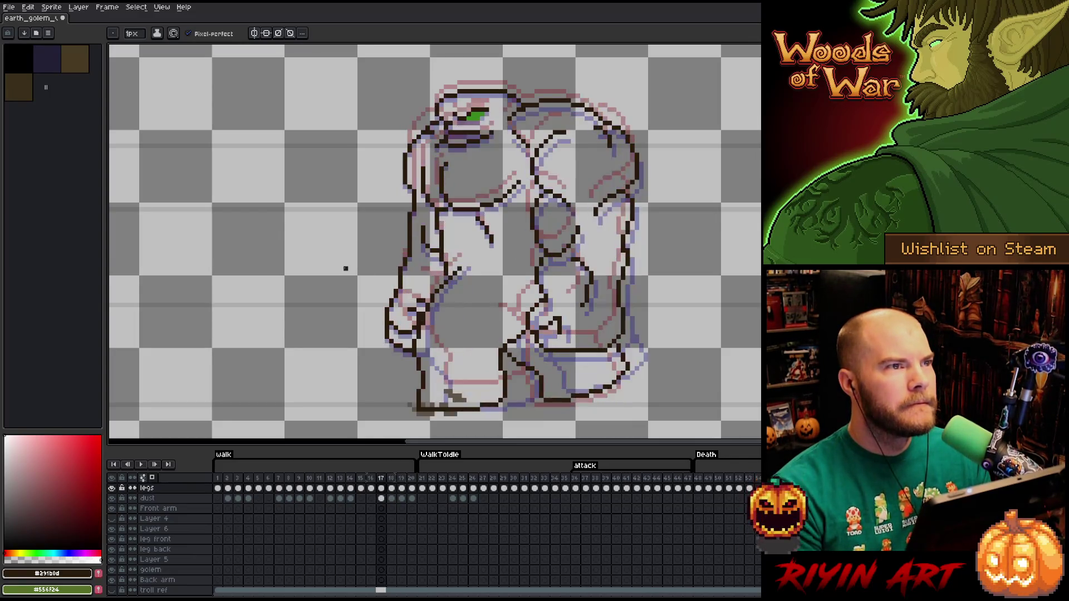
key("period")
key("comma")
key("period")
key("comma")
key("period")
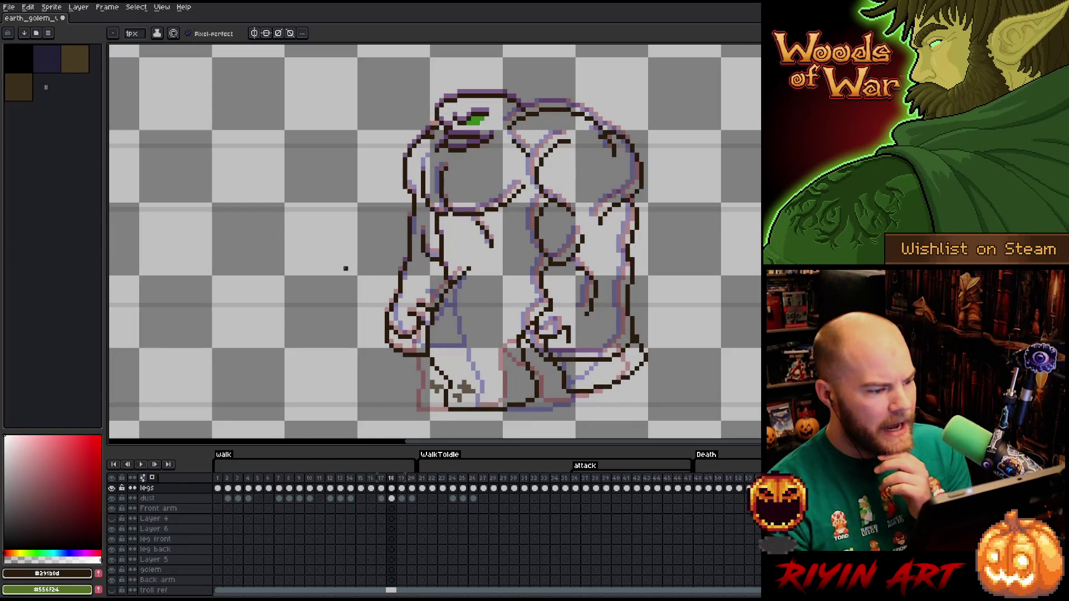
key("comma")
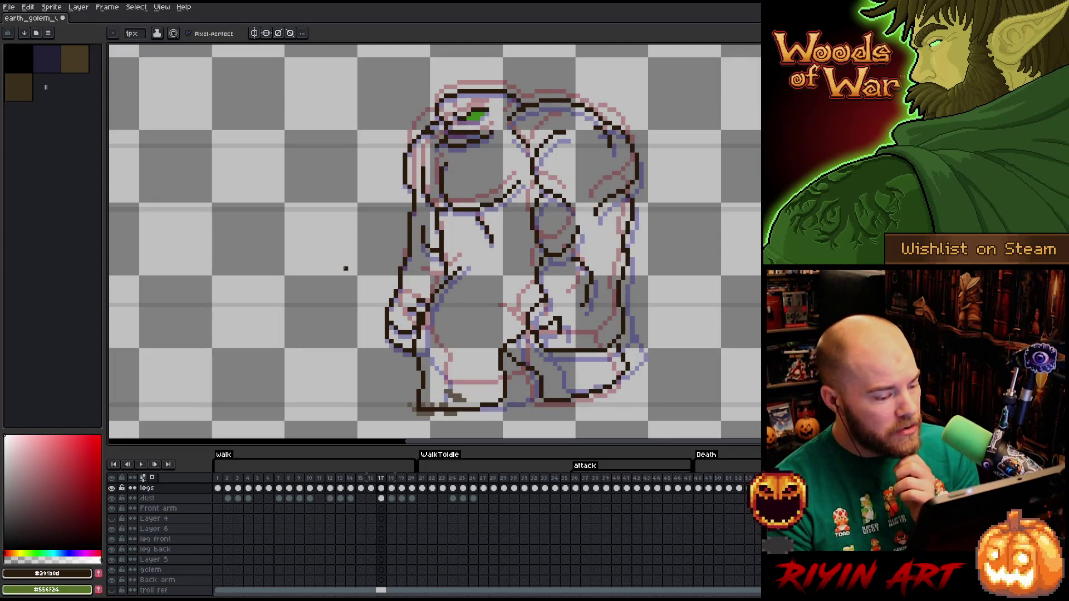
key("period")
key("comma")
key("comma")
key("period")
key("period")
key("comma")
key("period")
key("comma")
key("period")
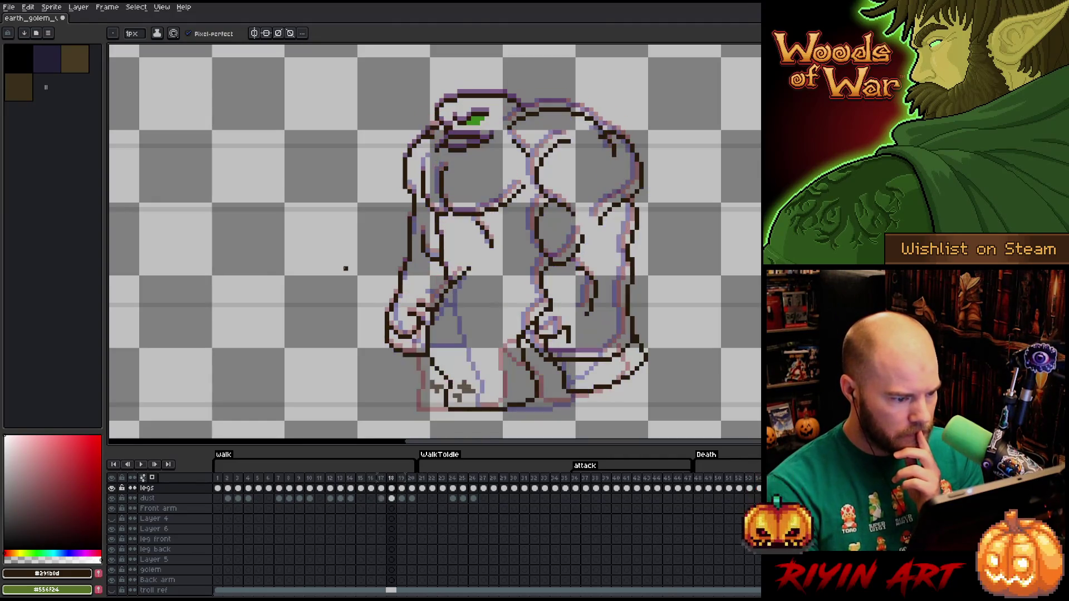
key("comma")
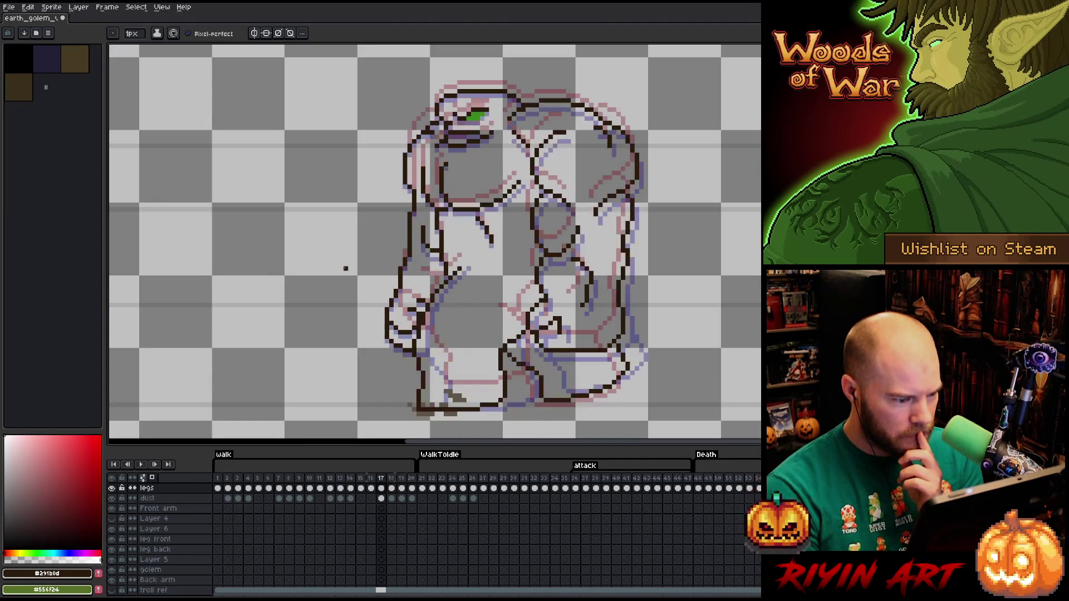
key("period")
key("comma")
key("period")
key("comma")
key("period")
key("comma")
key("period")
key("comma")
key("period")
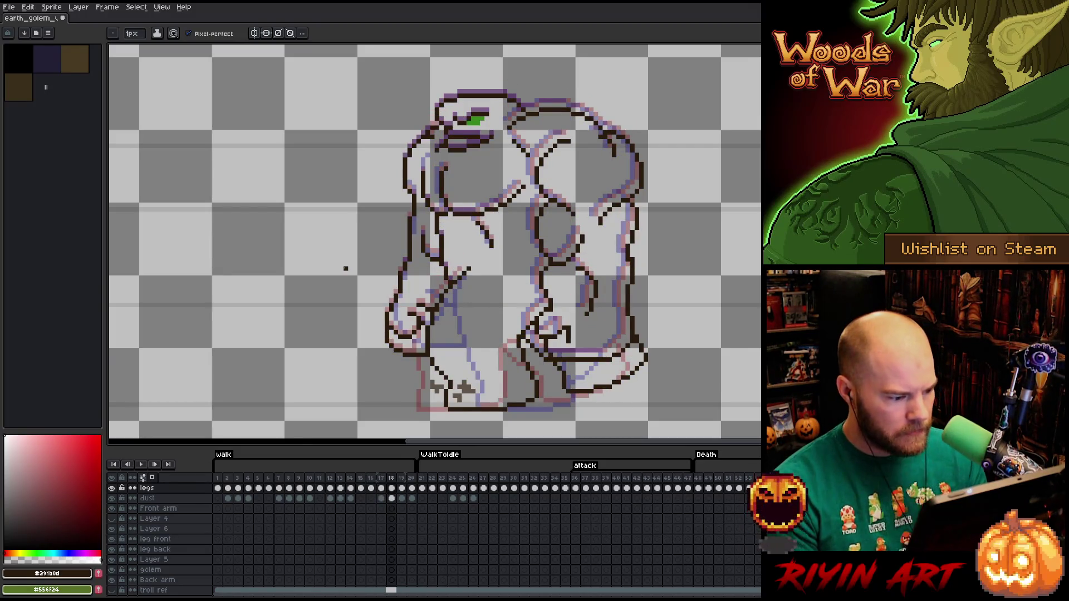
key("comma")
key("period")
key("comma")
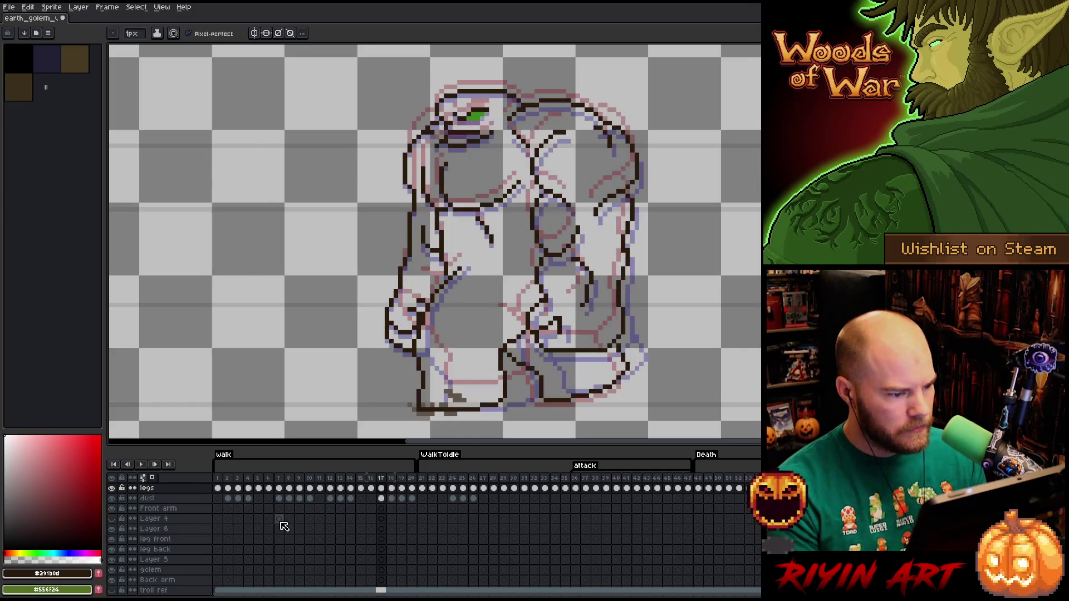
key("period")
key("comma")
key("period")
key("comma")
key("period")
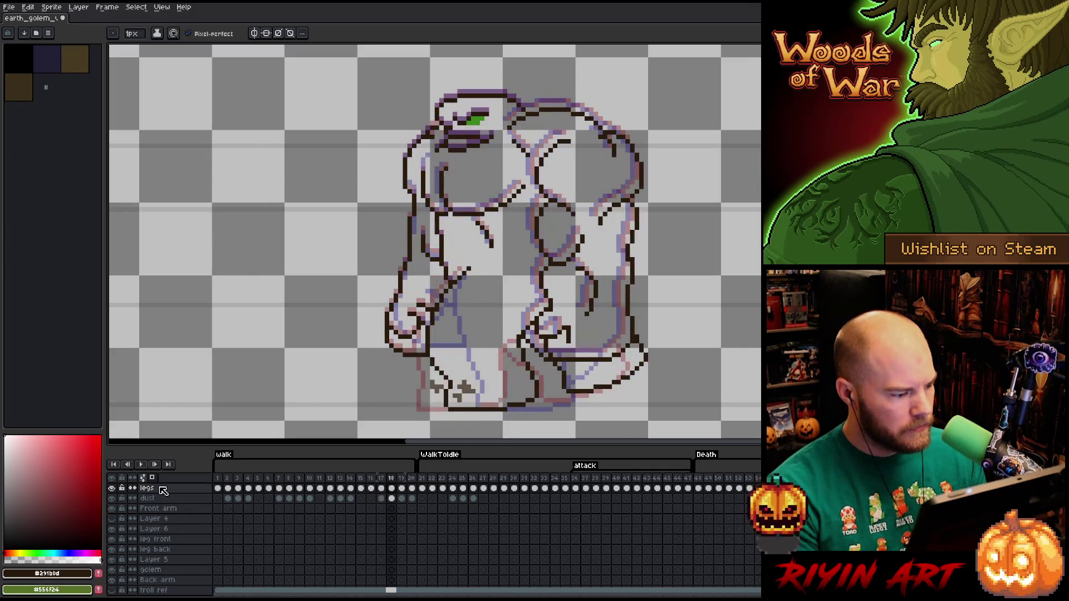
left_click(112, 590)
left_click(111, 591)
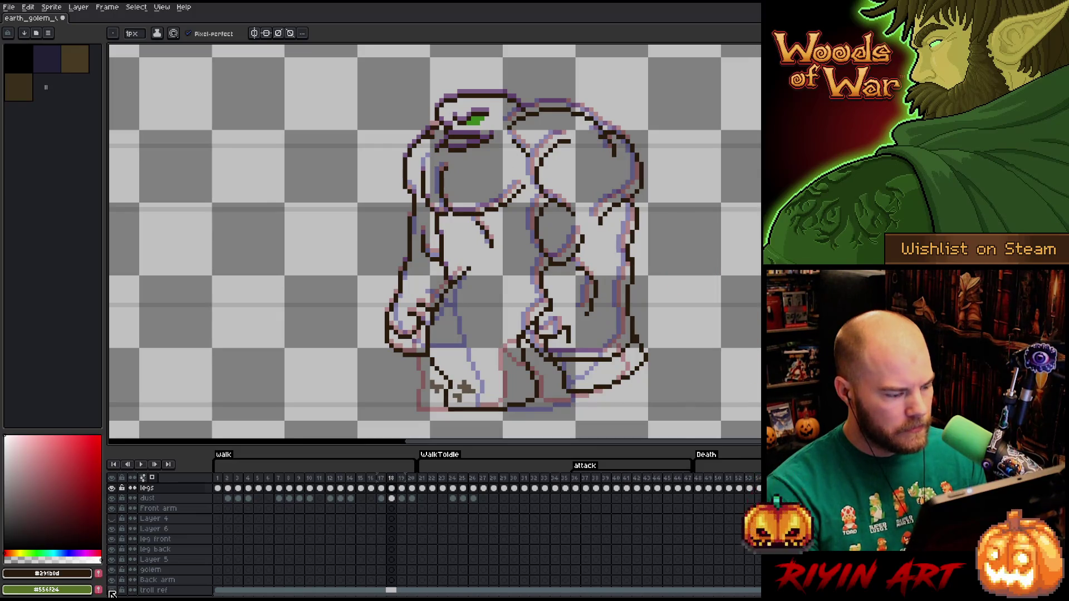
Turn off onion skinning, then box-select a small piece of the front arm and drop it
key("Return")
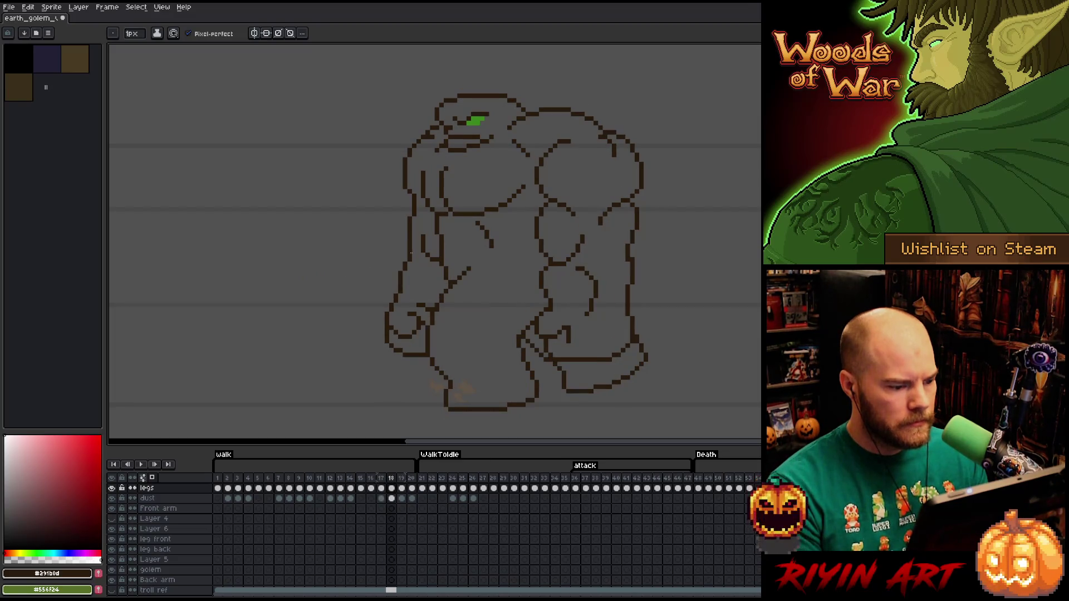
key("m")
left_click_drag(414, 227, 442, 272)
left_click(428, 251)
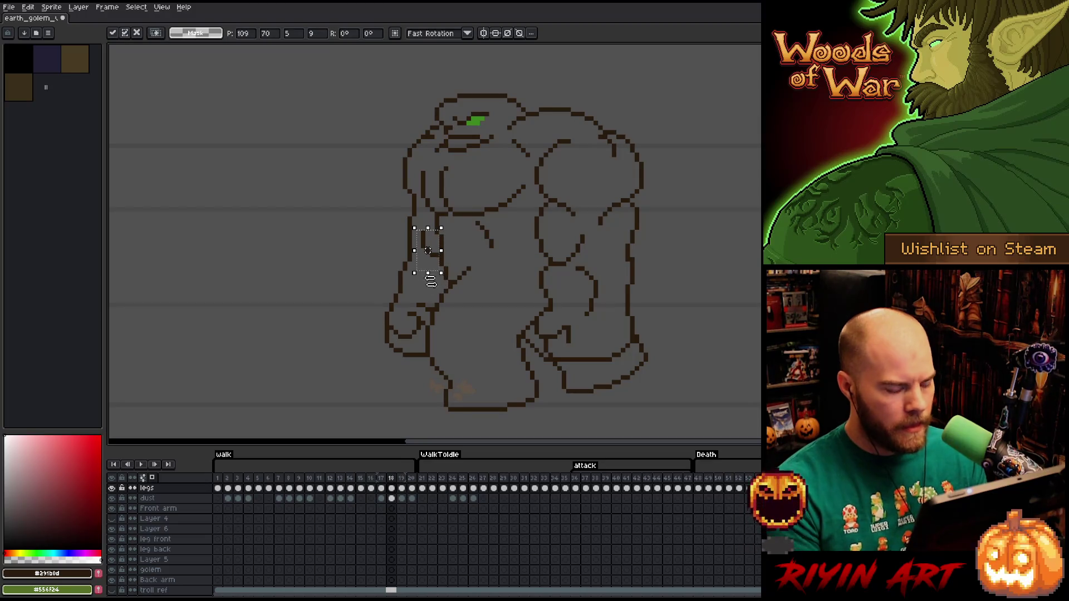
left_click(346, 268)
Flip between frames 17 and 18 without onion skin, then select a strip across the golem's fists
key("Return")
key("Left")
key("Right")
key("Left")
key("Right")
key("Left")
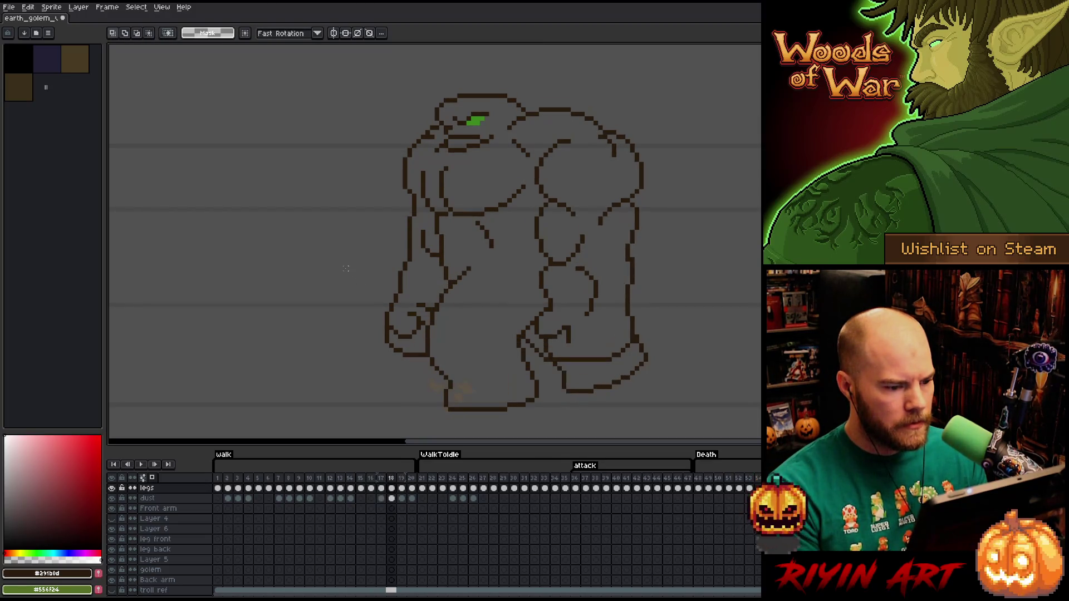
key("Right")
key("Left")
key("Right")
key("Left")
key("Right")
key("Left")
key("Right")
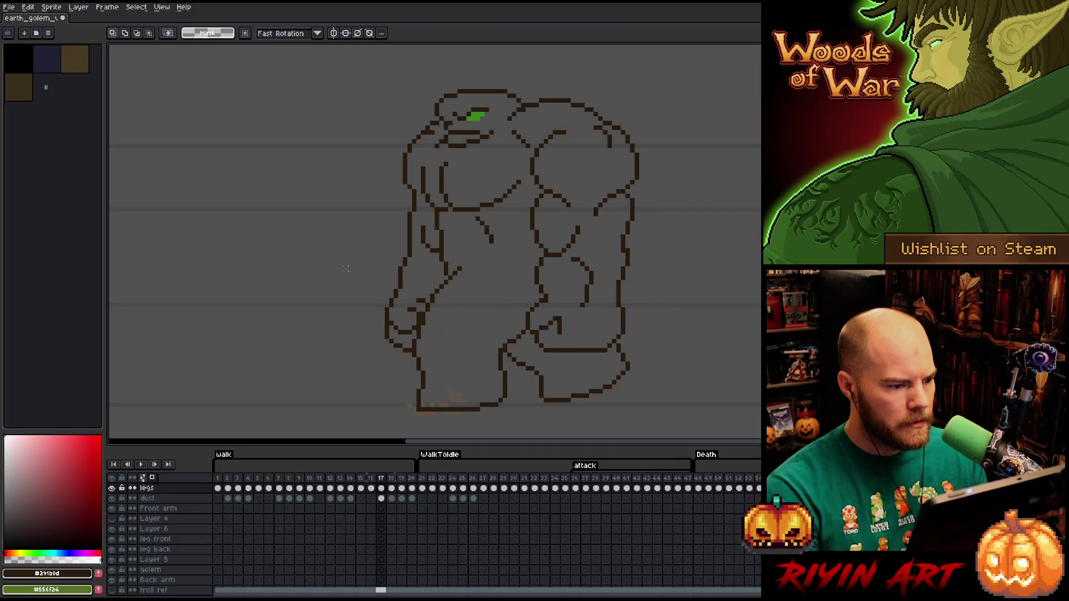
key("Left")
key("Right")
key("Left")
key("Right")
key("Left")
key("Right")
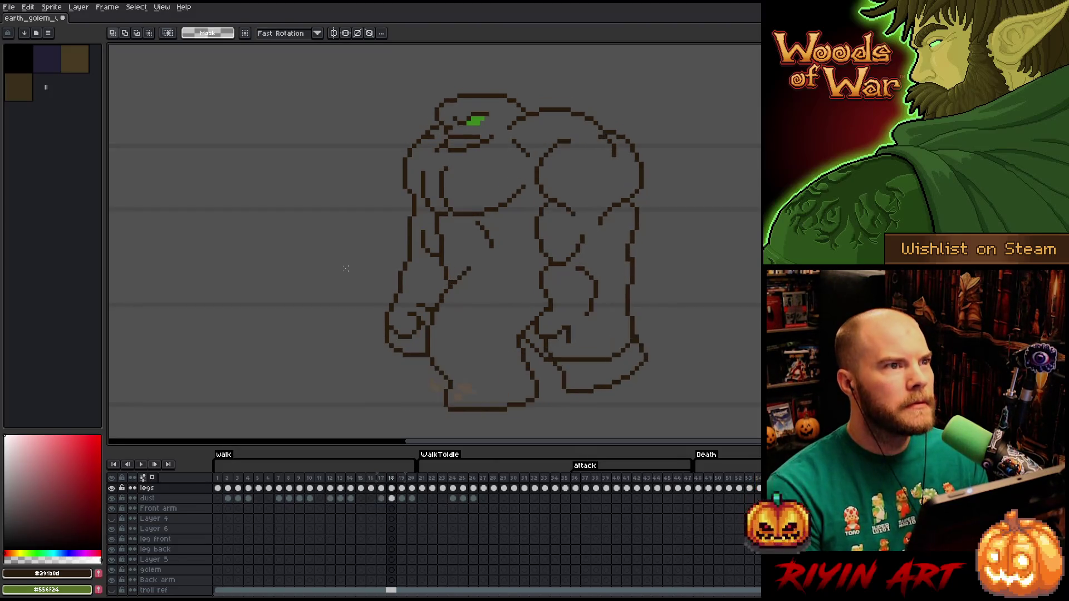
key("Left")
key("Right")
key("Left")
key("Right")
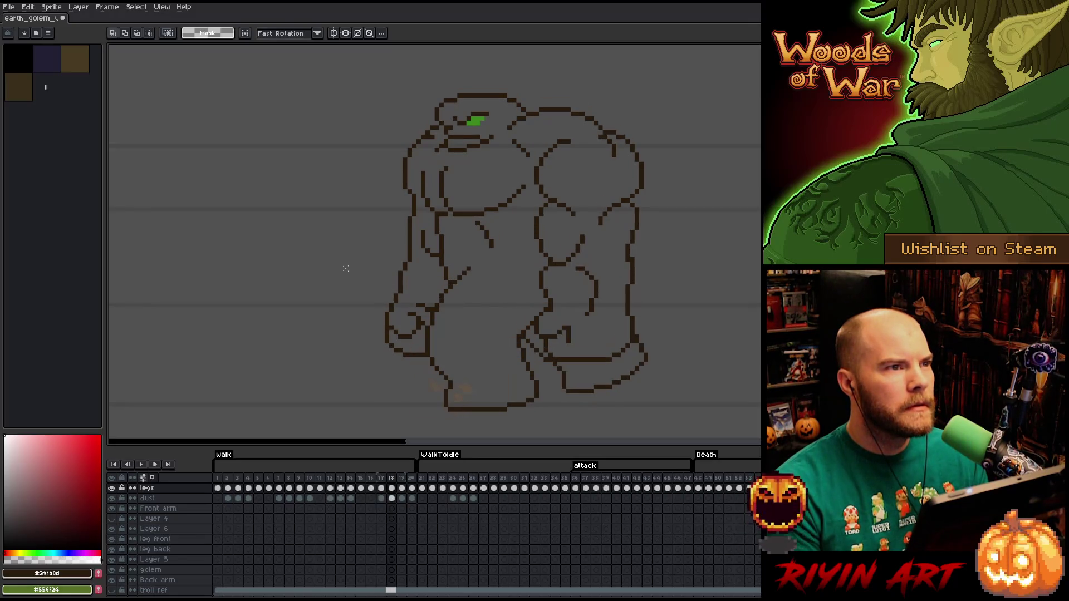
key("Left")
key("Right")
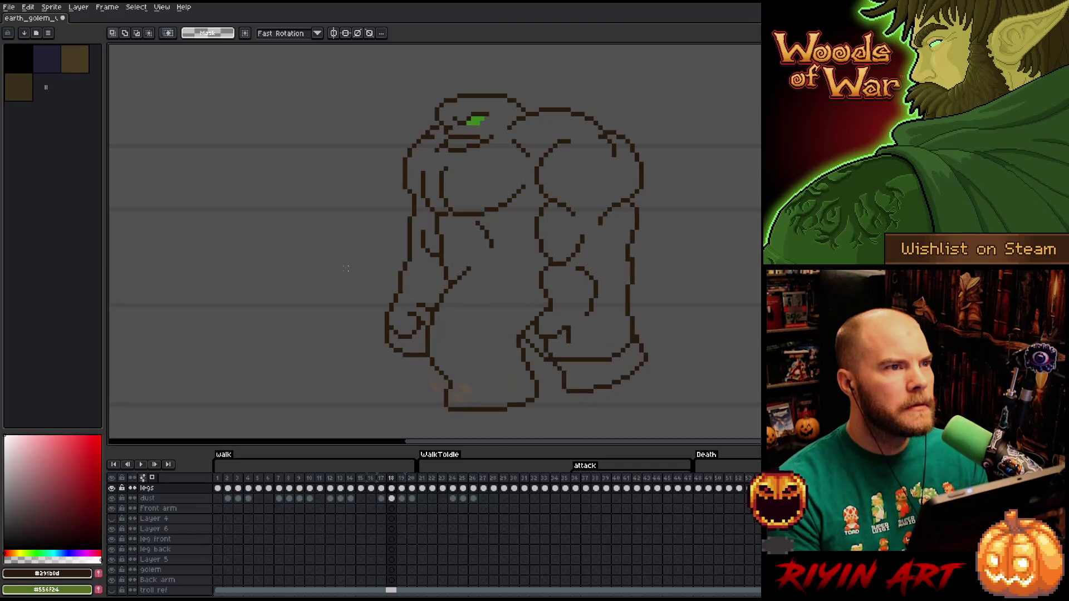
key("Left")
key("Right")
key("Left")
key("Right")
key("Left")
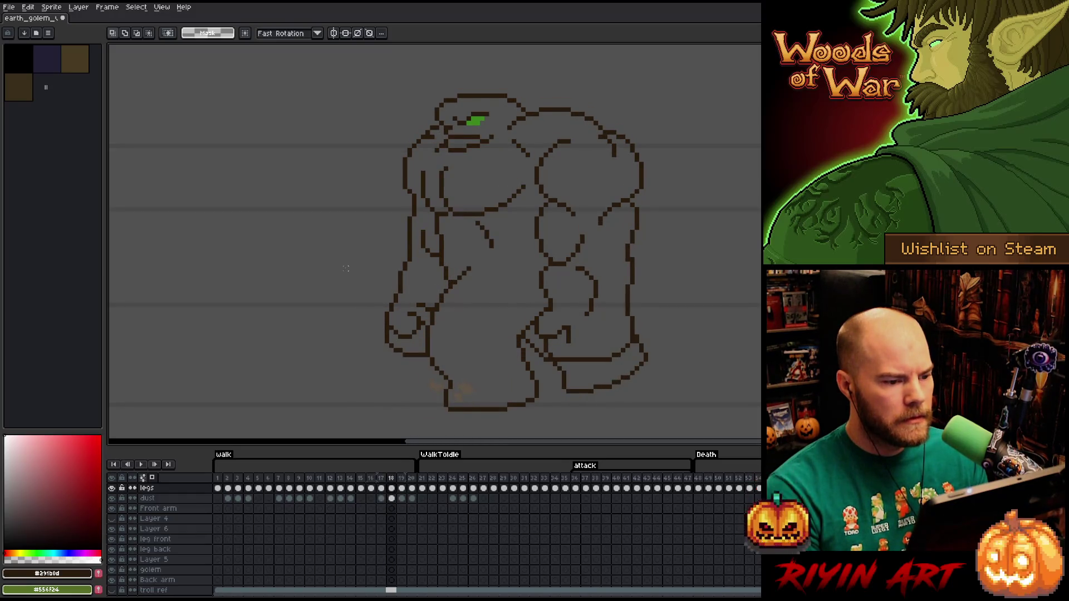
key("Left")
key("Right")
key("Left")
key("Right")
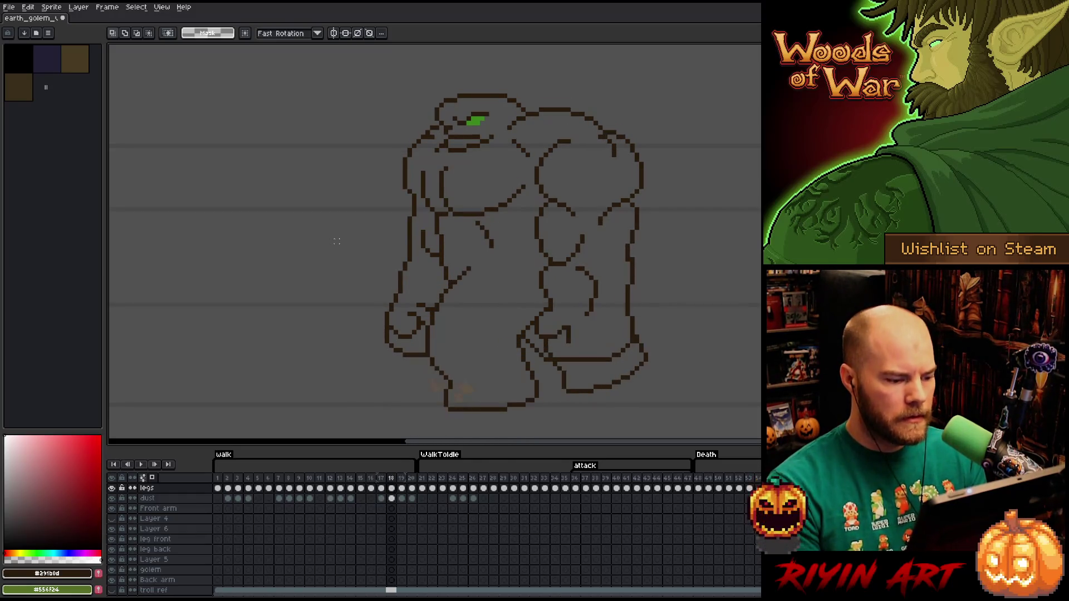
left_click_drag(572, 359, 318, 322)
key("Left")
key("Right")
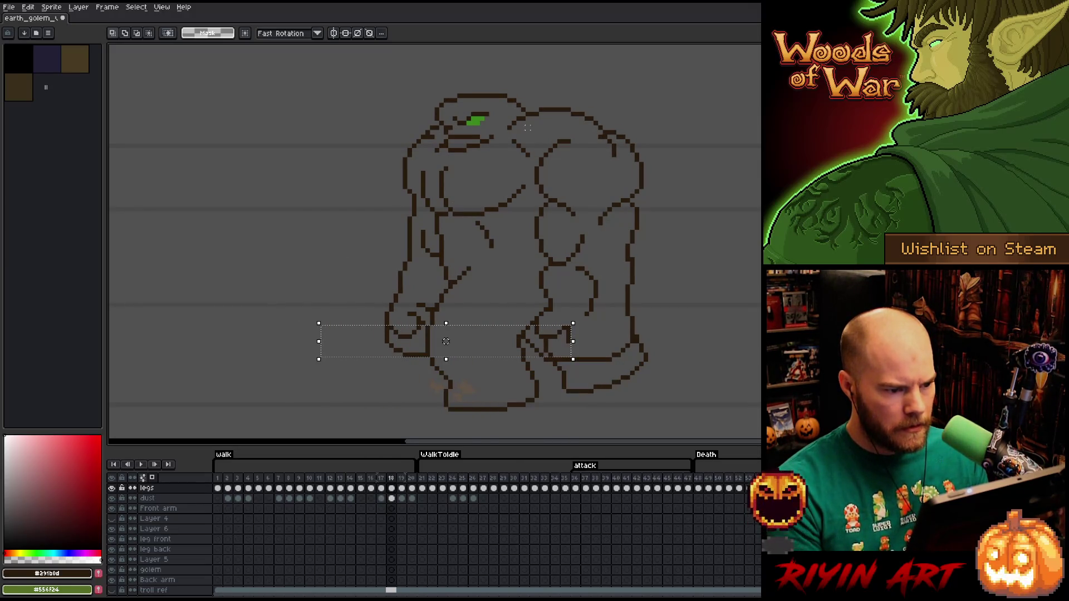
left_click_drag(573, 168, 355, 136)
key("Left")
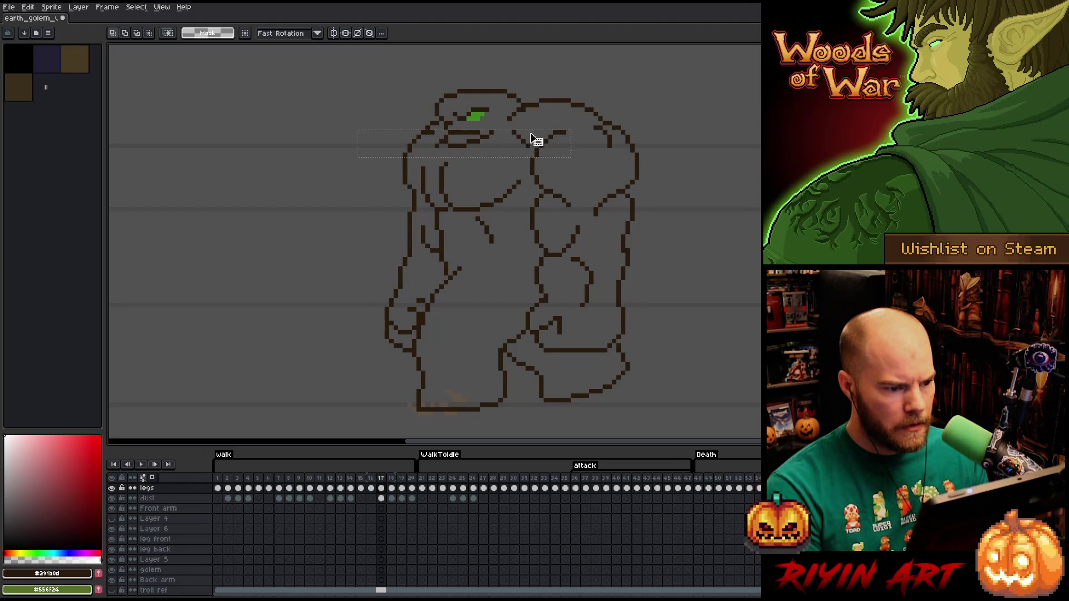
key("Left")
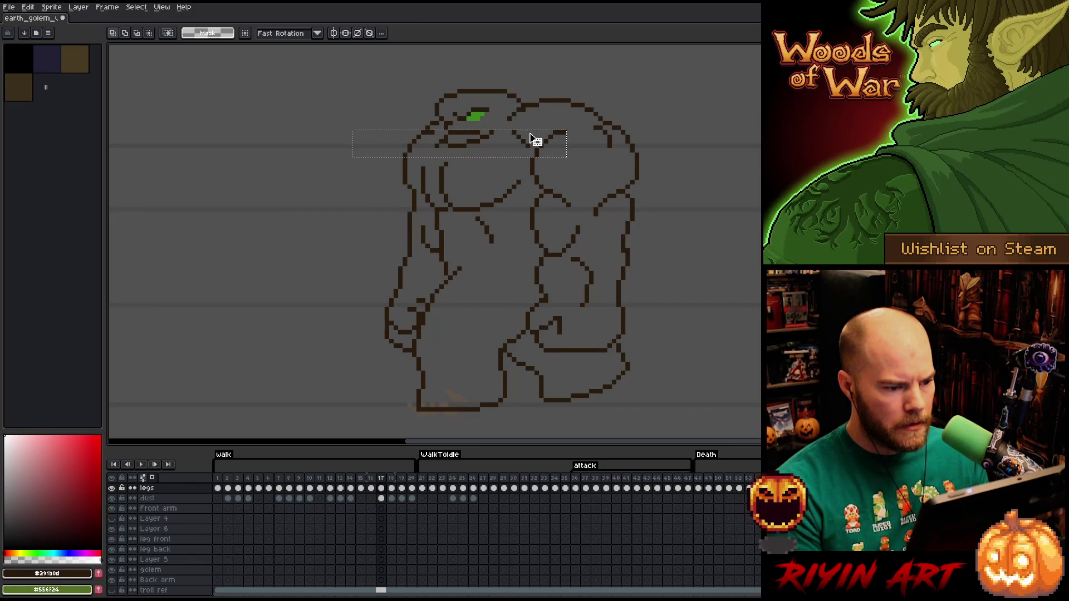
left_click(459, 145)
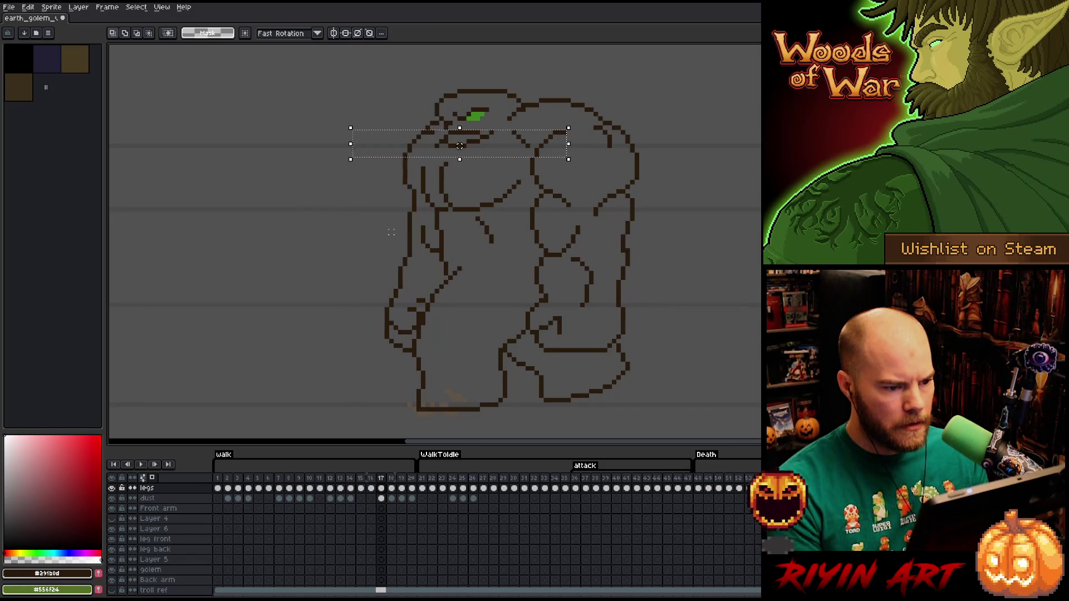
key("period")
key("comma")
key("comma")
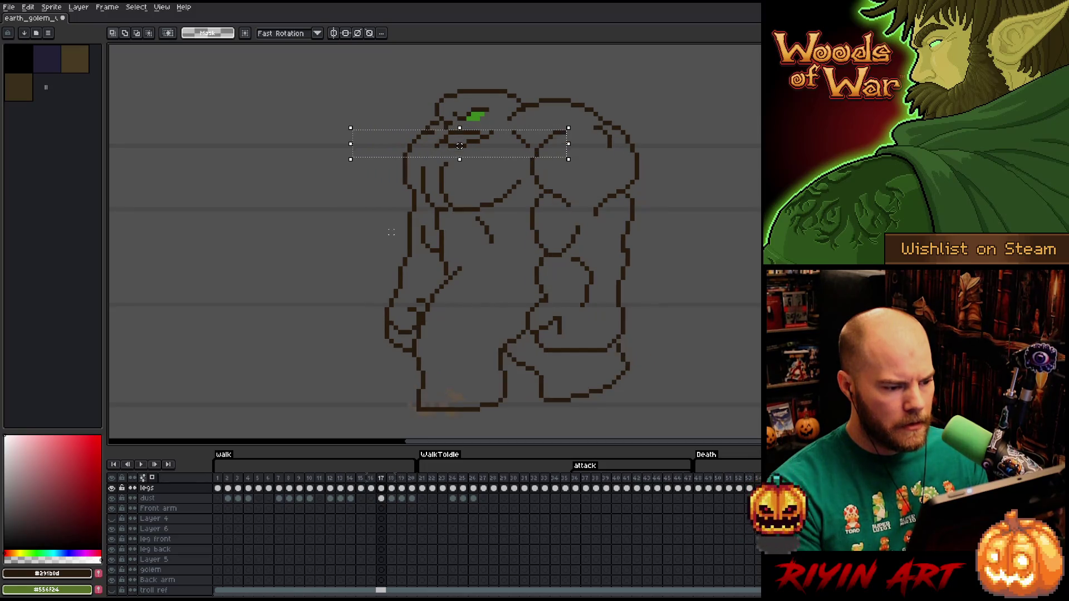
key("period")
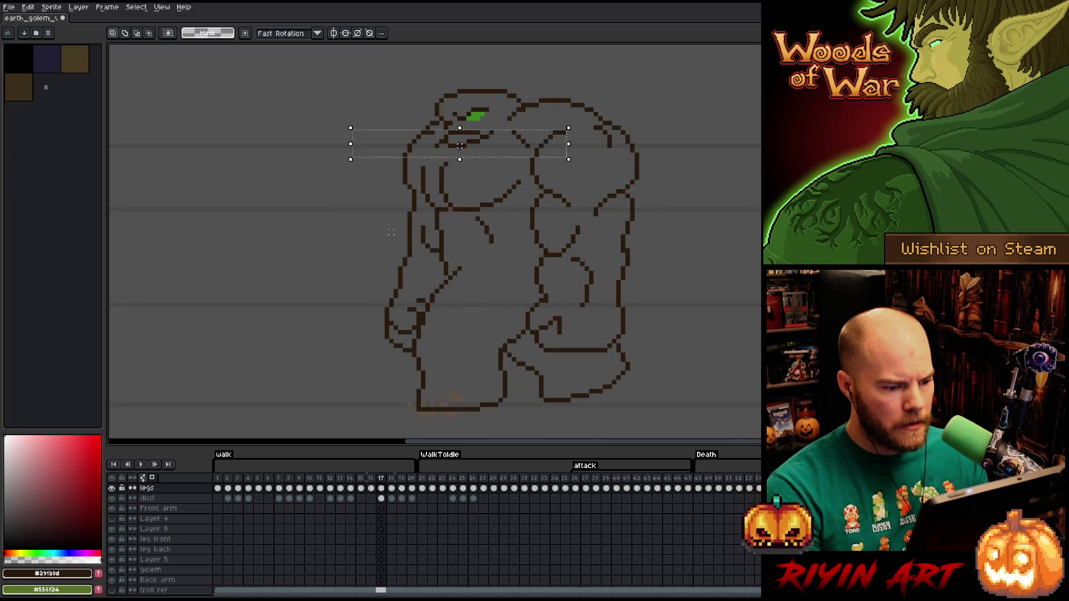
key("period")
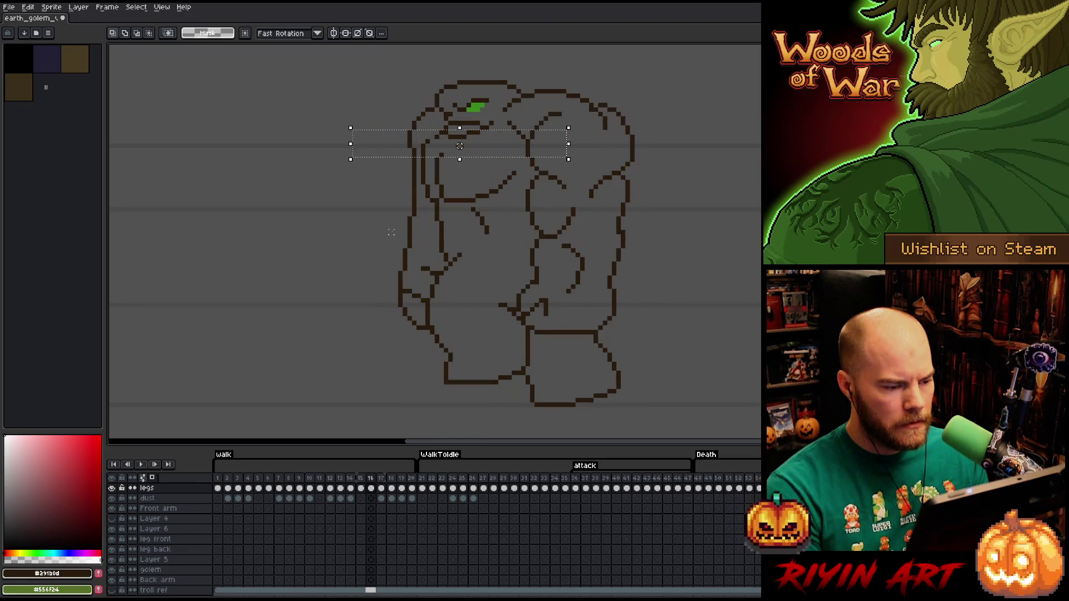
key("comma")
key("period")
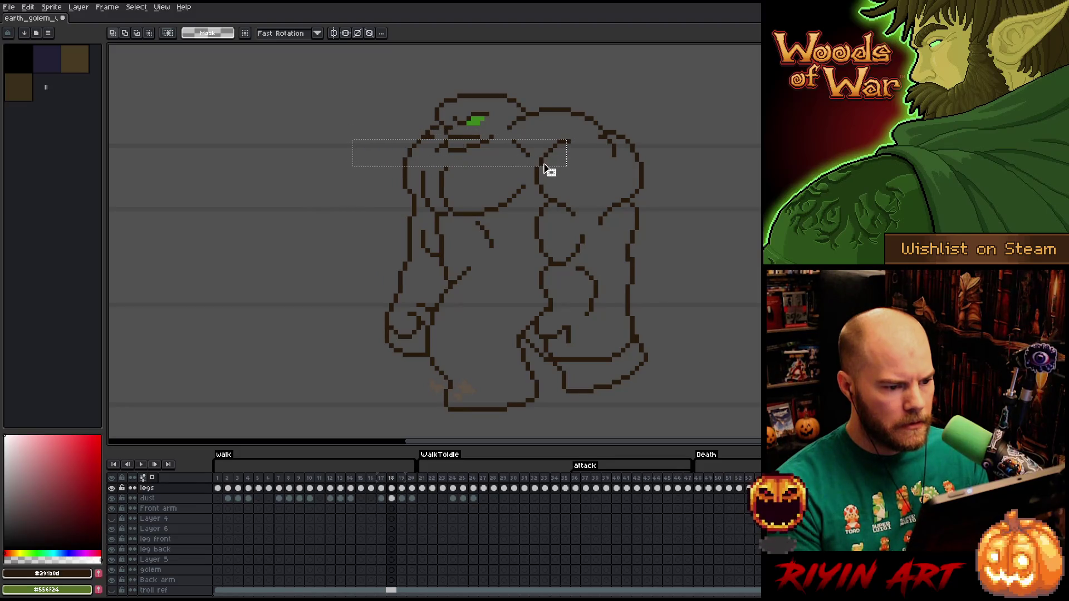
key("comma")
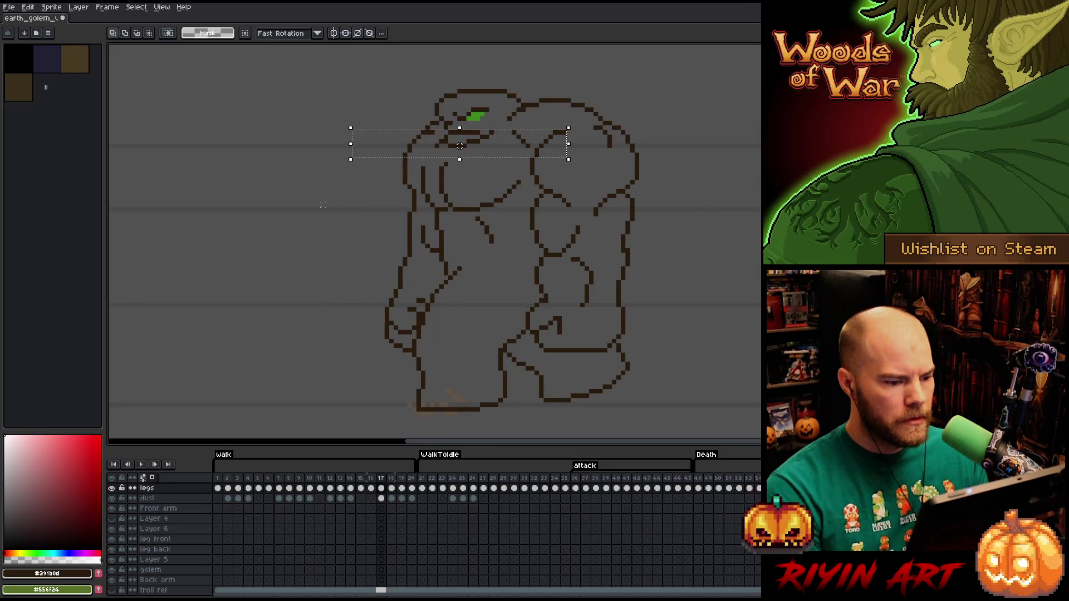
left_click_drag(542, 158, 551, 225)
key("ctrl+z")
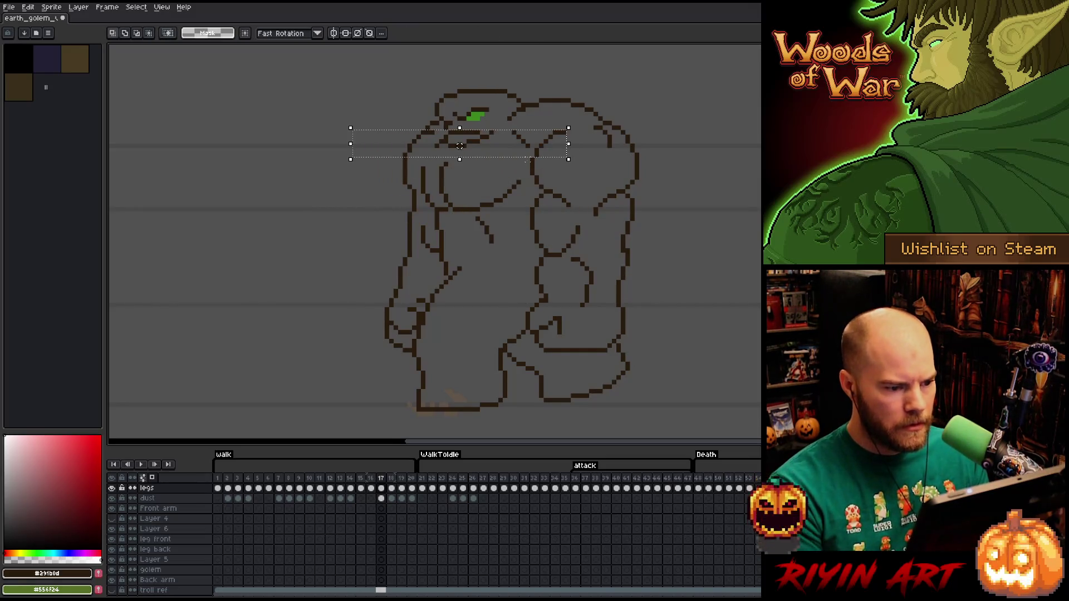
left_click_drag(533, 163, 546, 257)
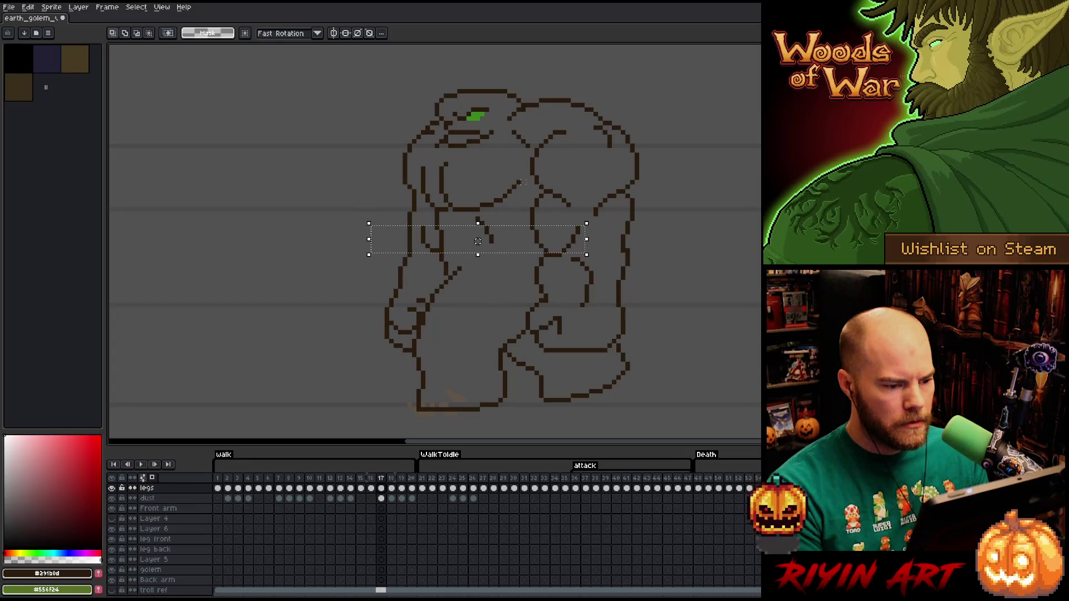
Select the outline areas beside the golem's head and nudge them up one pixel
left_click_drag(554, 191, 355, 159)
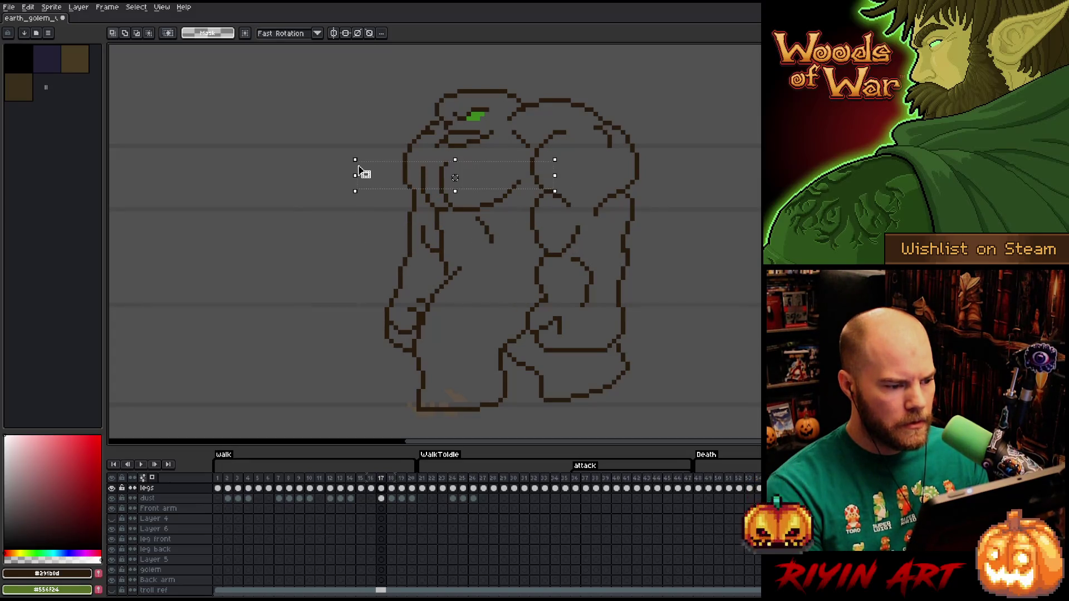
left_click_drag(567, 128, 391, 168)
left_click(364, 137)
mouse_move(436, 118)
left_mouse_down()
mouse_move(408, 133)
mouse_move(384, 174)
mouse_move(402, 182)
mouse_move(412, 164)
left_mouse_up()
left_click_drag(384, 107, 426, 152)
key("Up")
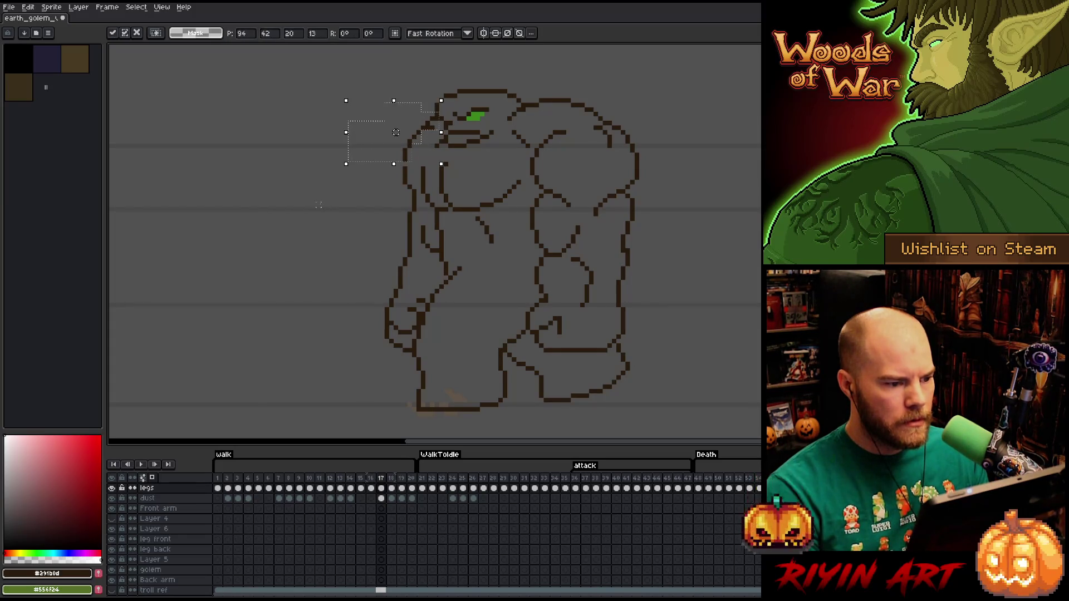
key("ctrl+d")
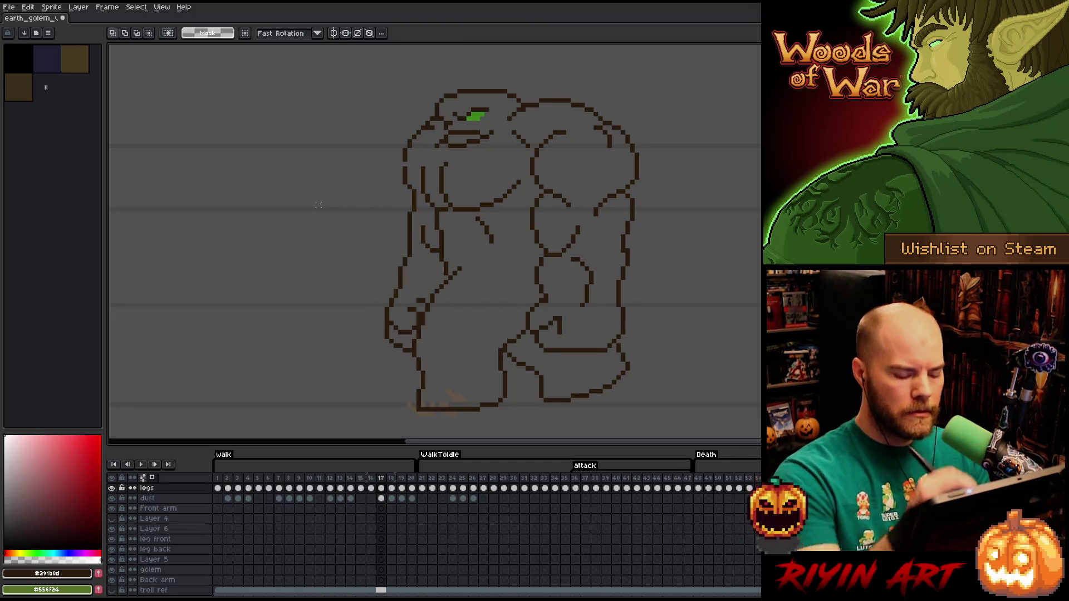
Flip between frames 17 and 18 to compare, ending on frame 17
key("Right")
key("Left")
key("Right")
key("Left")
key("Right")
key("Left")
Trace a freehand selection along the golem's left shoulder, then drop it for drawing
key("b")
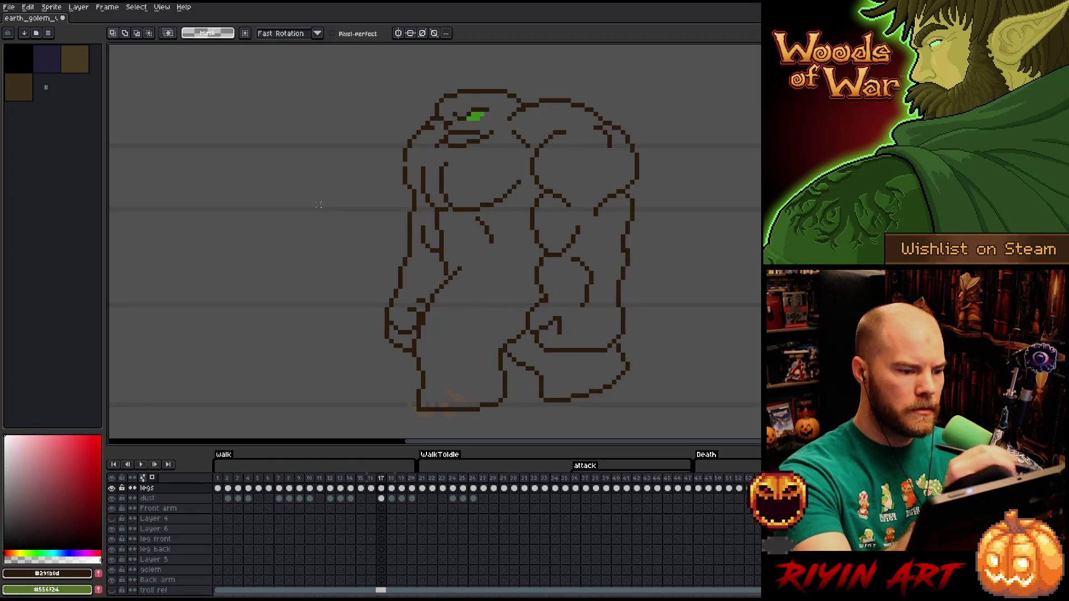
left_click_drag(412, 202, 406, 172)
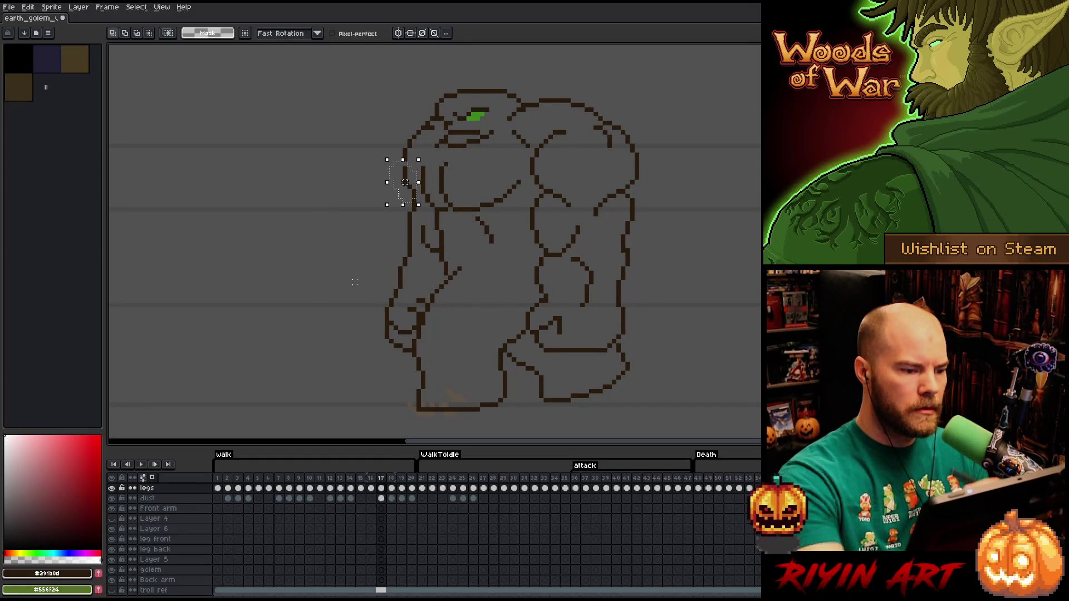
key("b")
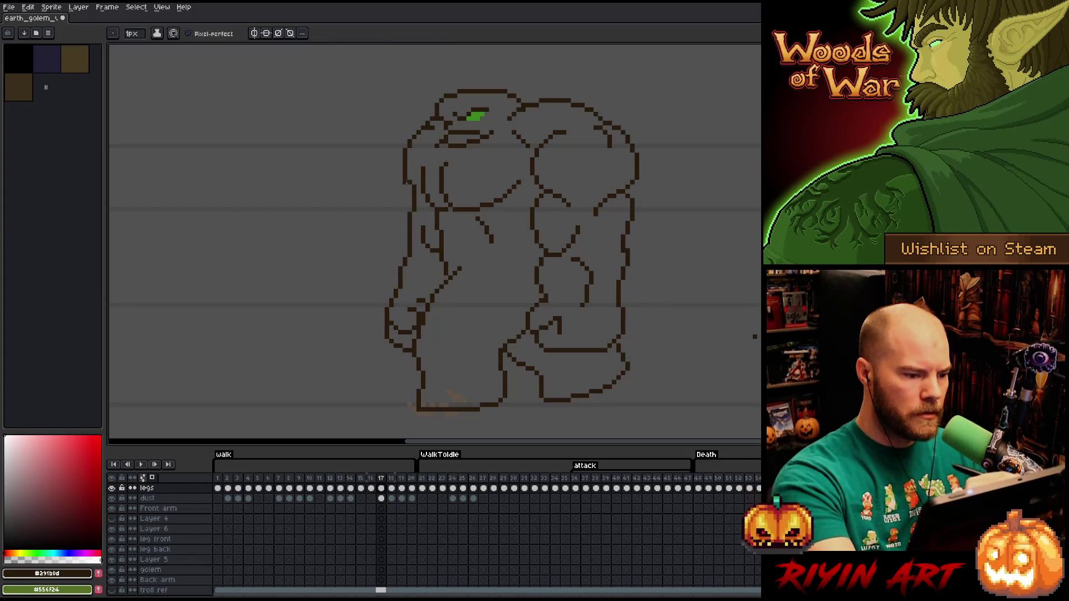
key("e")
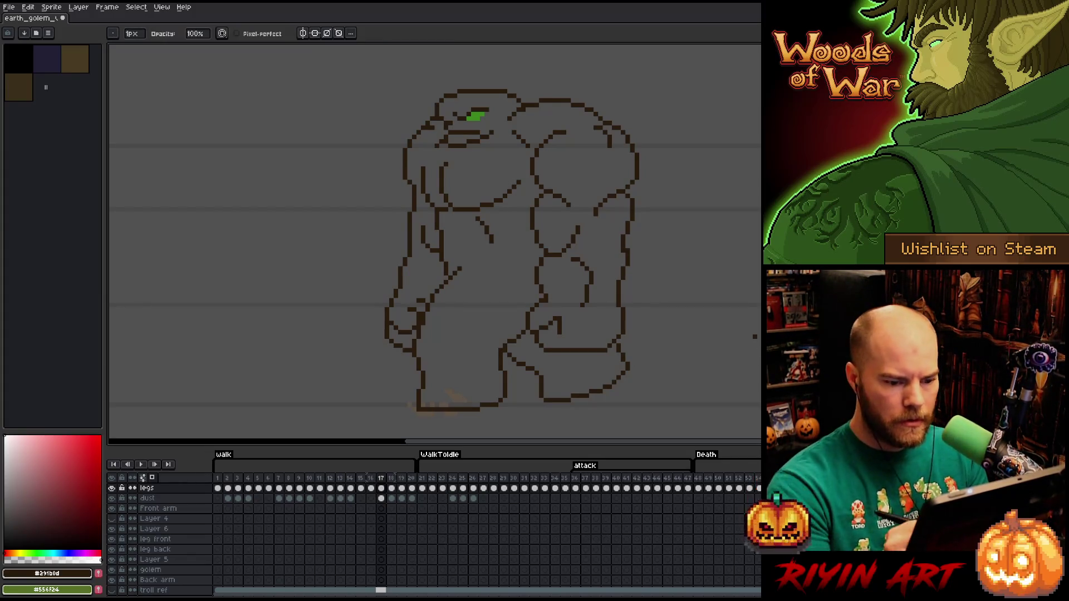
Flip back and forth between frames 17 and 18 to compare the walk poses
key("Right")
key("Left")
key("Right")
key("Left")
key("Right")
key("Left")
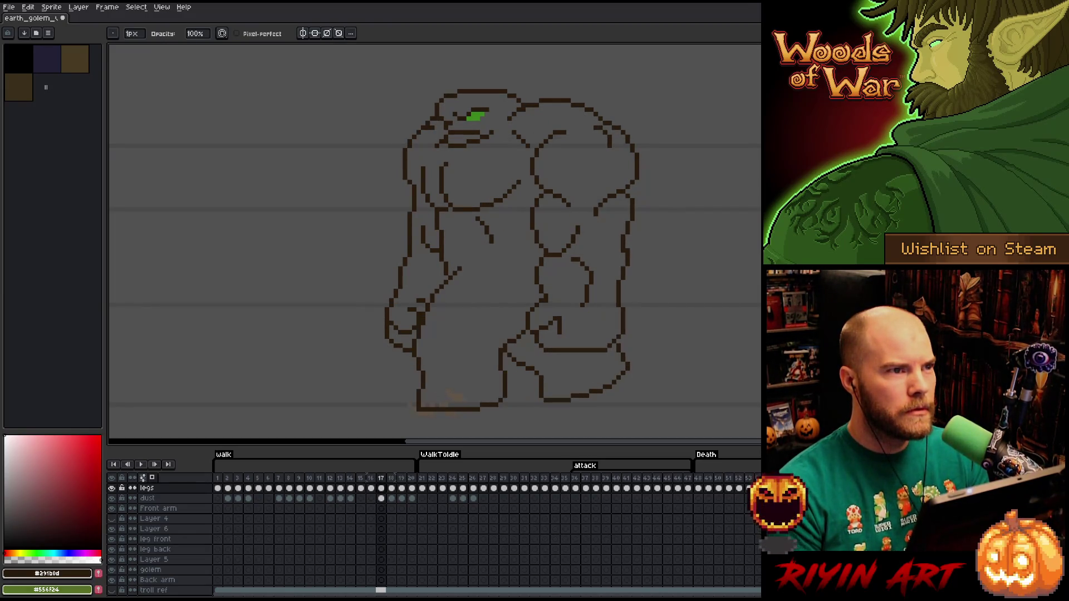
key("Right")
key("Left")
key("Right")
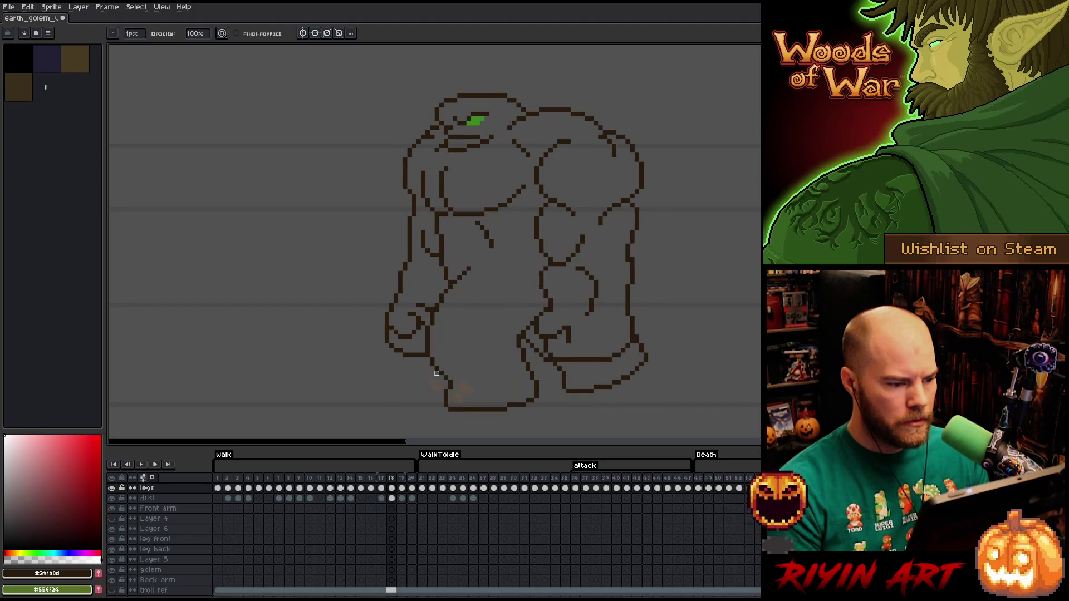
key("Left")
On frame 18, shift the waist band down and right and adjust the front arm
key("m")
left_click_drag(563, 251, 414, 273)
key("Right")
left_click_drag(554, 278, 559, 287)
left_click_drag(414, 223, 441, 273)
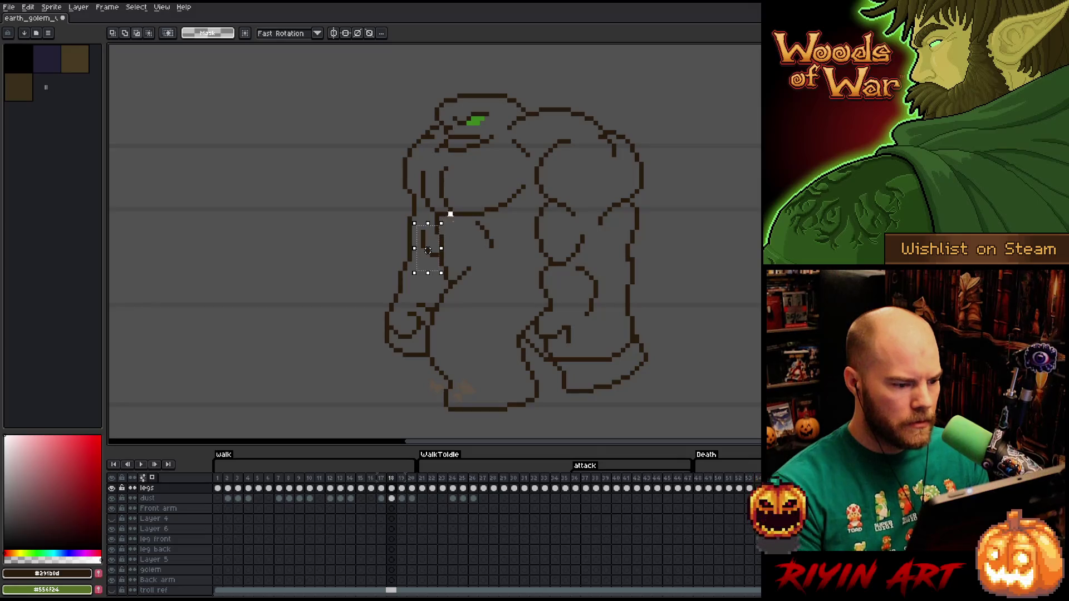
left_click(341, 254)
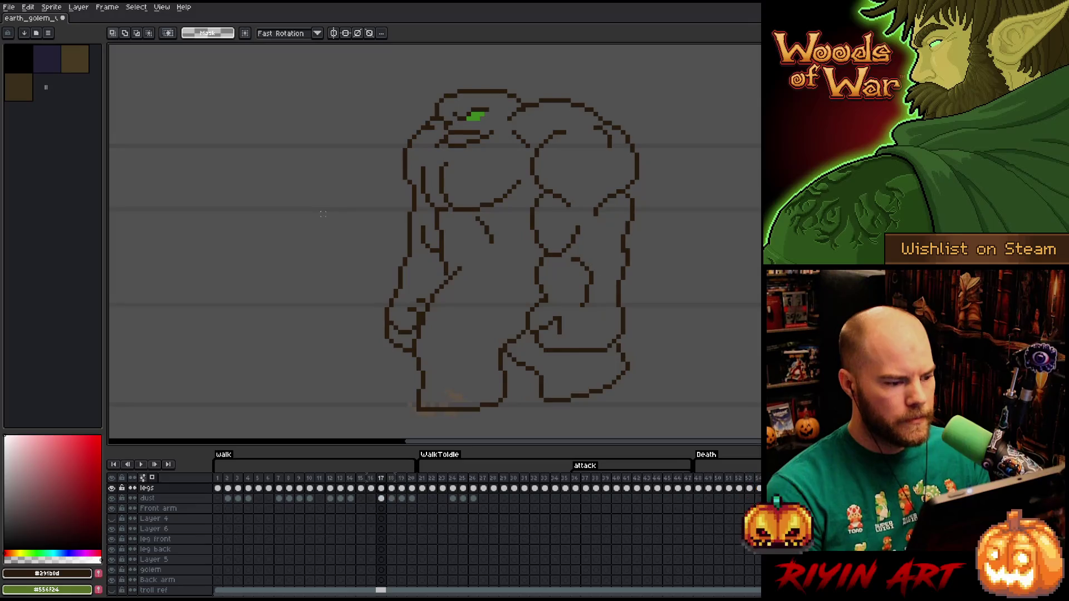
key("b")
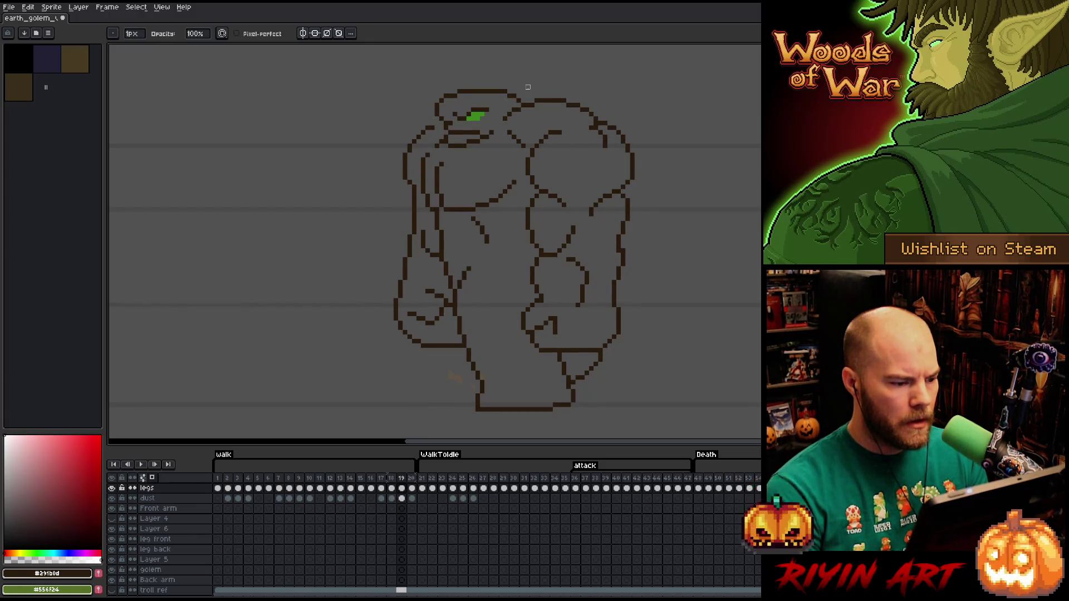
key("Left")
key("m")
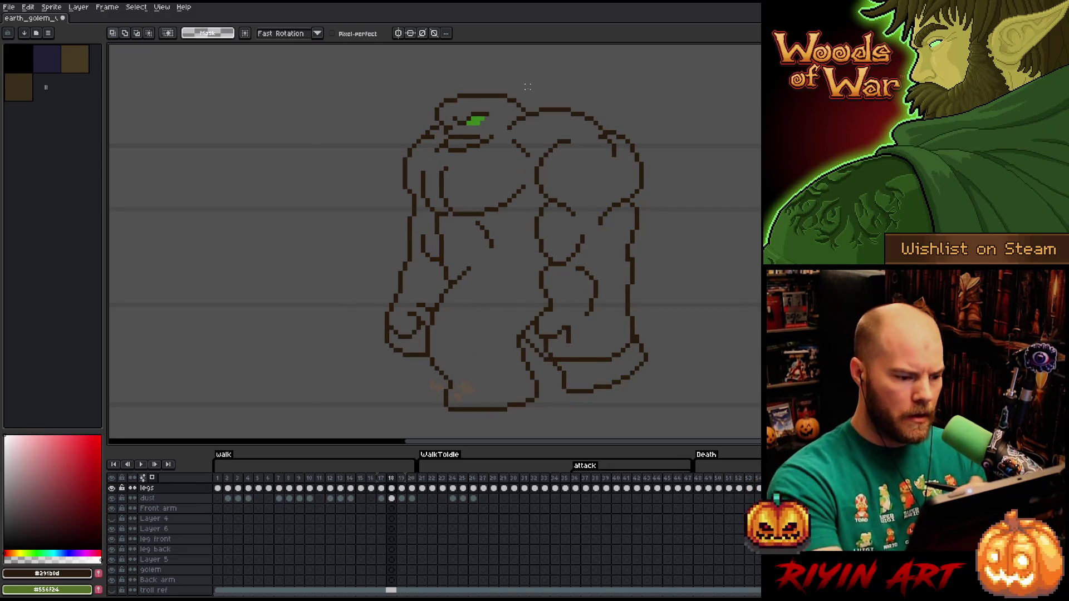
Carry frame 18's front arm onto frame 19, nudge it into position, and save
mouse_move(423, 345)
left_mouse_down()
mouse_move(394, 376)
mouse_move(368, 316)
mouse_move(404, 261)
mouse_move(434, 273)
left_mouse_up()
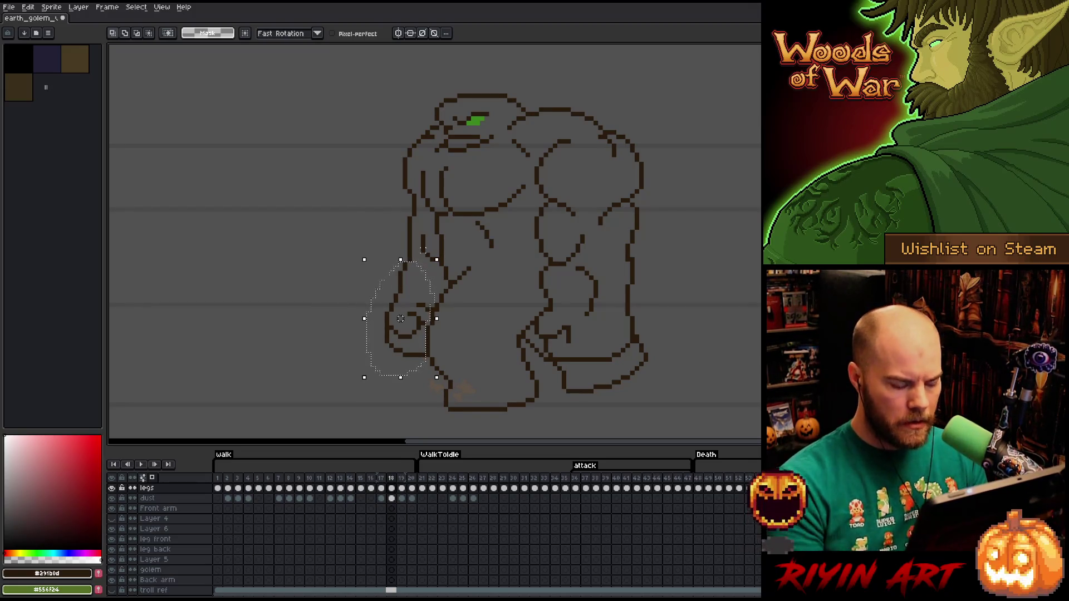
mouse_move(388, 167)
left_mouse_down()
mouse_move(419, 200)
mouse_move(418, 234)
mouse_move(376, 240)
mouse_move(386, 172)
left_mouse_up()
mouse_move(399, 233)
left_mouse_down()
mouse_move(430, 229)
mouse_move(437, 263)
mouse_move(421, 276)
left_mouse_up()
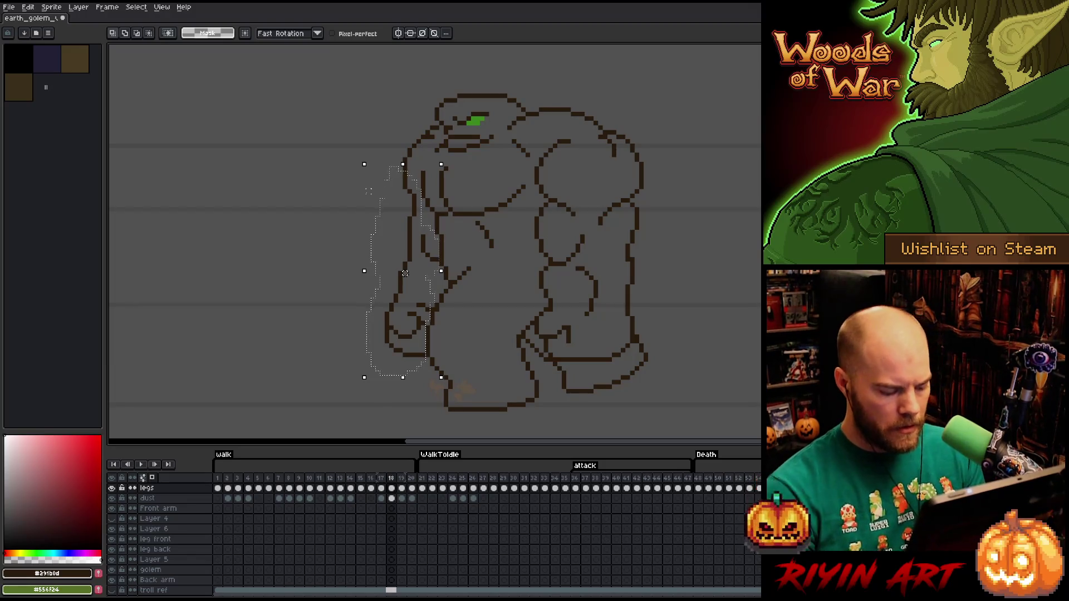
key("period")
left_click_drag(405, 273, 332, 264)
key("Right")
key("Right")
key("Right")
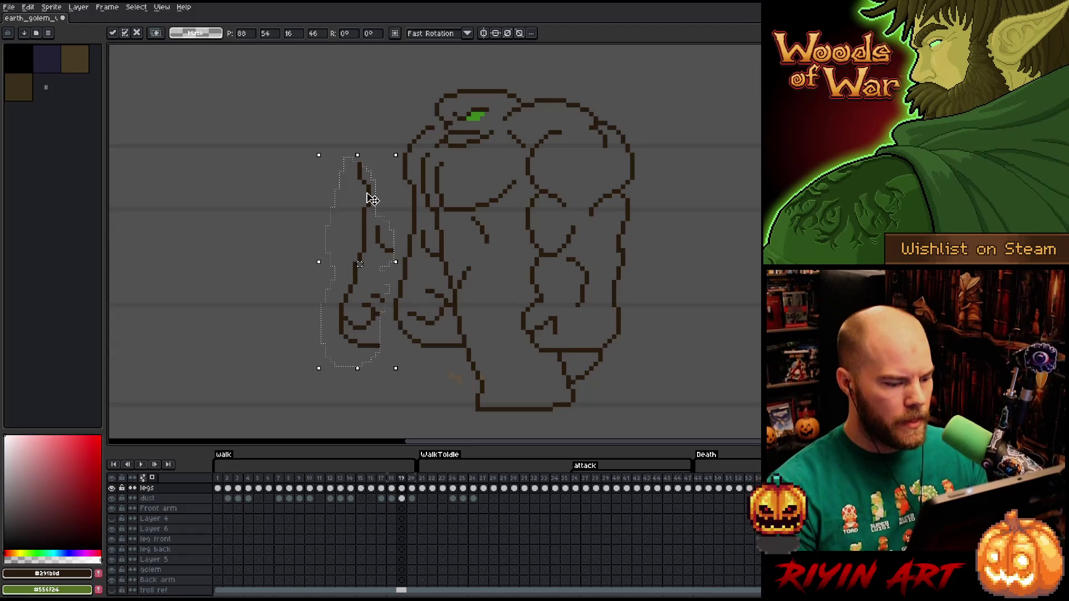
key("ctrl+d")
key("ctrl+s")
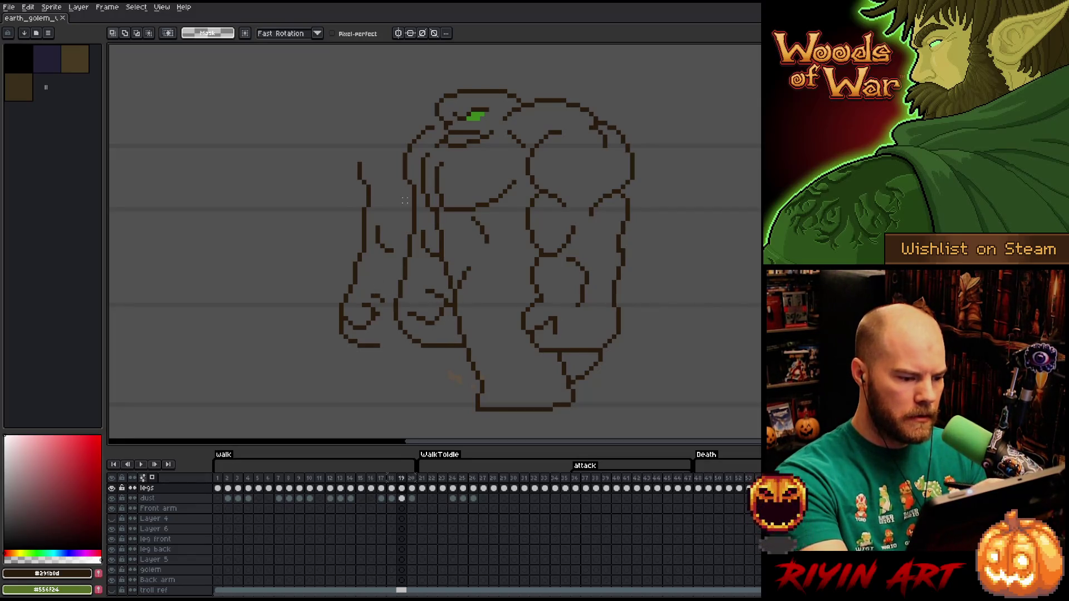
Select the left fist, deselect, then marquee the golem's hip and leg area
mouse_move(393, 294)
left_mouse_down()
mouse_move(352, 331)
mouse_move(365, 293)
mouse_move(392, 295)
left_mouse_up()
key("ctrl+d")
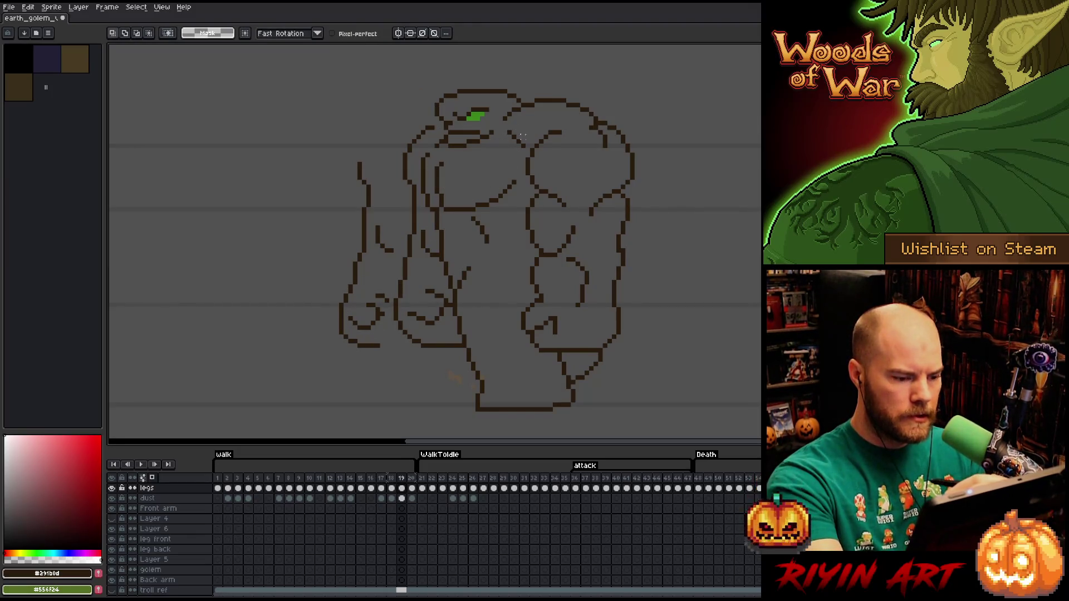
key("m")
left_click_drag(559, 250, 419, 313)
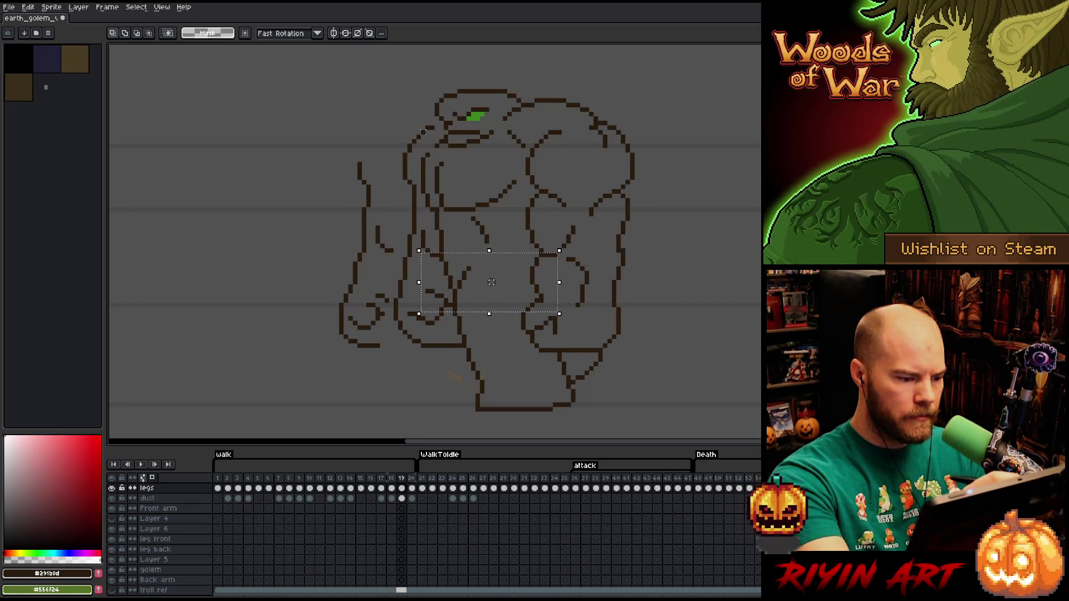
Select the upper torso, enlarge the timeline, centre the golem, and turn on onion skinning
left_click_drag(564, 129, 373, 196)
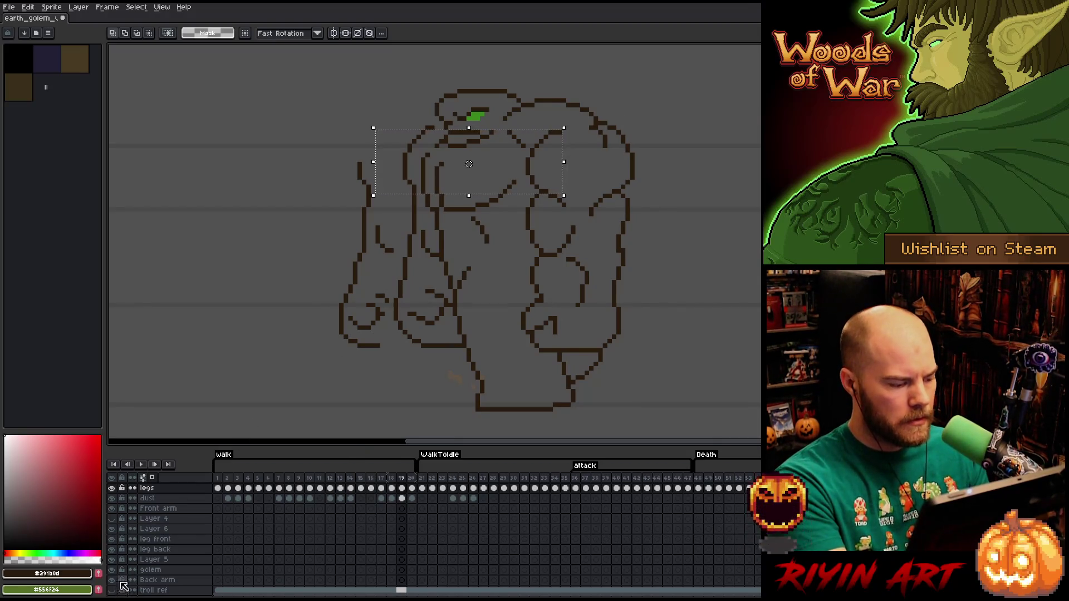
left_click_drag(204, 445, 205, 423)
left_click_drag(491, 277, 413, 260)
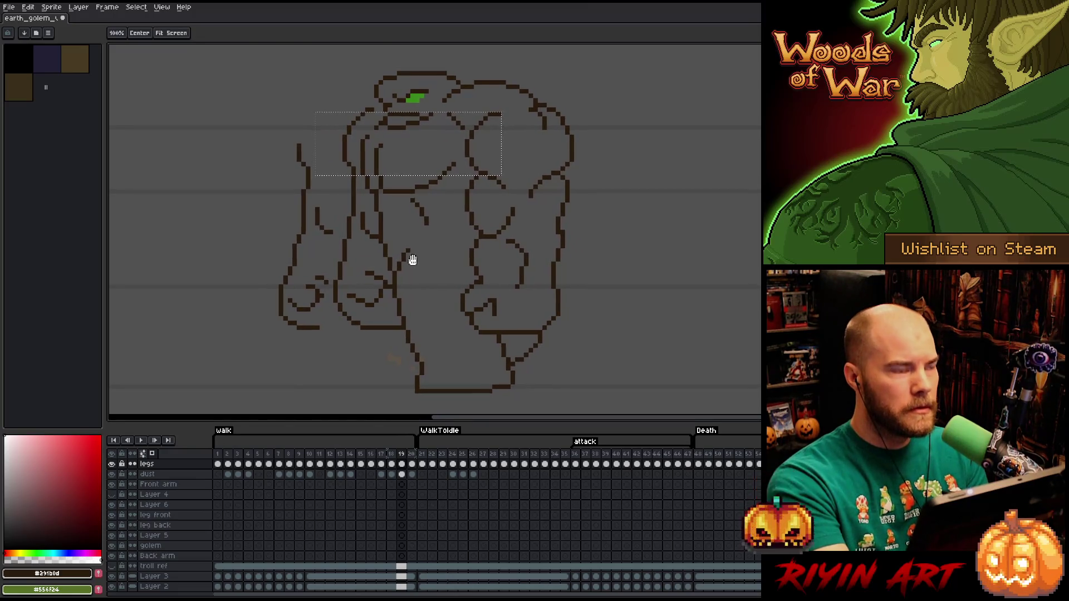
left_click(112, 586)
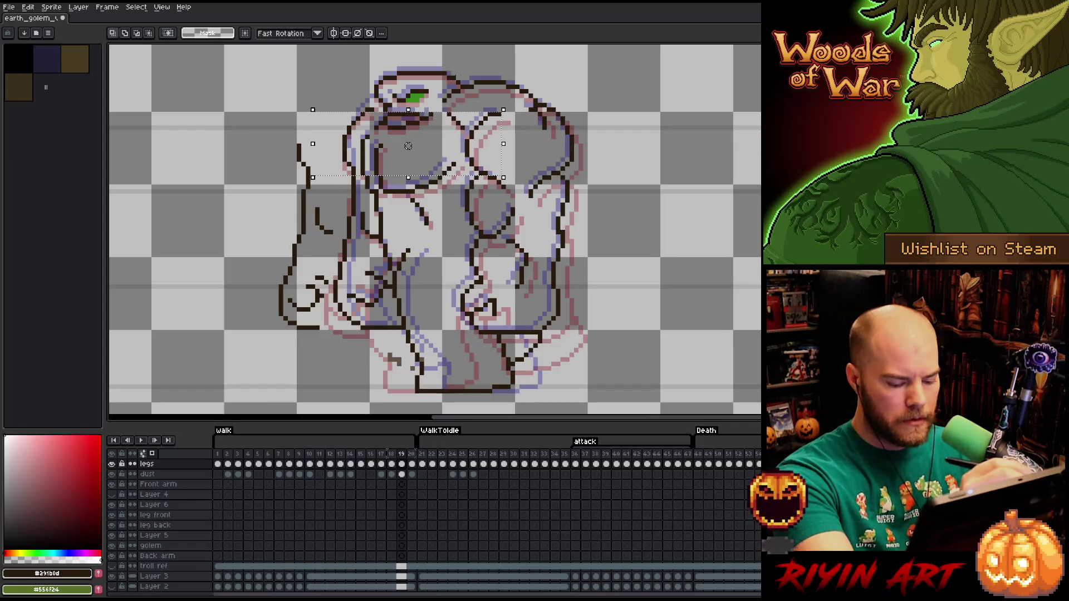
key("comma")
key("period")
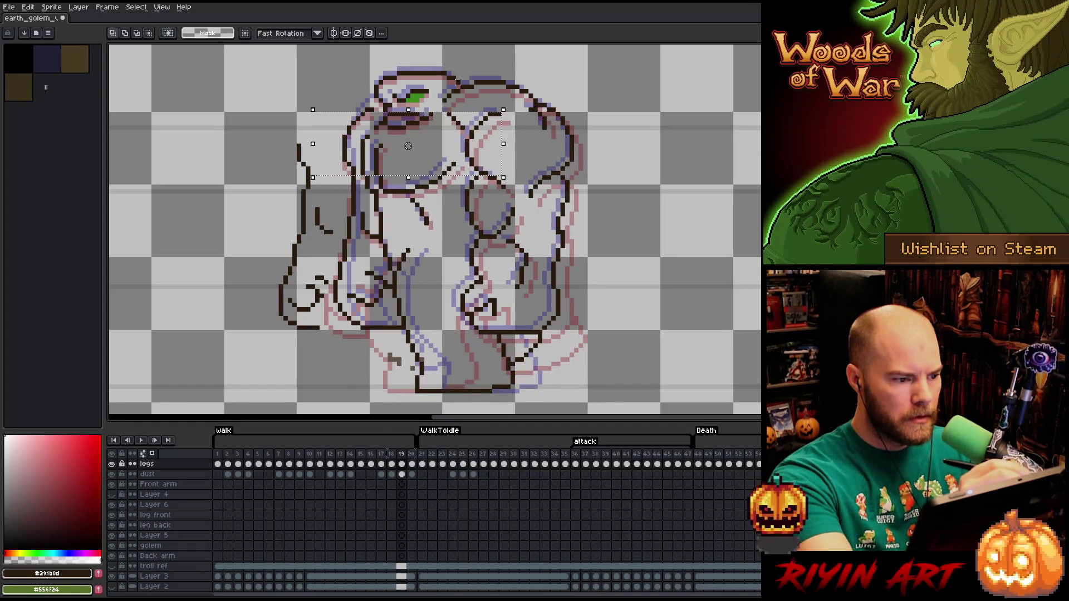
key("comma")
key("period")
key("comma")
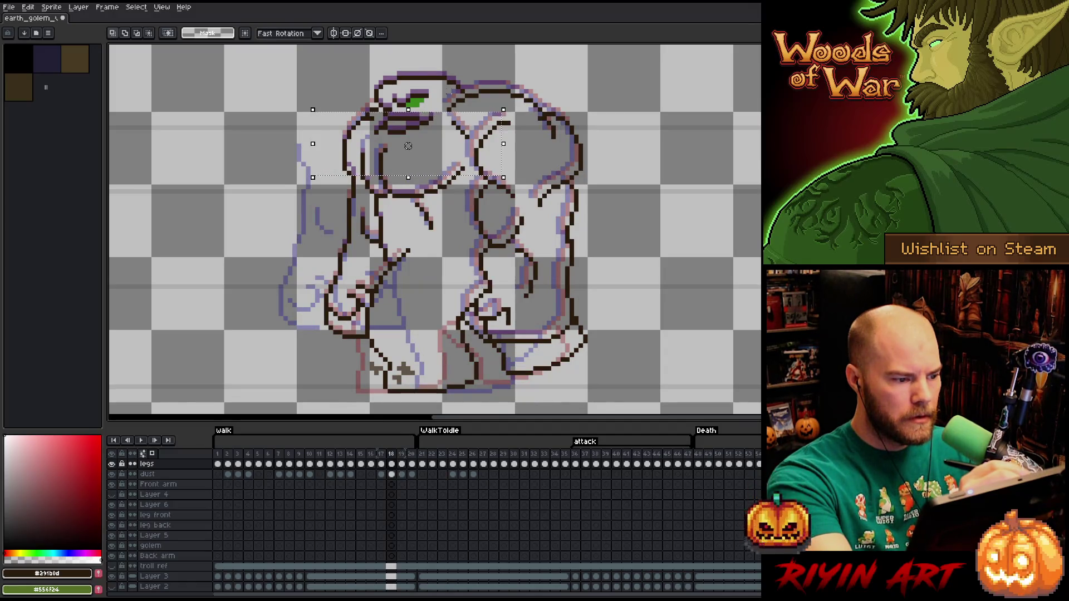
key("period")
key("comma")
key("period")
key("comma")
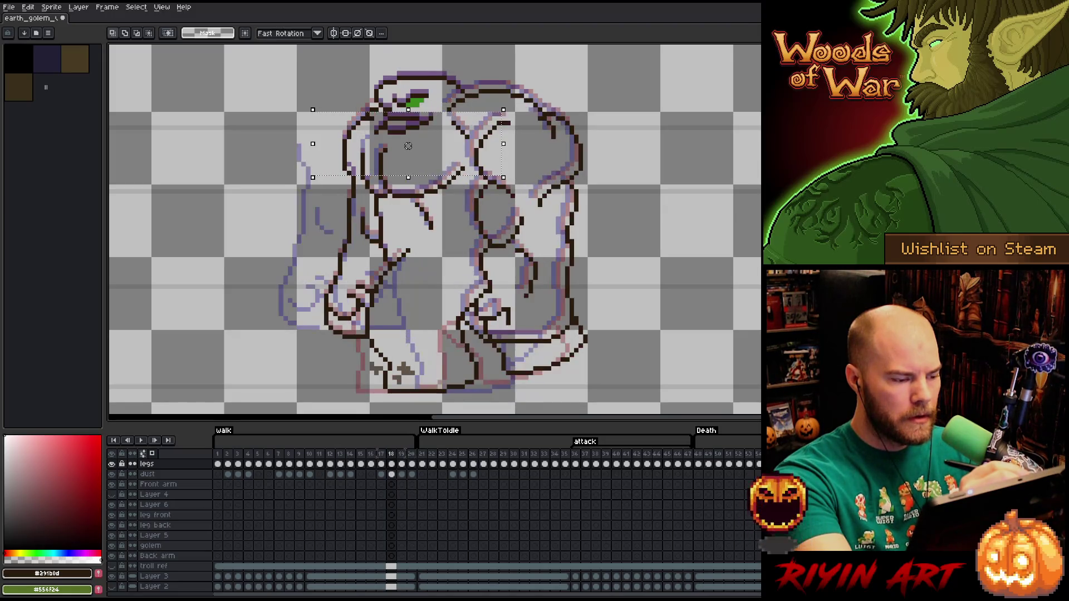
key("period")
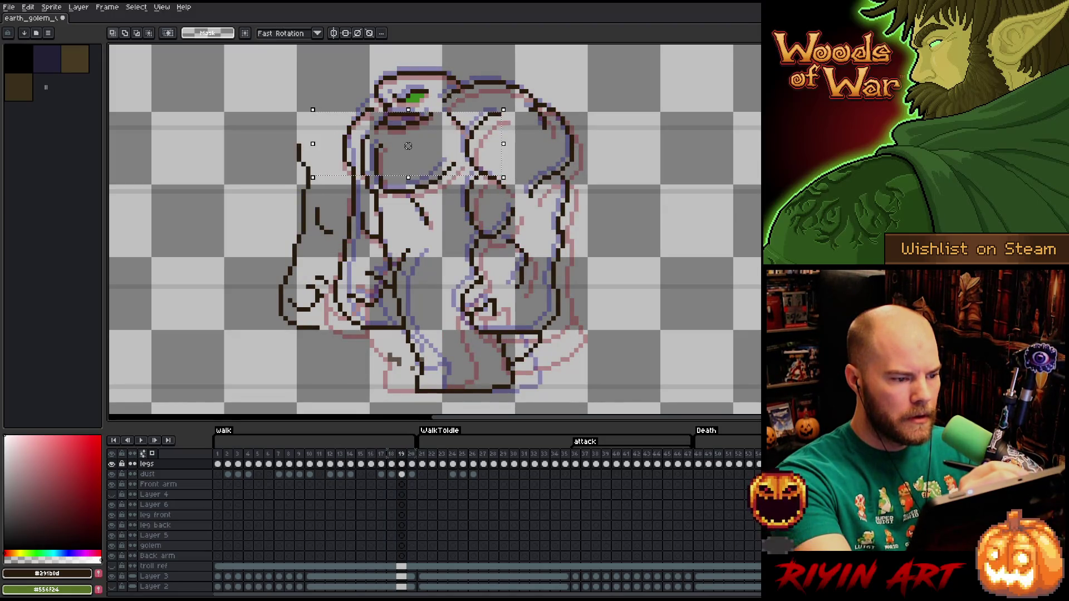
key("comma")
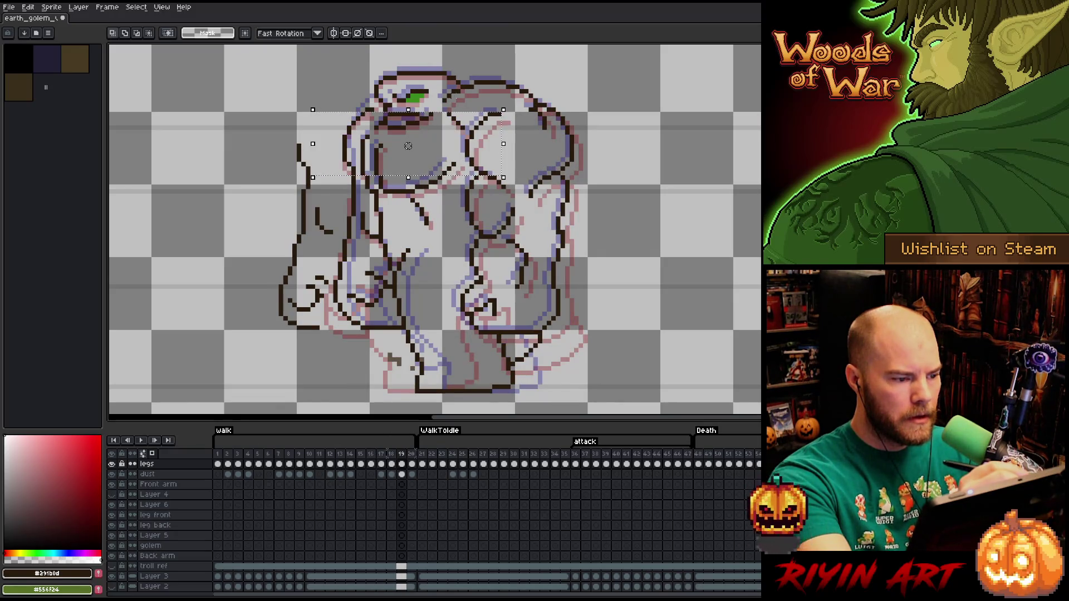
key("Left")
key("Left")
key("Right")
key("Right")
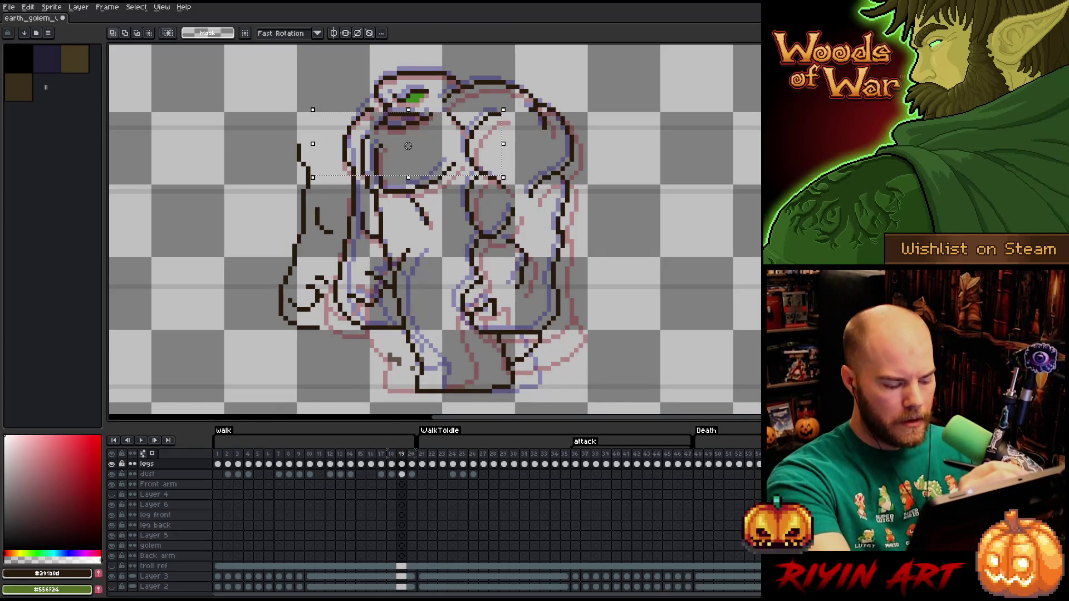
key("ctrl+d")
key("b")
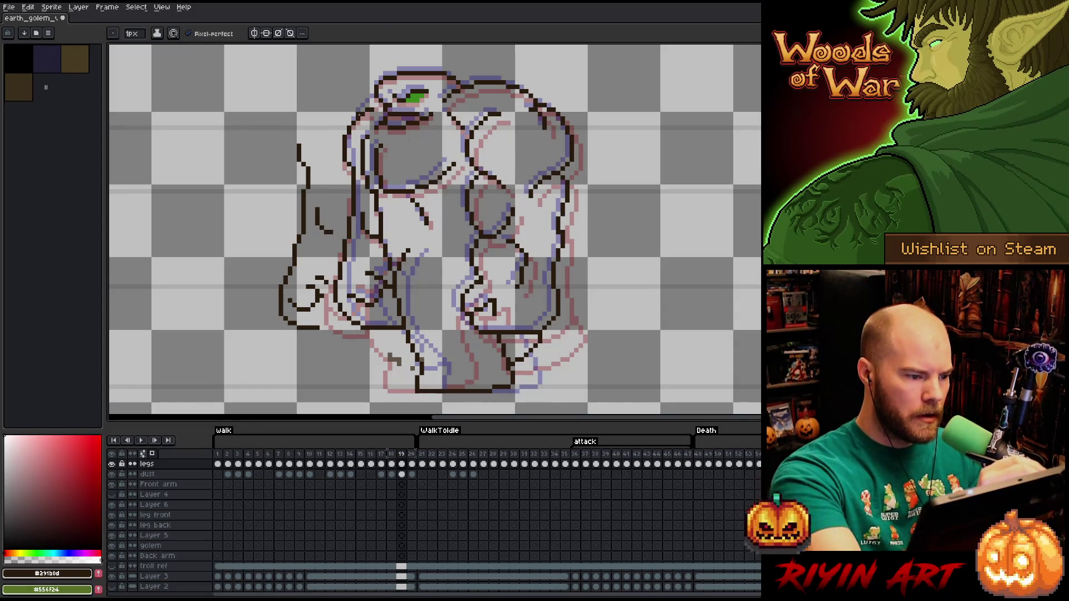
key("e")
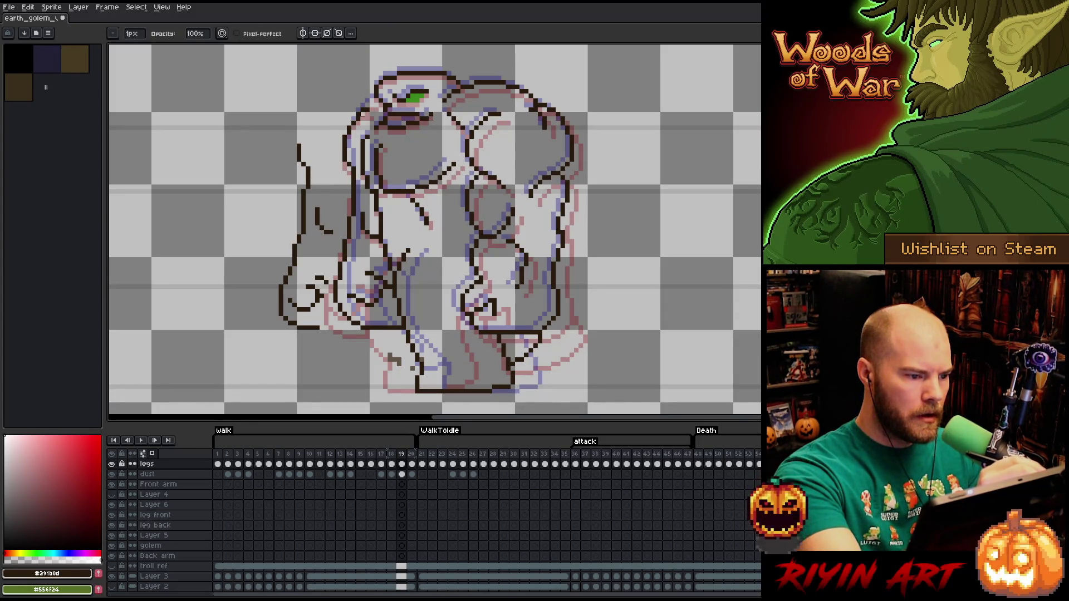
key("b")
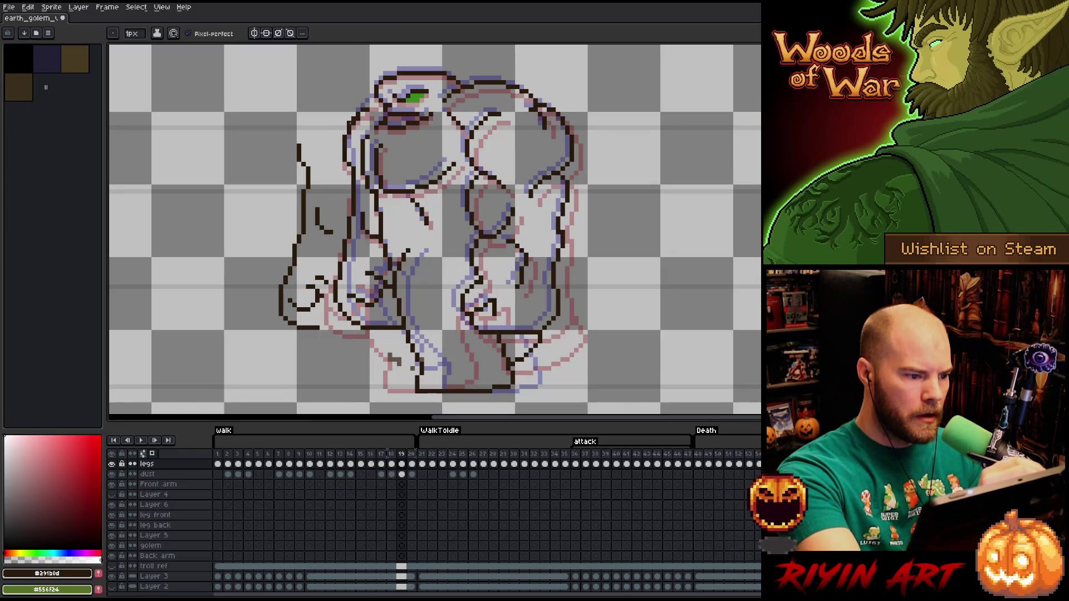
key("e")
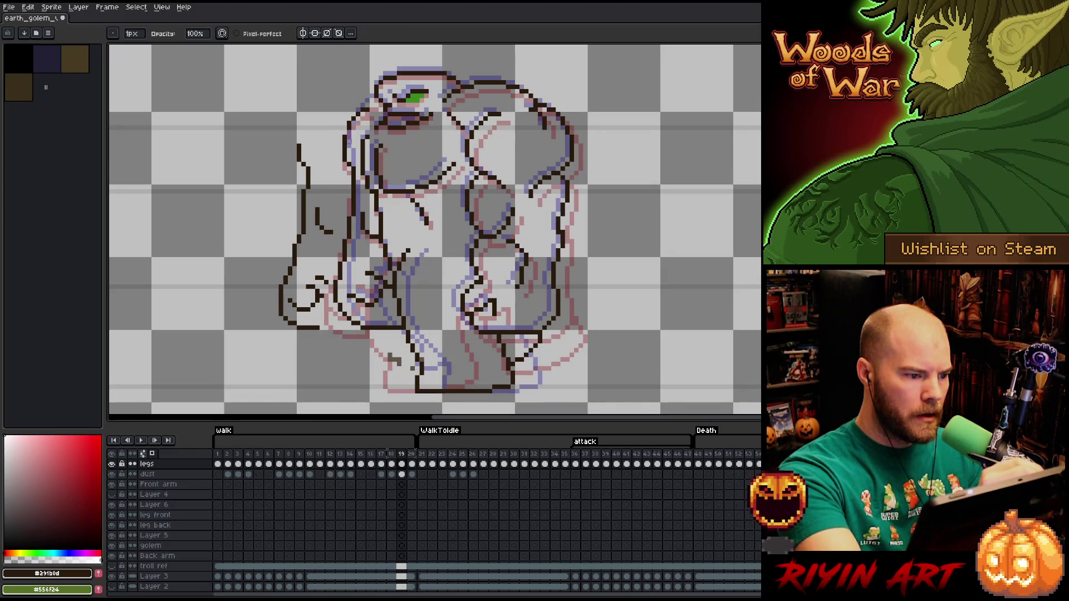
key("b")
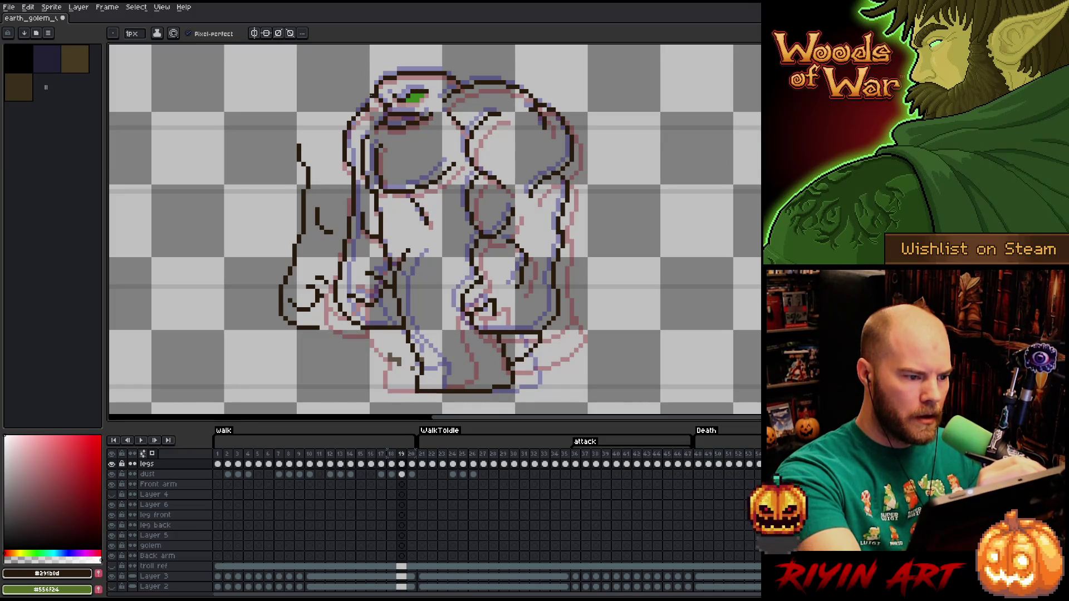
key("Left")
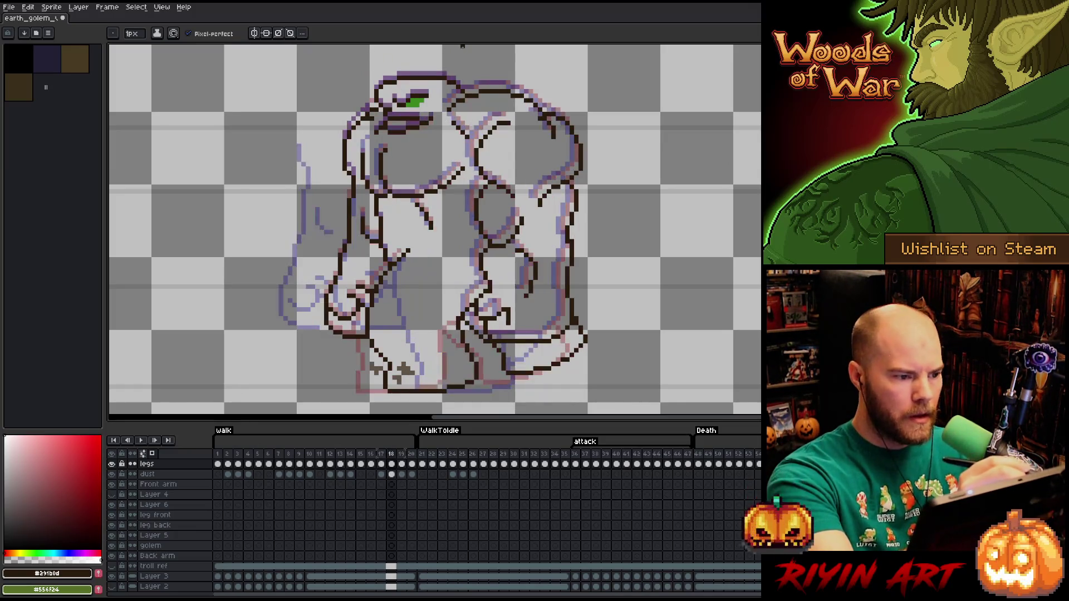
key("Right")
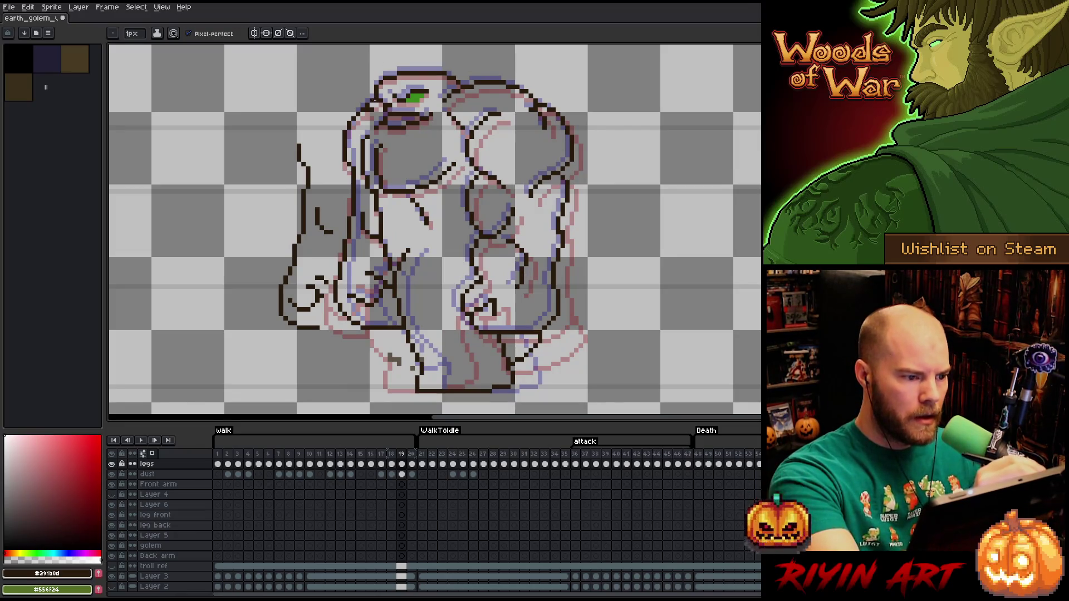
key("Left")
key("Right")
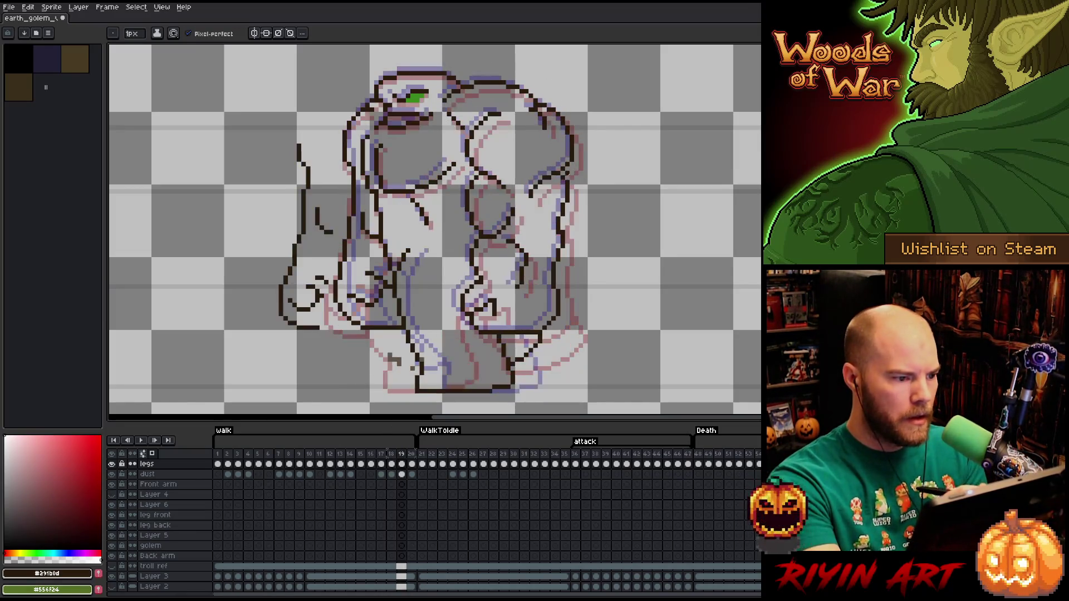
key("Left")
key("Right")
key("Left")
key("Right")
key("Left")
key("Right")
key("Left")
key("Right")
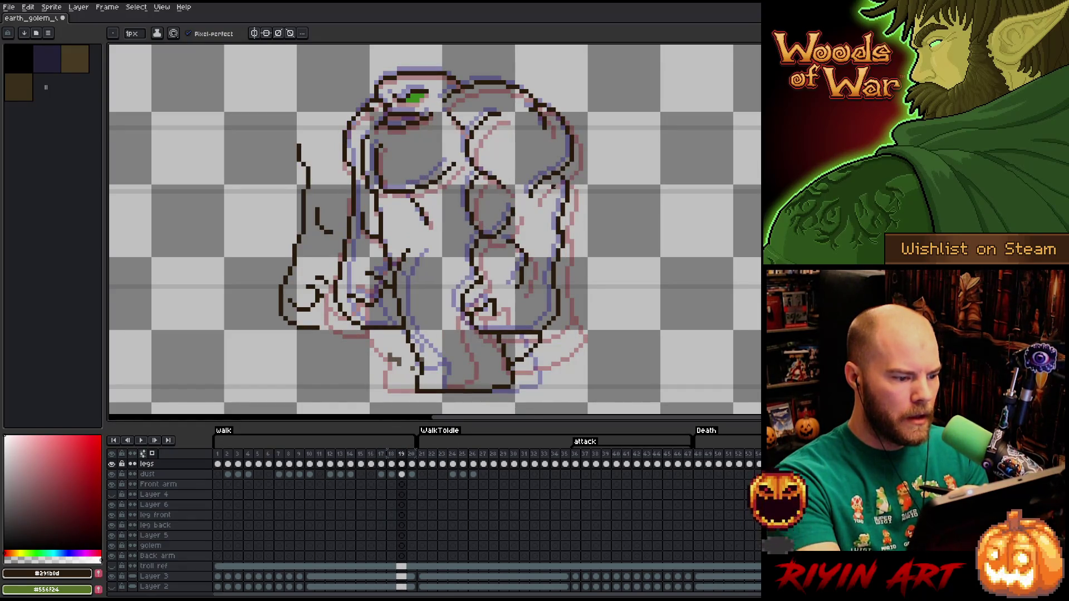
key("Left")
key("Right")
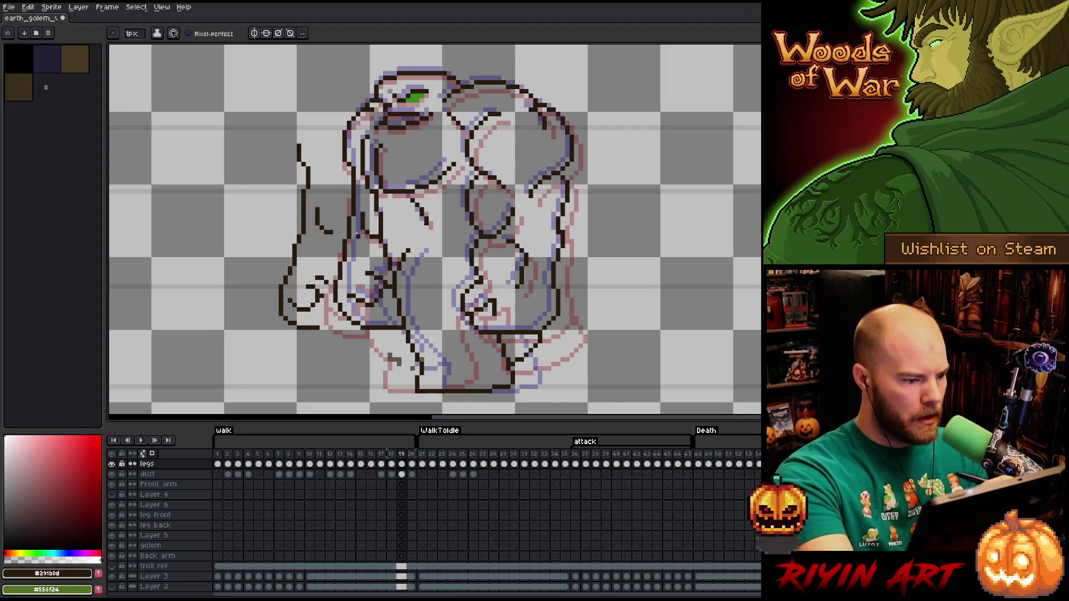
key("m")
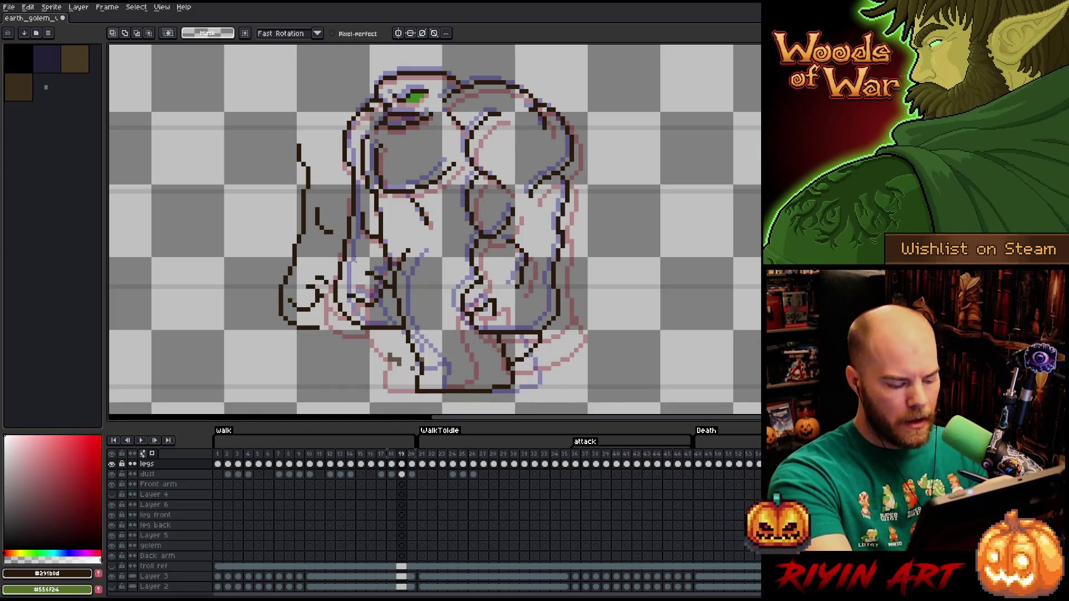
Erase the stray outline on the golem's left side and nudge the hand slightly right
key("b")
mouse_move(351, 216)
left_mouse_down()
mouse_move(340, 310)
mouse_move(350, 296)
mouse_move(363, 301)
mouse_move(368, 325)
mouse_move(390, 291)
mouse_move(374, 327)
left_mouse_up()
key("m")
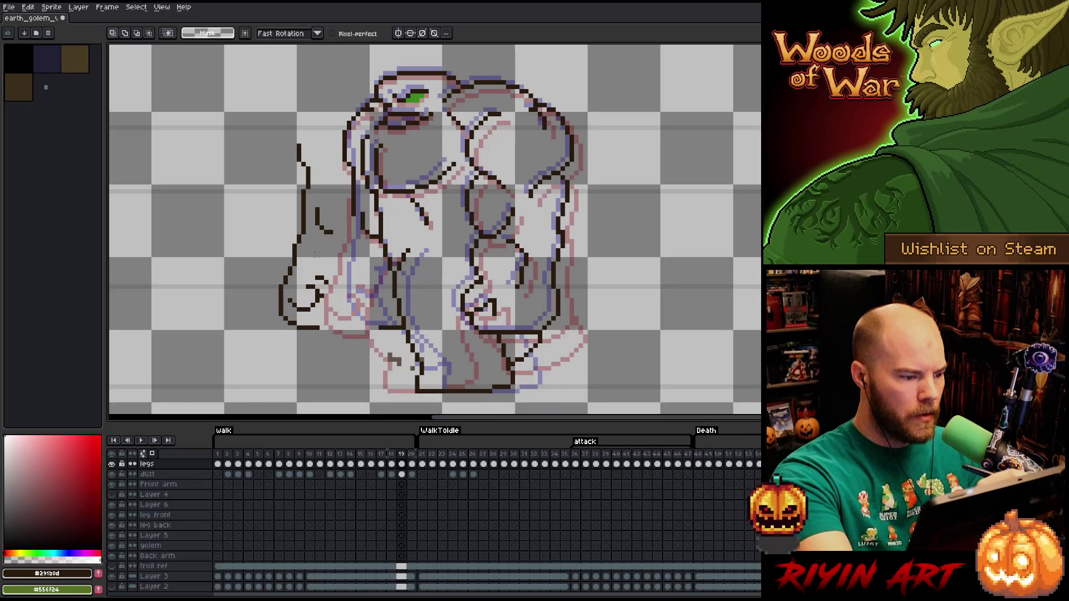
mouse_move(276, 277)
left_mouse_down()
mouse_move(338, 267)
mouse_move(248, 287)
mouse_move(270, 277)
left_mouse_up()
left_click_drag(299, 315, 304, 315)
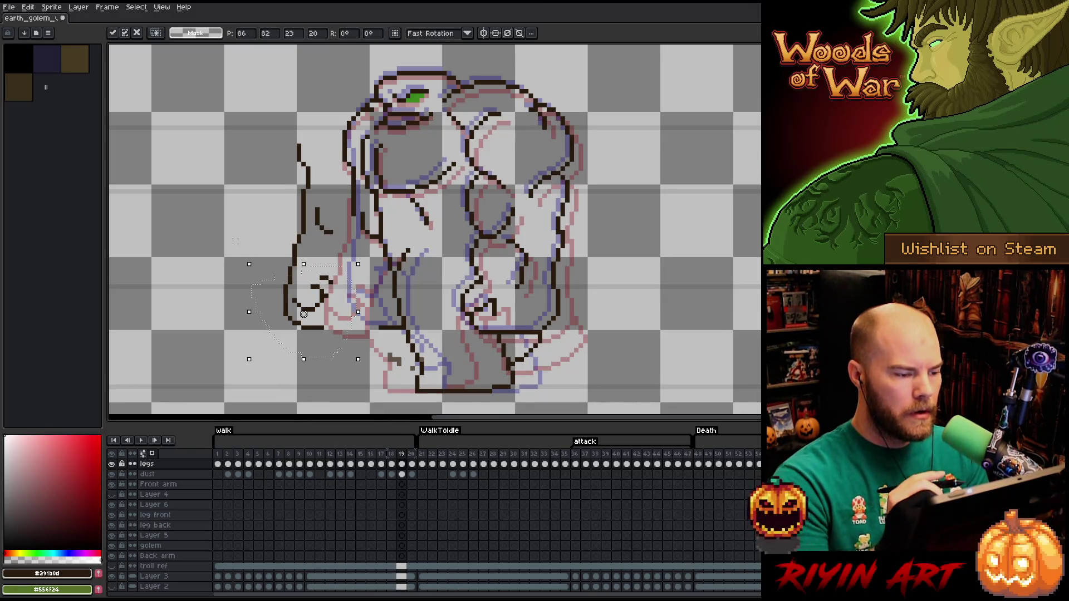
key("Return")
key("ctrl+d")
key("b")
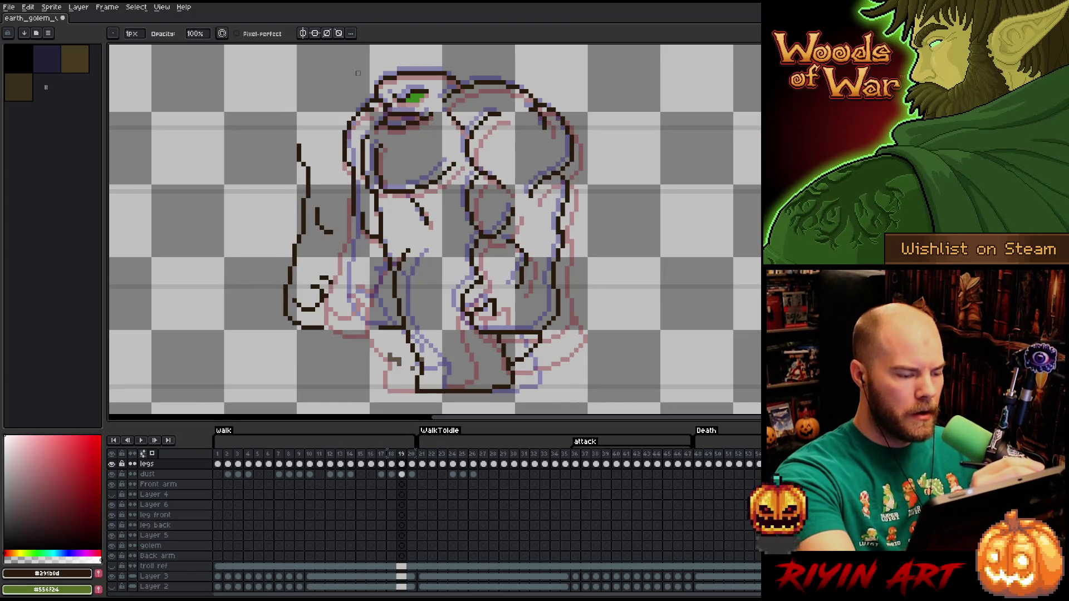
Compare frames 18 and 19, then lasso the front arm and move it right toward the body
key("m")
key("comma")
key("period")
key("comma")
key("period")
key("comma")
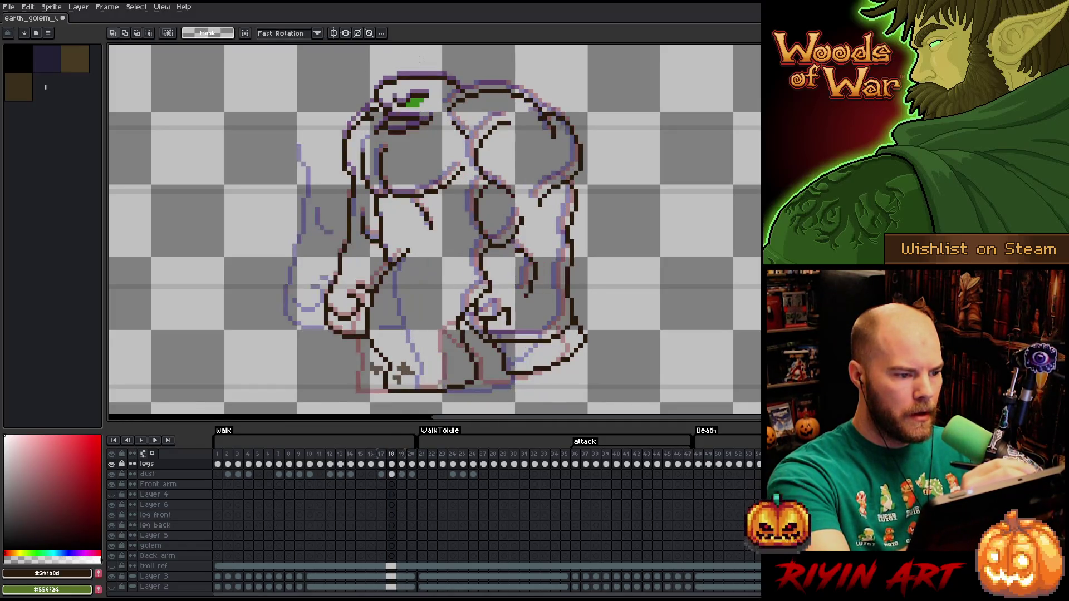
key("period")
key("q")
mouse_move(295, 115)
left_mouse_down()
mouse_move(325, 154)
mouse_move(345, 330)
mouse_move(247, 178)
left_mouse_up()
left_click_drag(294, 237, 339, 236)
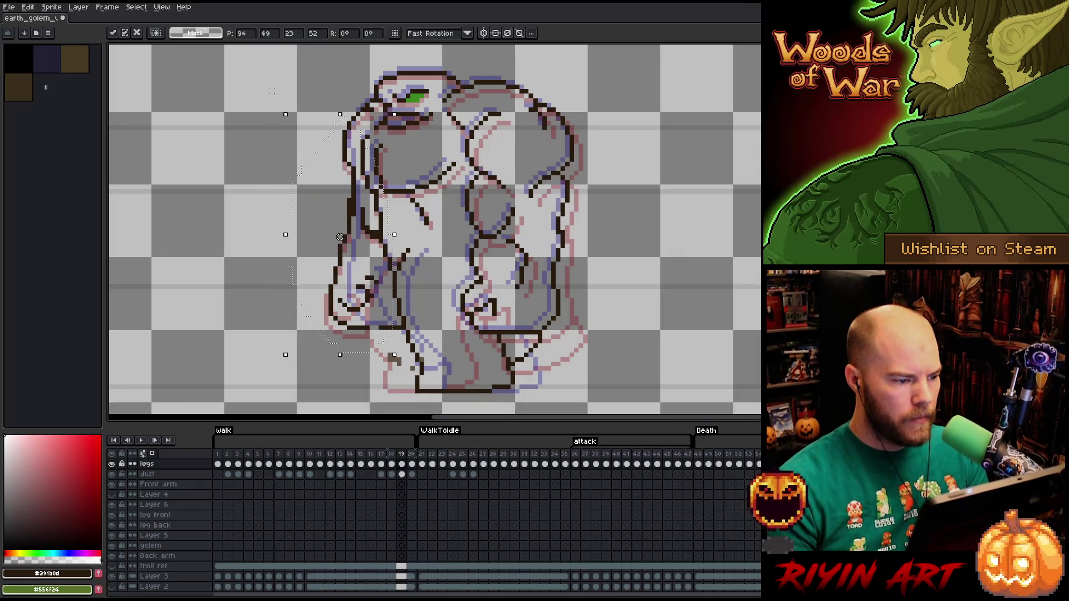